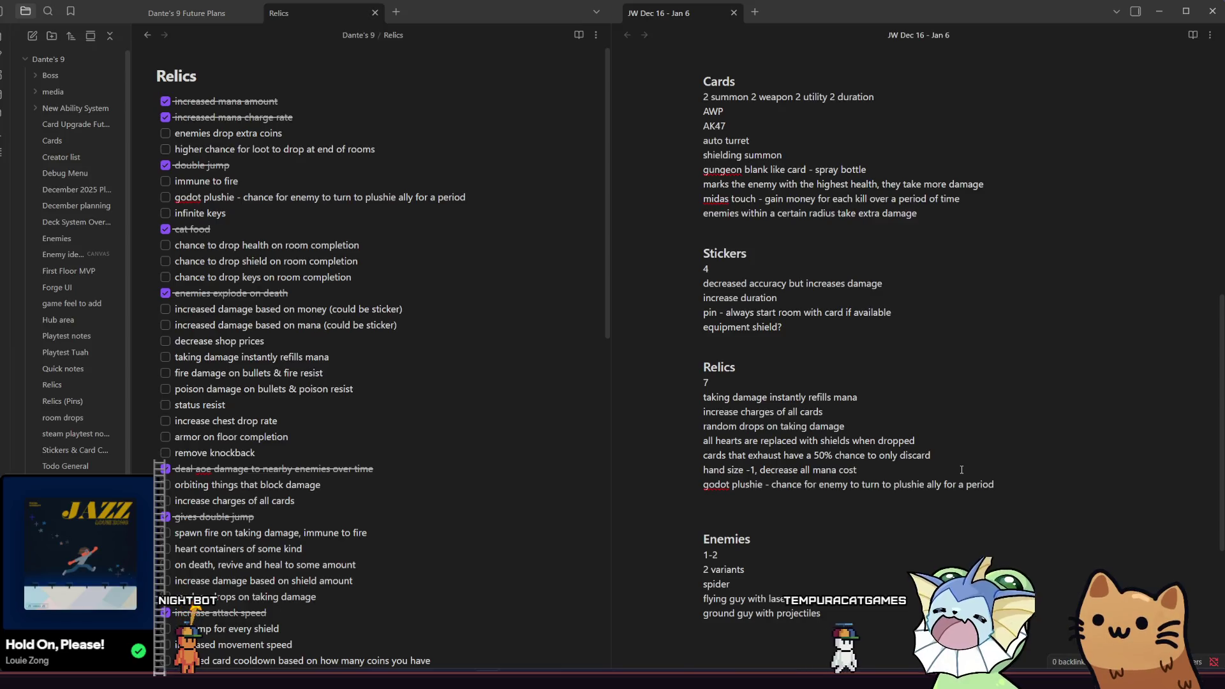
Add 'increased sticker slots' and 'extra time' under Relics in the Obsidian note.
type("ince")
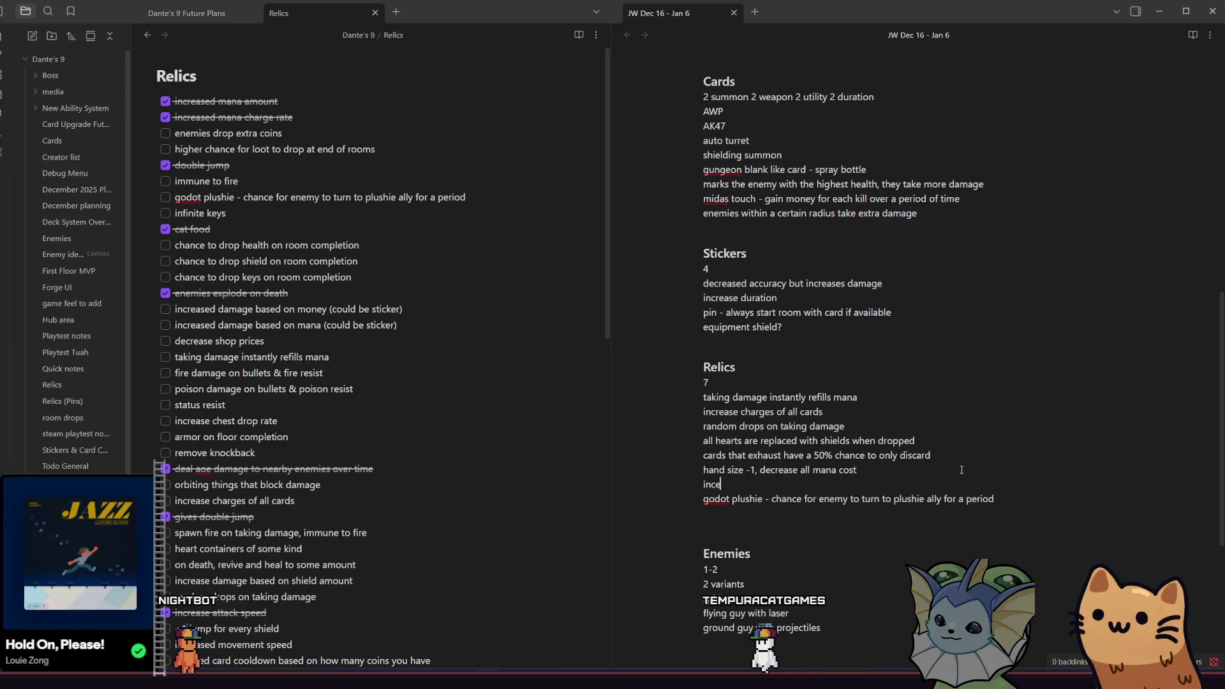
key("BackSpace")
type("reased sticker")
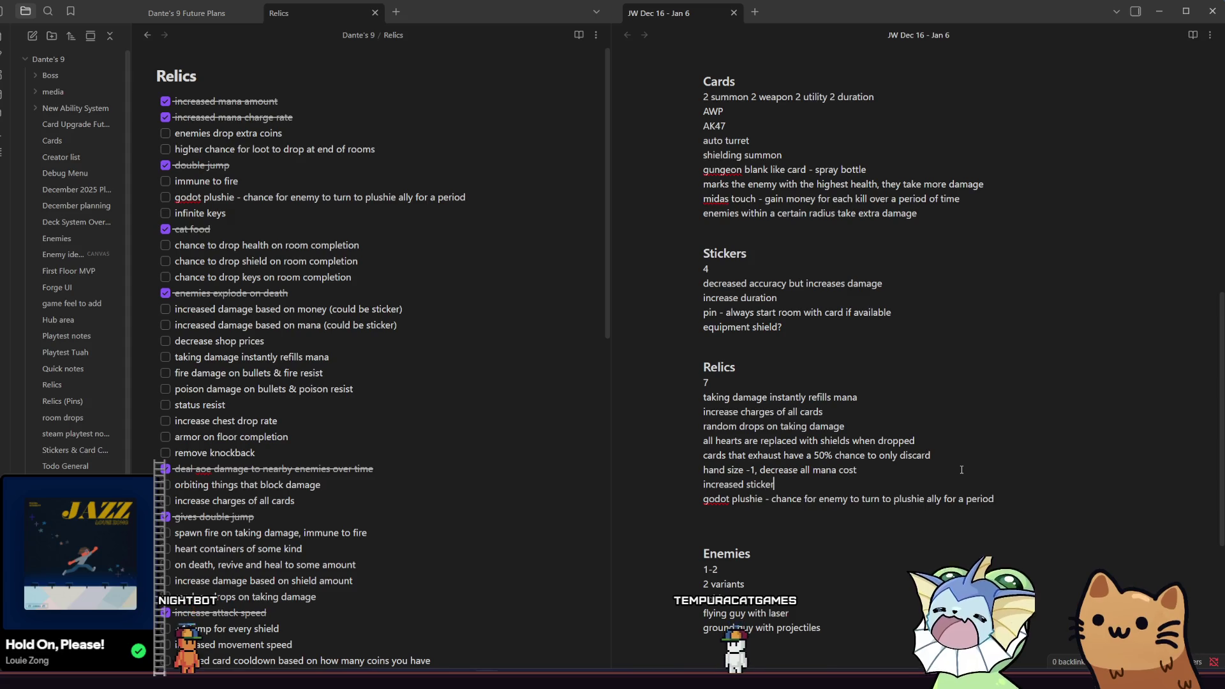
type(" slots")
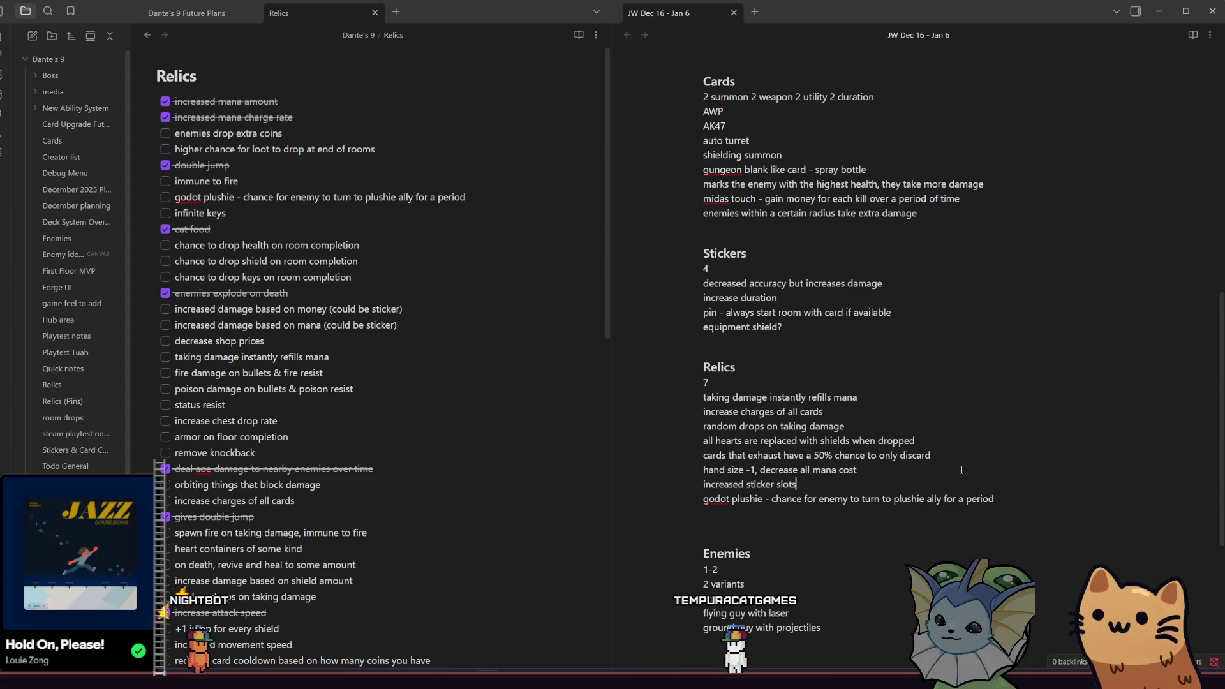
key("Return")
type("if e")
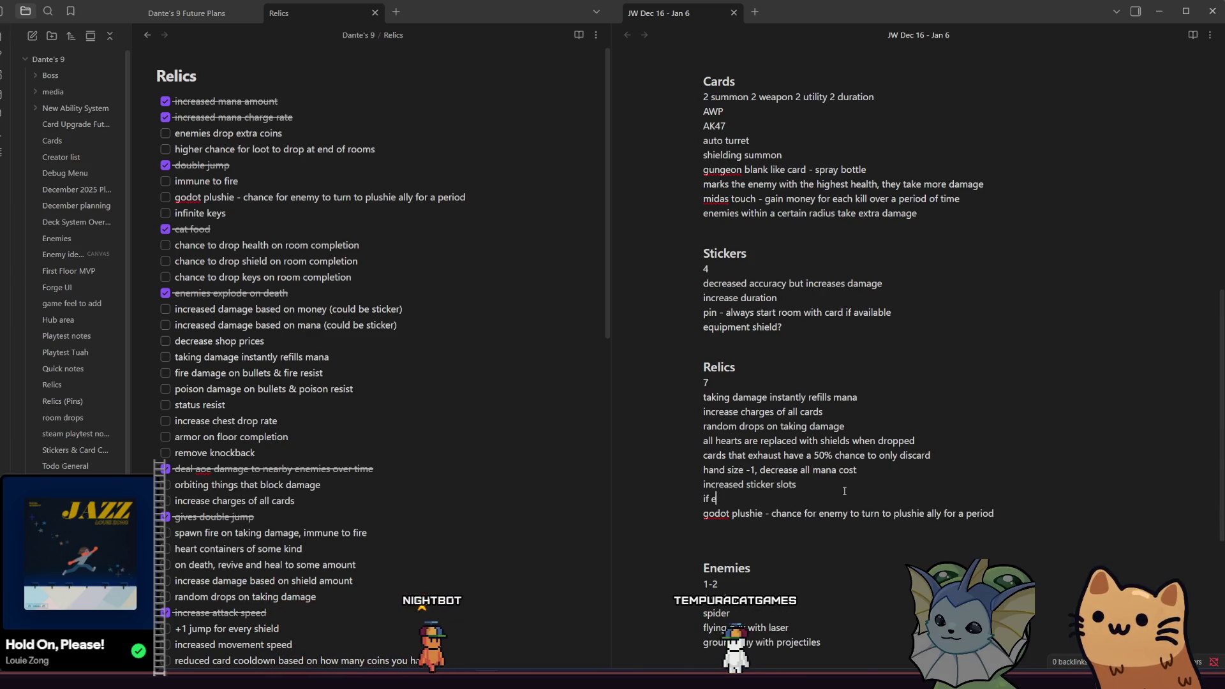
type("xtra t")
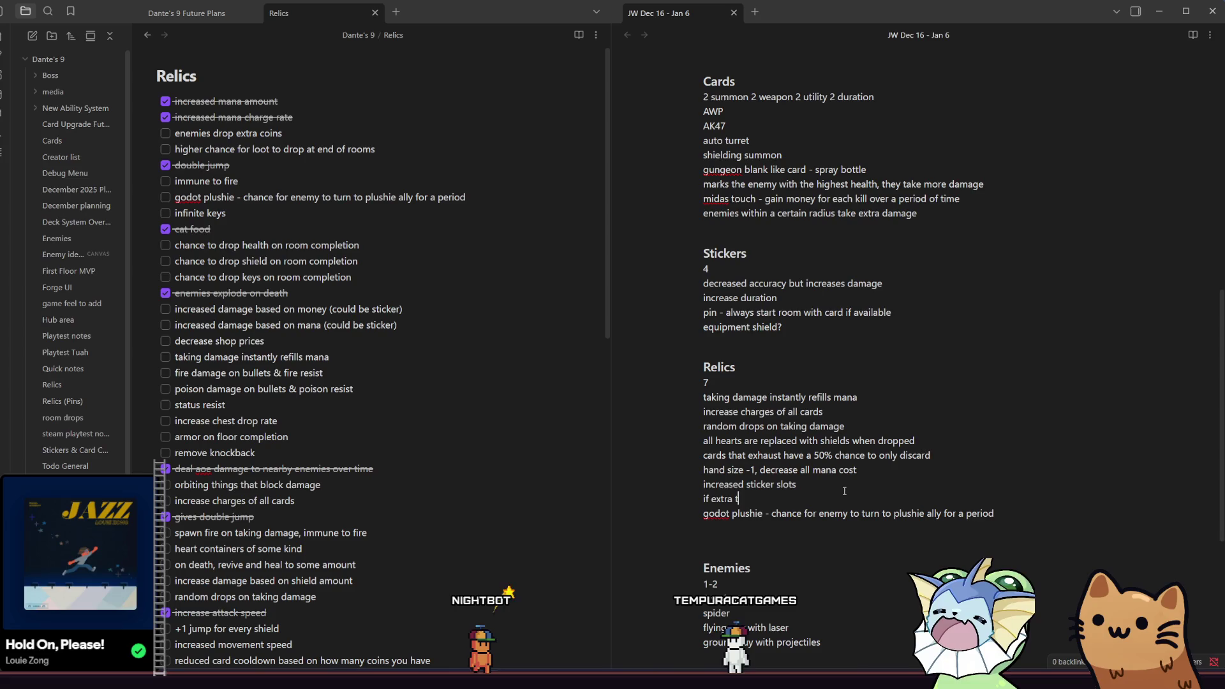
type("ime:")
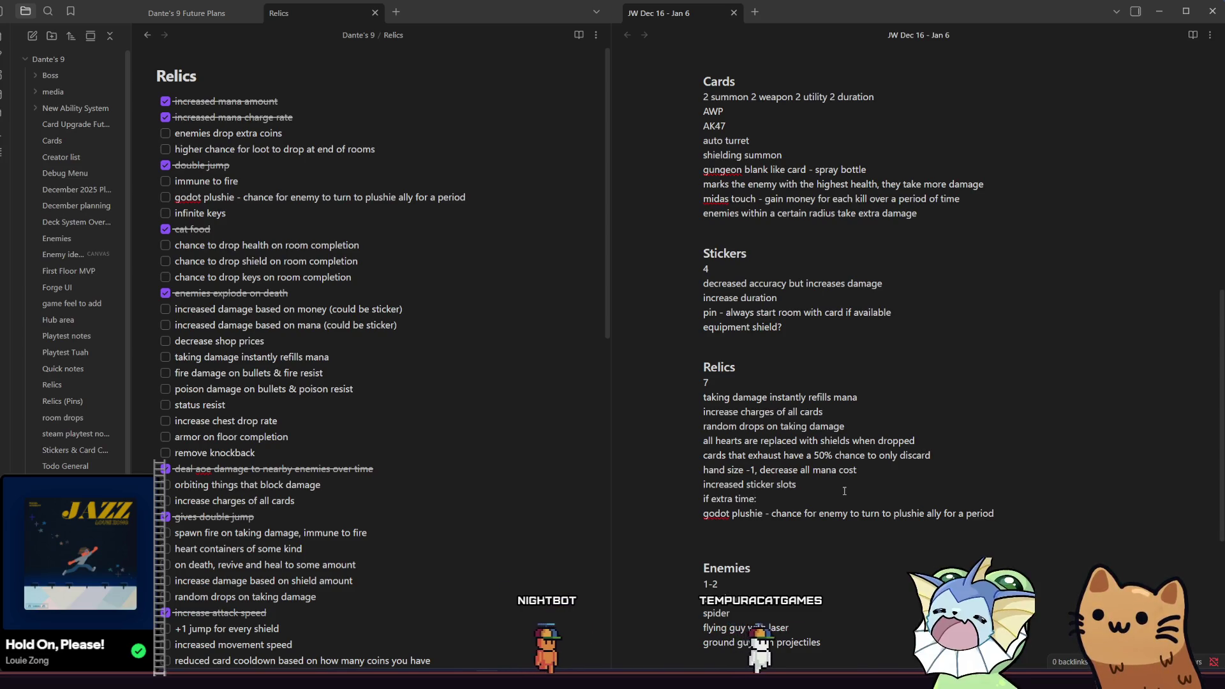
key("alt+Tab")
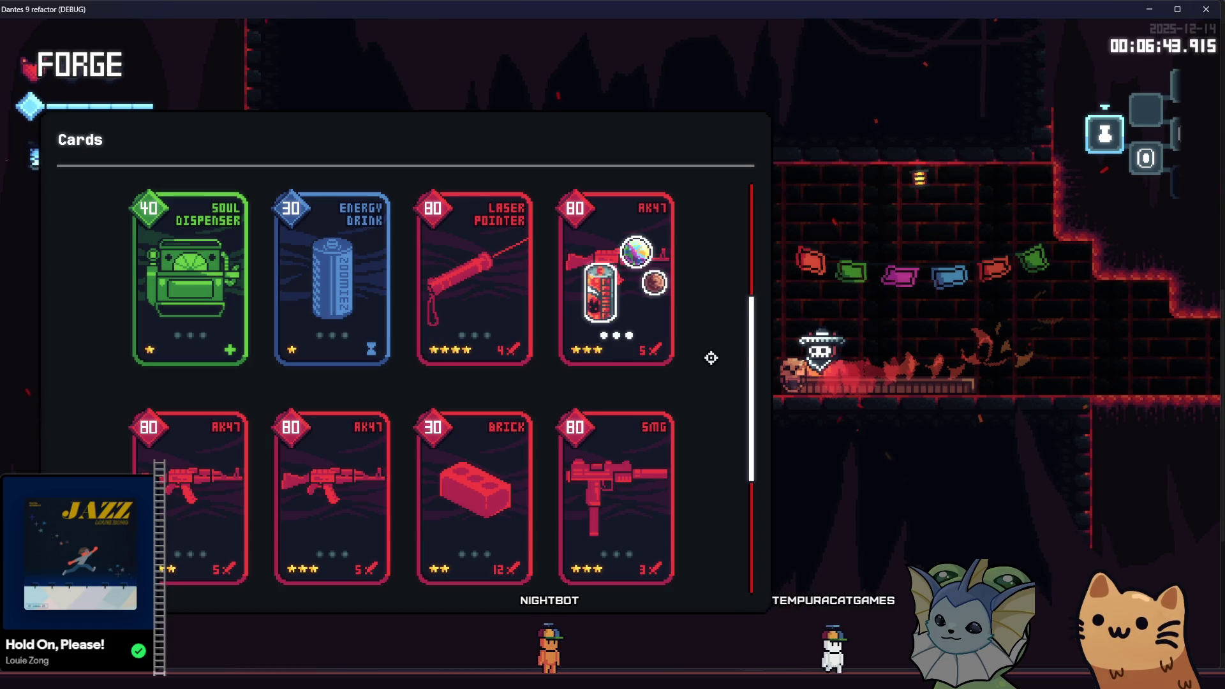
Close the debug cards menu and teleport to a new cave room from the map.
key("Escape")
key("F1")
key("Escape")
key("m")
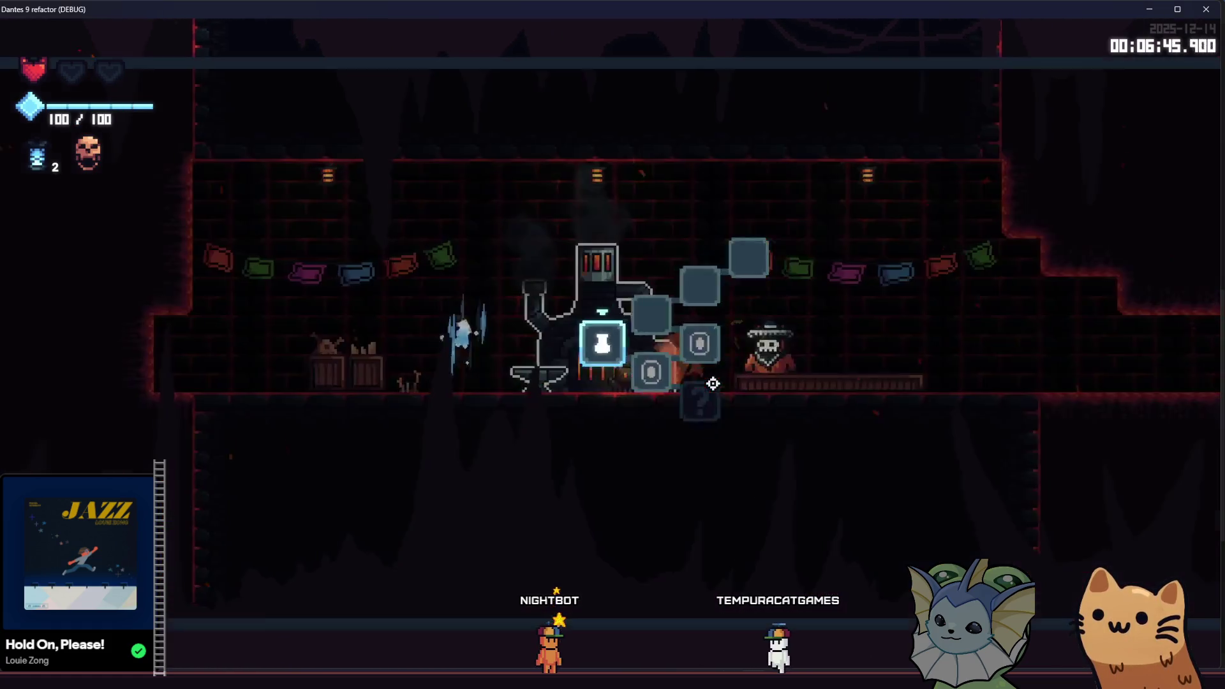
left_click(715, 401)
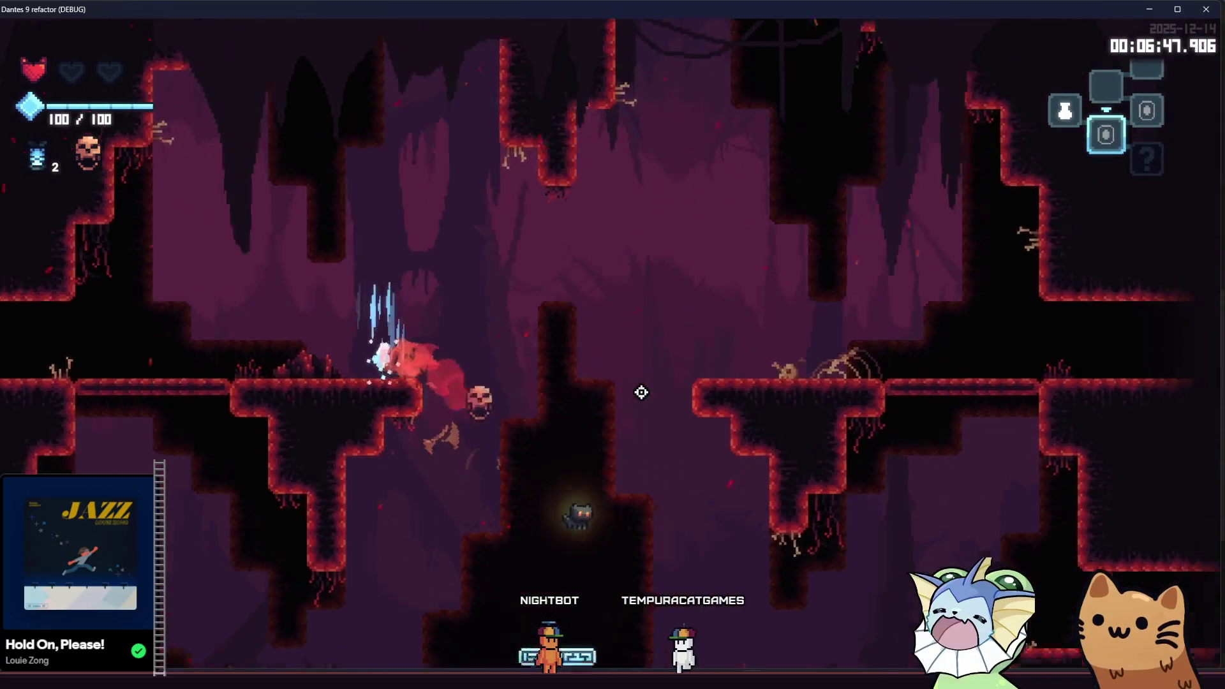
Fight through the cave room, shooting the eye and gun enemies, then bring up the Deck.
key("d")
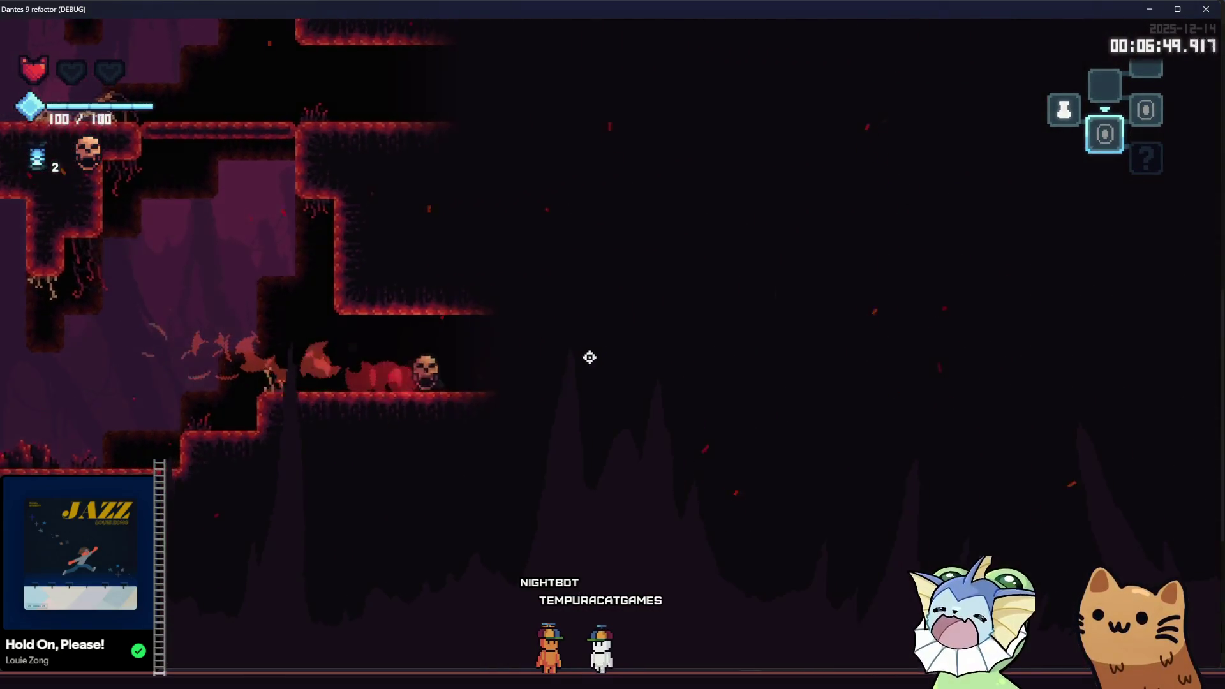
key("d")
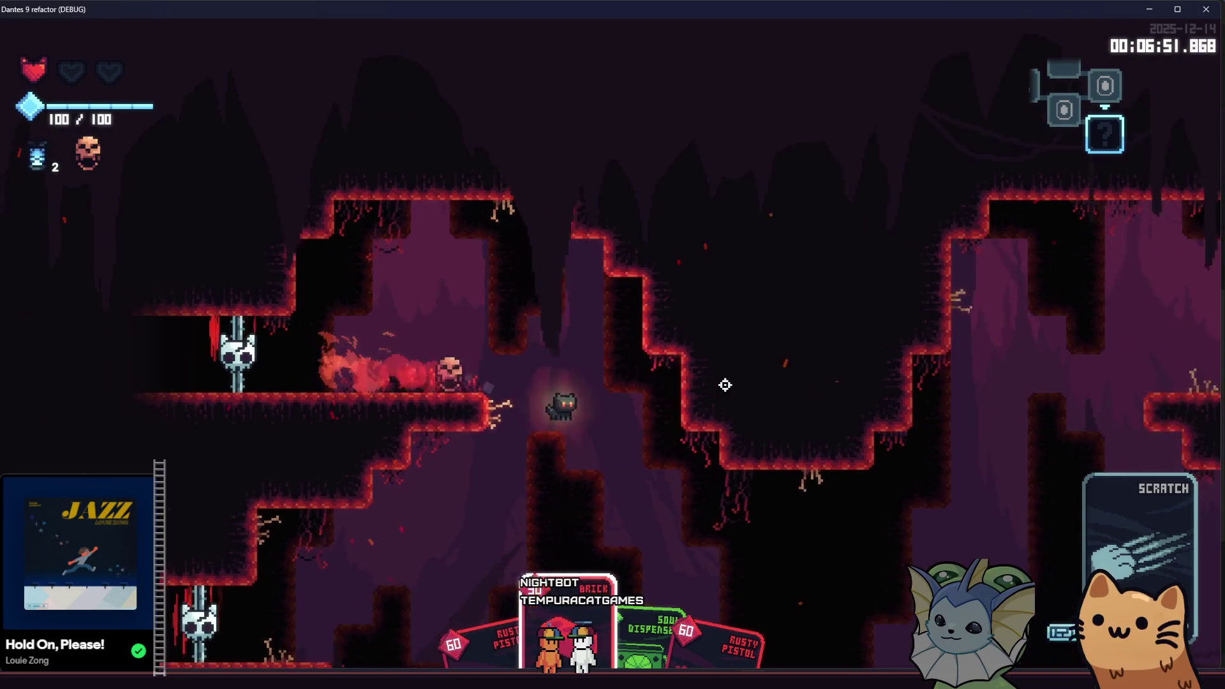
key("d")
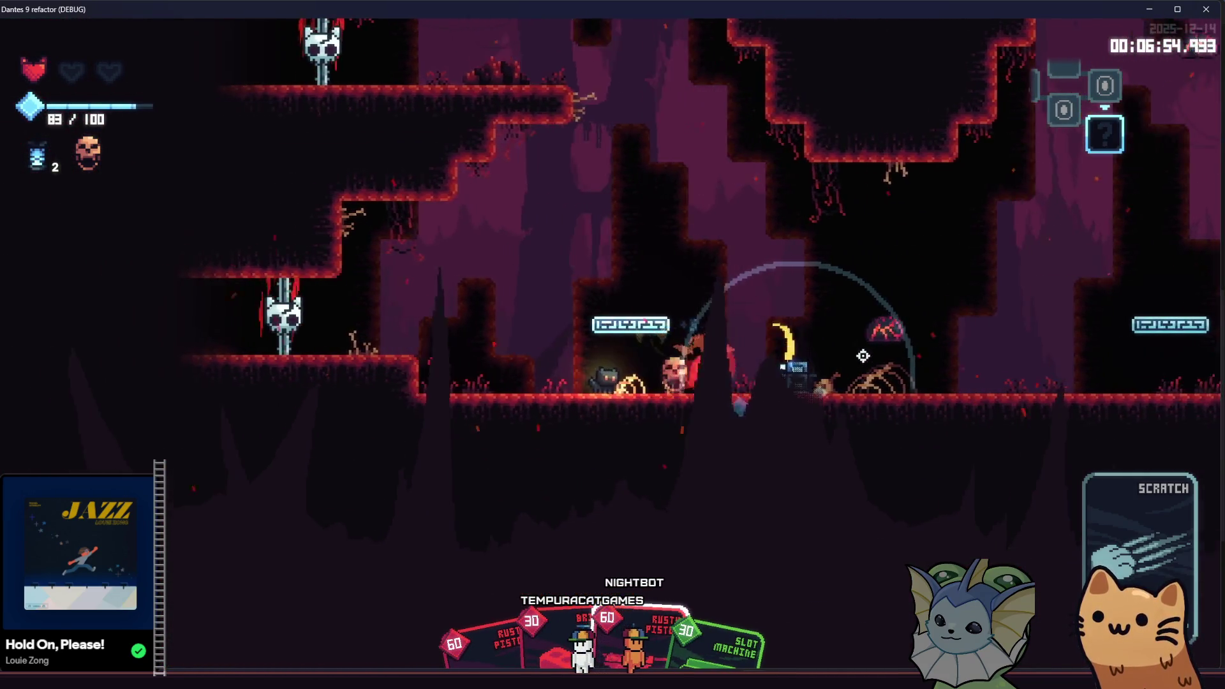
key("a")
left_click(862, 355)
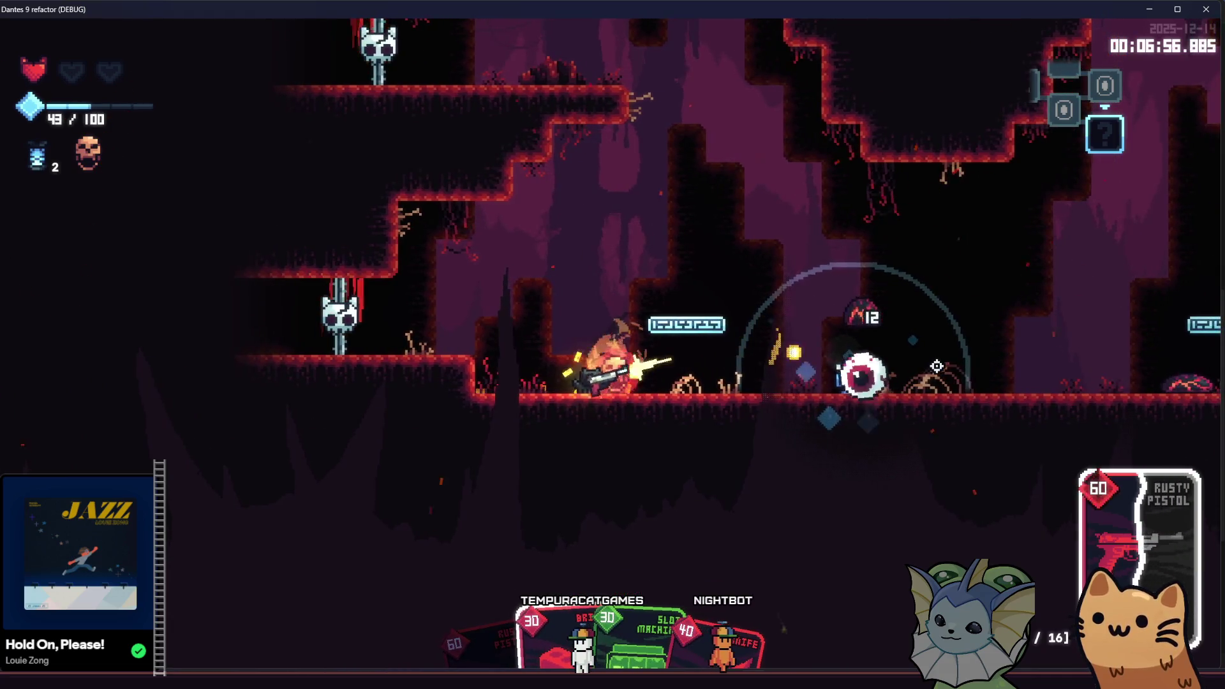
left_click(936, 366)
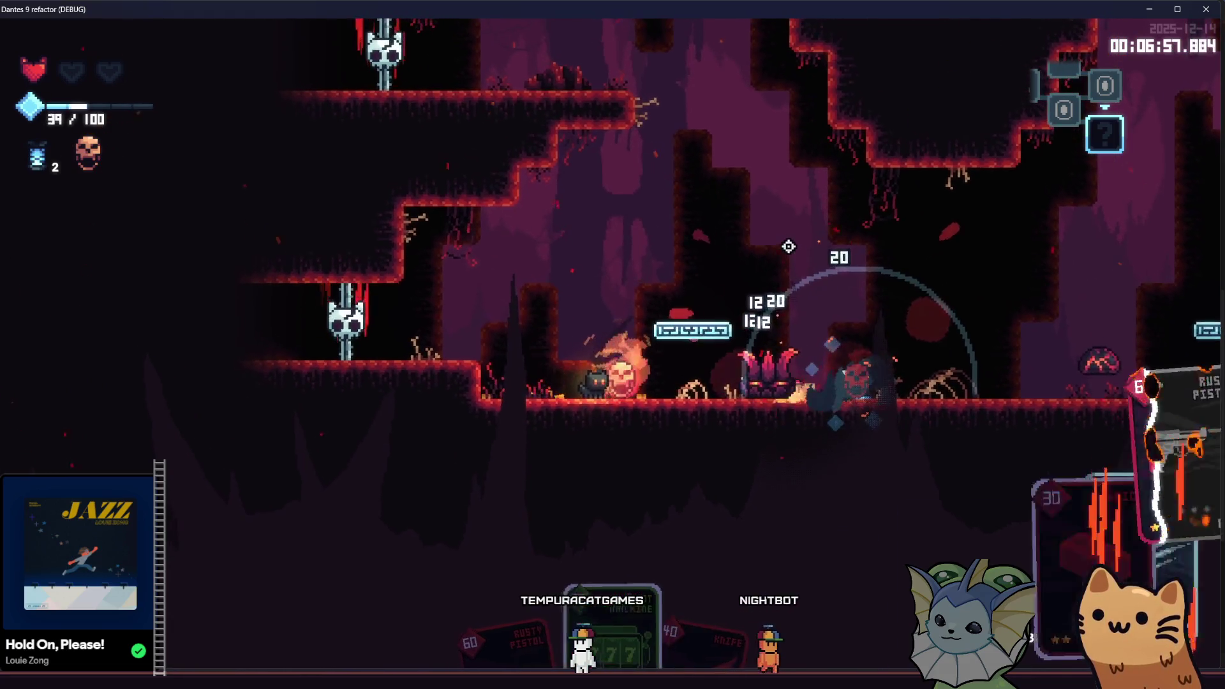
key("a")
left_click(681, 239)
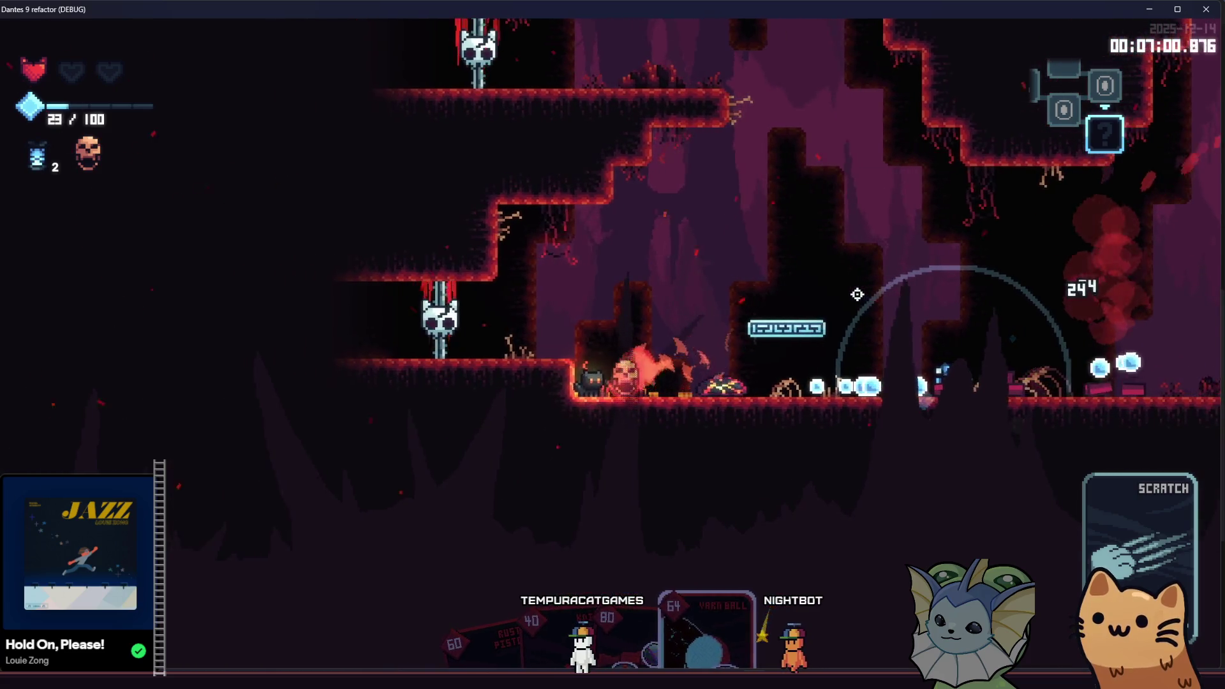
key("a")
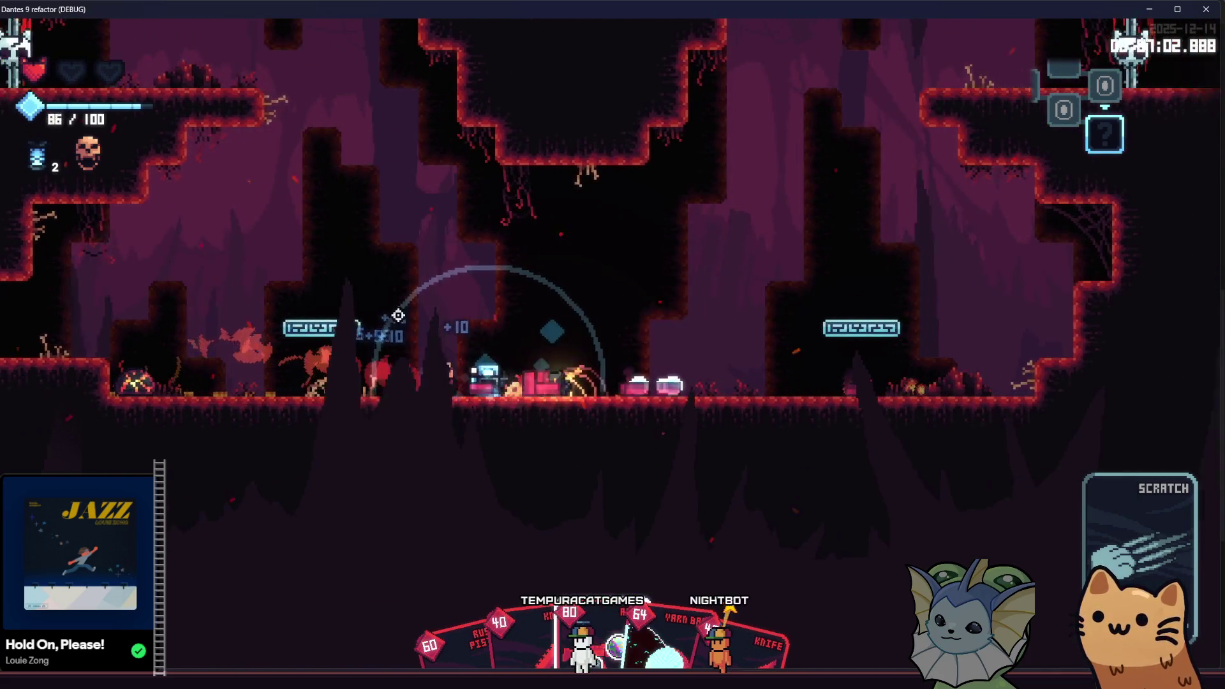
left_click(398, 315)
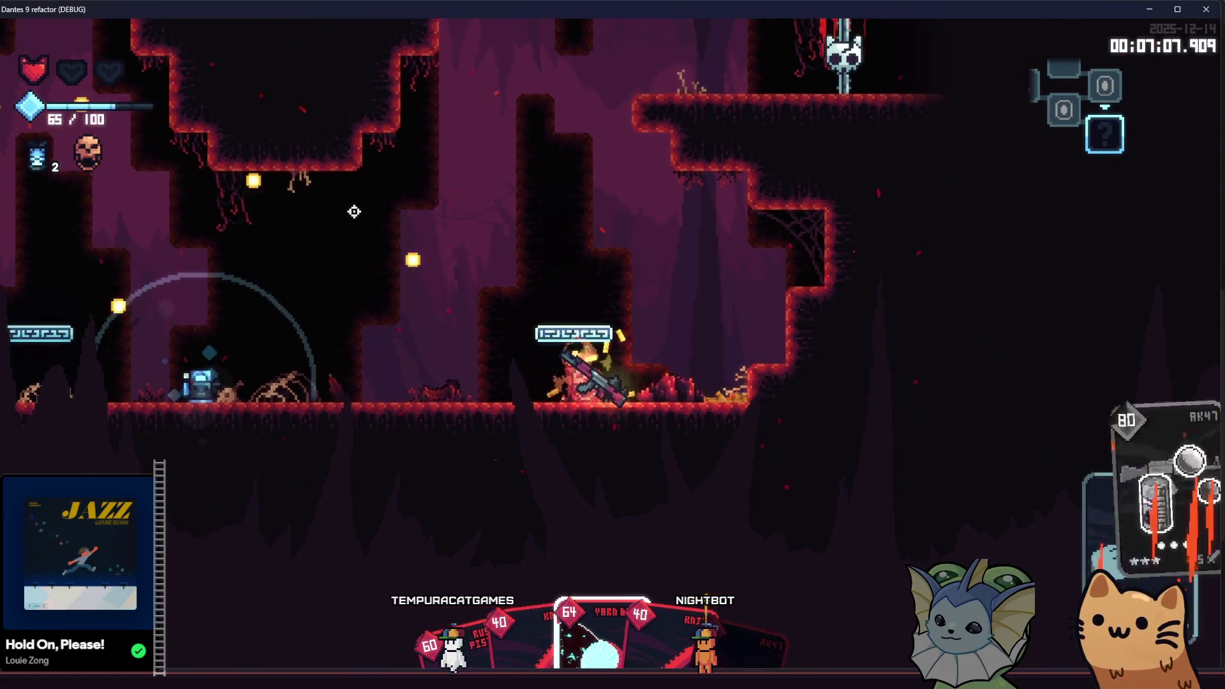
key("a")
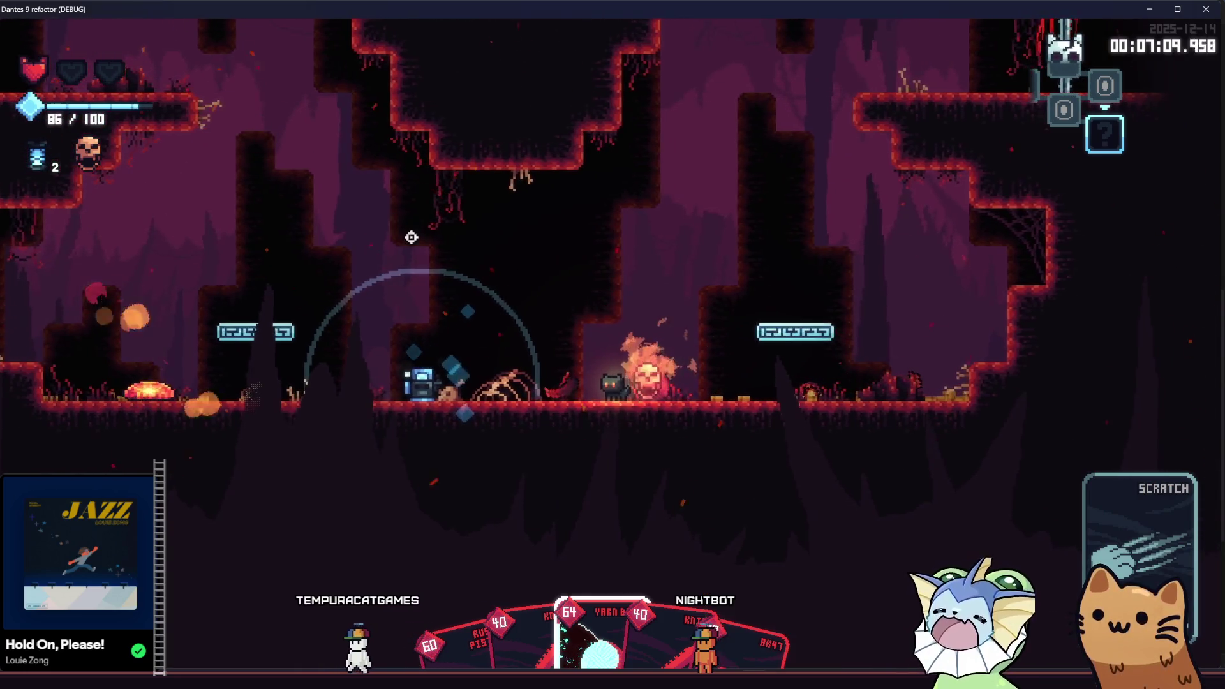
left_click(399, 317)
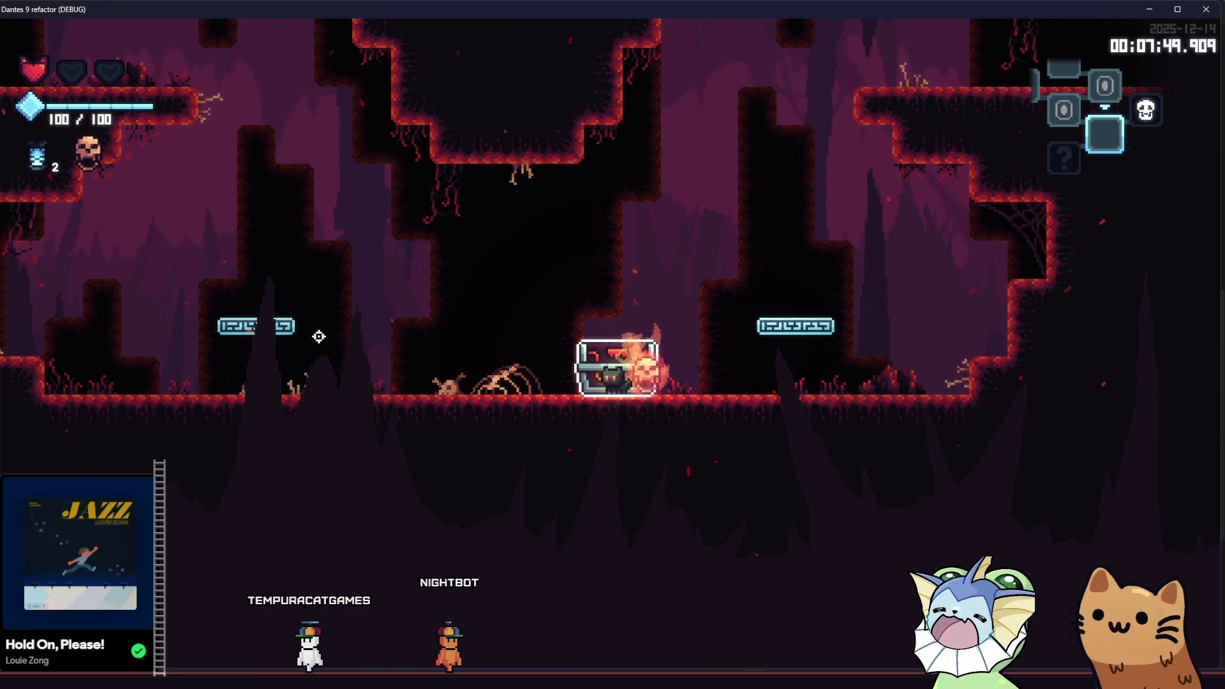
key("Escape")
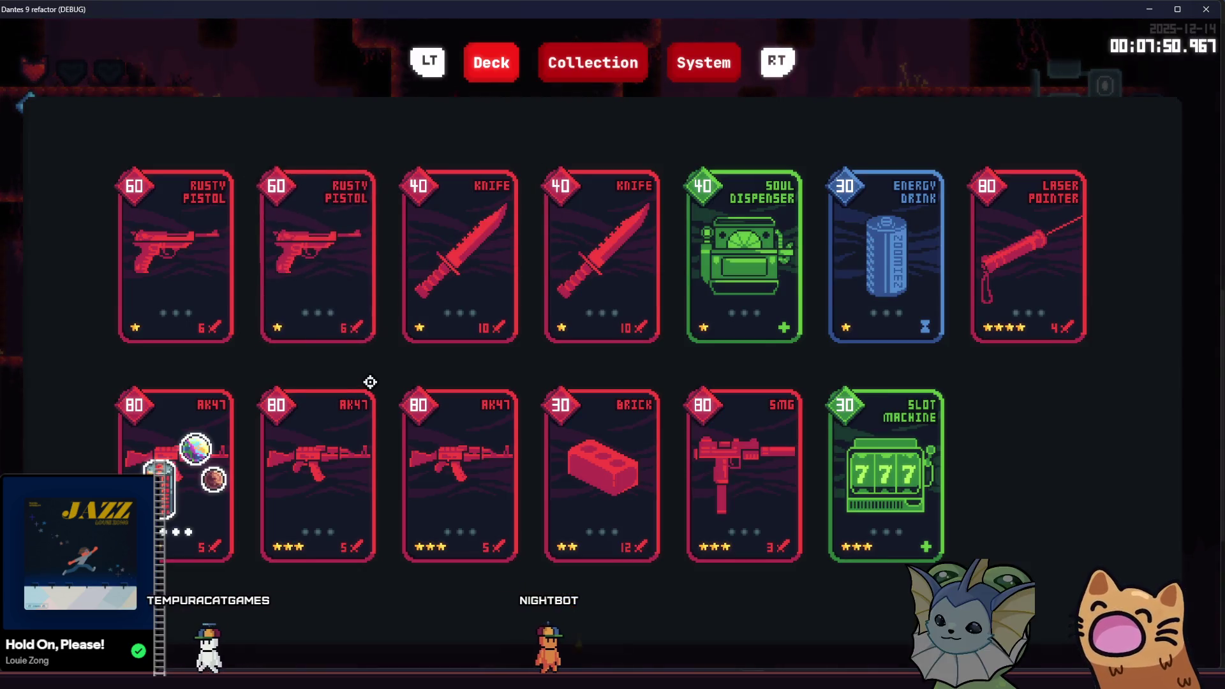
Browse the cards in the Collection tab, then return to the Godot editor.
left_click(581, 66)
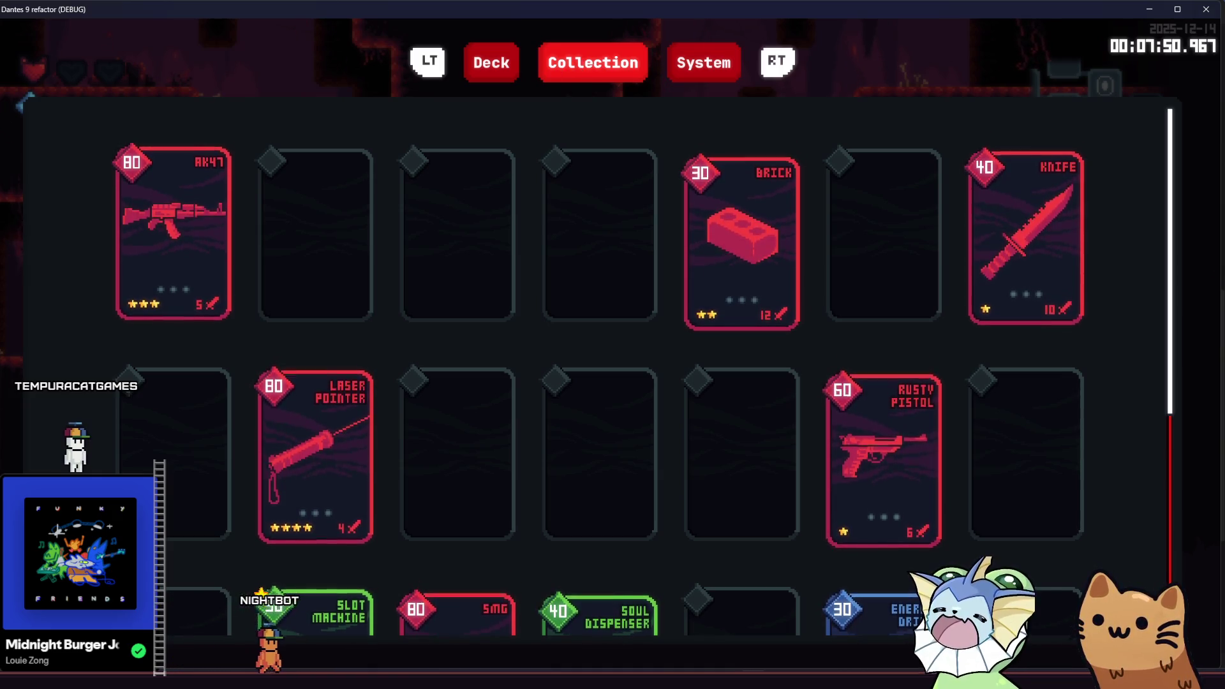
key("alt+Tab")
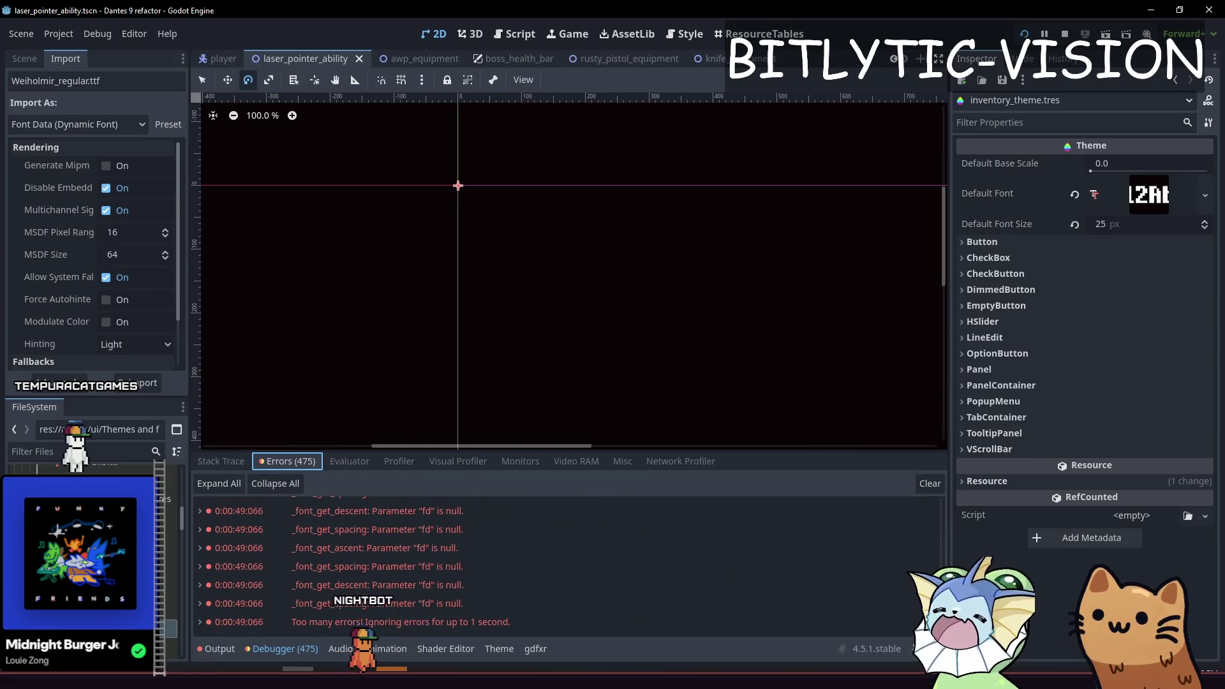
Restart the game with F5, check the Collection and System menu text, then quit it.
key("F5")
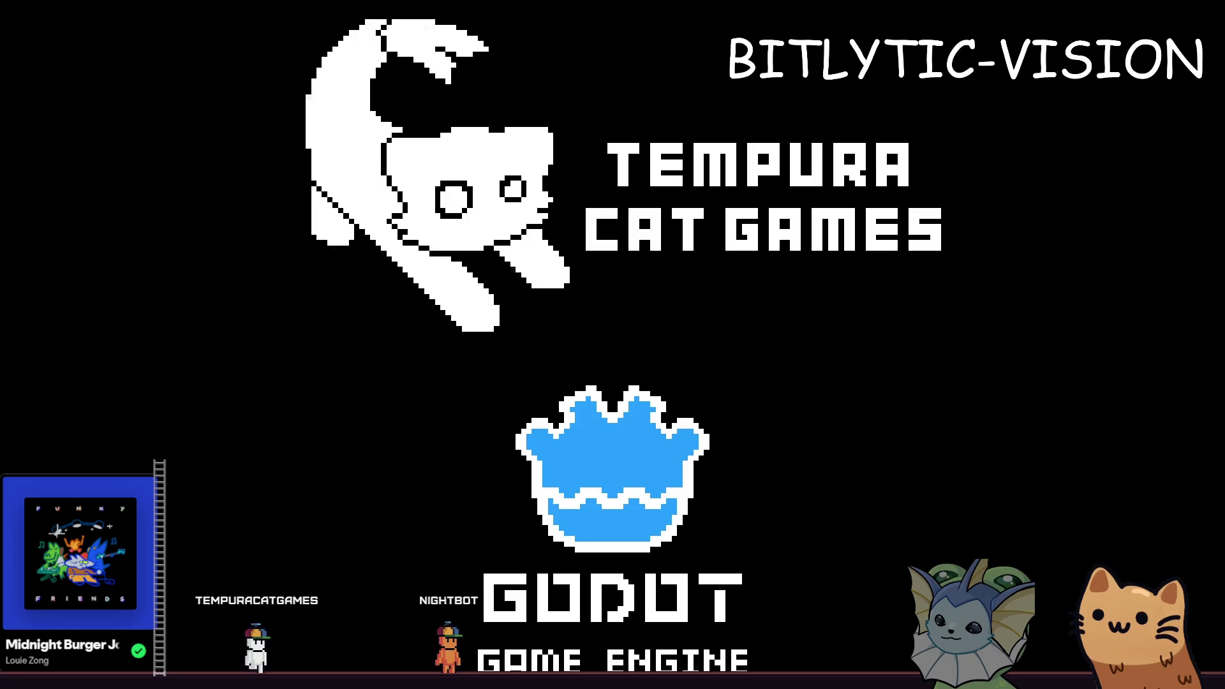
key("Escape")
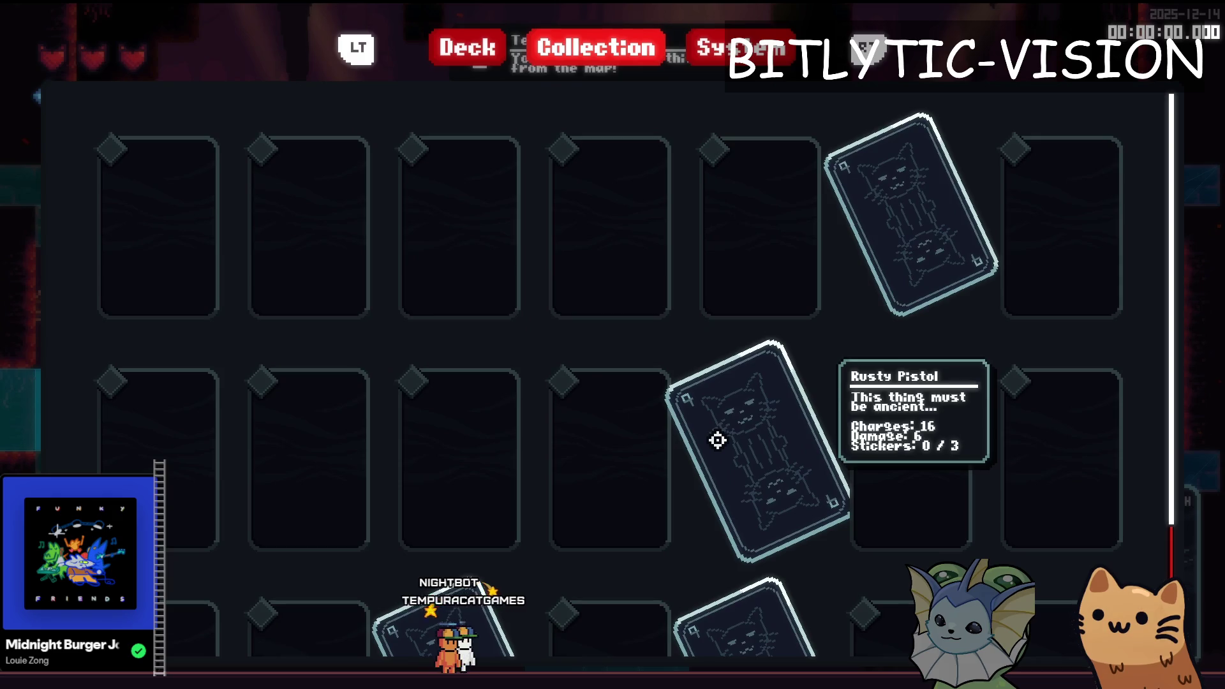
key("e")
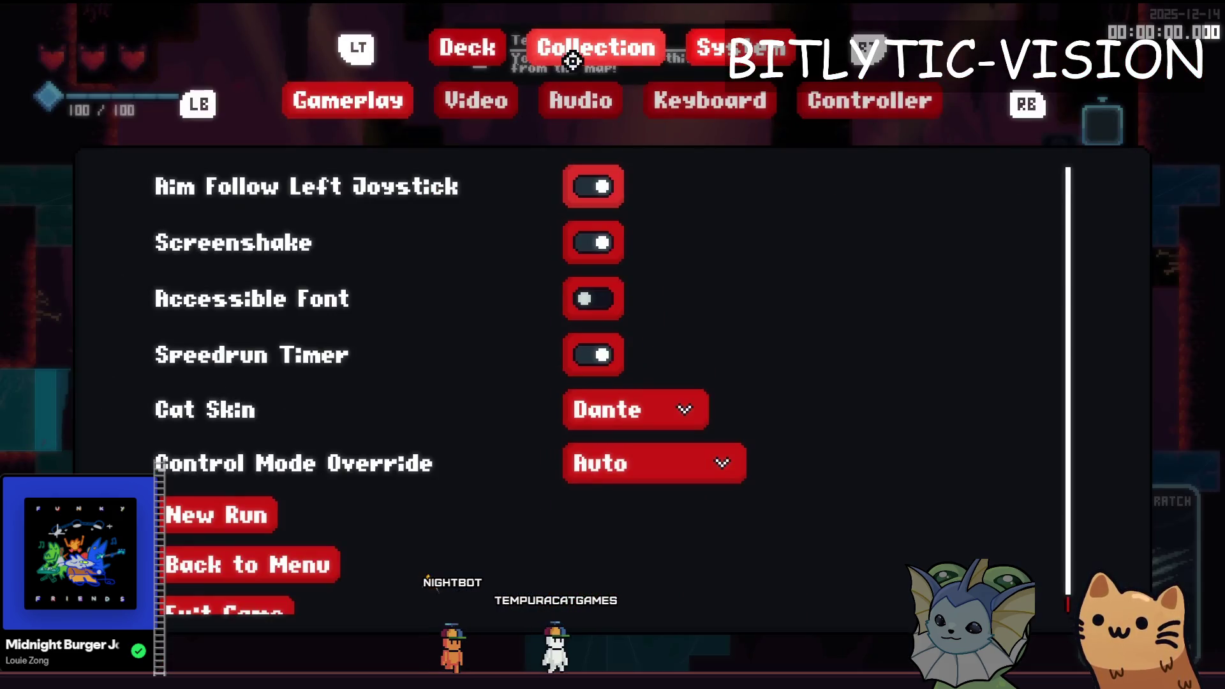
key("alt+F4")
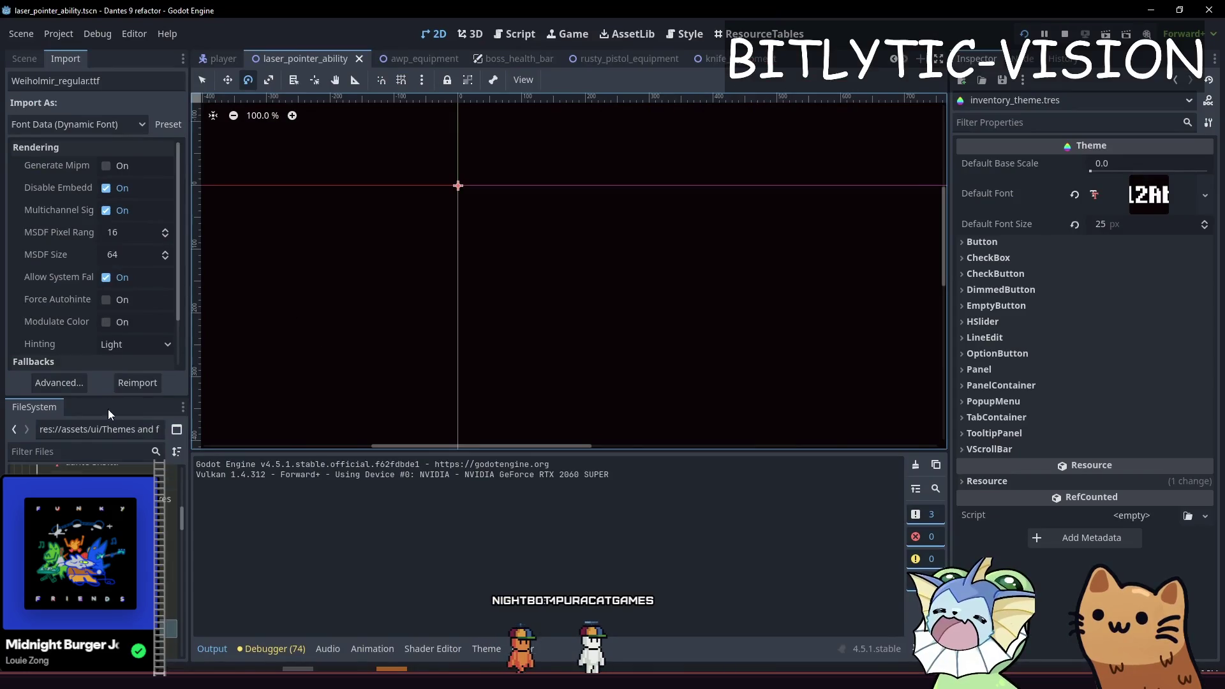
Reimport Weiholmir_regular.ttf as dynamic font data with MSDF pixel range 96 and size 128.
left_click(96, 125)
left_click(115, 147)
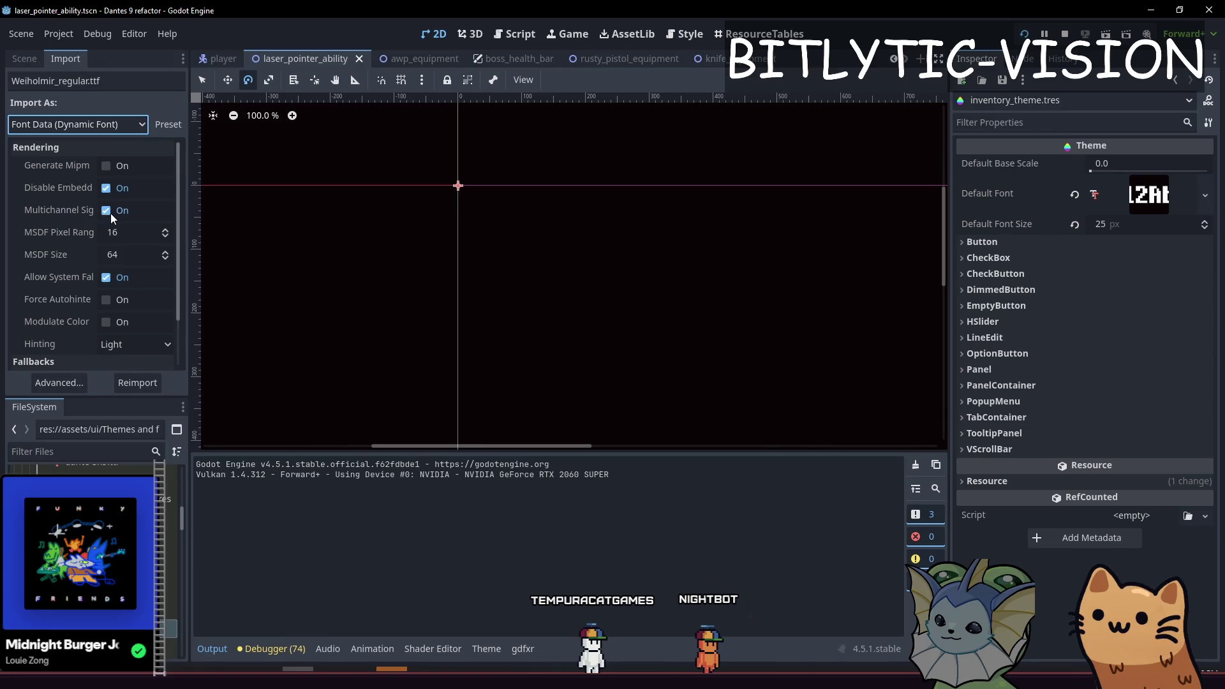
left_click(156, 232)
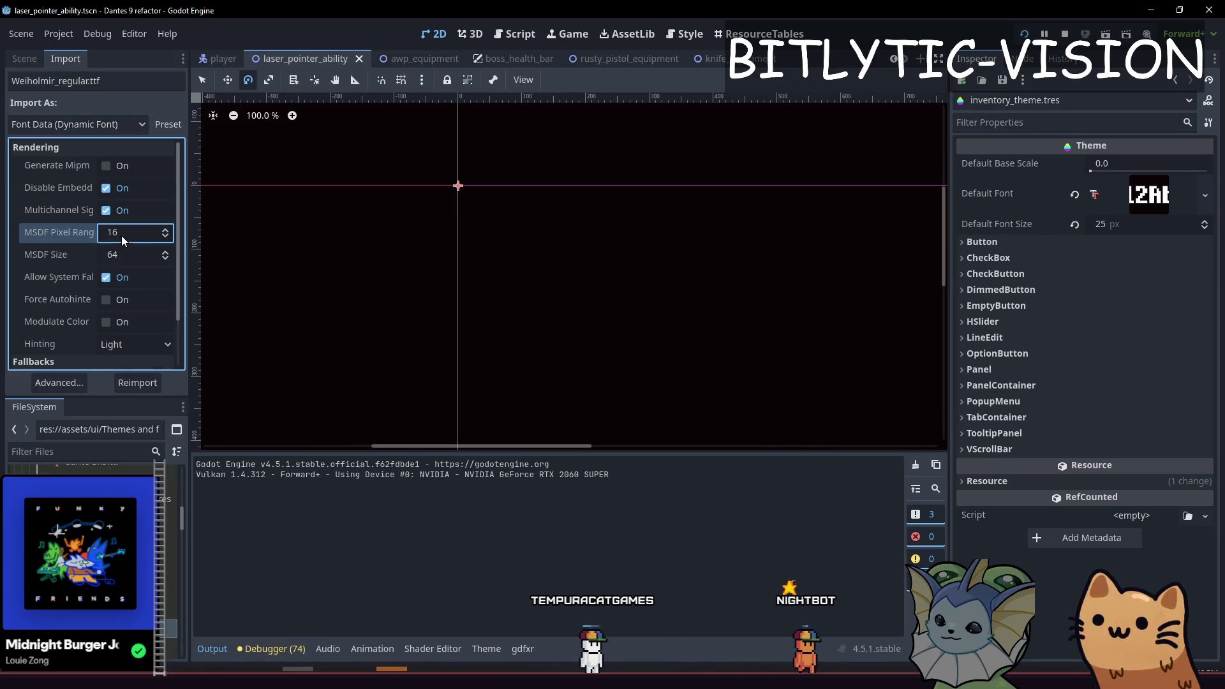
type("96")
key("Tab")
type("128")
key("Return")
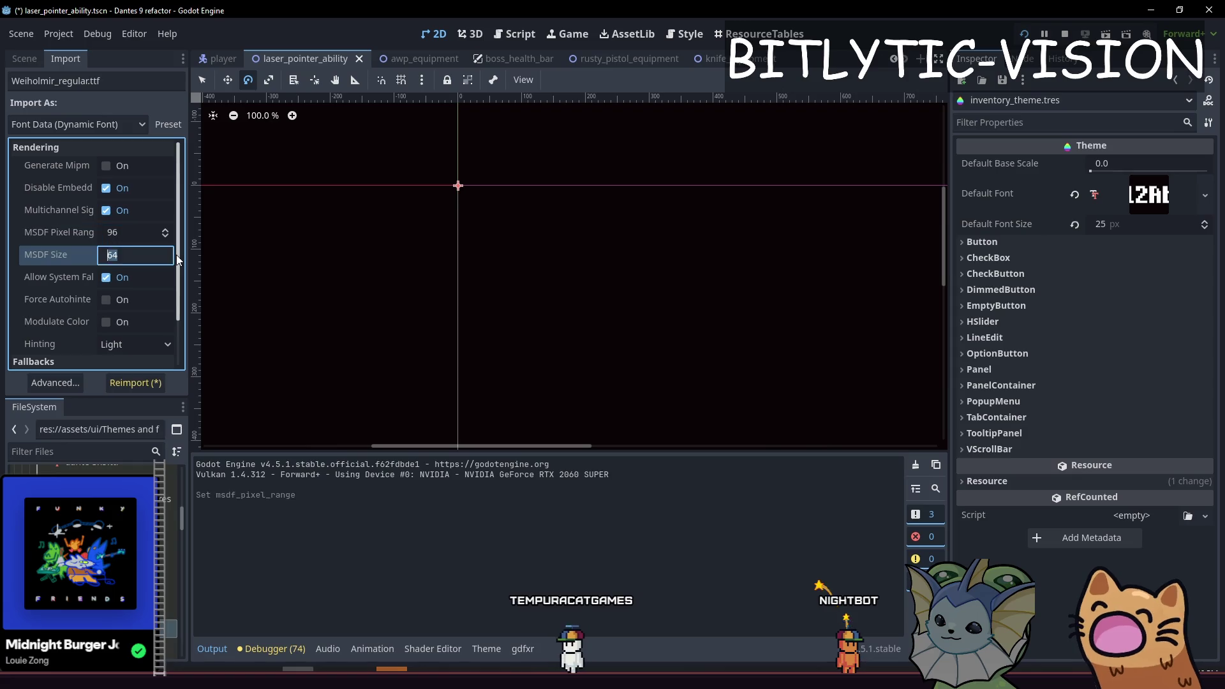
left_click(135, 382)
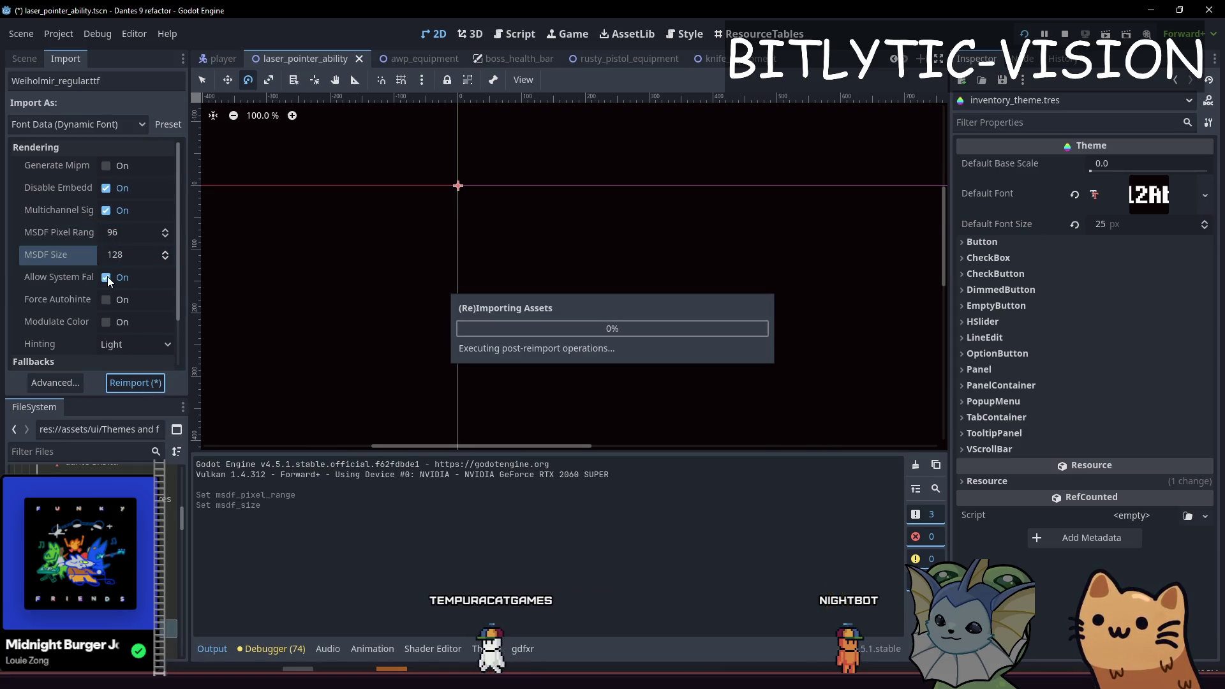
Run the game, then reimport the font with multichannel signed distance field turned off.
key("F5")
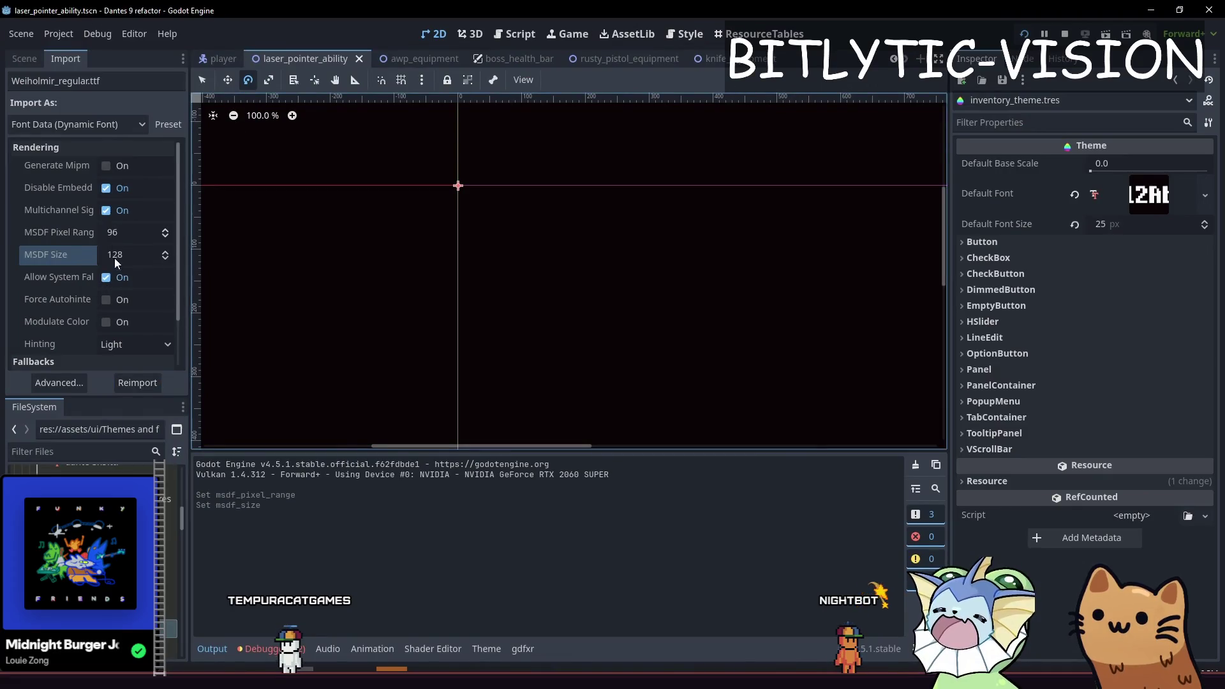
left_click(111, 218)
left_click(141, 382)
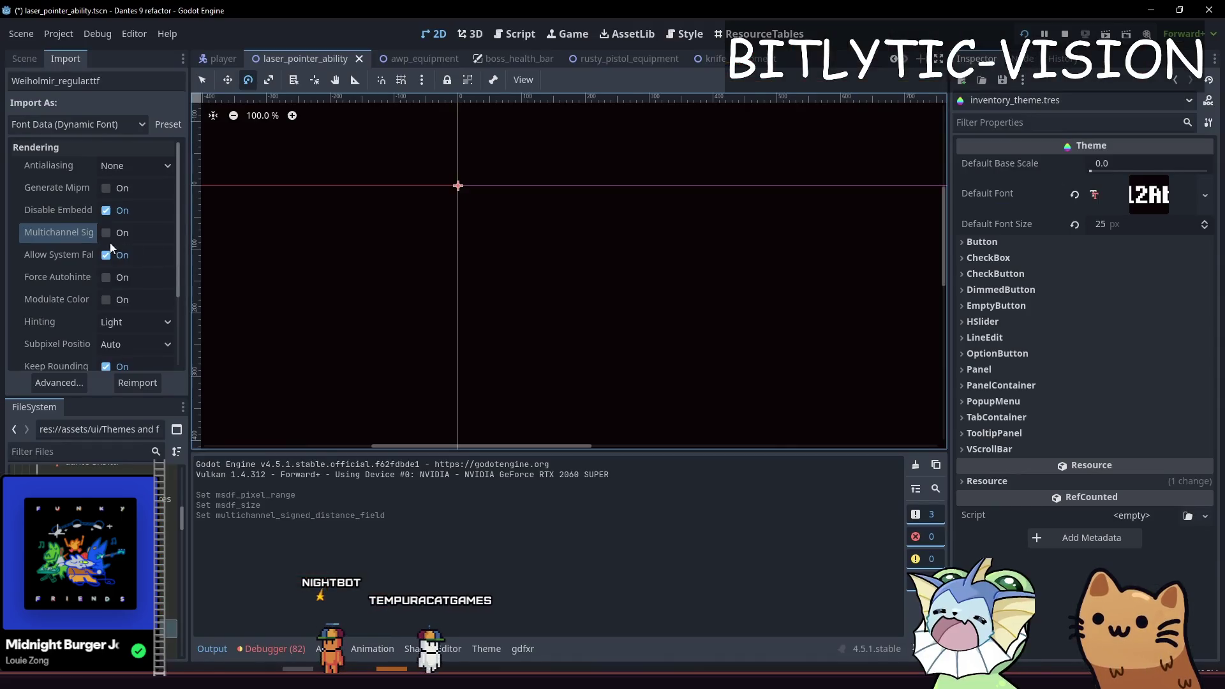
Reimport Weiholmir_regular.ttf with multichannel SDF off and raise Oversampling to 10.0.
left_click(108, 241)
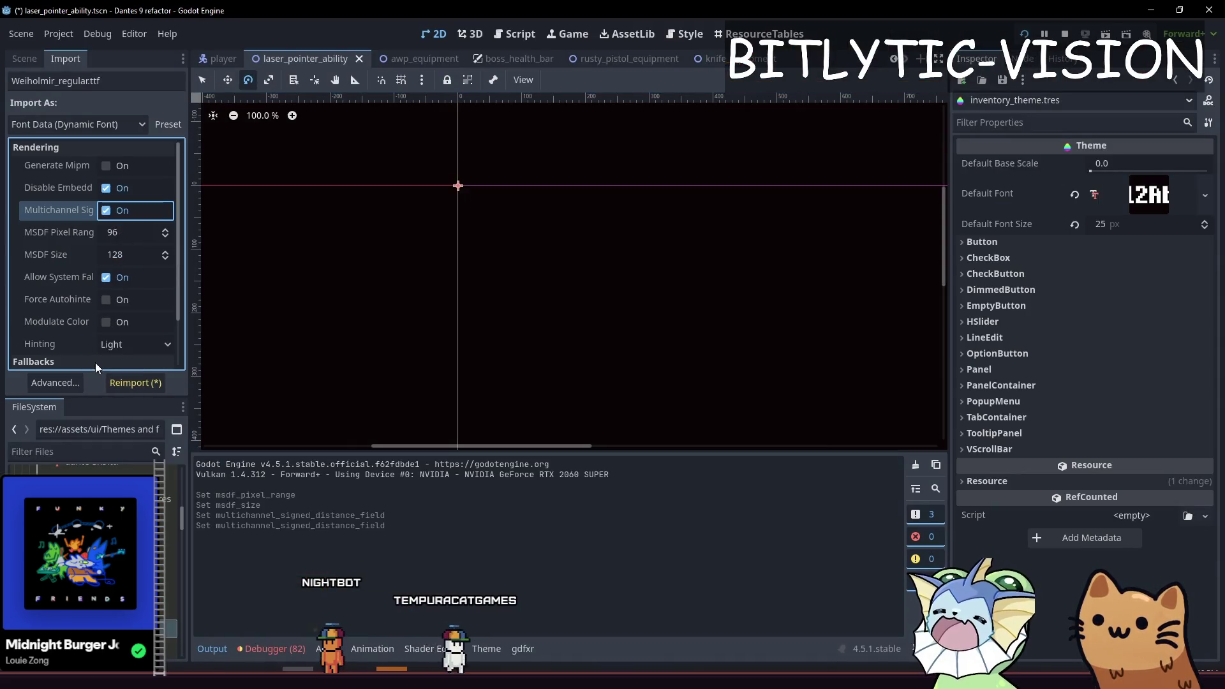
left_click(135, 383)
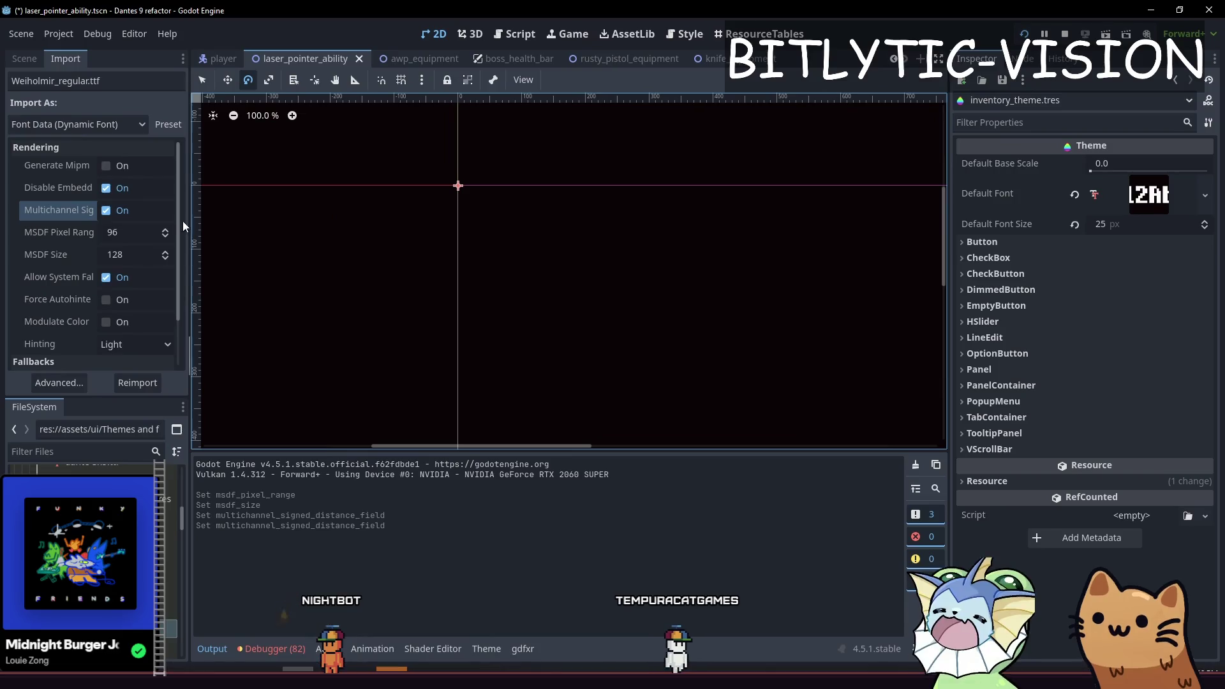
left_click(106, 232)
left_click(137, 383)
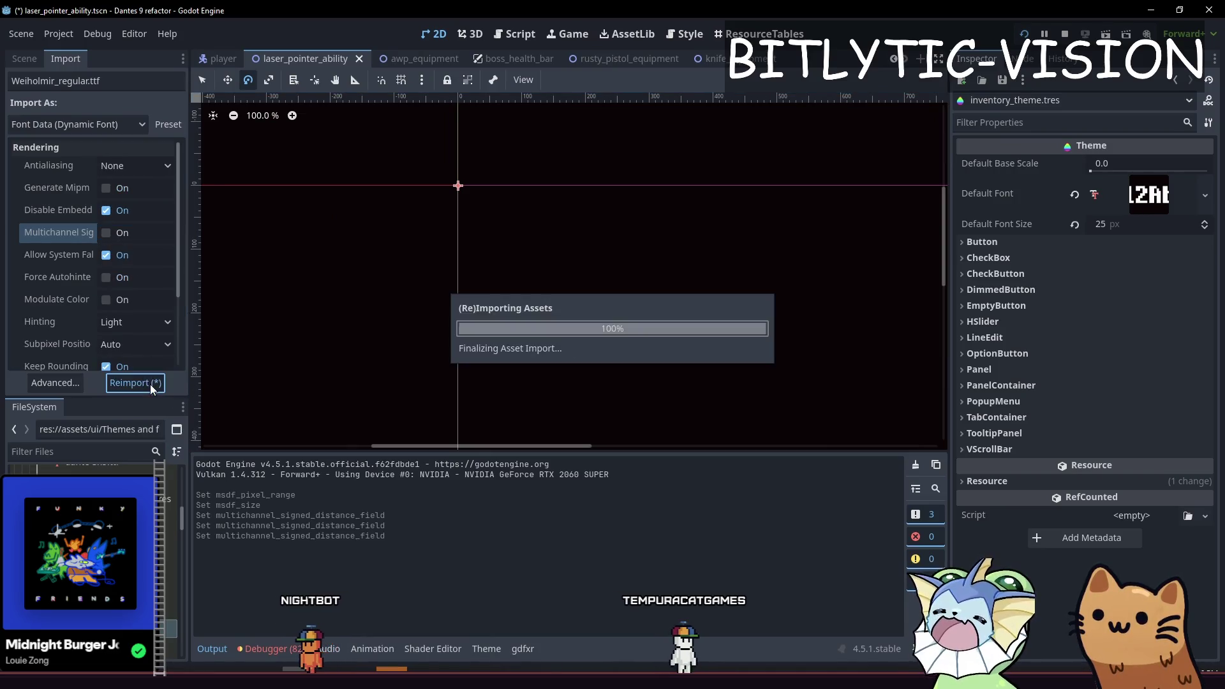
scroll(52, 295, "down", 3)
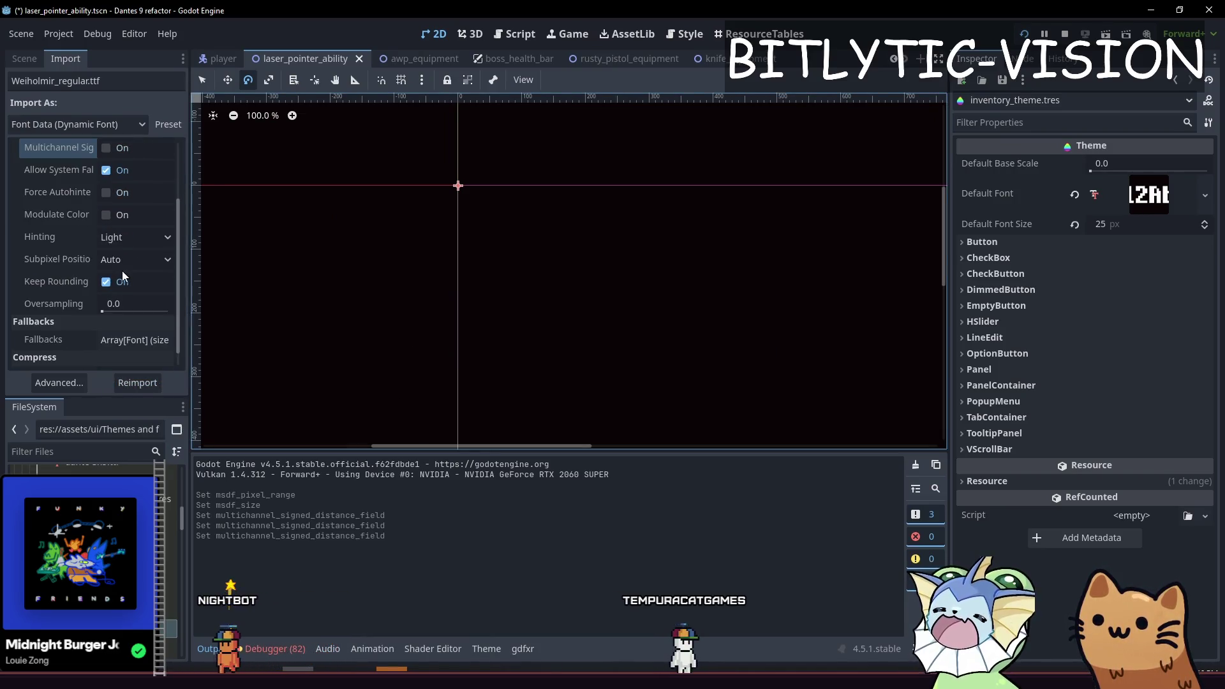
left_click_drag(102, 310, 175, 313)
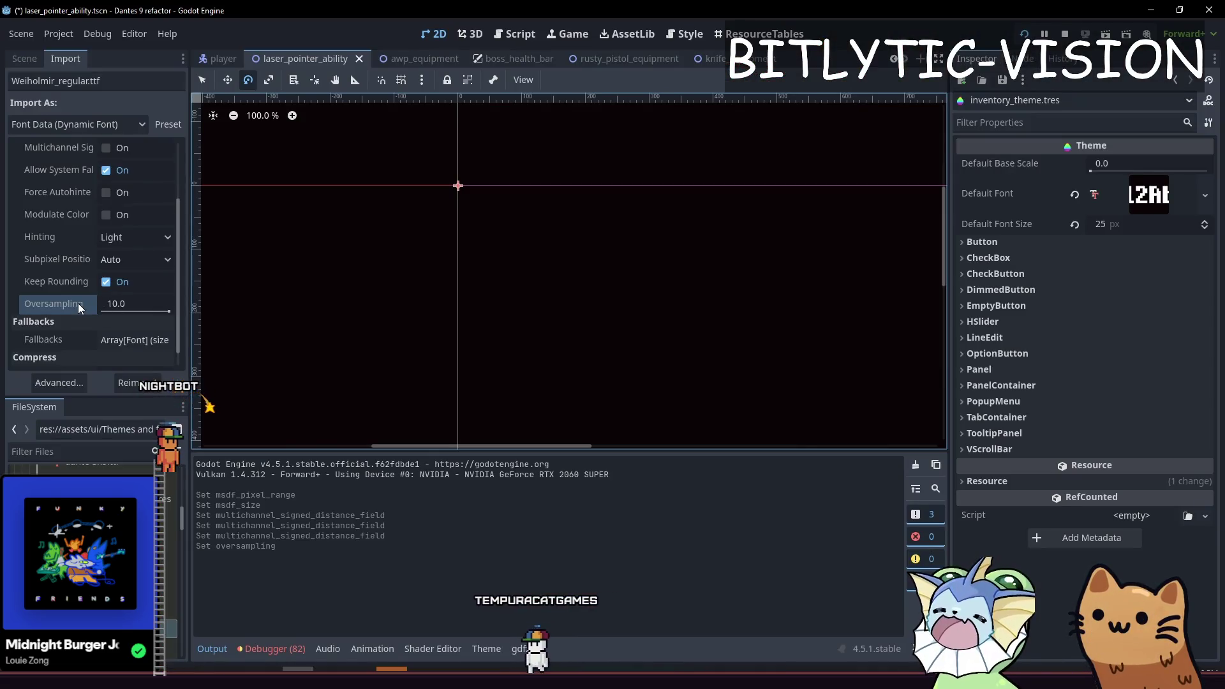
Lower the font's oversampling to 2.0 and reimport it.
mouse_move(78, 303)
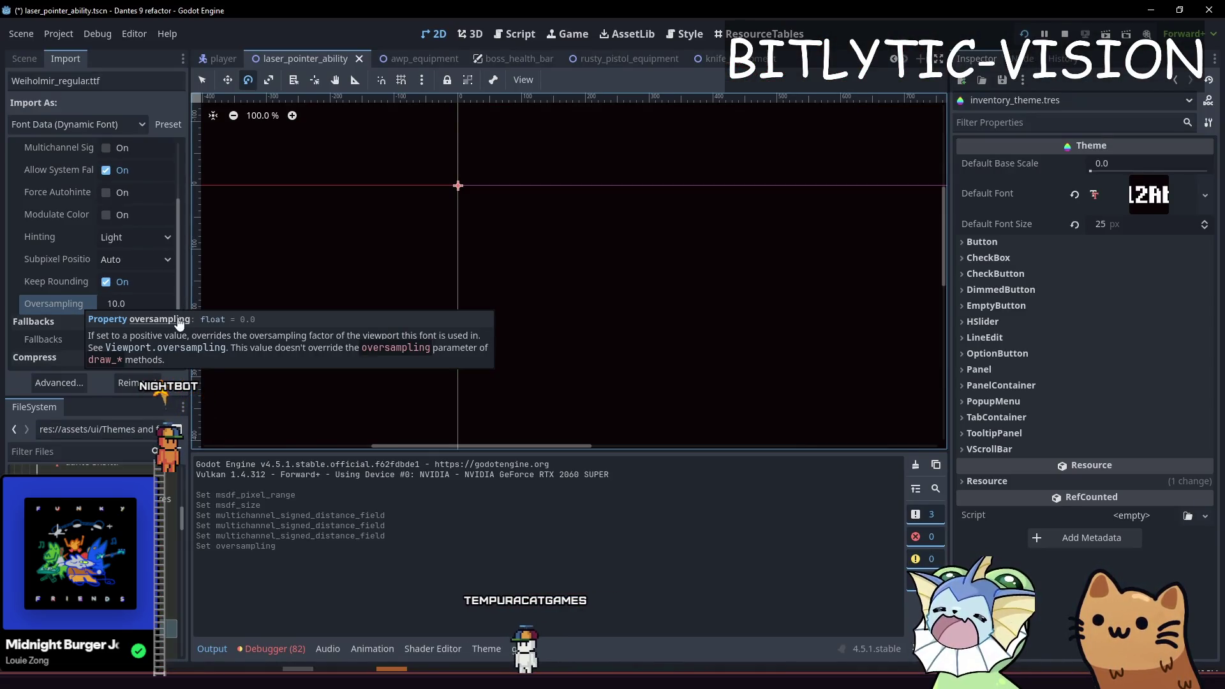
left_click_drag(166, 308, 128, 304)
left_click(153, 311)
type("2")
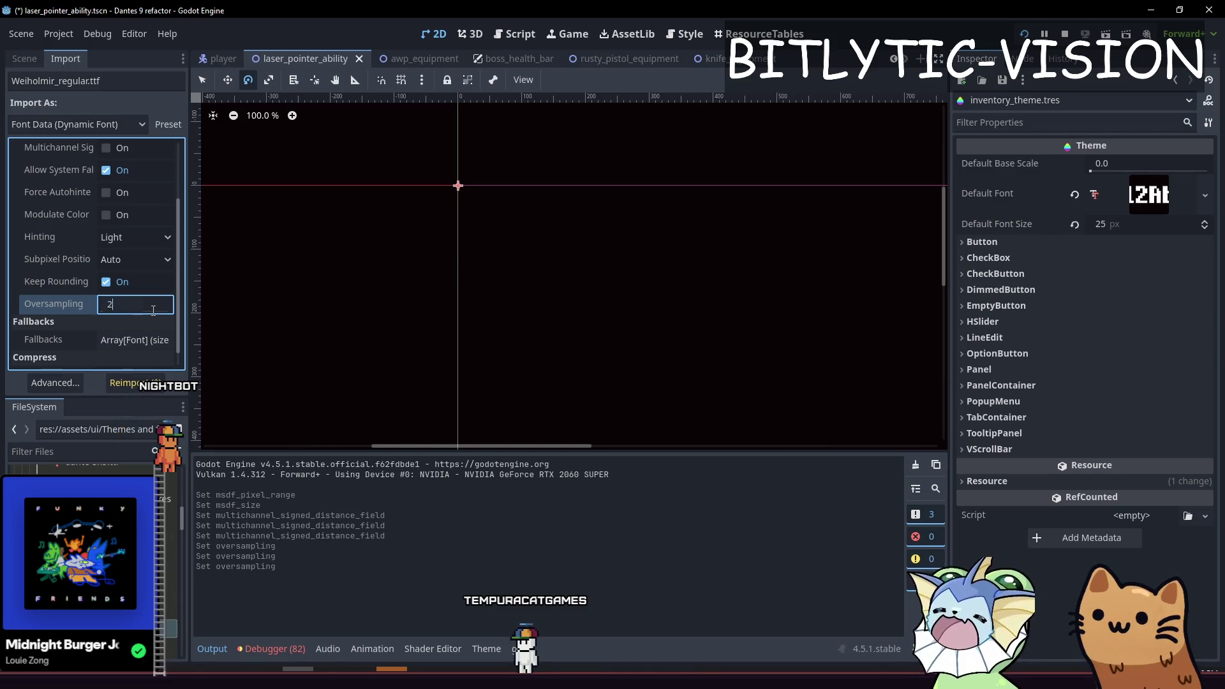
left_click(147, 382)
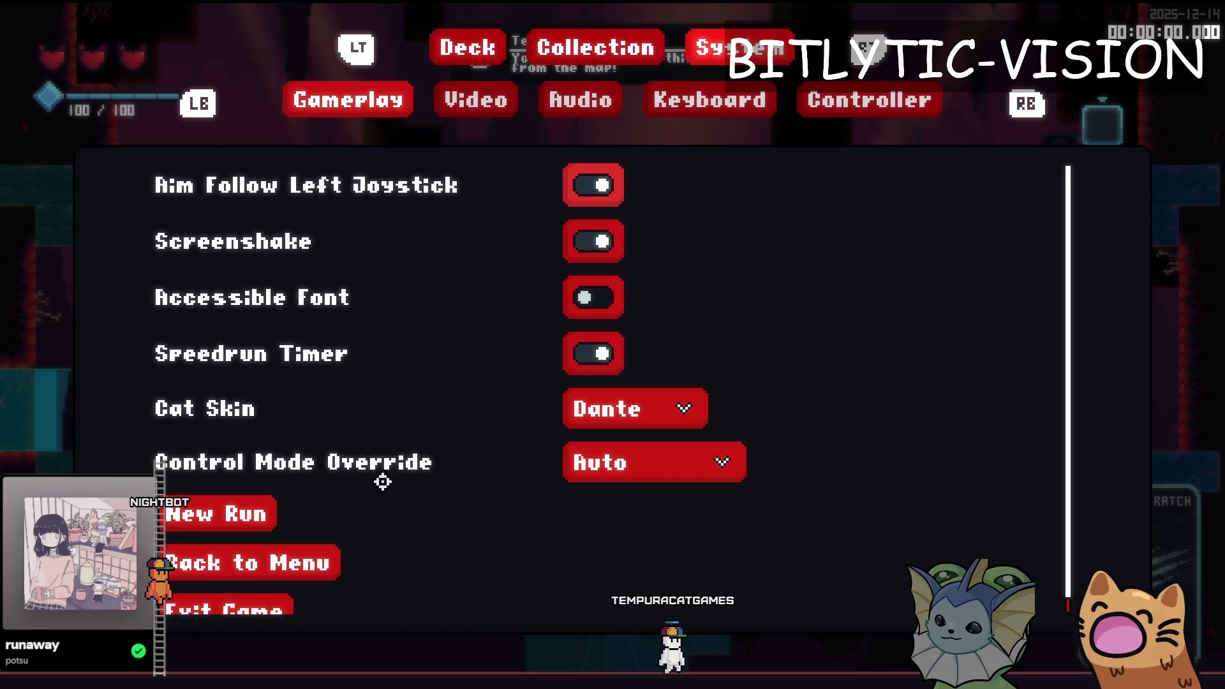
Check the text in the game's Deck view, then return to the editor.
key("Escape")
key("Escape")
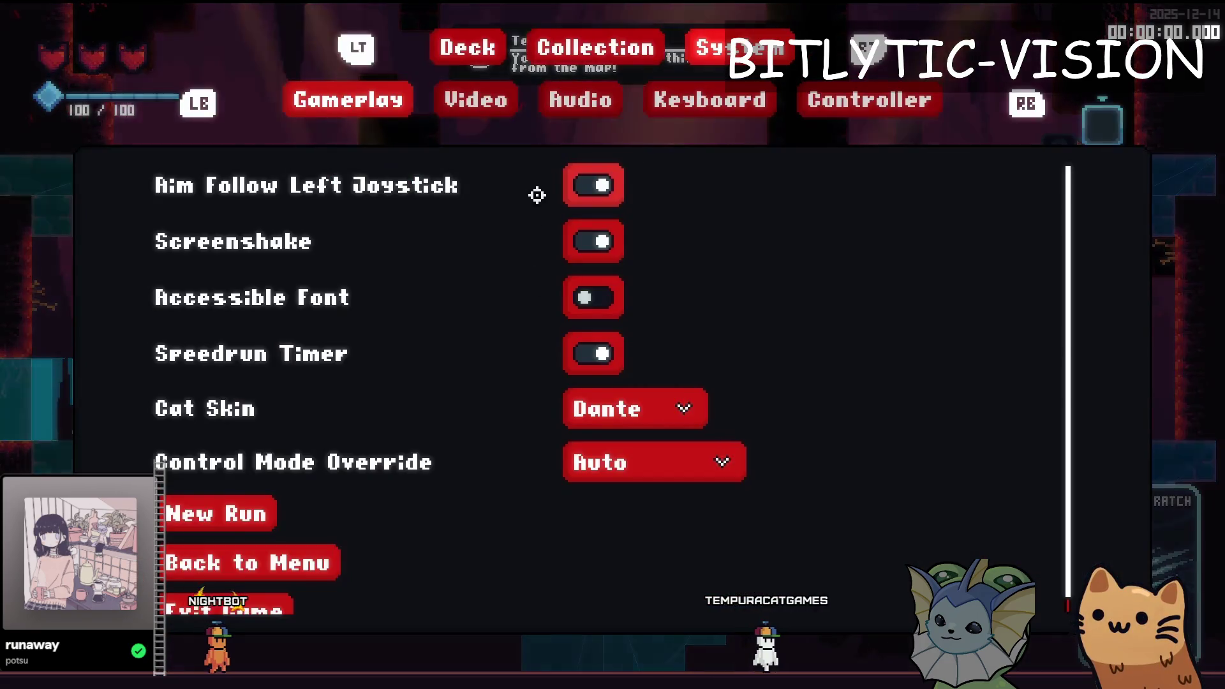
left_click(469, 42)
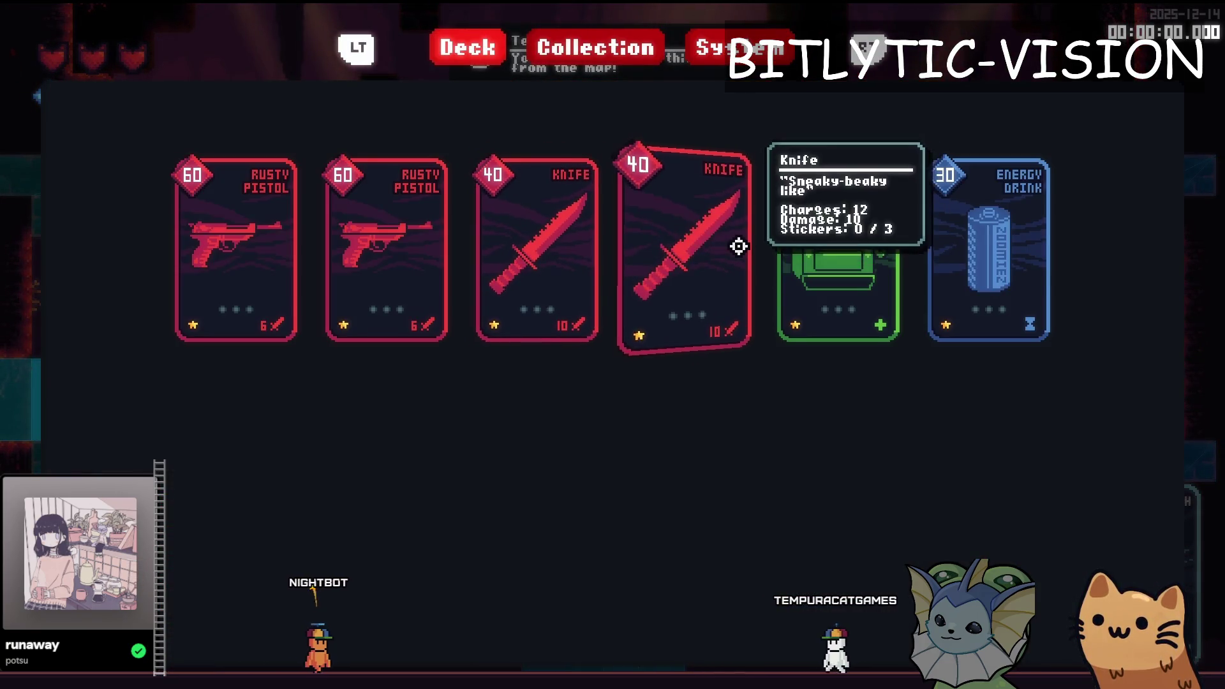
key("F8")
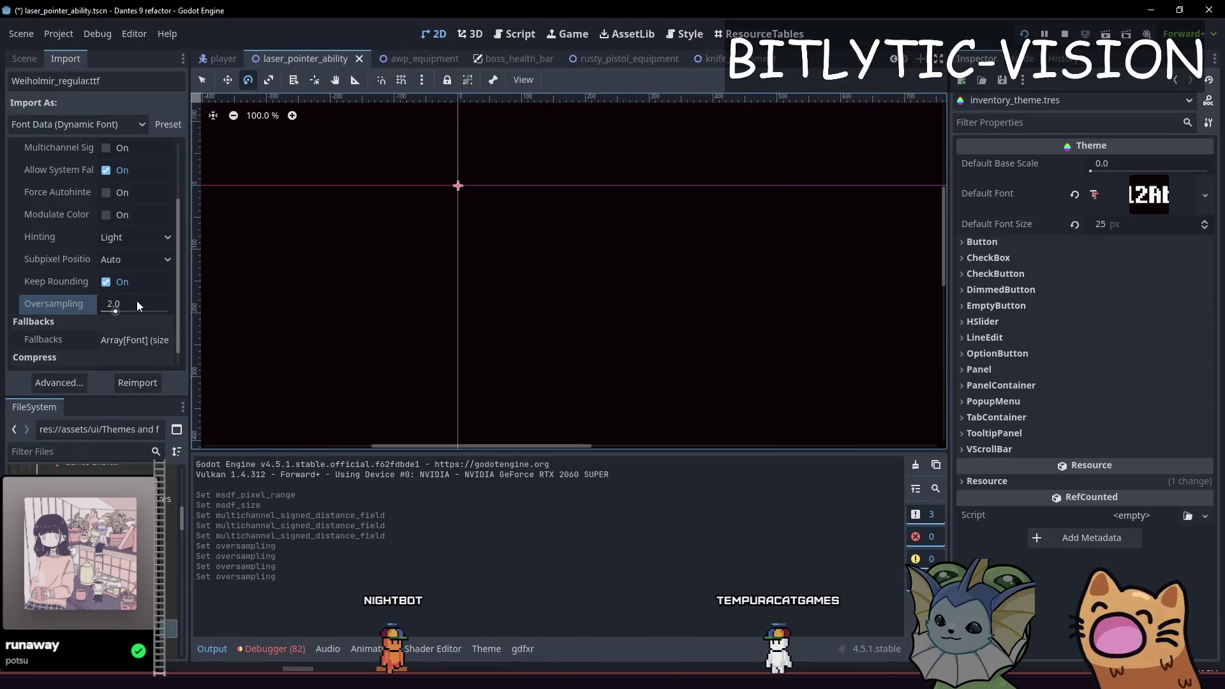
Review the font's Advanced import rendering options and pre-render glyph sources: sample text, character map, translations.
left_click_drag(89, 397, 89, 507)
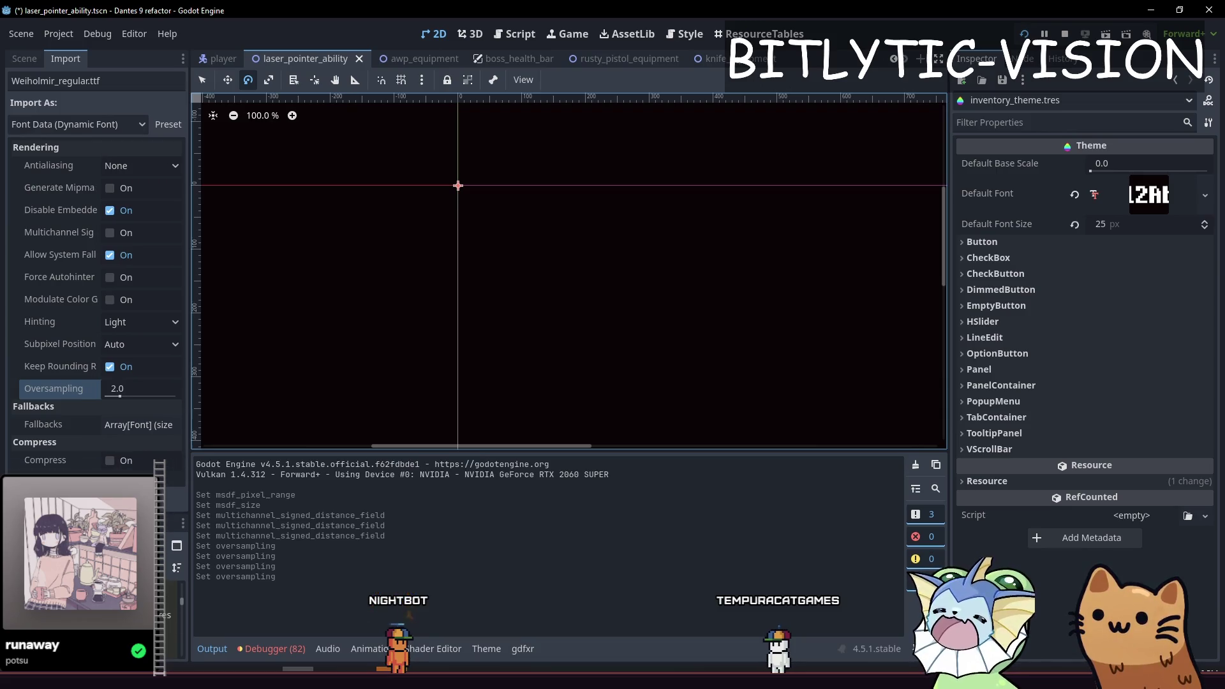
left_click(64, 494)
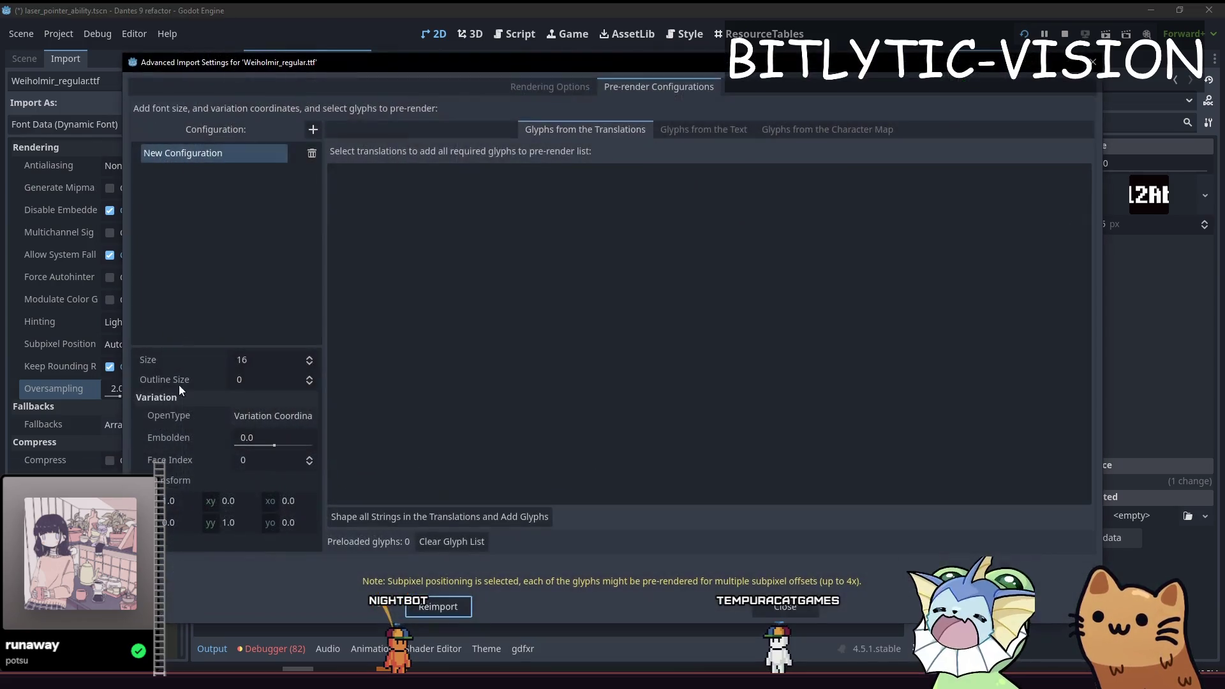
left_click(525, 87)
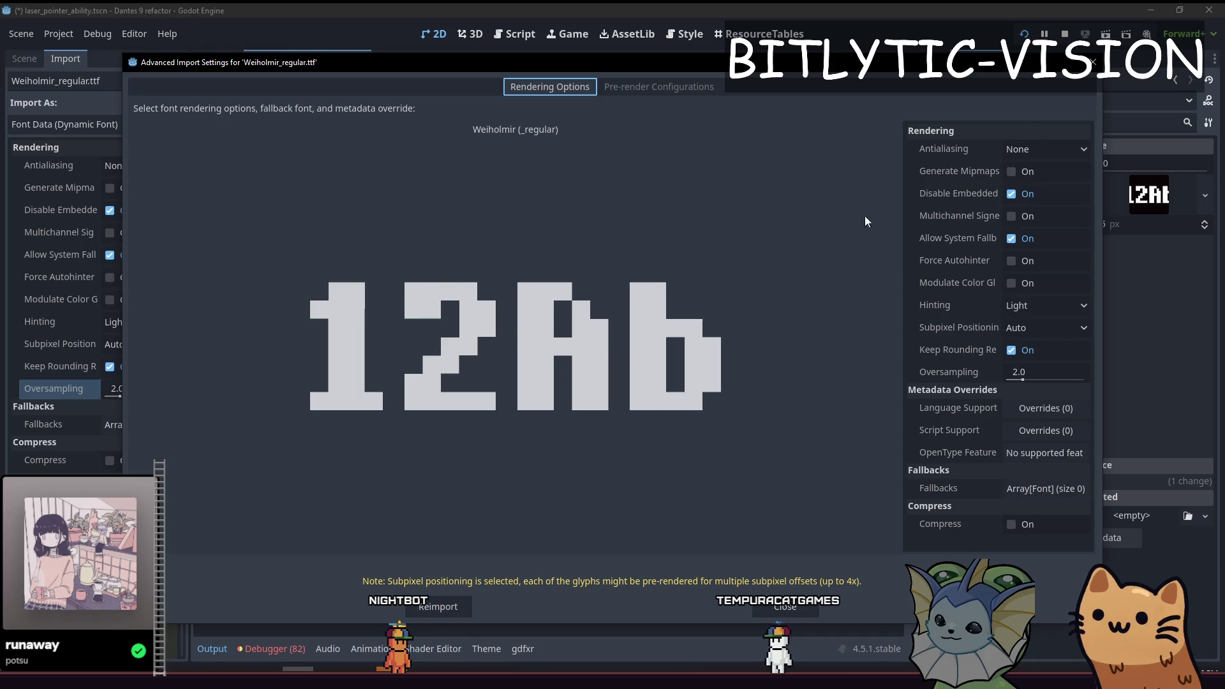
left_click(663, 85)
left_click(714, 131)
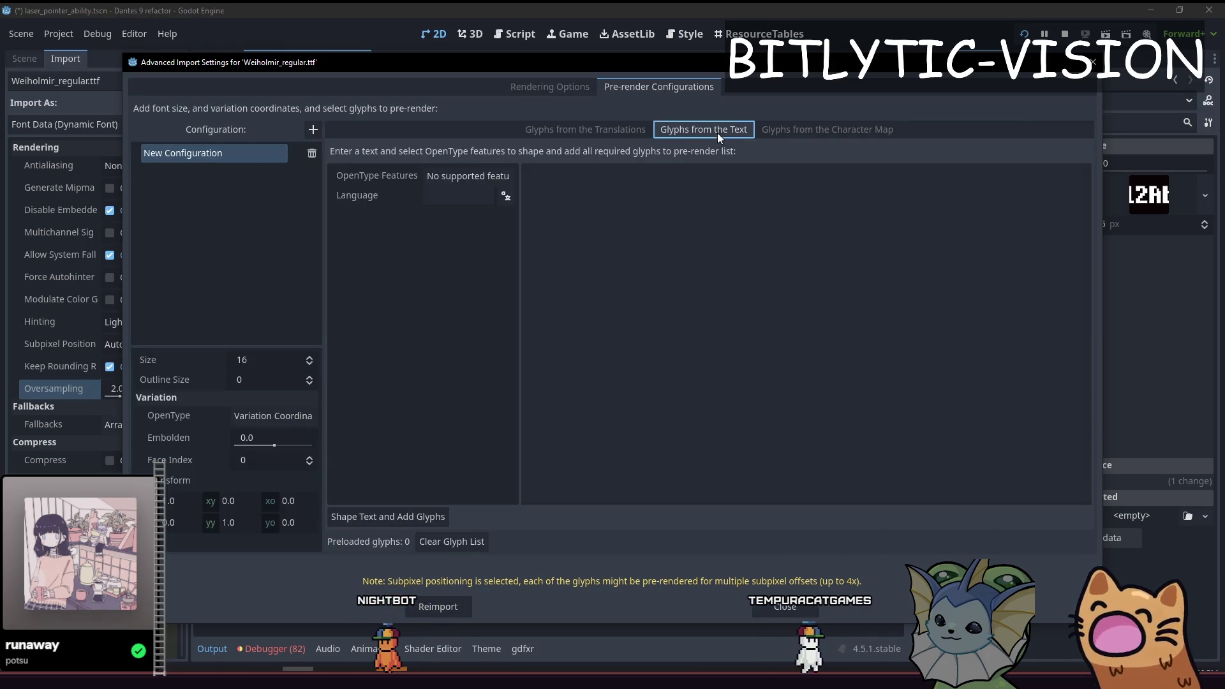
left_click(812, 134)
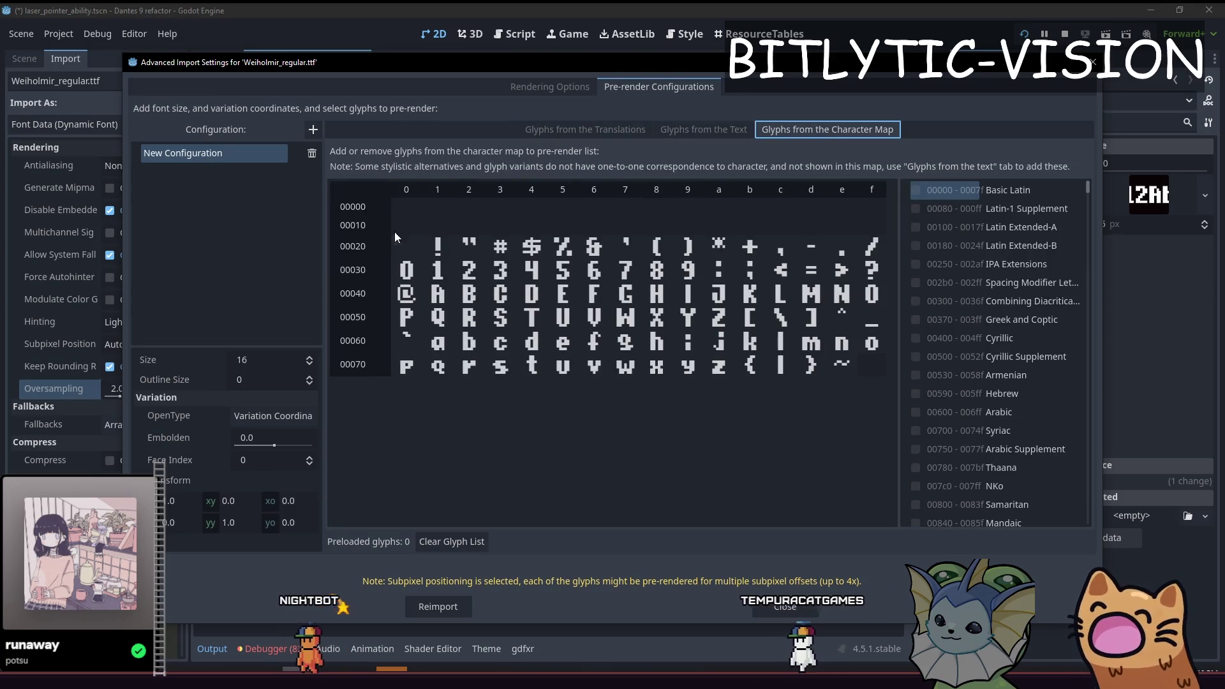
left_click(539, 126)
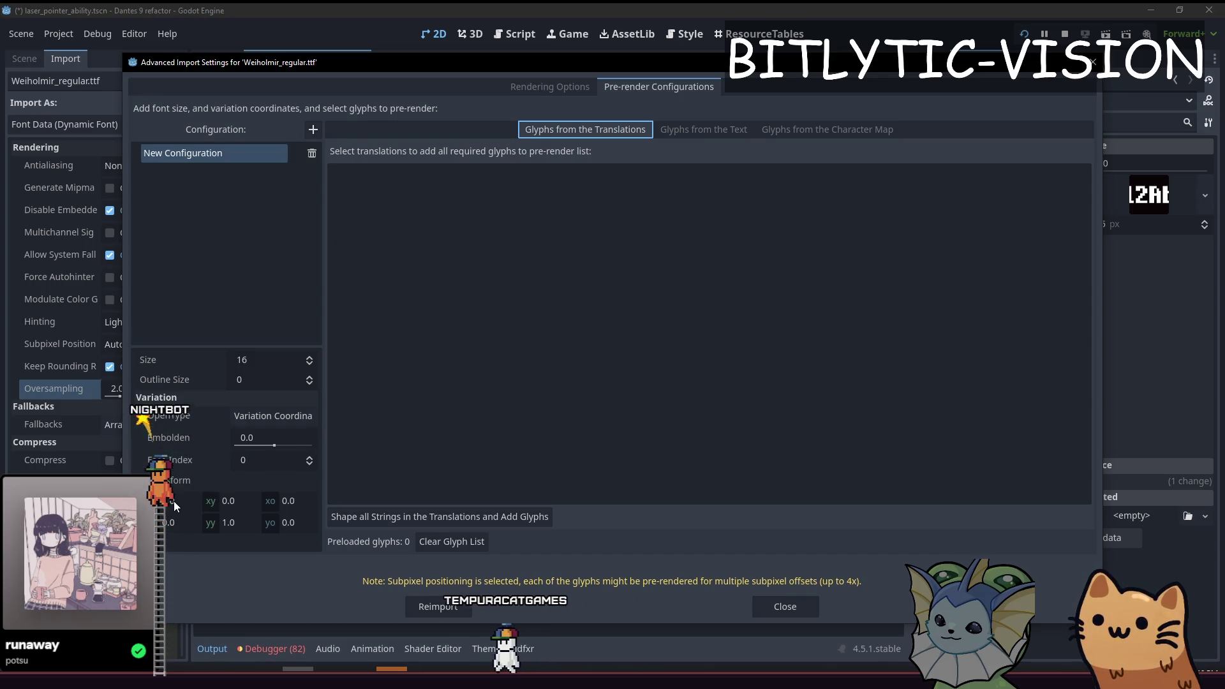
key("Escape")
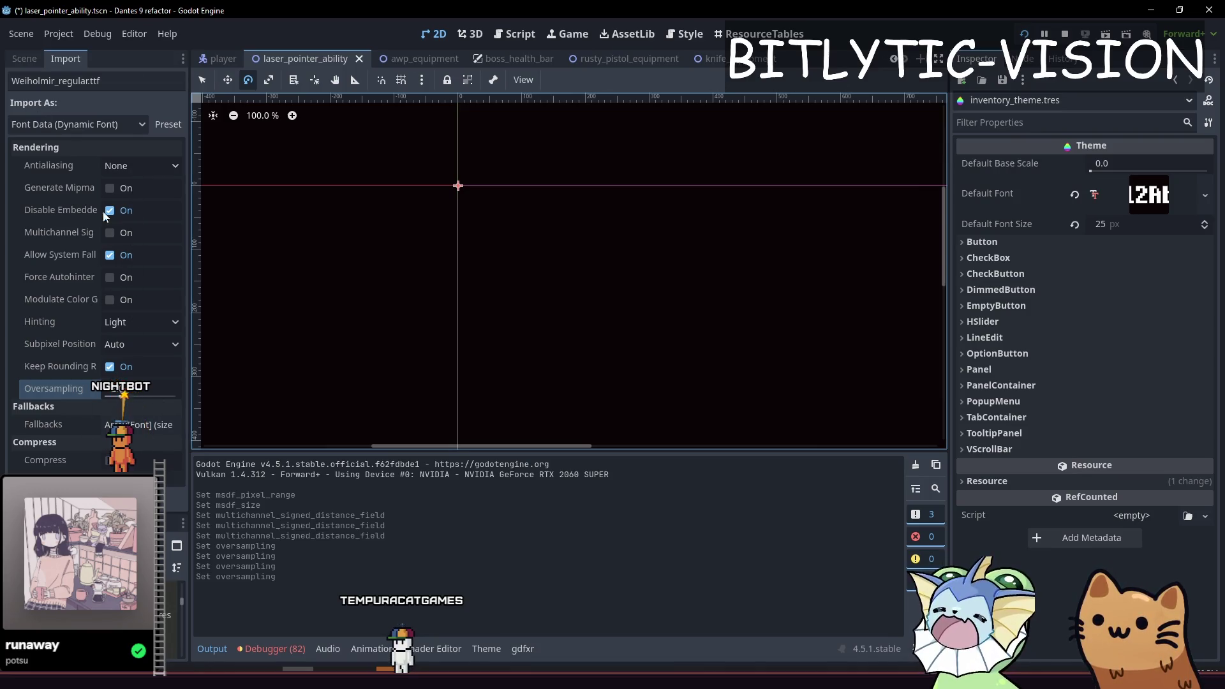
Reopen Advanced import settings and inspect the language and script support overrides.
left_click(63, 495)
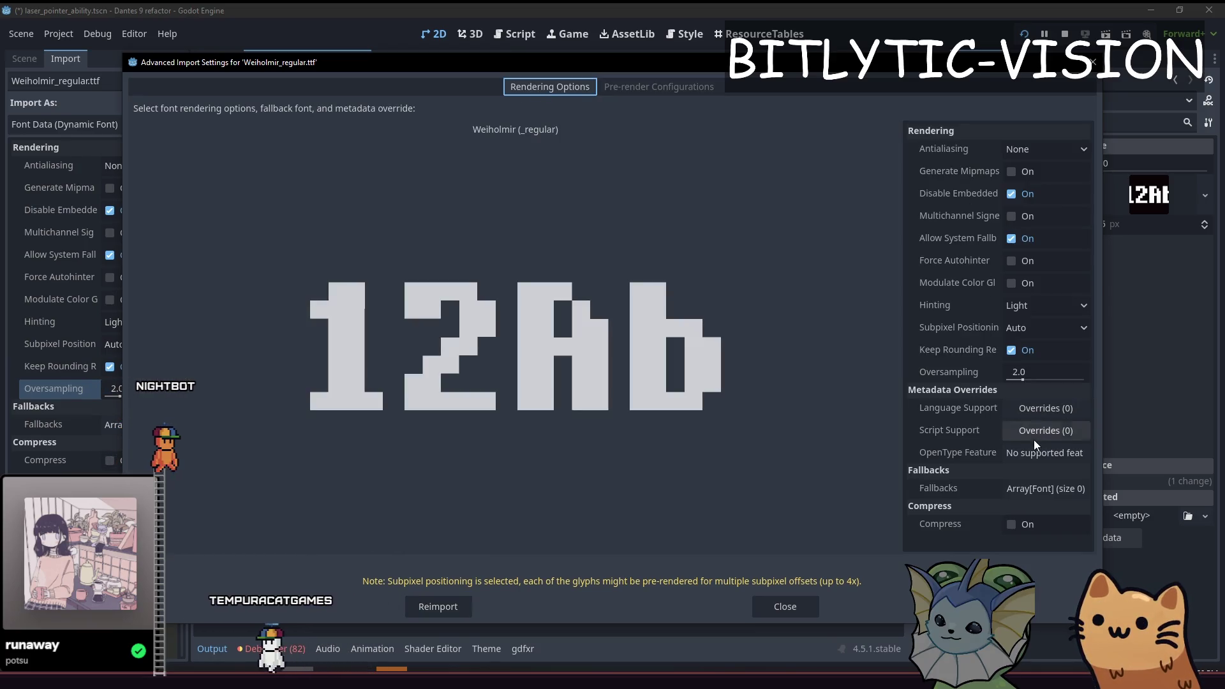
left_click(1027, 430)
left_click(1028, 409)
left_click(1028, 406)
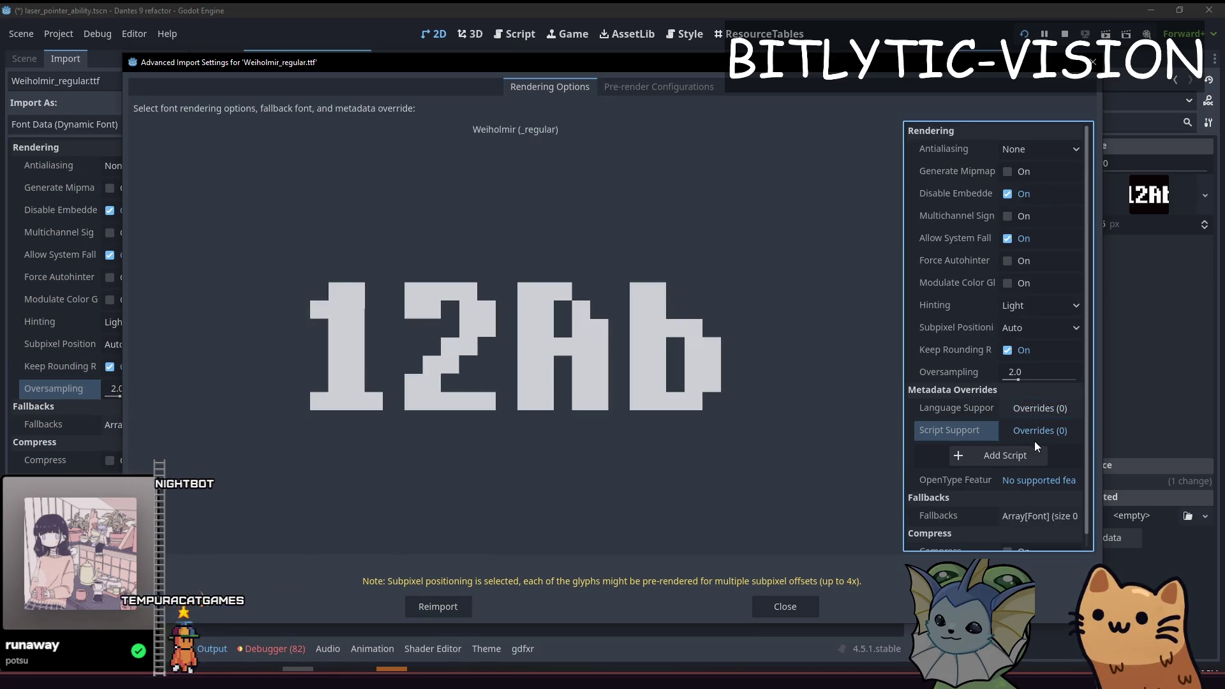
left_click(1034, 435)
left_click(1027, 490)
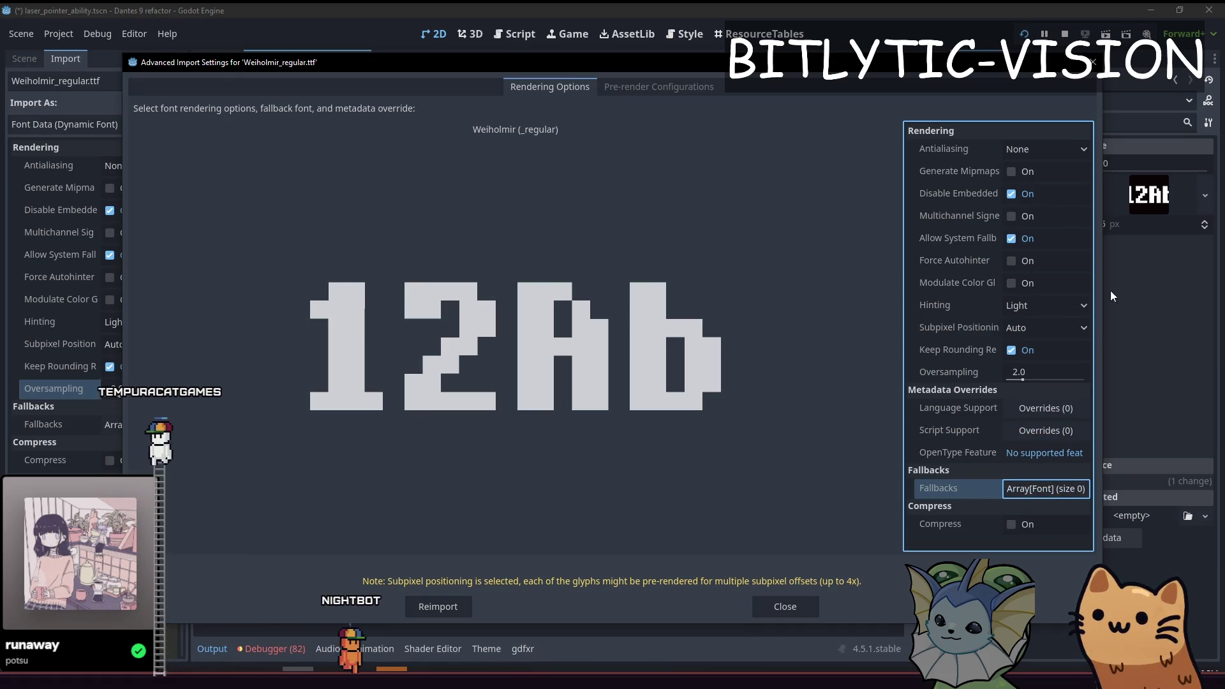
key("Escape")
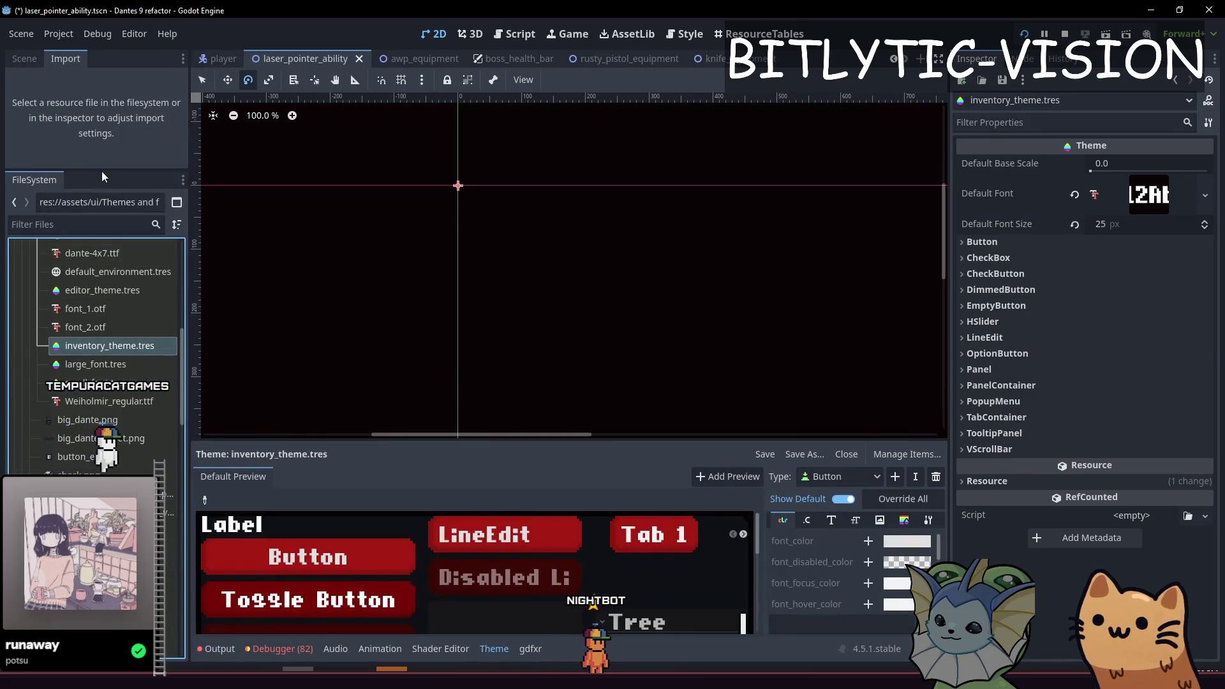
Inspect the inventory theme's default font and its list of edited types.
left_click_drag(102, 170, 102, 322)
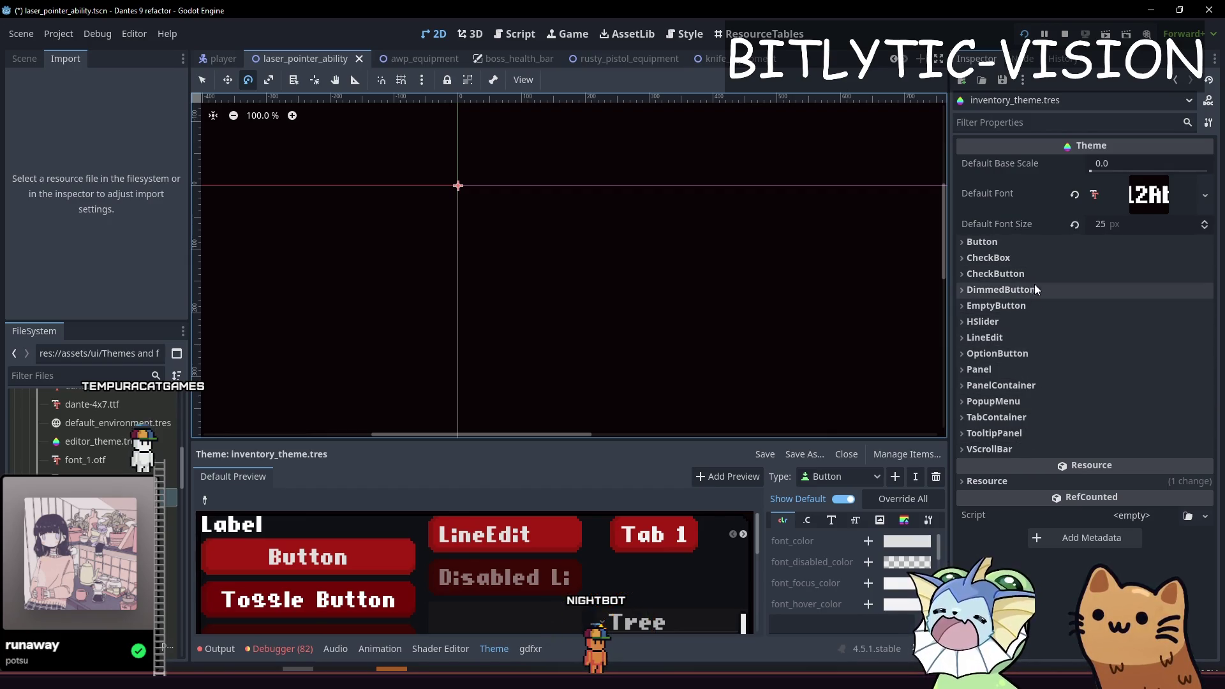
left_click(1123, 191)
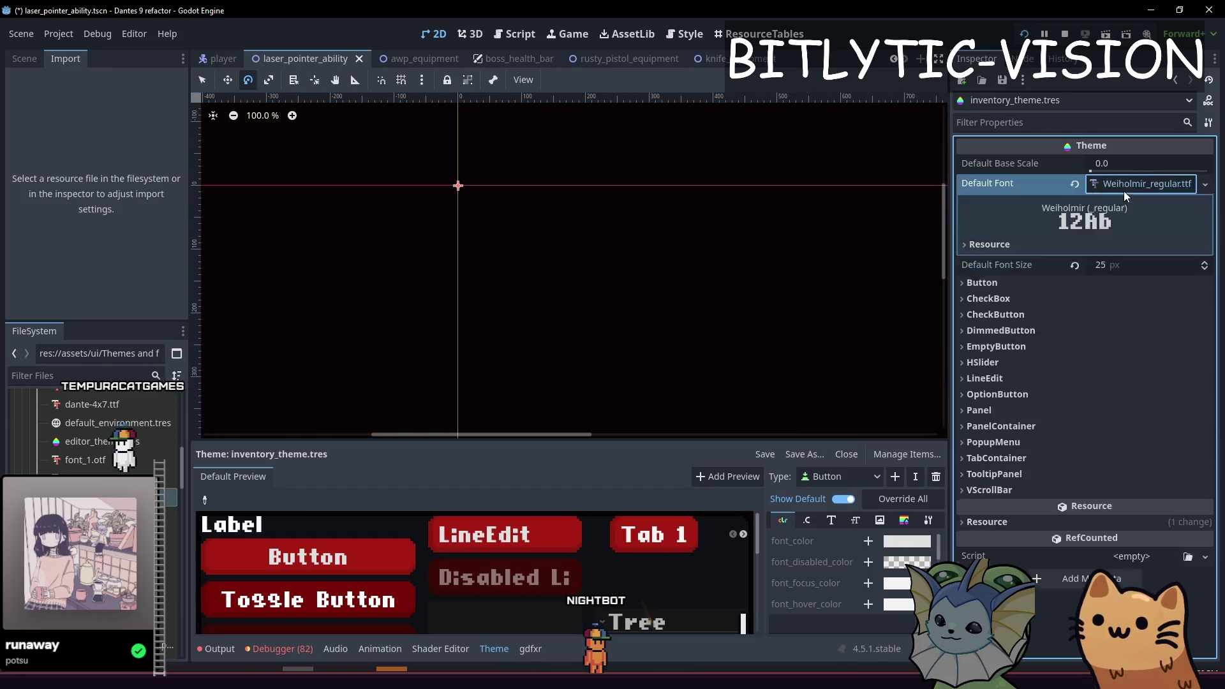
left_click(1117, 194)
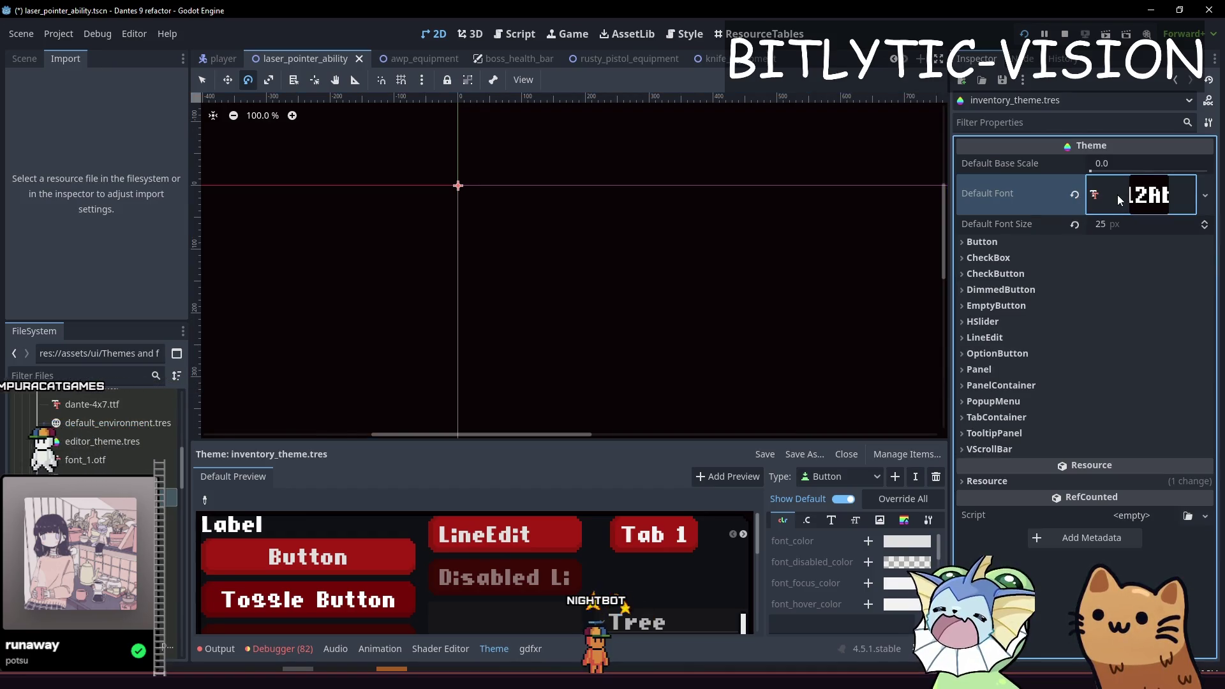
left_click(843, 479)
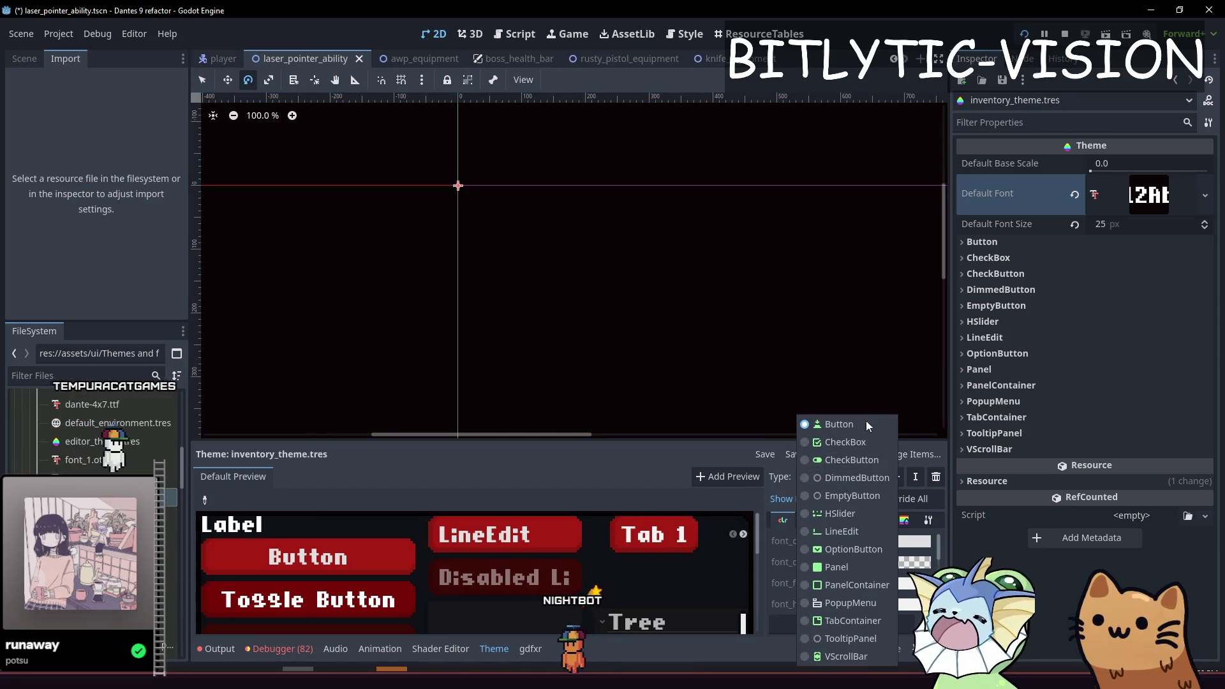
left_click(693, 457)
Add RichTextLabel to the theme and override its line_separation with 50.
key("Tab")
key("Return")
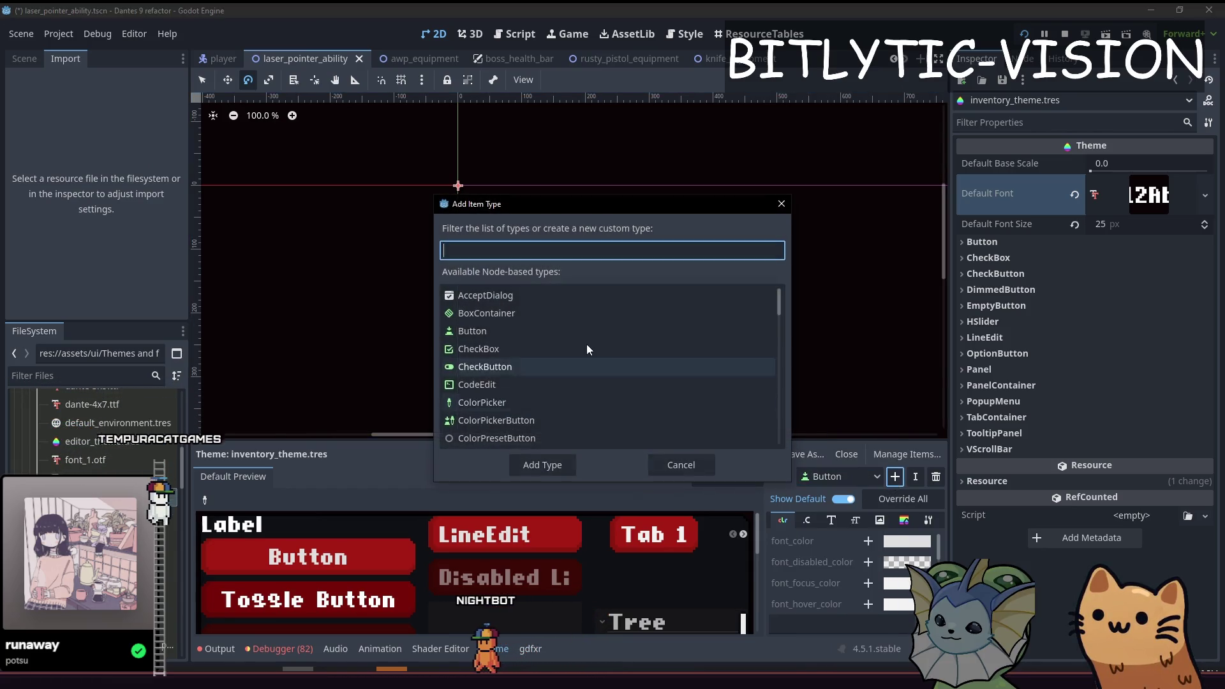
type("richtext")
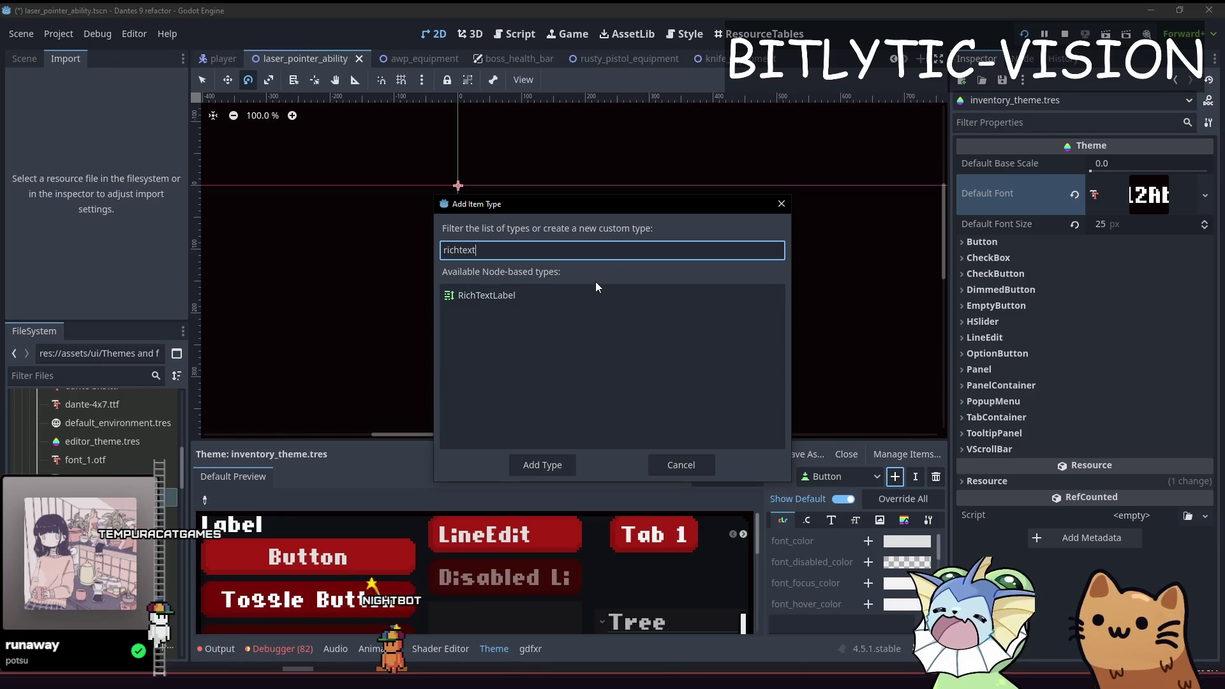
left_click(573, 289)
left_click(542, 464)
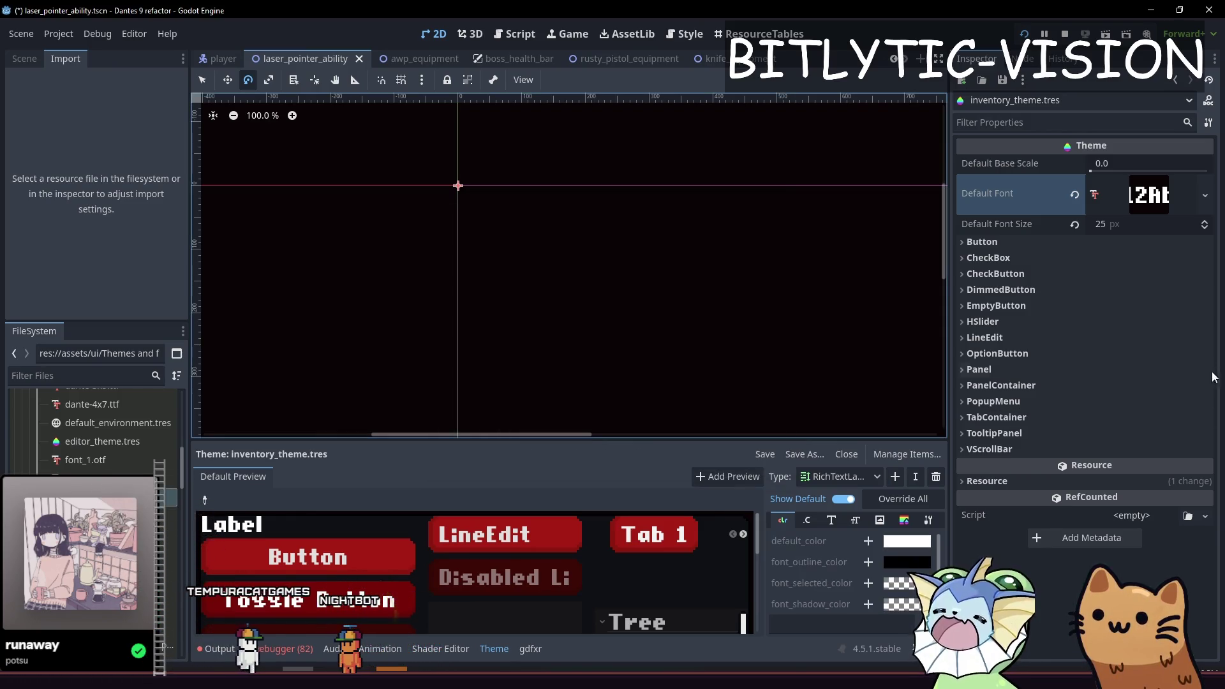
left_click_drag(814, 439, 813, 214)
left_click(806, 295)
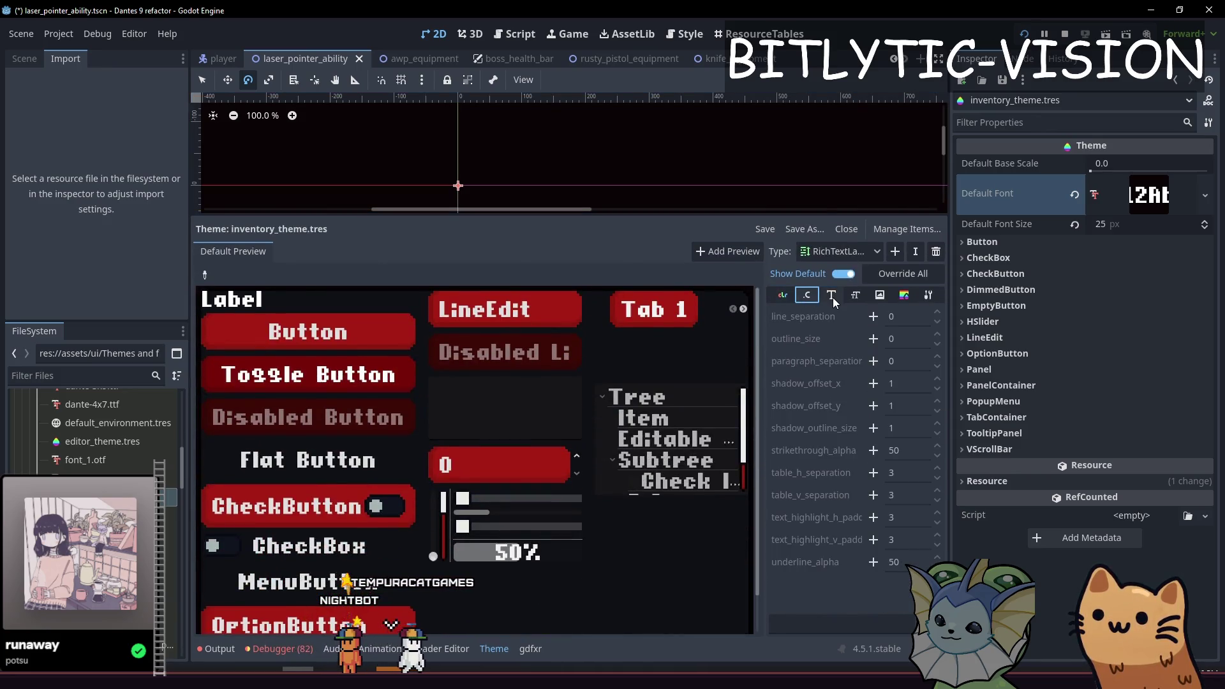
left_click(873, 316)
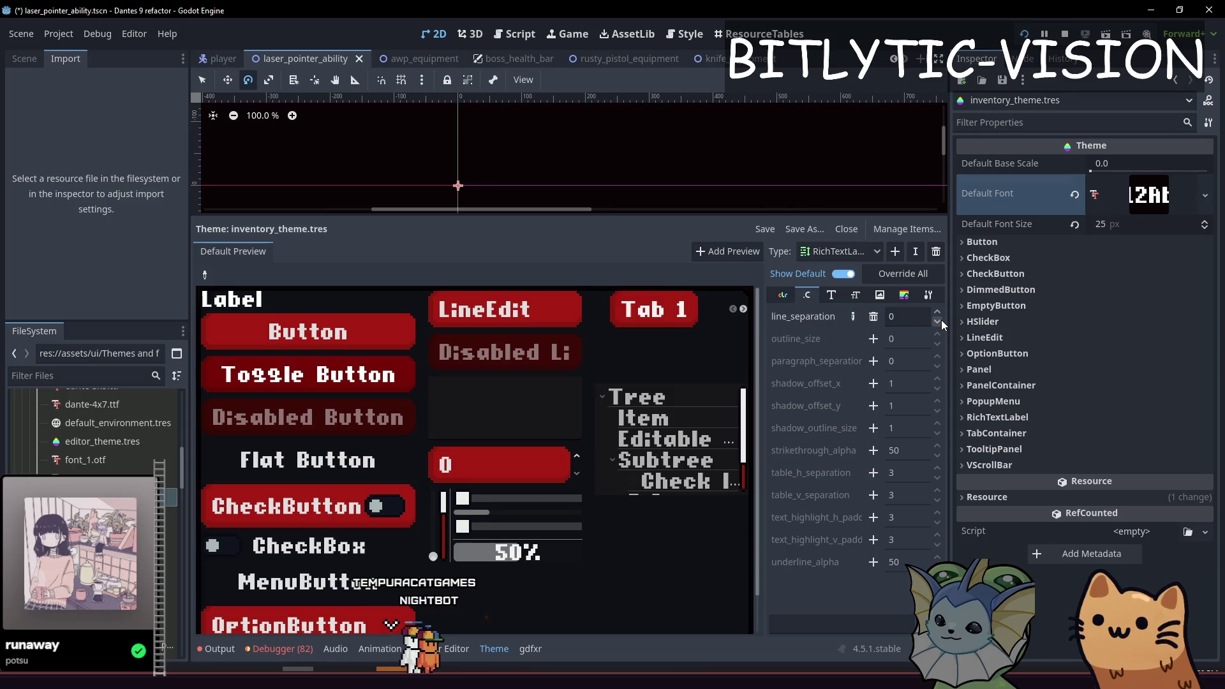
left_click(941, 320)
type("50")
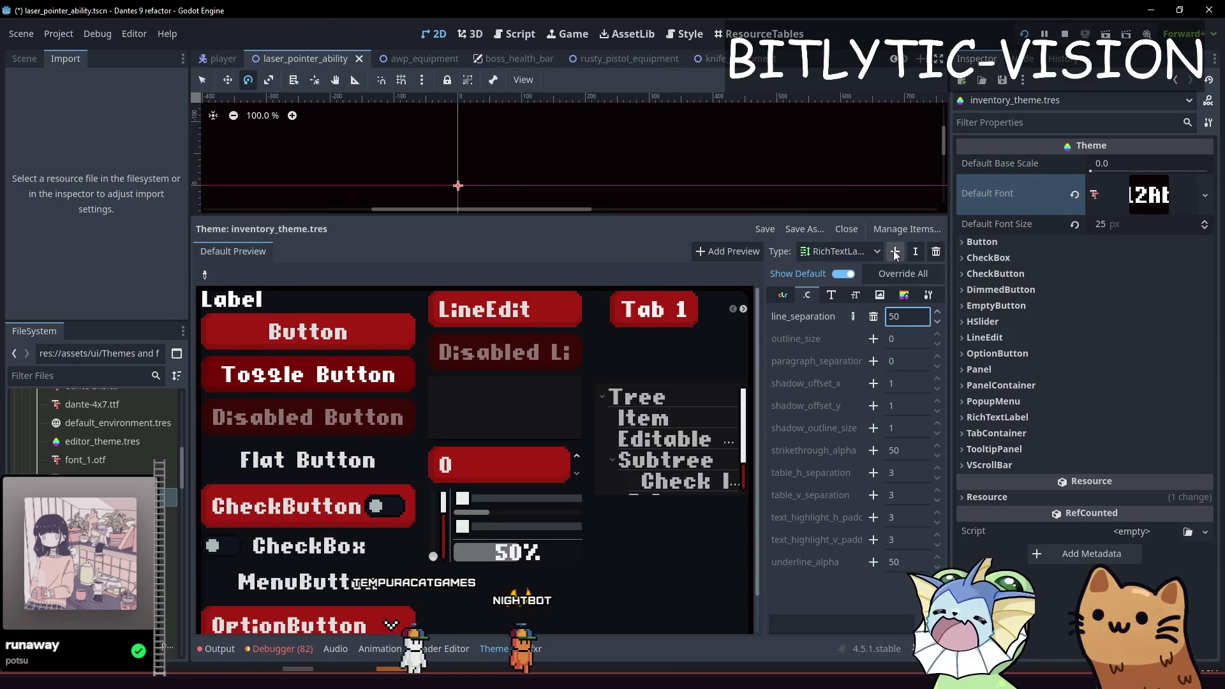
Add Label to the theme, override line_spacing, and expand its Constants for editing.
left_click(895, 251)
type("labe")
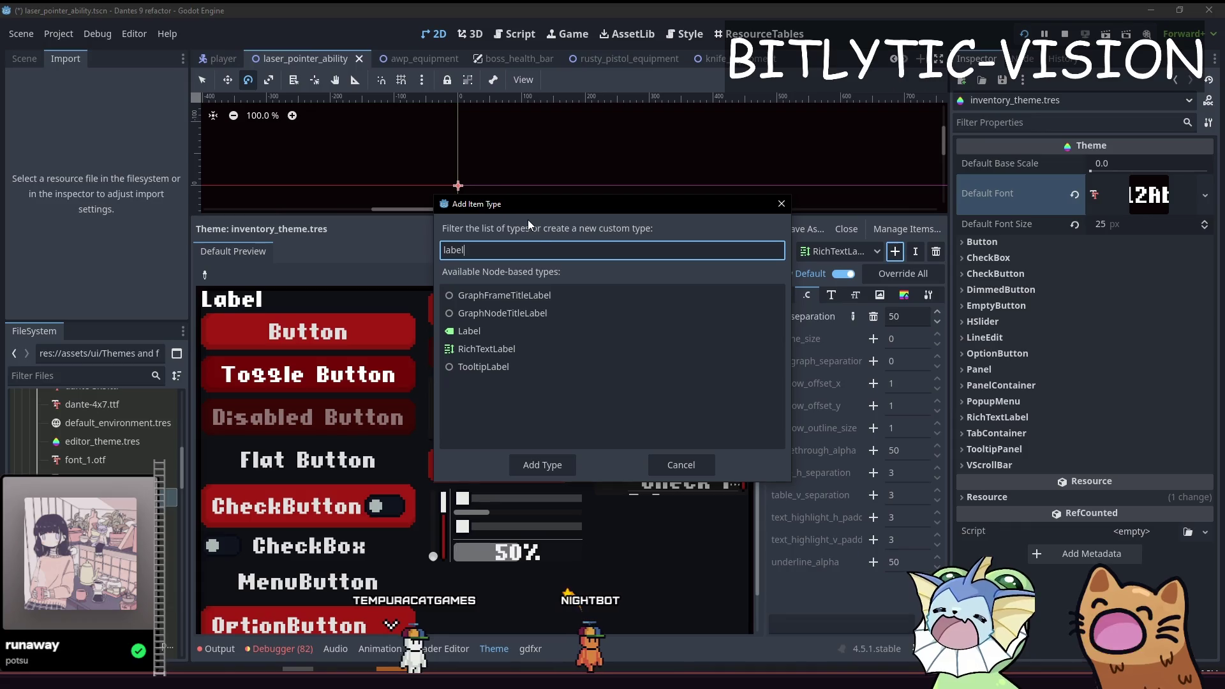
type("l")
double_click(483, 331)
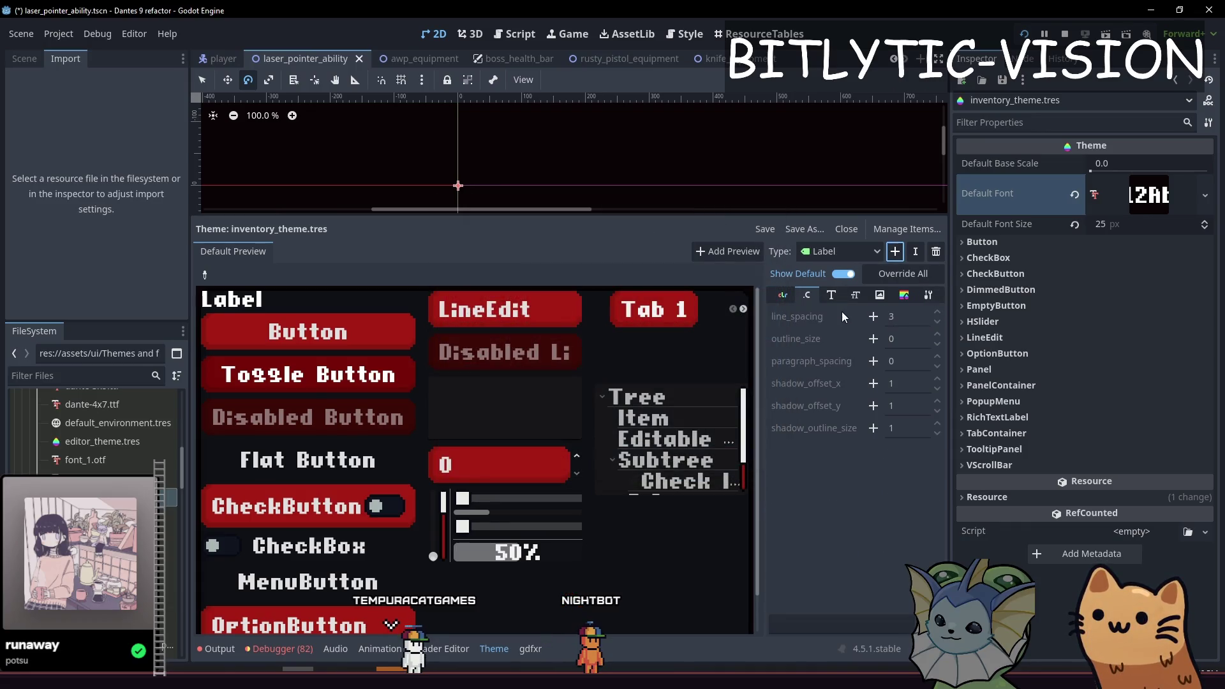
left_click(873, 317)
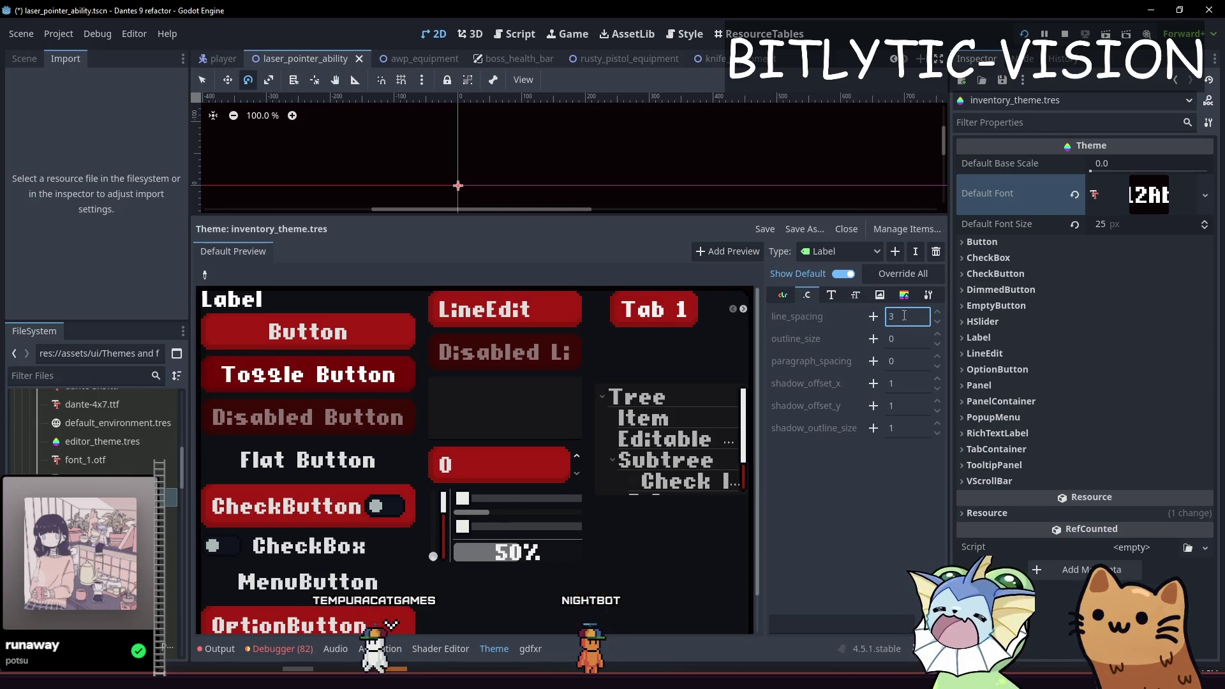
left_click(1000, 339)
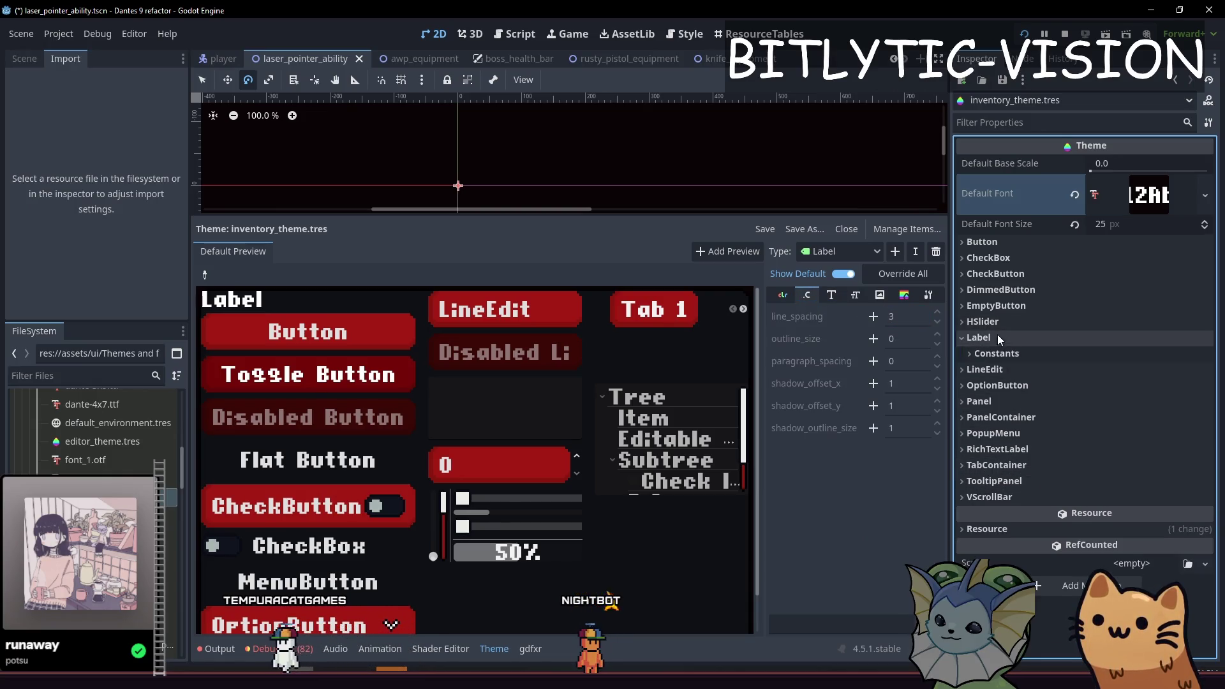
left_click(994, 353)
left_click(1136, 370)
Save Label line spacing 50, then override Label paragraph spacing and RichTextLabel paragraph separation.
key("Return")
key("ctrl+s")
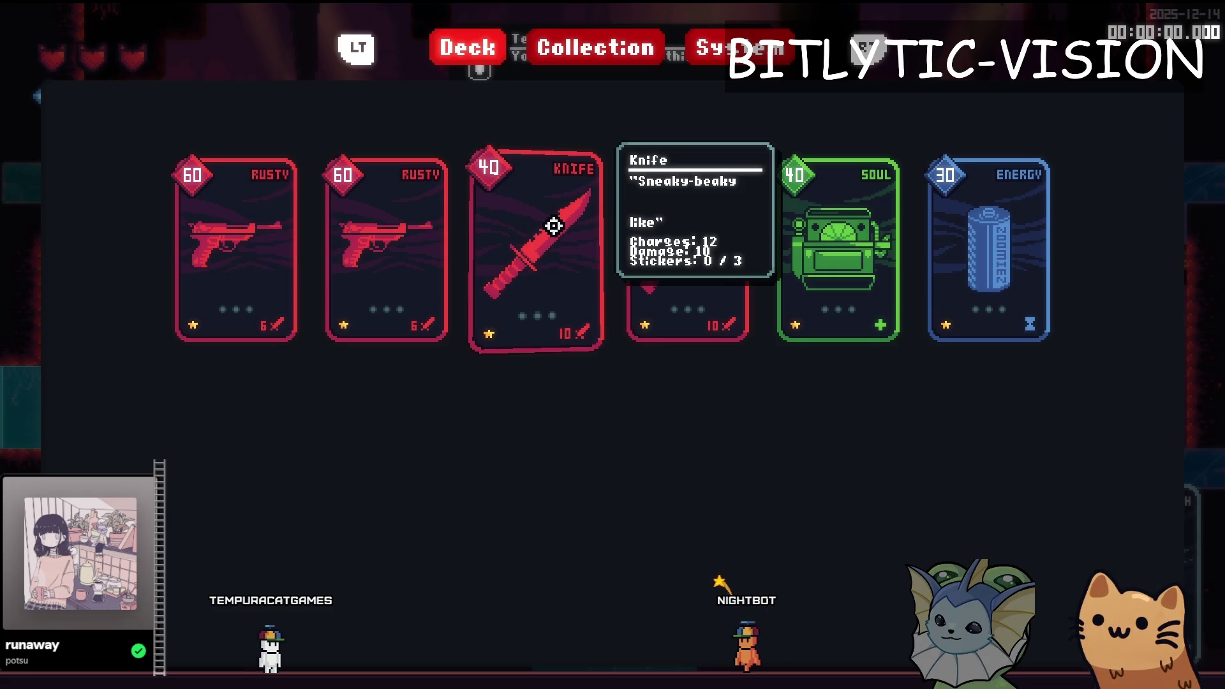
key("Escape")
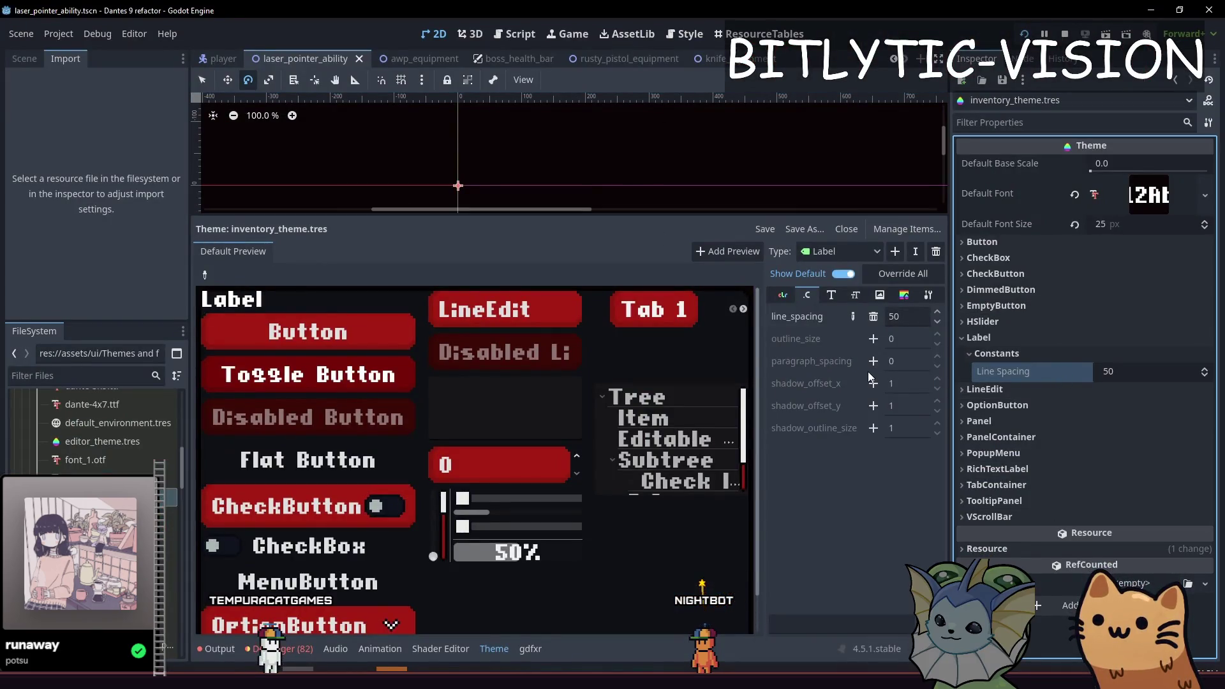
left_click(872, 362)
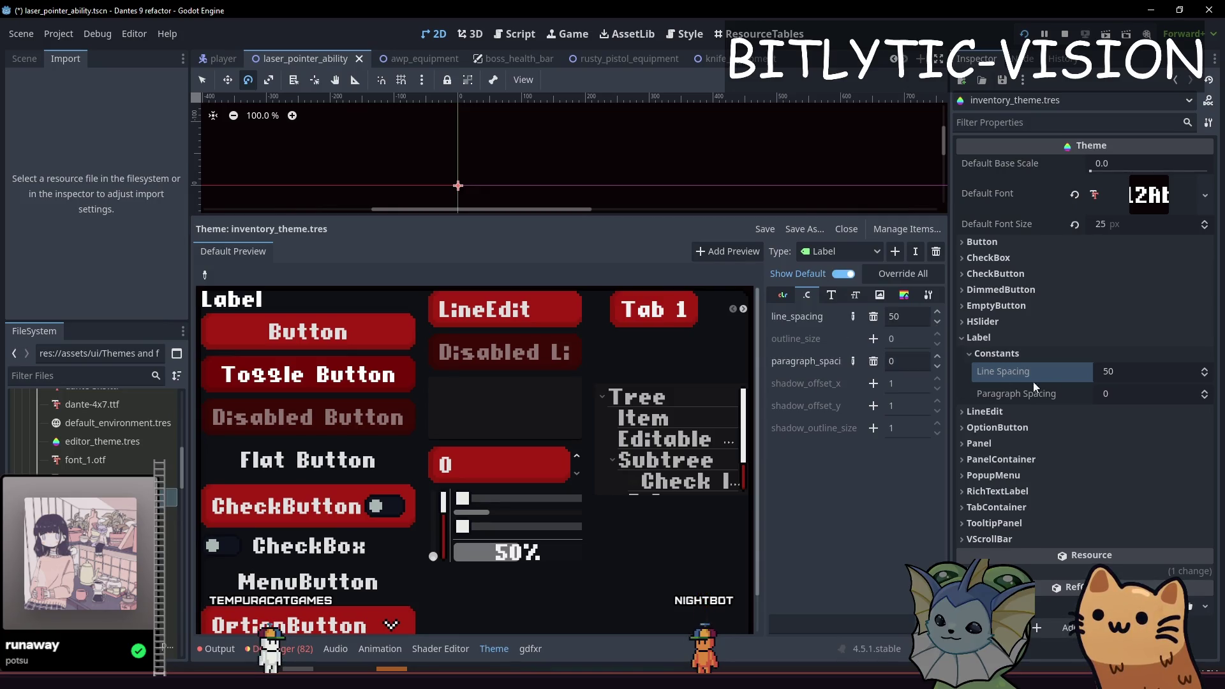
left_click(1144, 395)
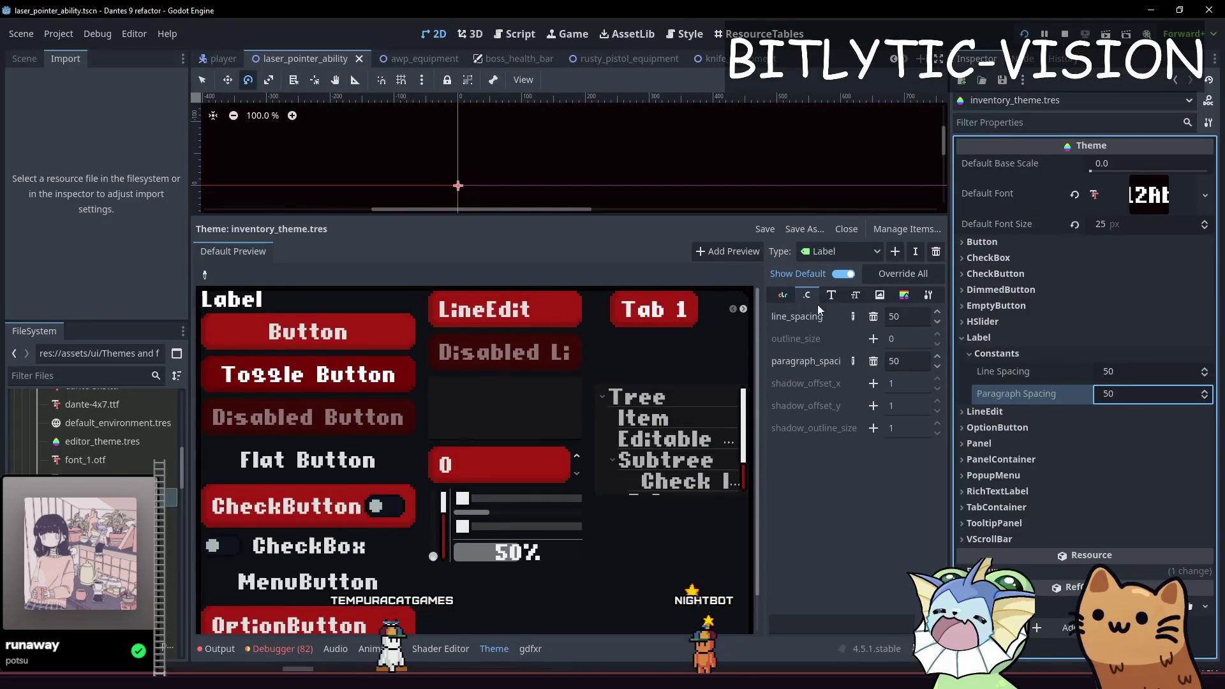
left_click(836, 249)
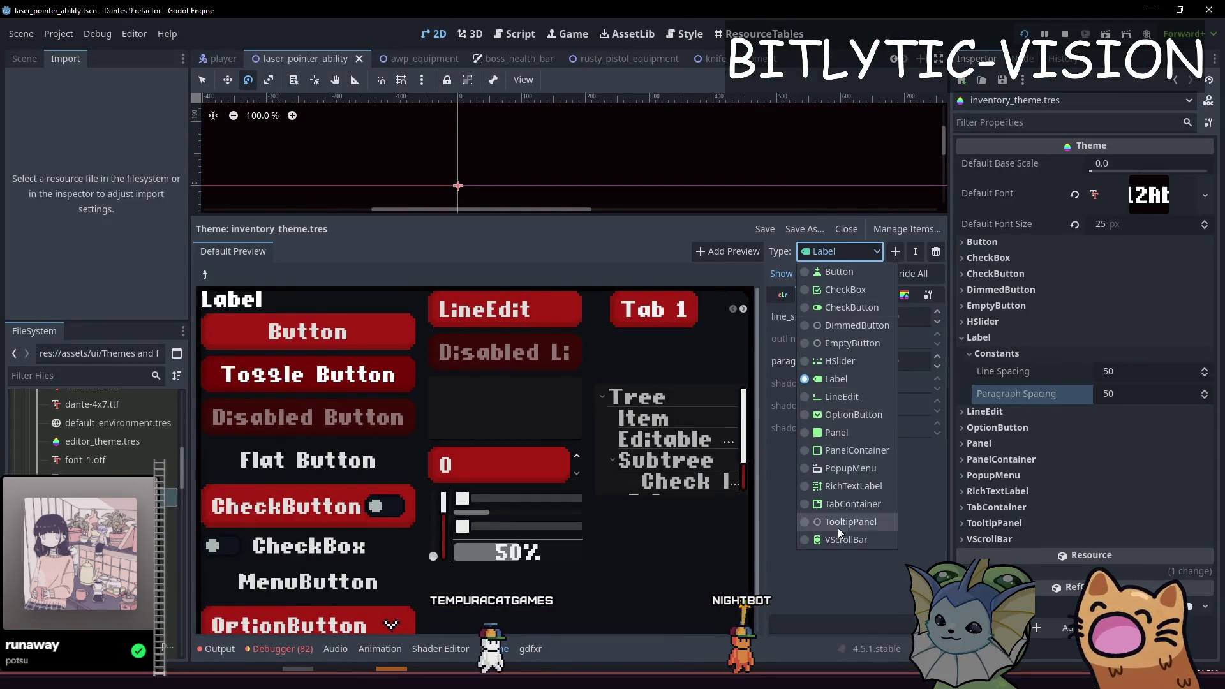
left_click(840, 485)
left_click(905, 361)
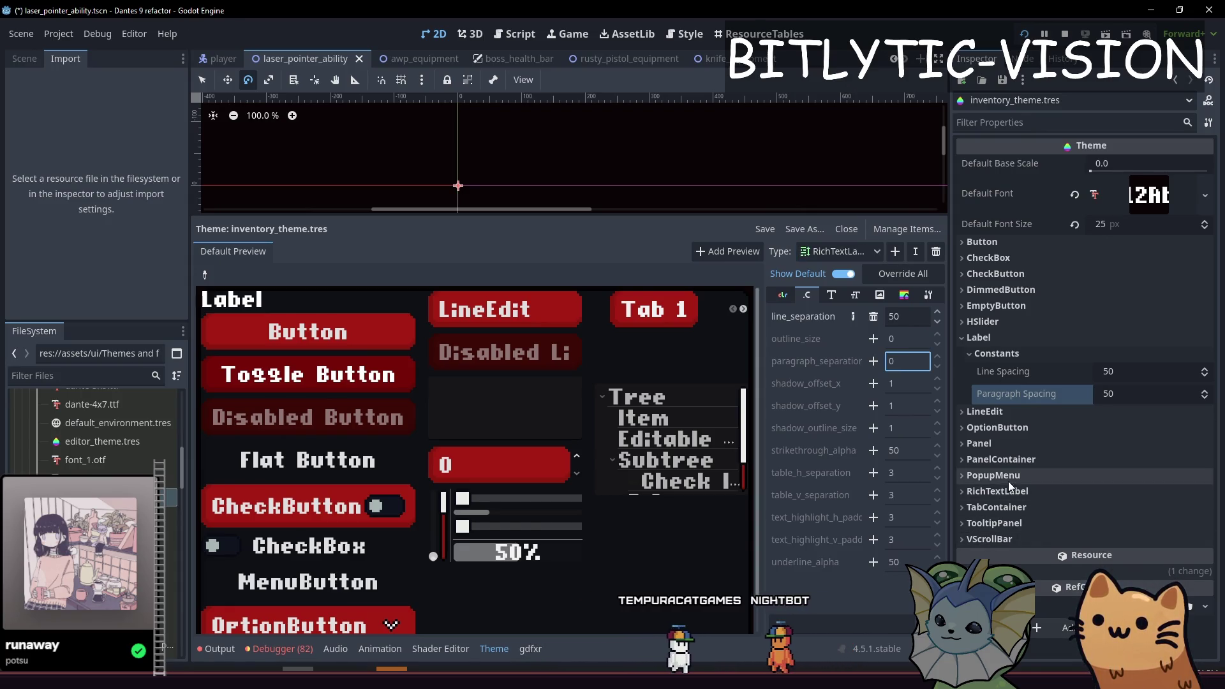
left_click(1034, 491)
Test tooltips in game, then set RichTextLabel line separation to 0 and rerun.
key("F5")
mouse_move(634, 246)
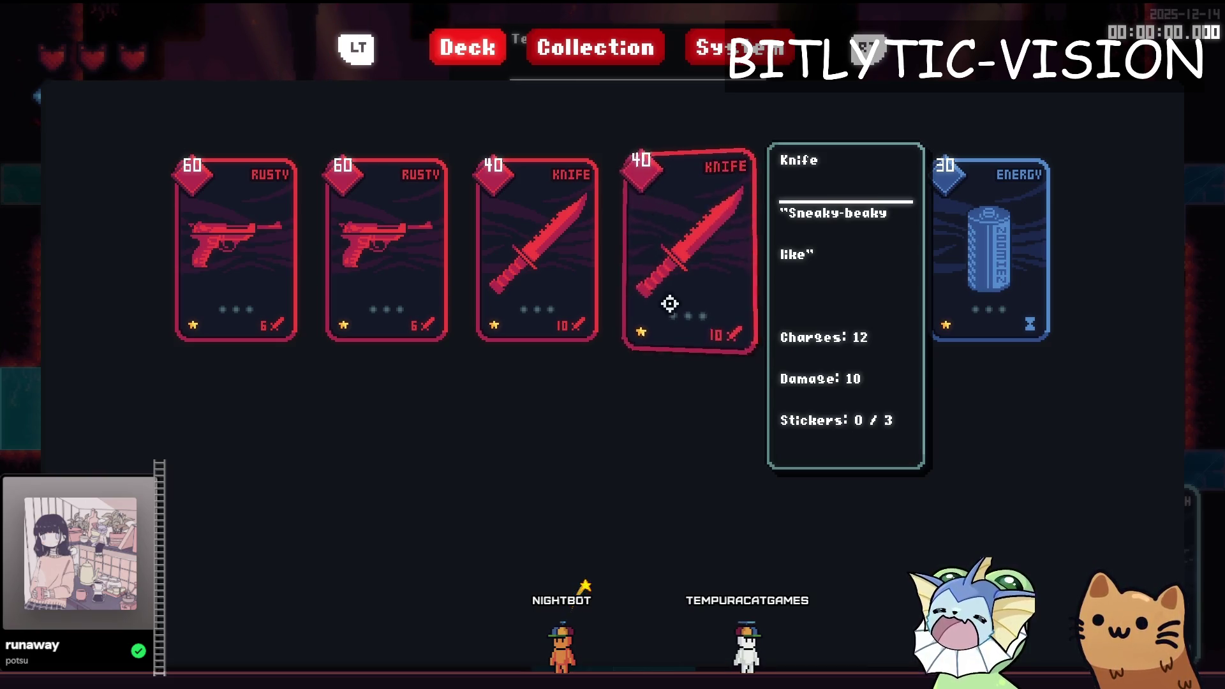
key("F8")
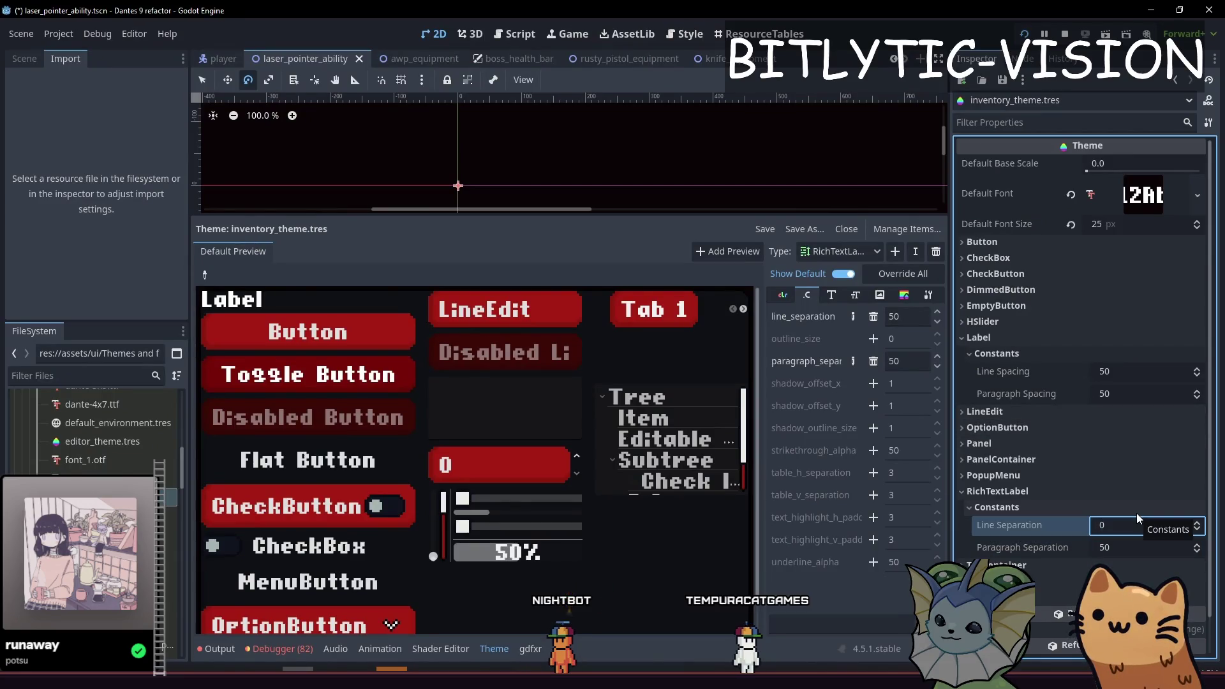
left_click(1136, 371)
type("0")
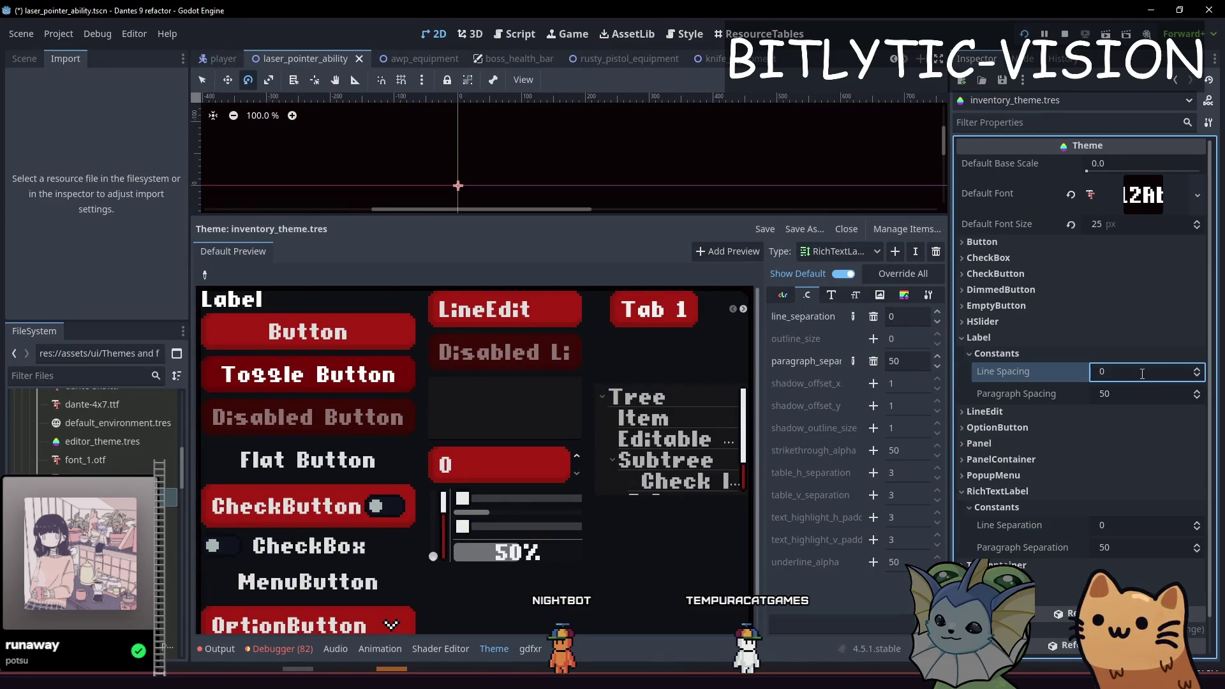
key("F5")
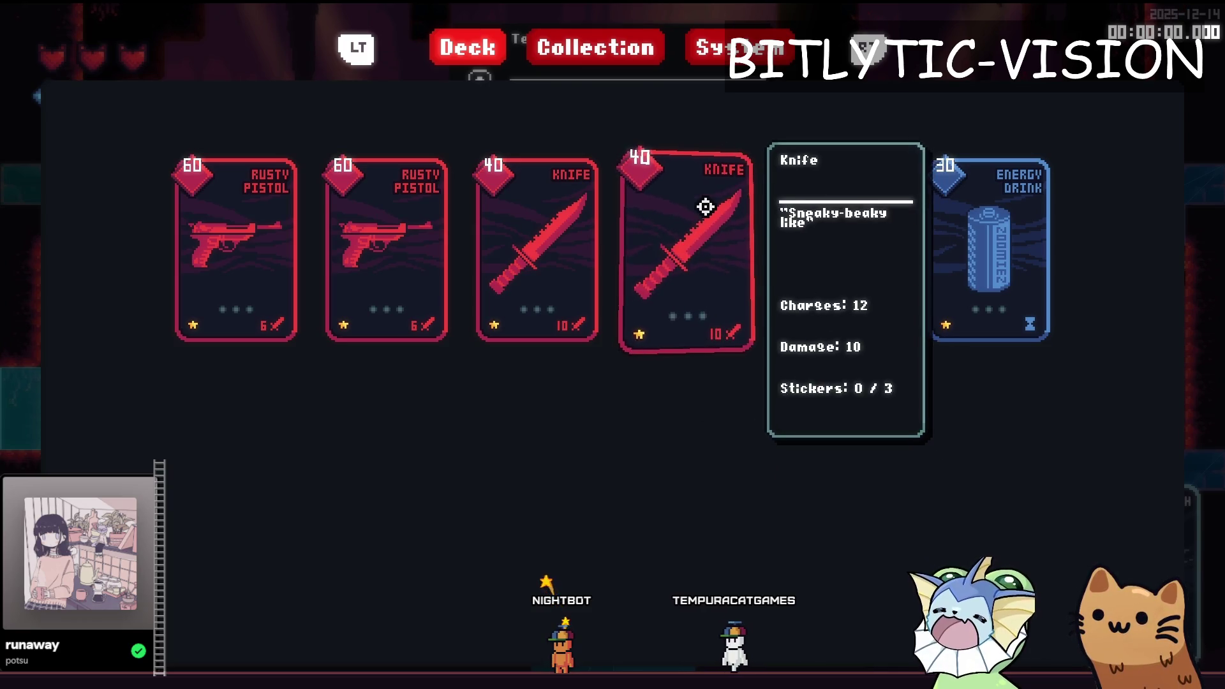
Set Label line spacing to 8 and capture the Sneaky-beaky tooltip in game.
left_click(1100, 372)
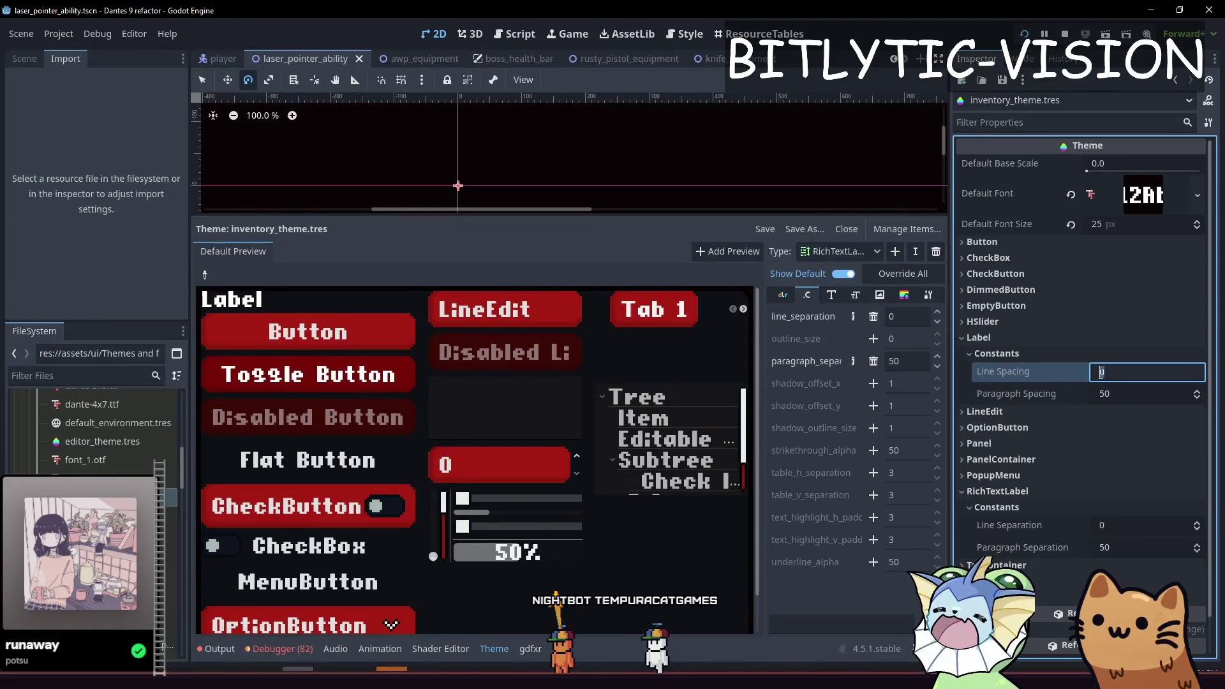
type("8")
left_click(1124, 525)
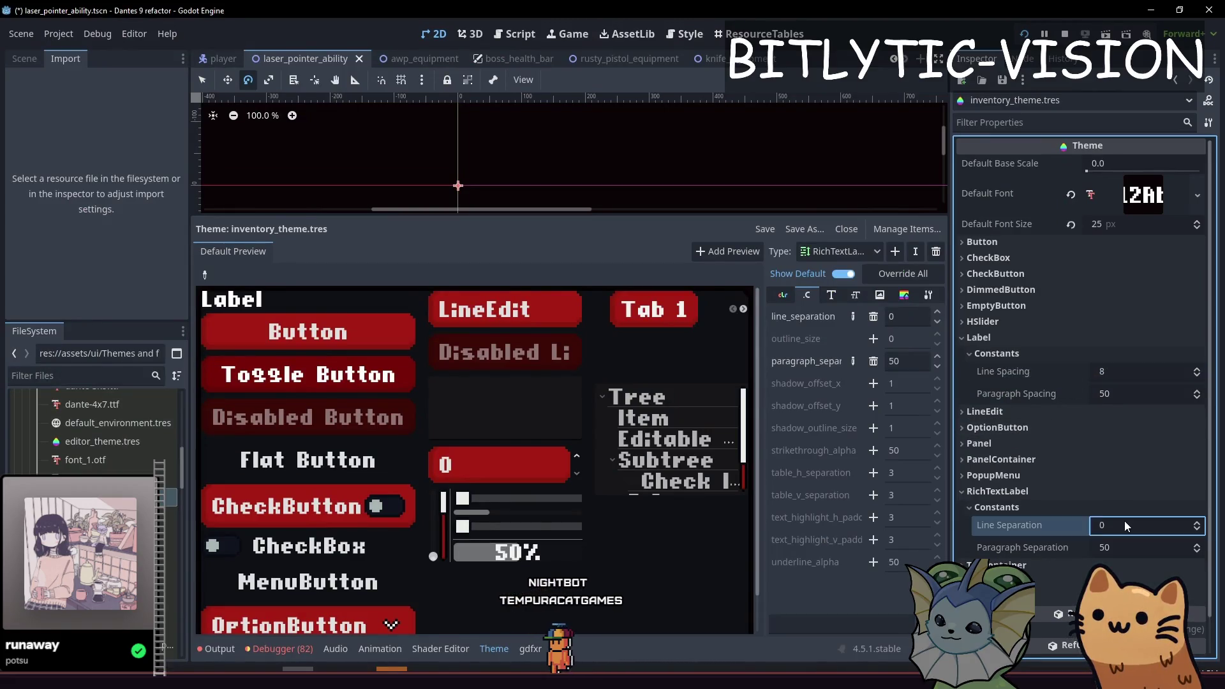
key("F5")
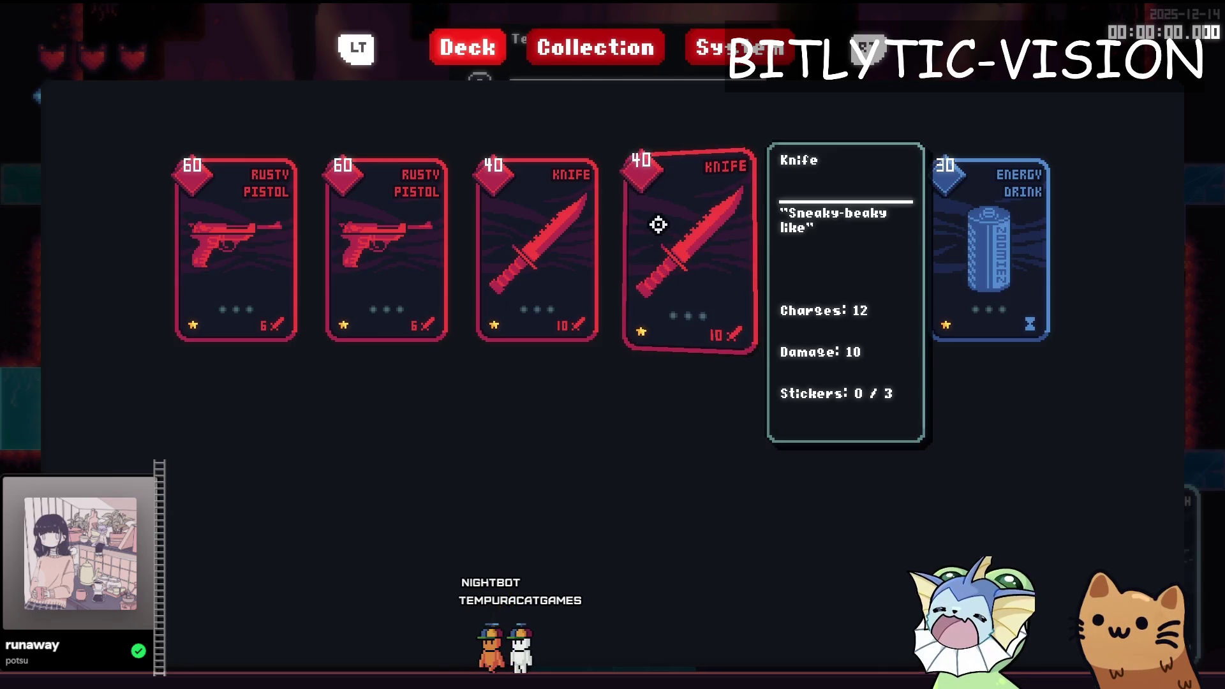
key("Escape")
mouse_move(791, 195)
left_mouse_down()
mouse_move(925, 241)
mouse_move(884, 230)
left_mouse_up()
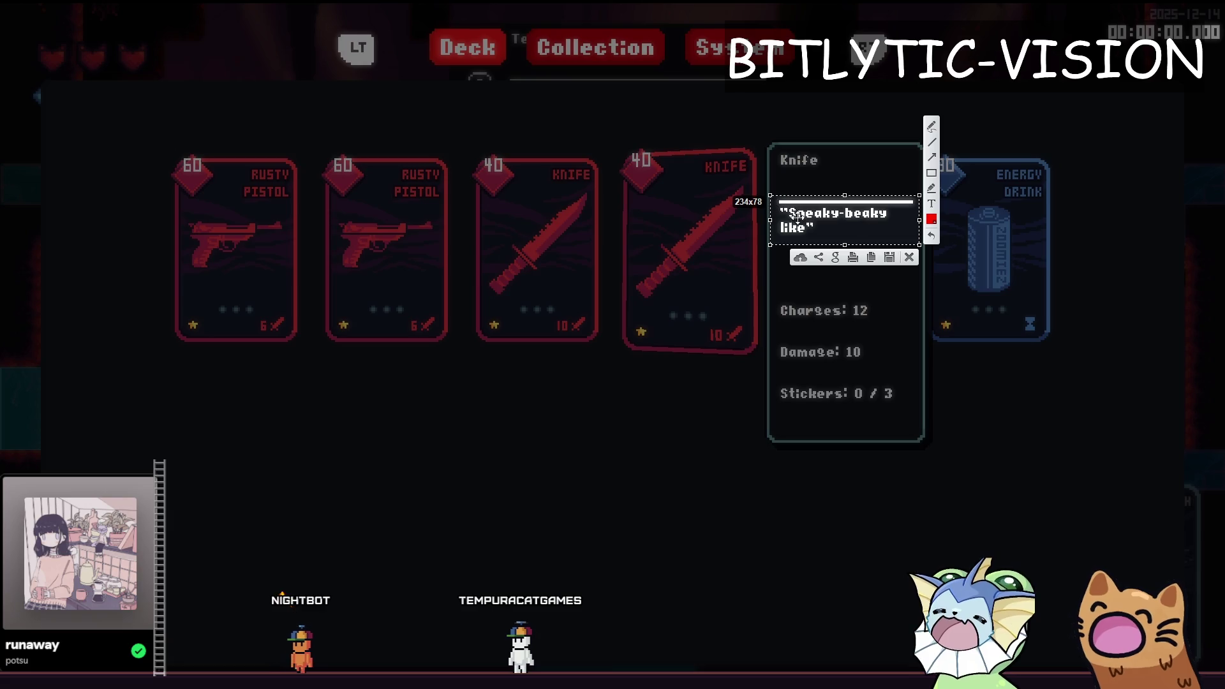
key("ctrl+c")
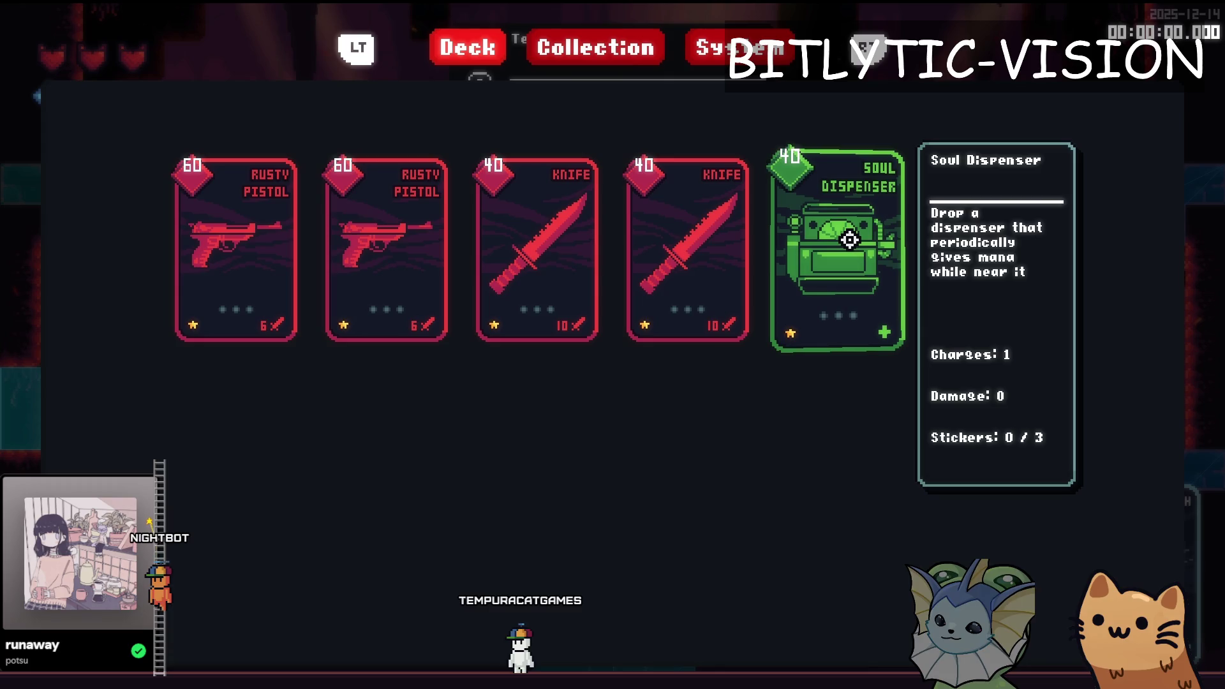
key("alt+Tab")
Set Label paragraph spacing to 8 and switch back to the game.
left_click(1146, 396)
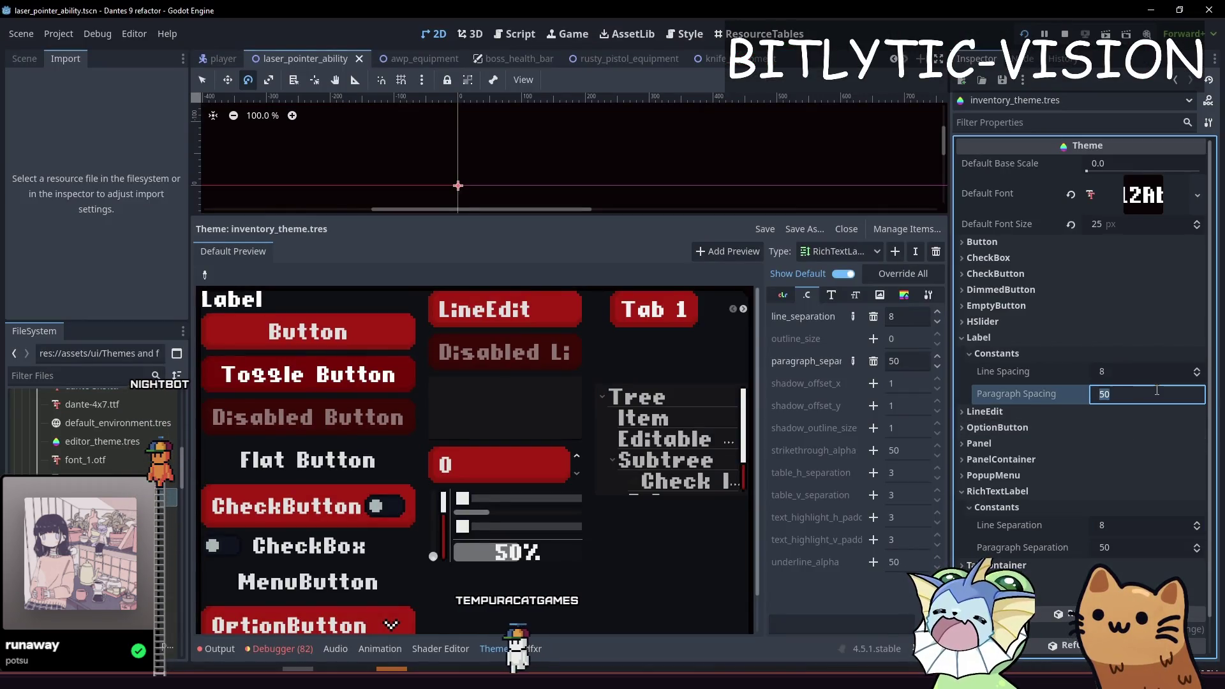
type("8")
key("Tab")
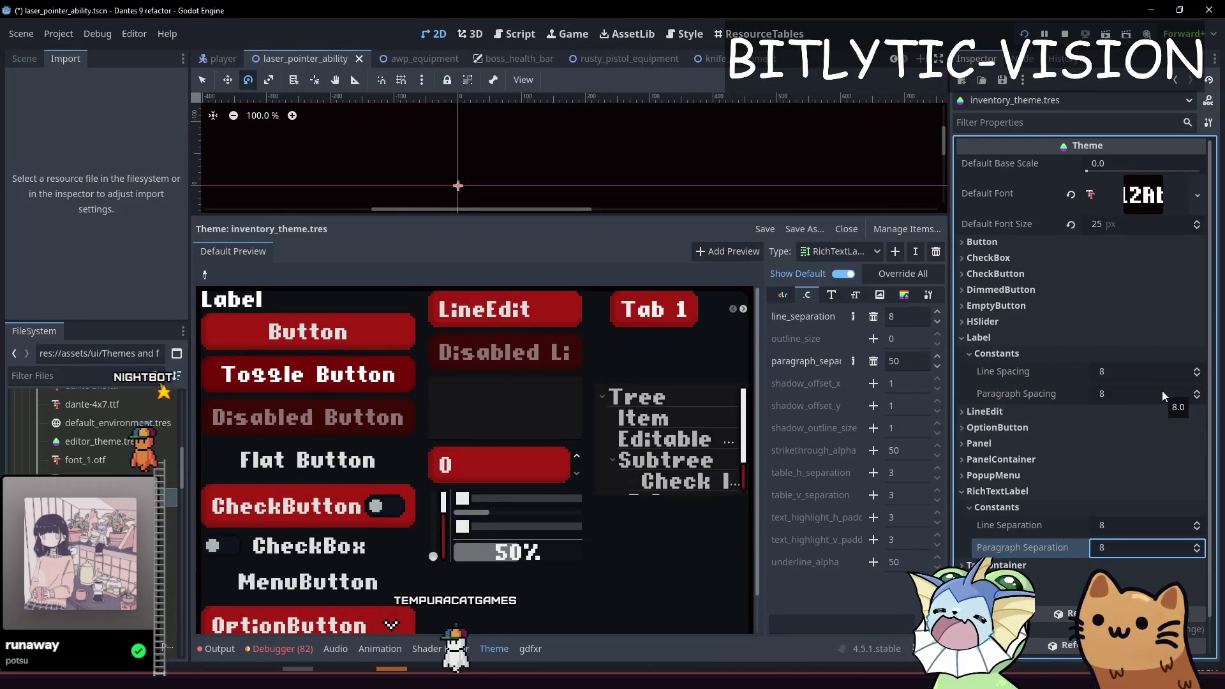
key("alt+Tab")
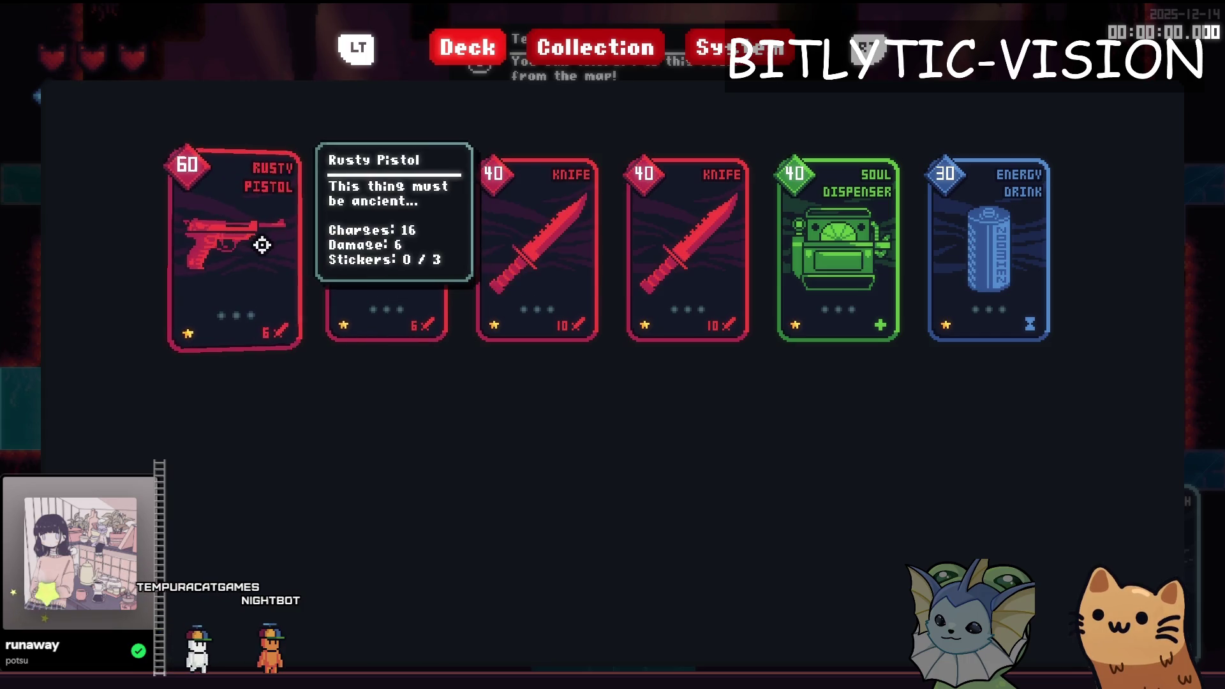
Close the Deck screen to return to the cave level.
key("Escape")
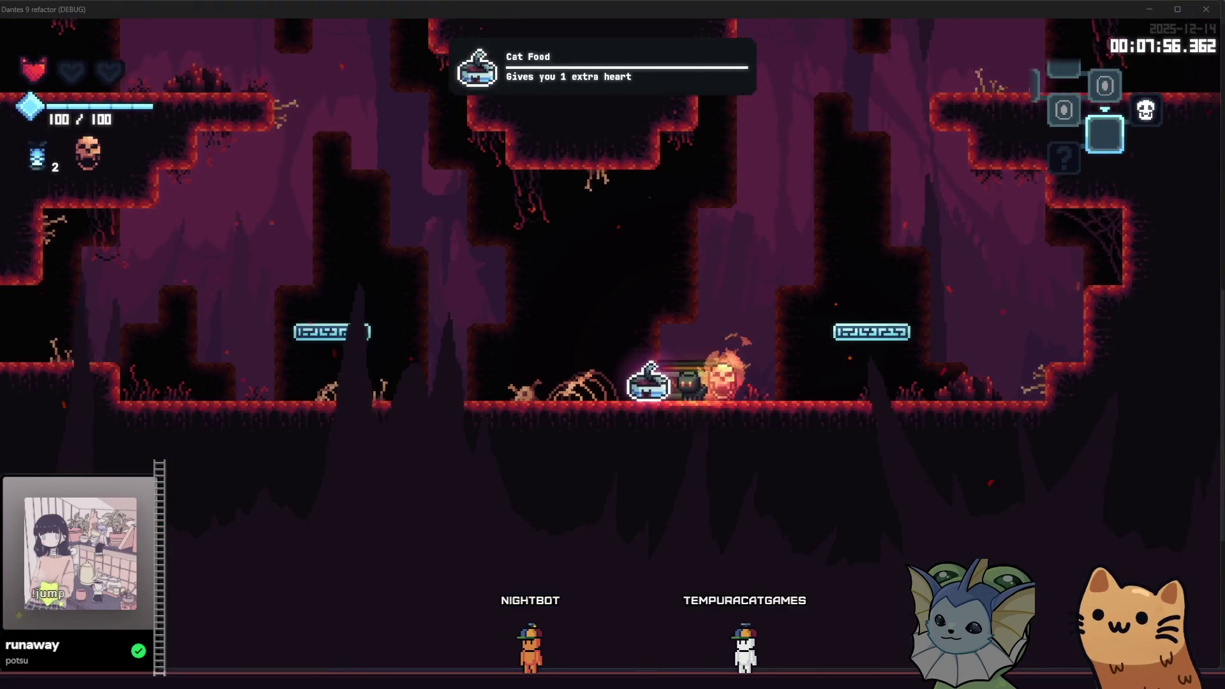
Collect the Cat Food and move through the cave rooms into the darker boss room.
key("a")
key("space")
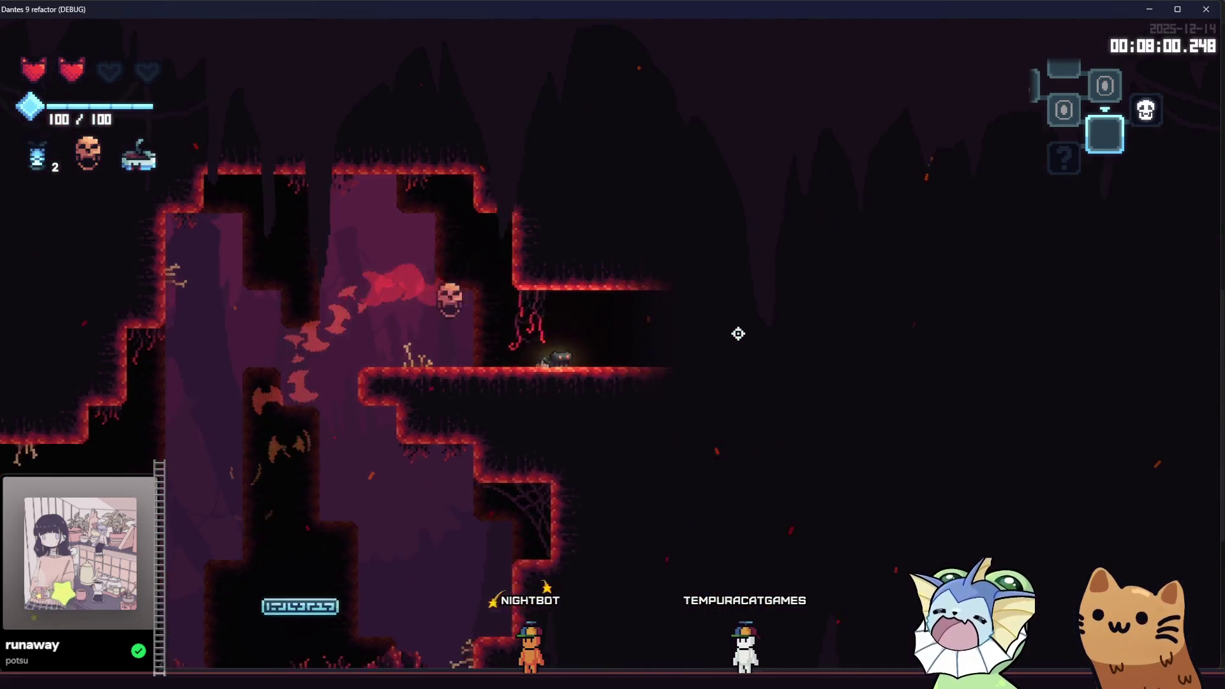
key("d")
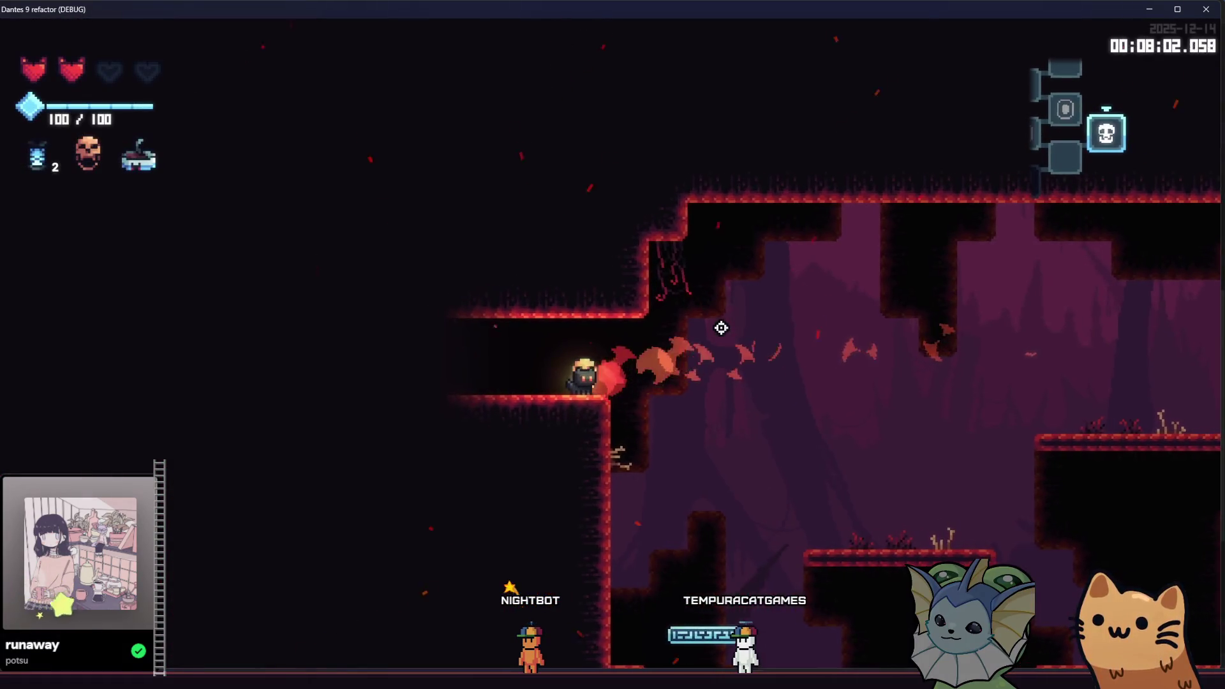
key("a")
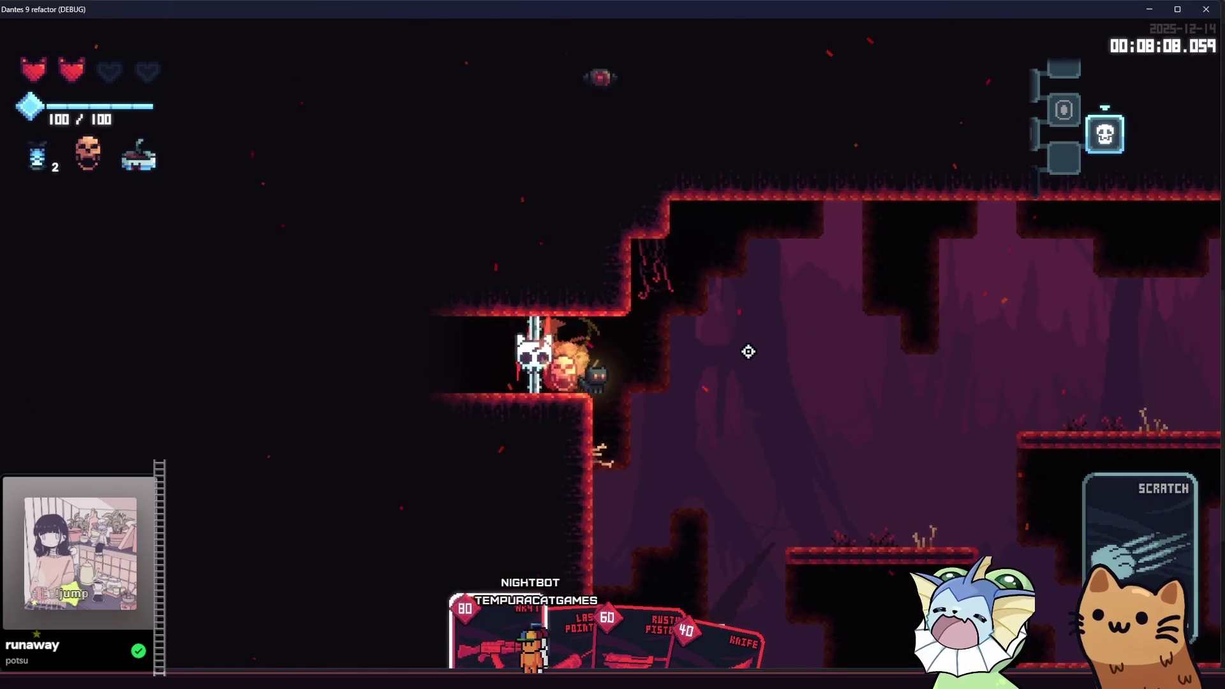
Shoot the boss with the rifle and SMG while jumping to the central and left platforms.
mouse_move(774, 350)
left_mouse_down()
mouse_move(856, 358)
mouse_move(731, 90)
mouse_move(702, 128)
mouse_move(610, 189)
mouse_move(437, 161)
mouse_move(328, 183)
mouse_move(482, 198)
left_mouse_up()
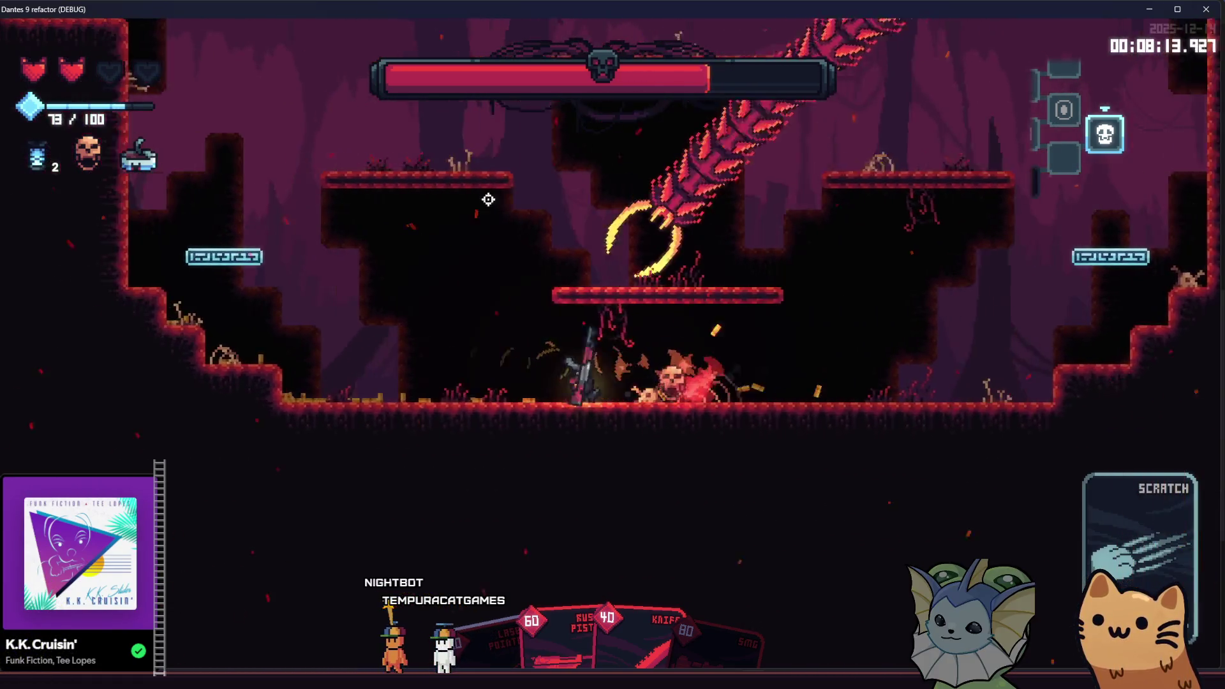
key("a")
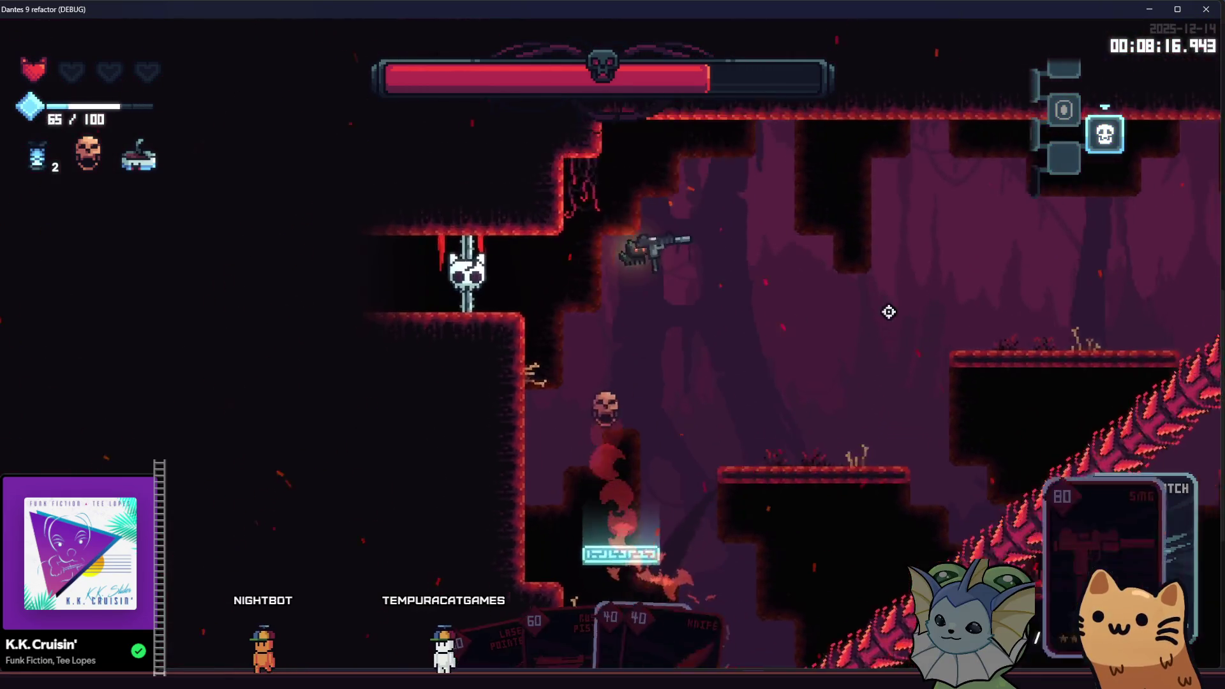
mouse_move(888, 309)
left_mouse_down()
mouse_move(831, 495)
mouse_move(765, 432)
mouse_move(503, 525)
mouse_move(287, 363)
mouse_move(150, 457)
mouse_move(91, 286)
mouse_move(238, 218)
mouse_move(574, 127)
mouse_move(590, 194)
mouse_move(697, 109)
mouse_move(721, 153)
mouse_move(782, 193)
mouse_move(430, 201)
left_mouse_up()
key("a")
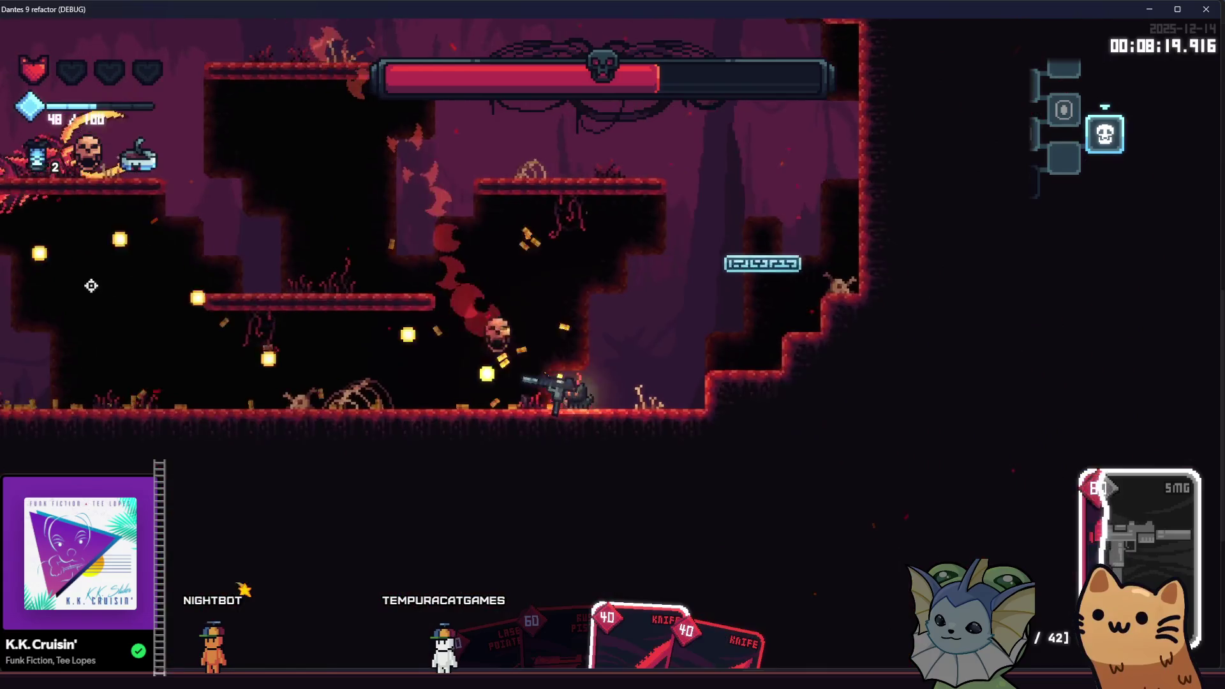
key("d")
key("space")
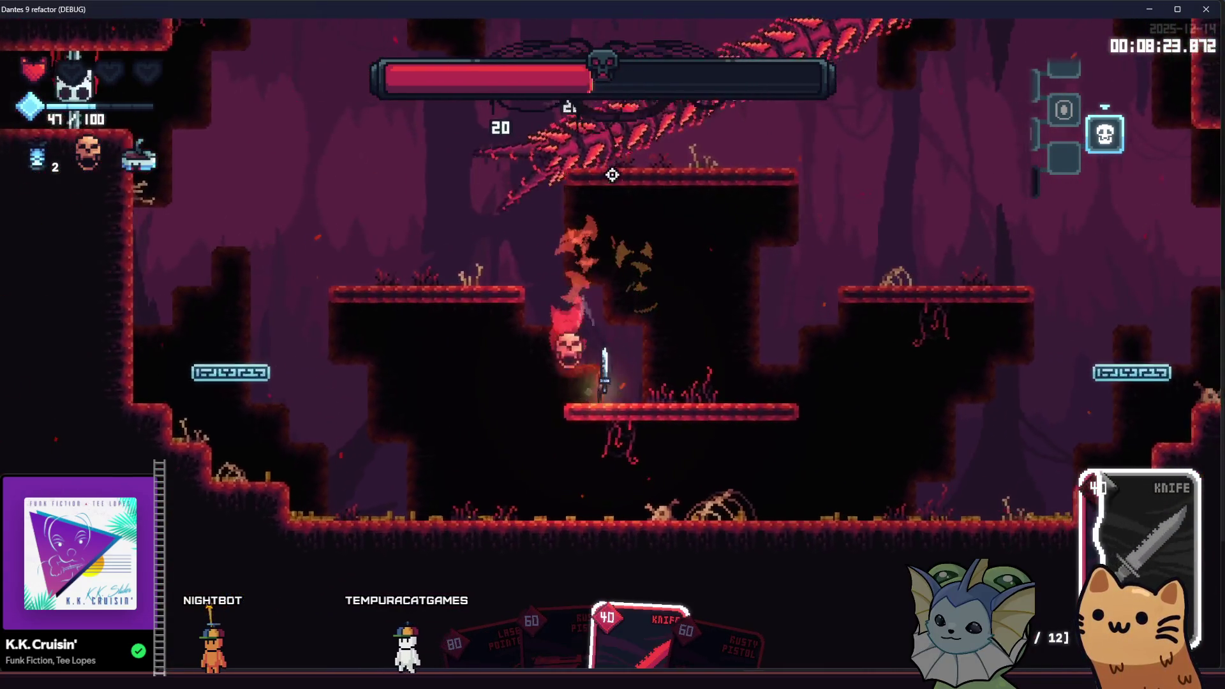
key("a")
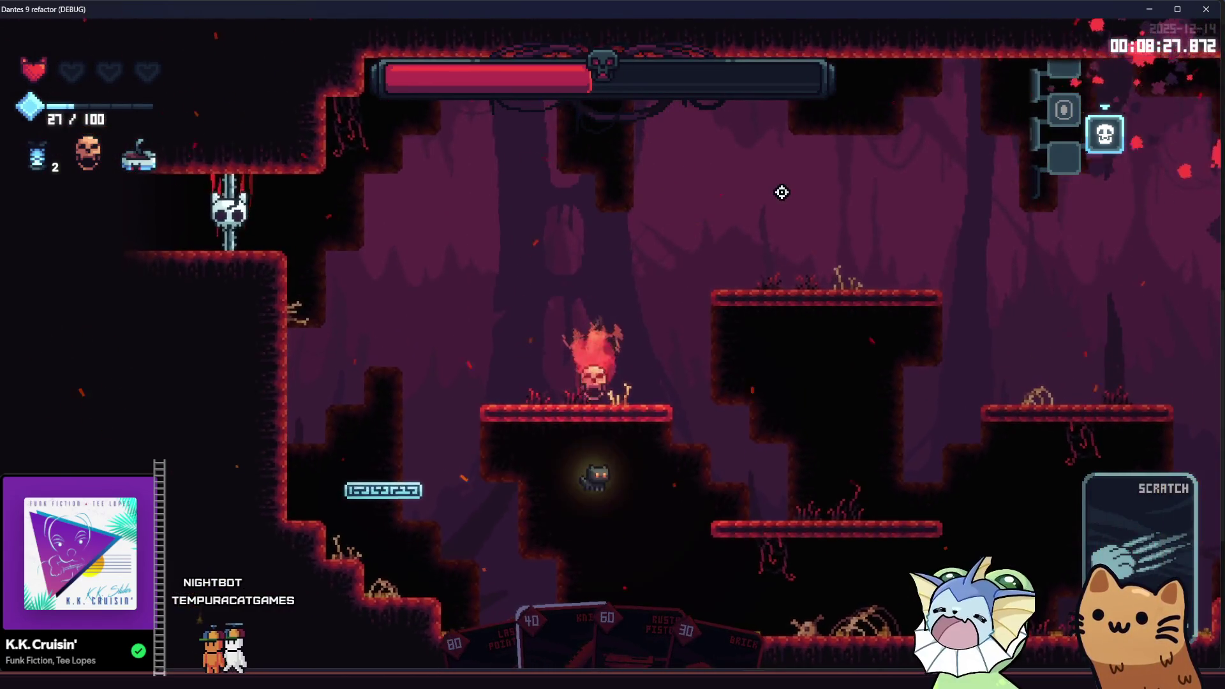
key("a")
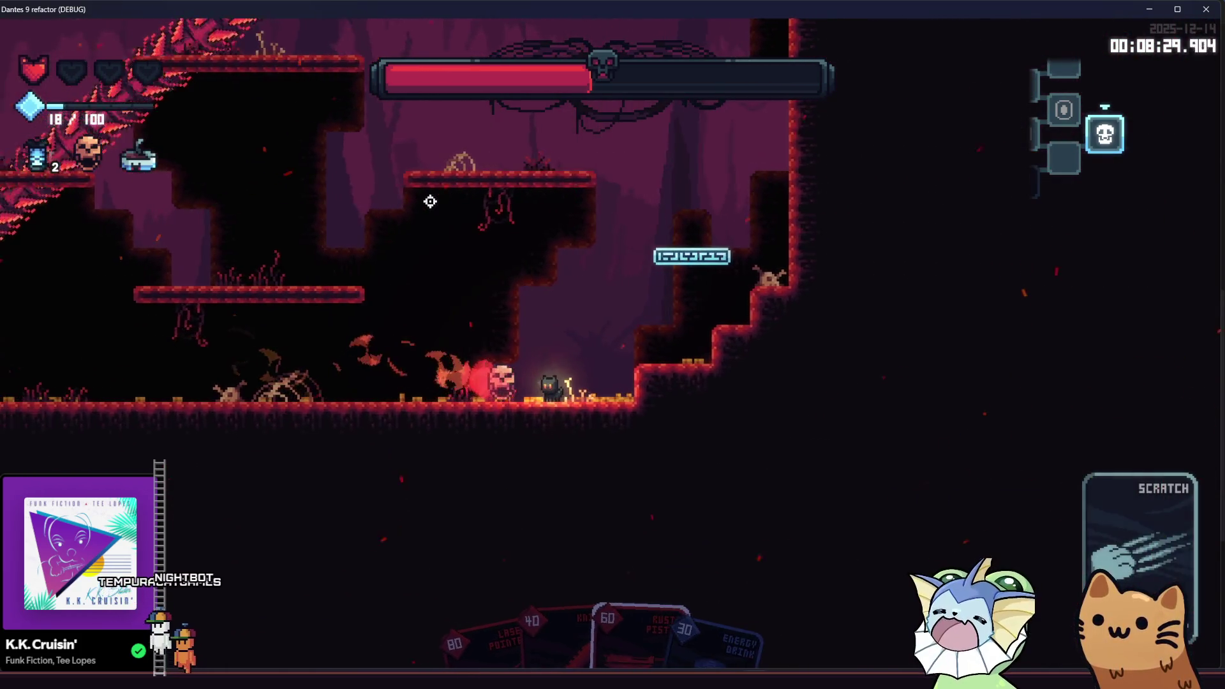
key("a")
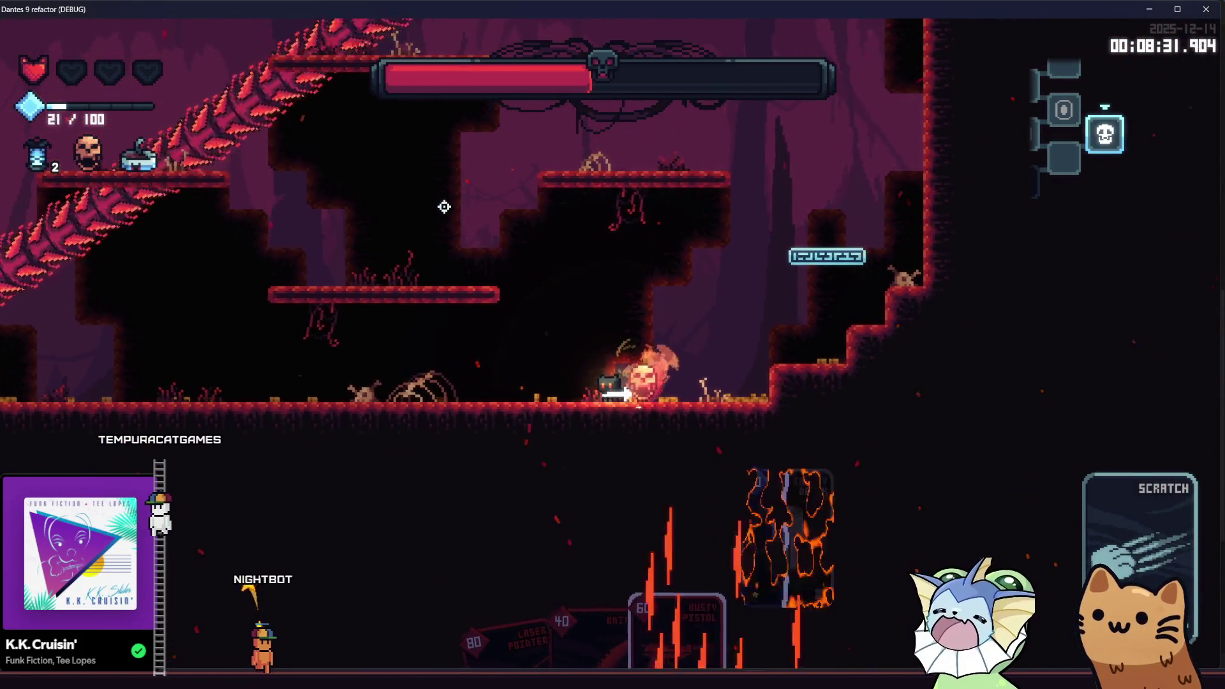
key("a")
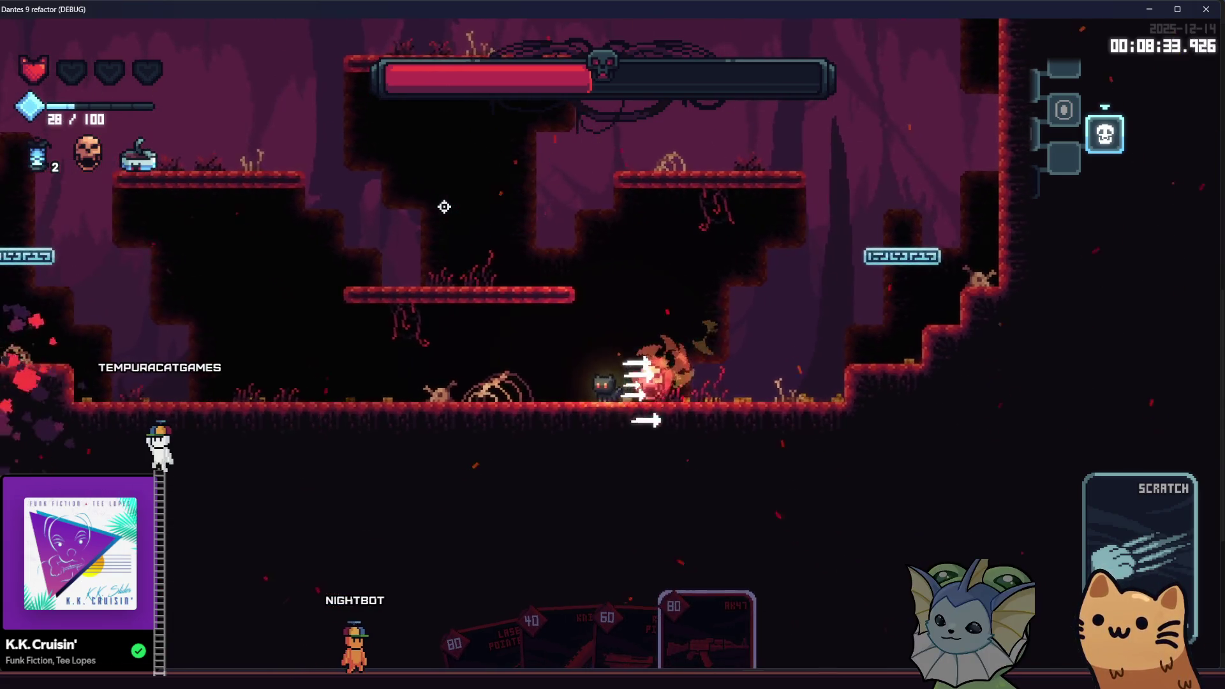
key("a")
key("space")
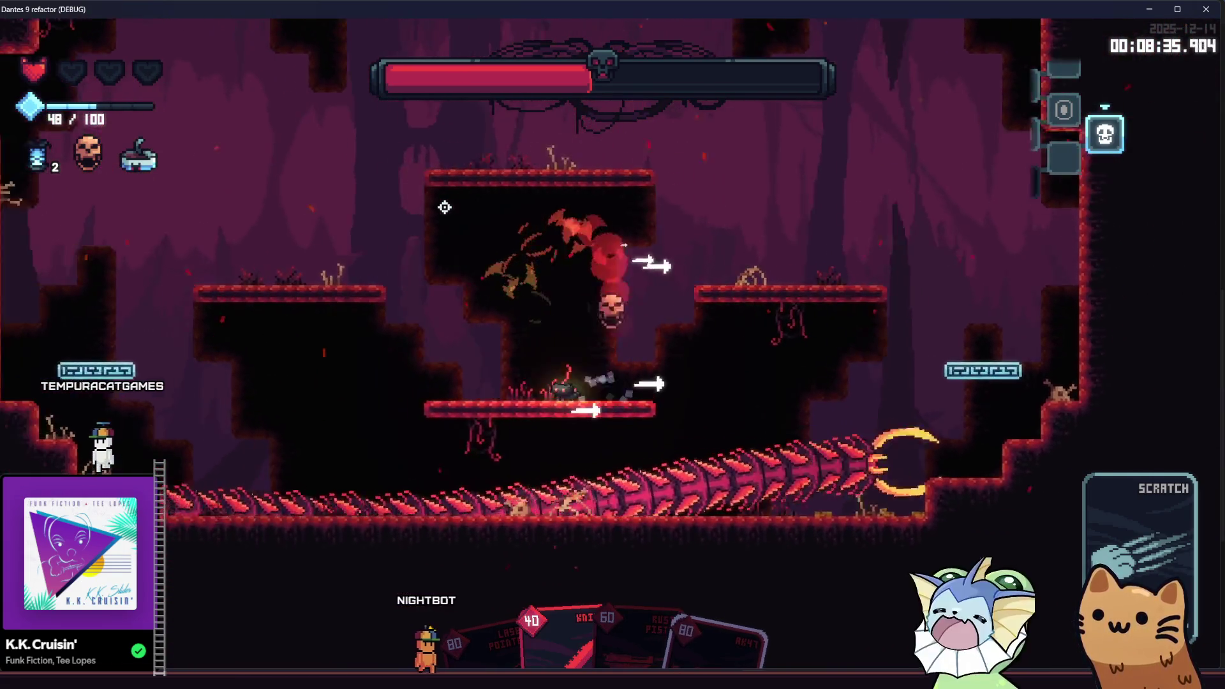
Keep firing at the boss from the left, playing the Meow card for a new weapon.
key("a")
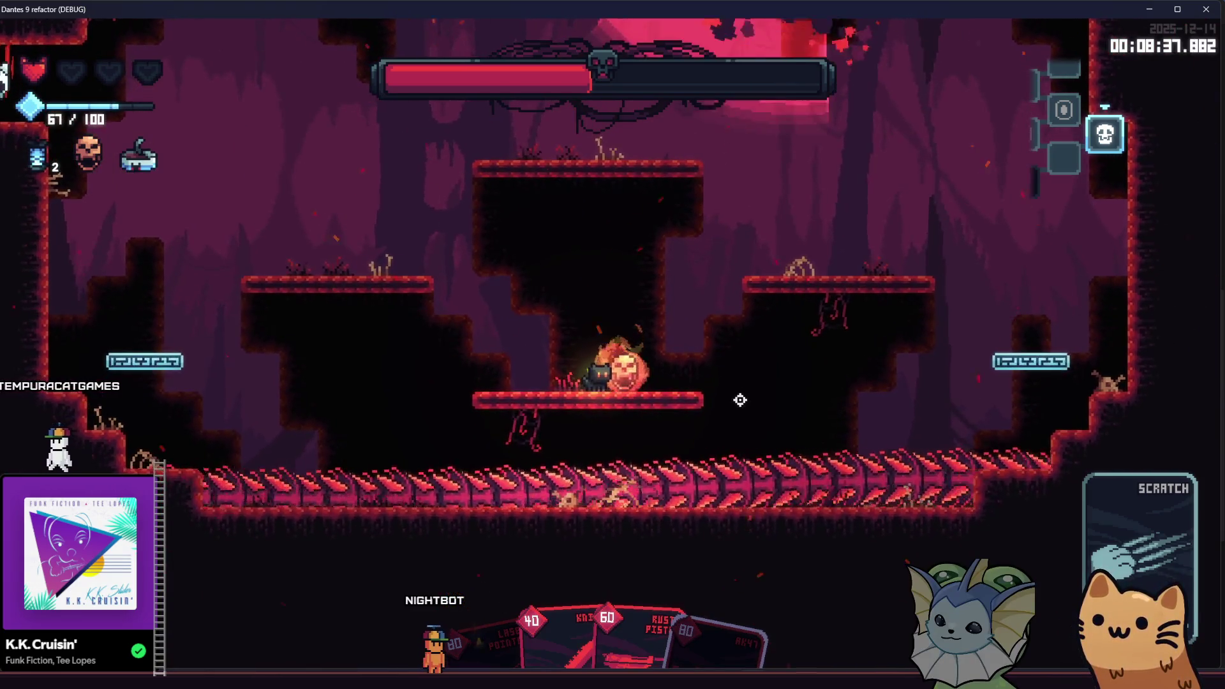
key("a")
left_click(954, 407)
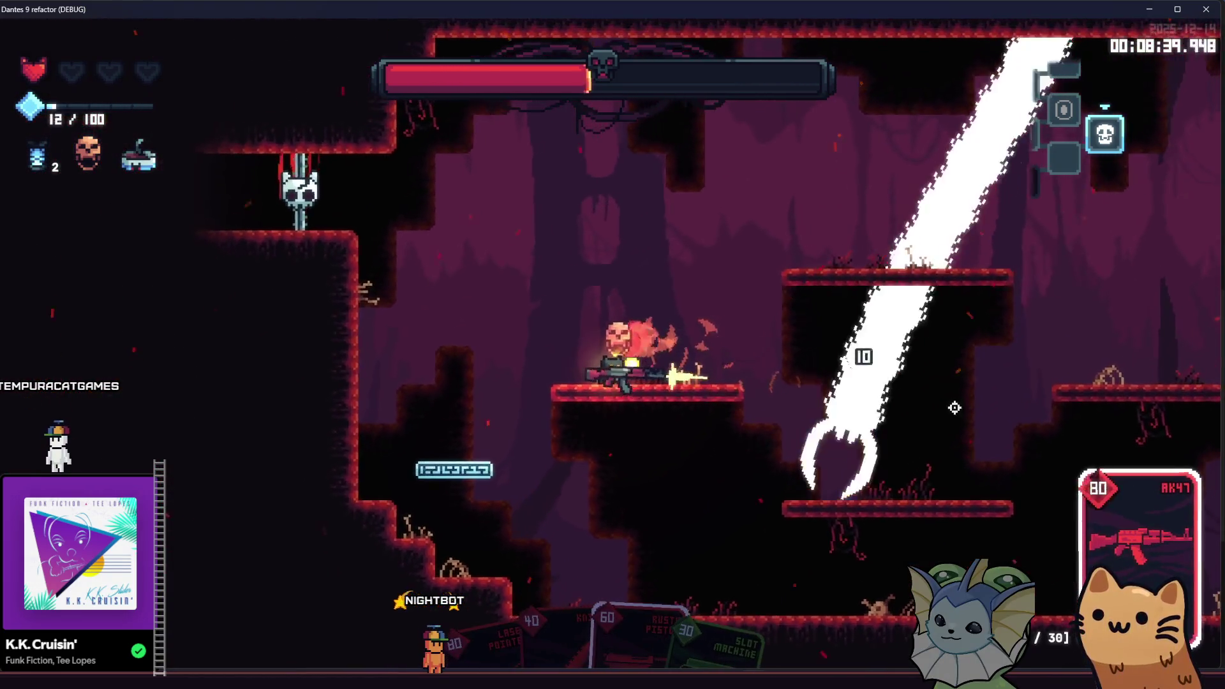
mouse_move(954, 408)
left_mouse_down()
mouse_move(855, 541)
mouse_move(839, 604)
mouse_move(848, 451)
mouse_move(686, 371)
mouse_move(689, 346)
mouse_move(868, 342)
left_mouse_up()
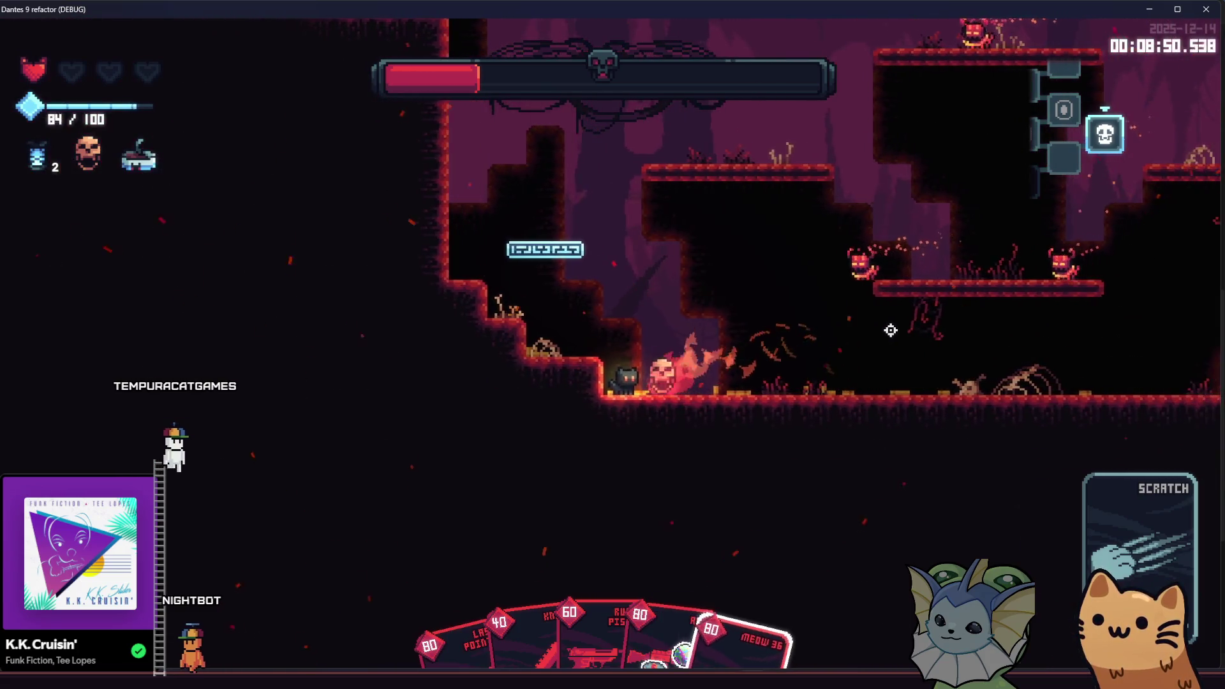
right_click(880, 335)
mouse_move(933, 370)
left_mouse_down()
mouse_move(338, 342)
mouse_move(172, 376)
mouse_move(434, 381)
mouse_move(702, 497)
mouse_move(892, 548)
left_mouse_up()
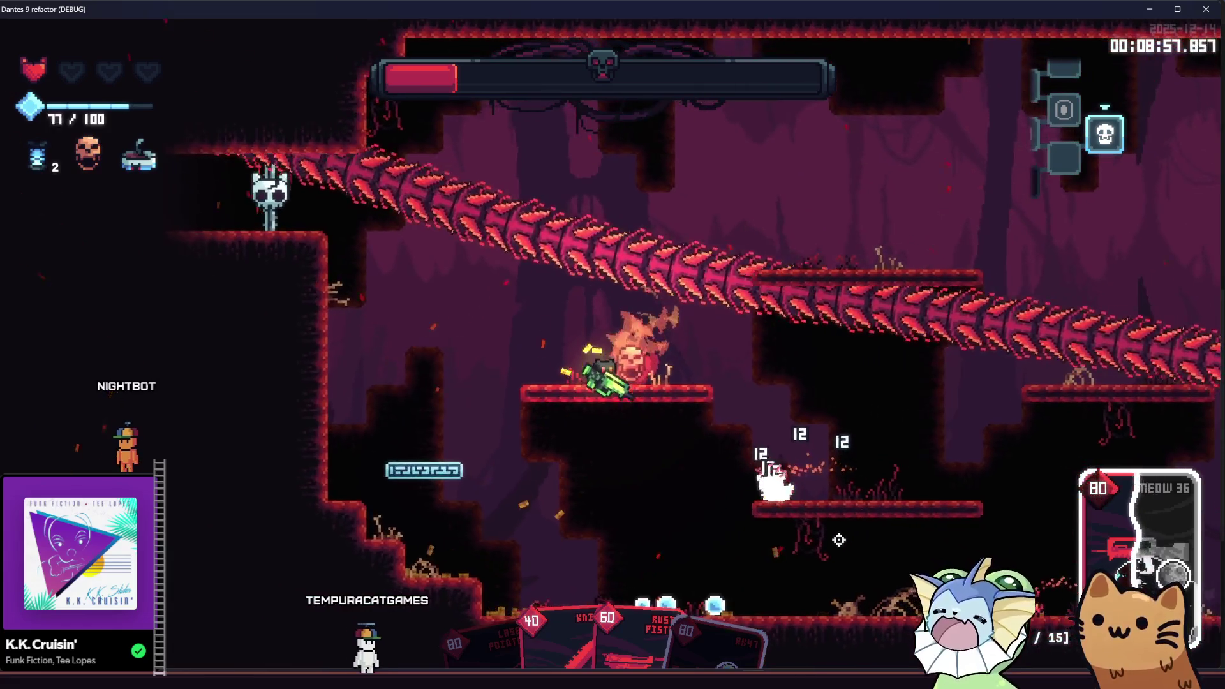
mouse_move(864, 611)
left_mouse_down()
mouse_move(712, 251)
mouse_move(594, 200)
mouse_move(456, 208)
mouse_move(462, 123)
mouse_move(335, 87)
mouse_move(276, 87)
mouse_move(325, 115)
mouse_move(419, 121)
mouse_move(454, 100)
mouse_move(533, 132)
mouse_move(885, 408)
left_mouse_up()
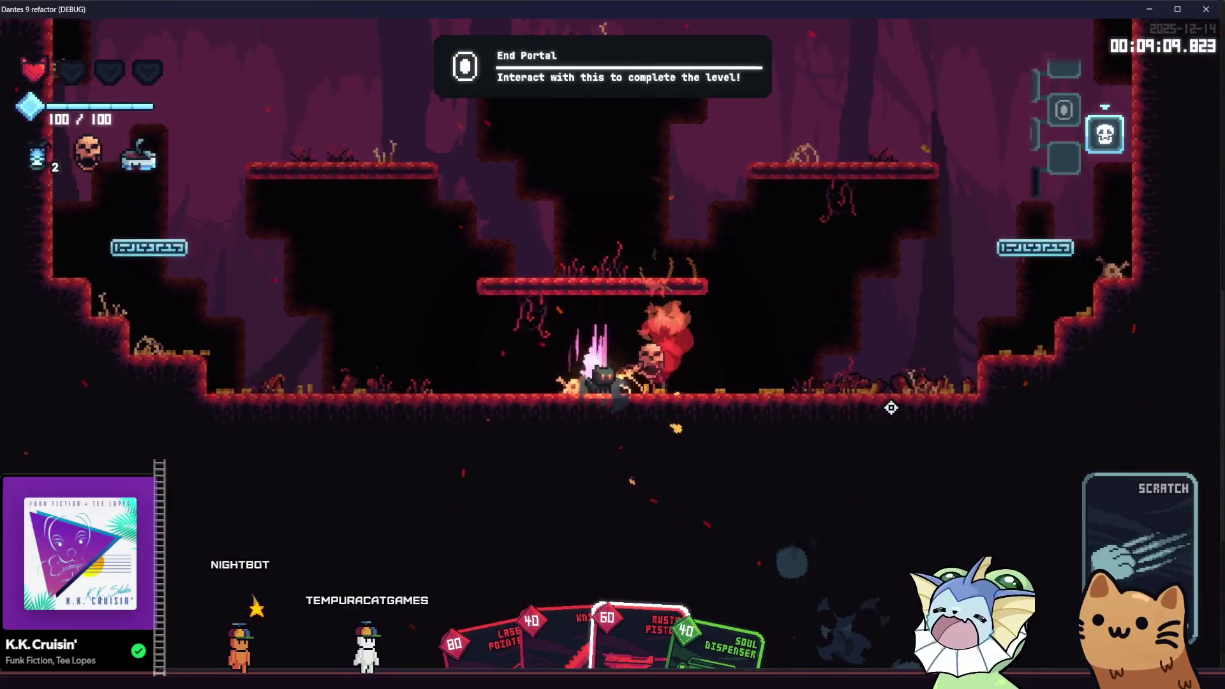
Enter the End Portal, exit to the main menu, and return to the Godot editor.
key("e")
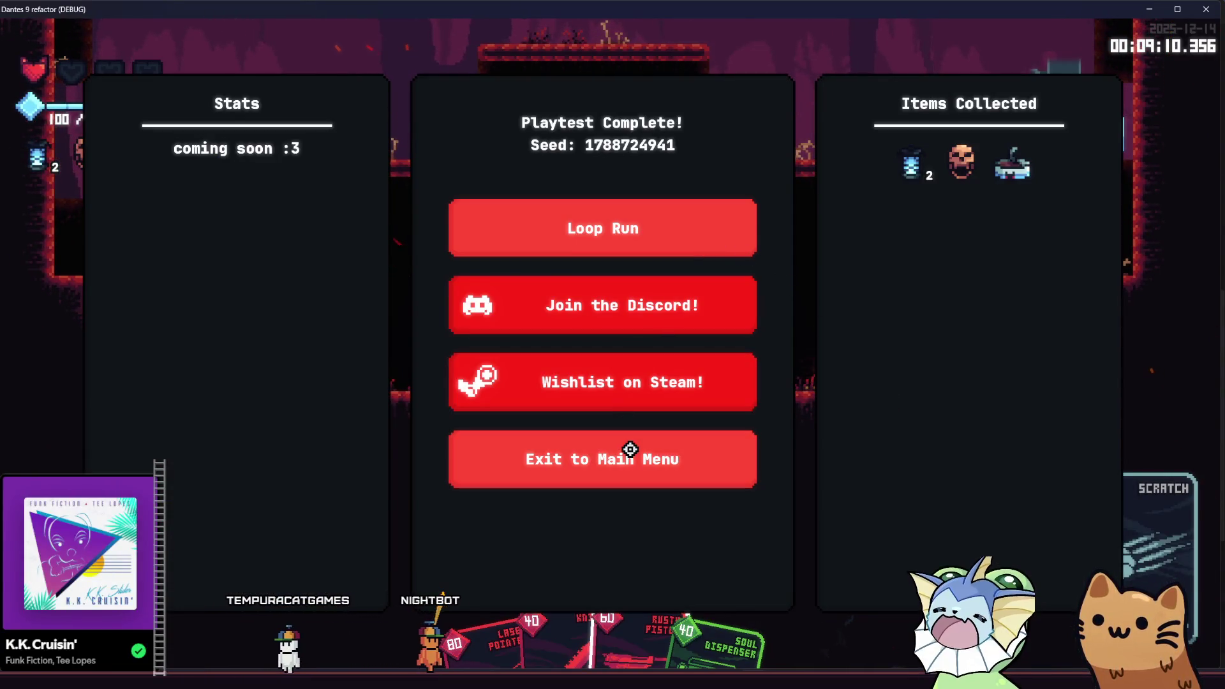
left_click(635, 441)
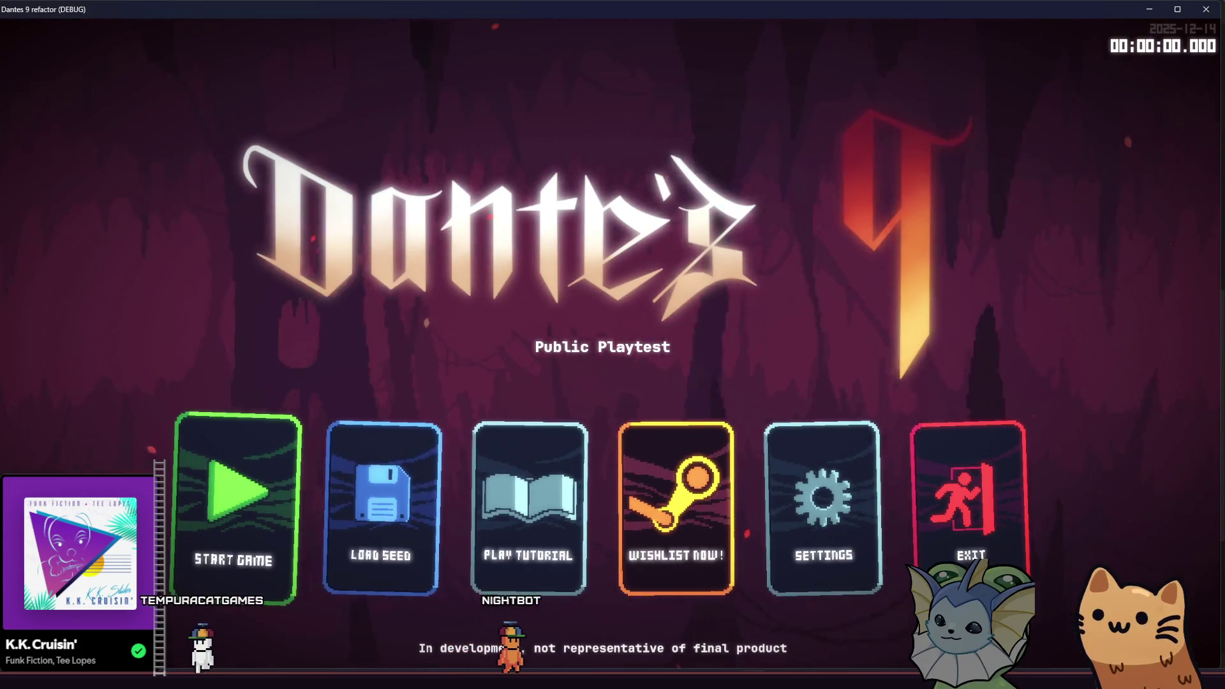
key("alt+Tab")
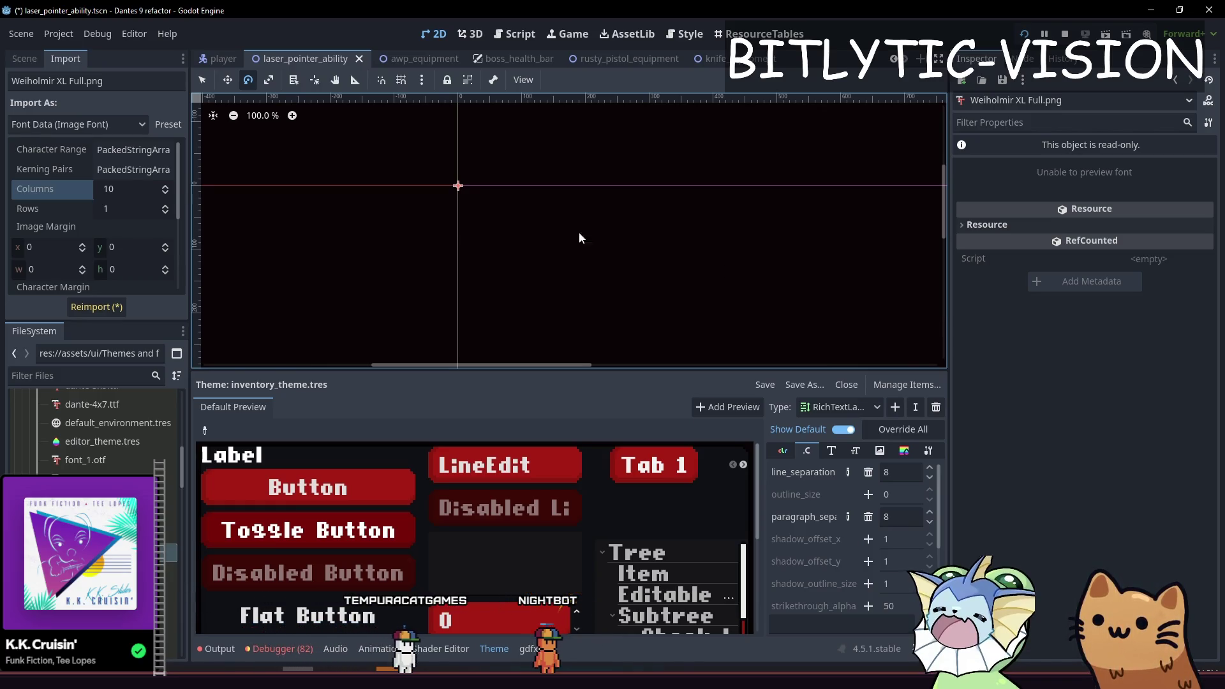
Reimport Weiholmir XL Full.png as an image font with 11 rows.
left_click(133, 211)
type("1")
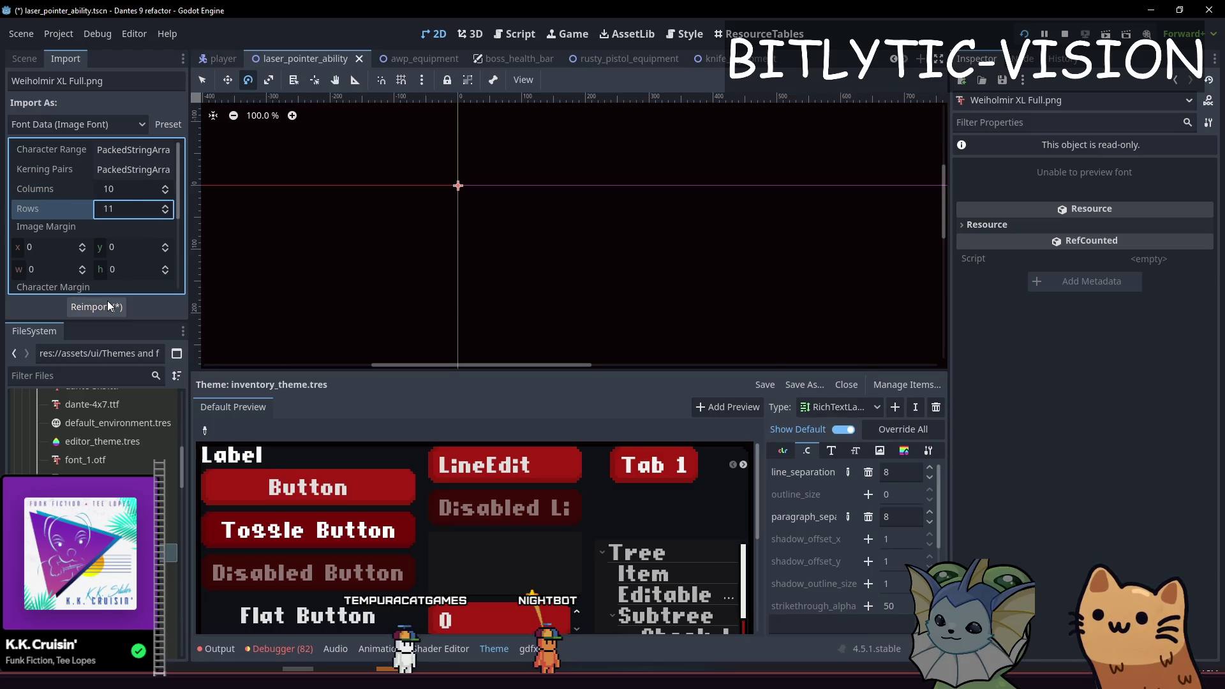
left_click(109, 306)
Set Weiholmir XL Full.png as the theme's Default Font and save the scene.
left_click_drag(171, 507, 445, 525)
left_click_drag(1145, 197, 1145, 198)
key("ctrl+s")
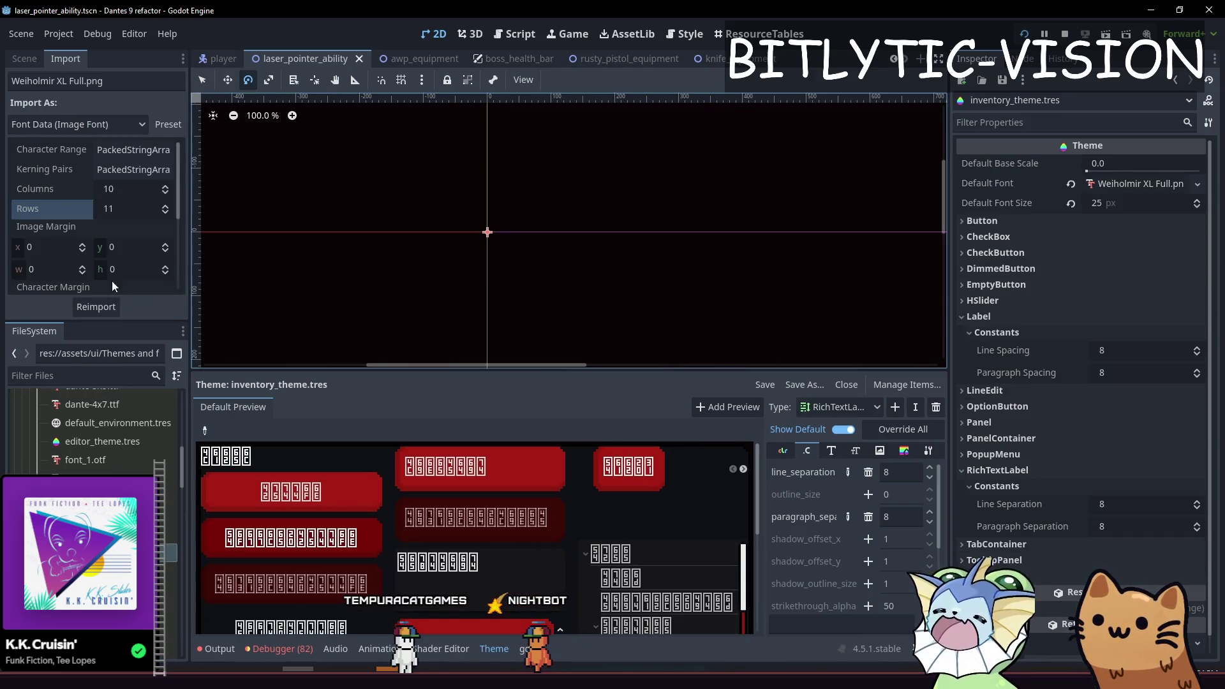
Expand the Character Range list and add two range entries.
left_click(165, 125)
left_click(164, 127)
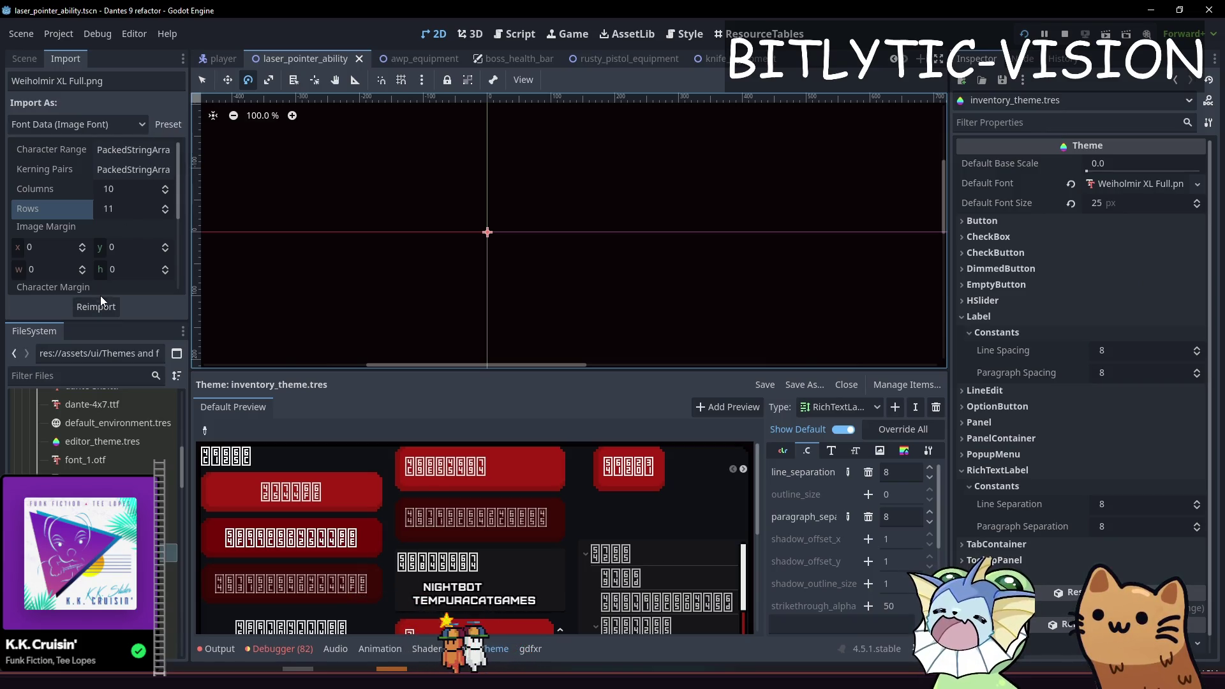
left_click(123, 155)
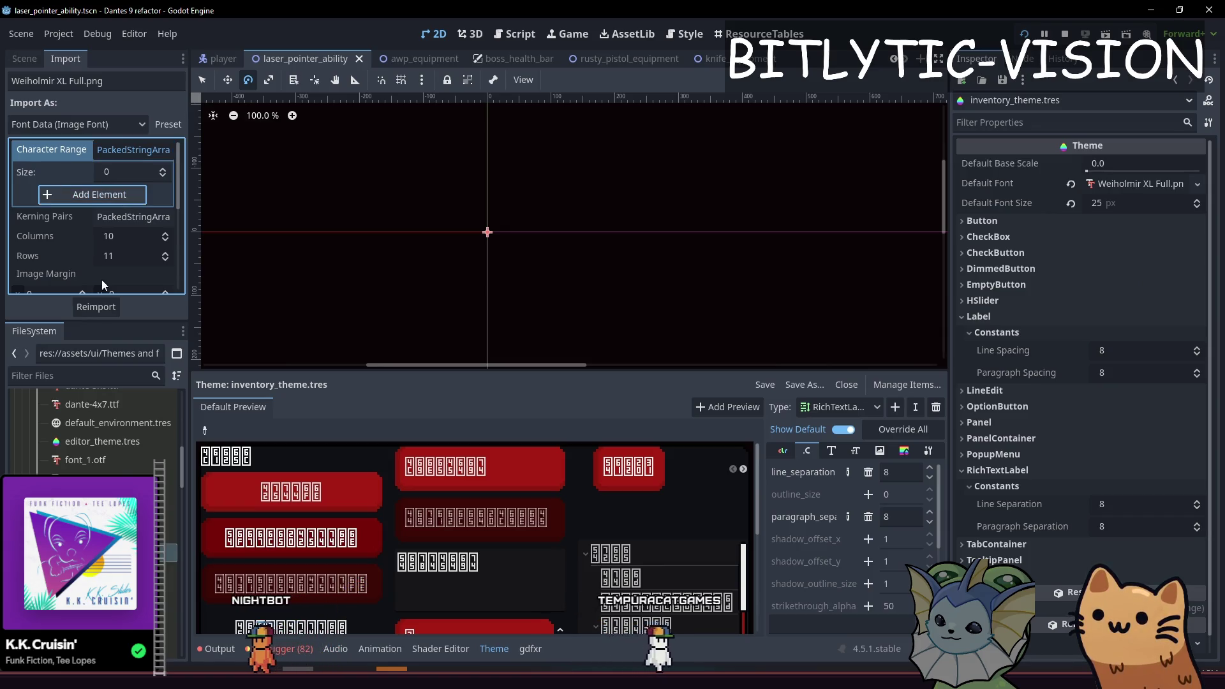
left_click(90, 200)
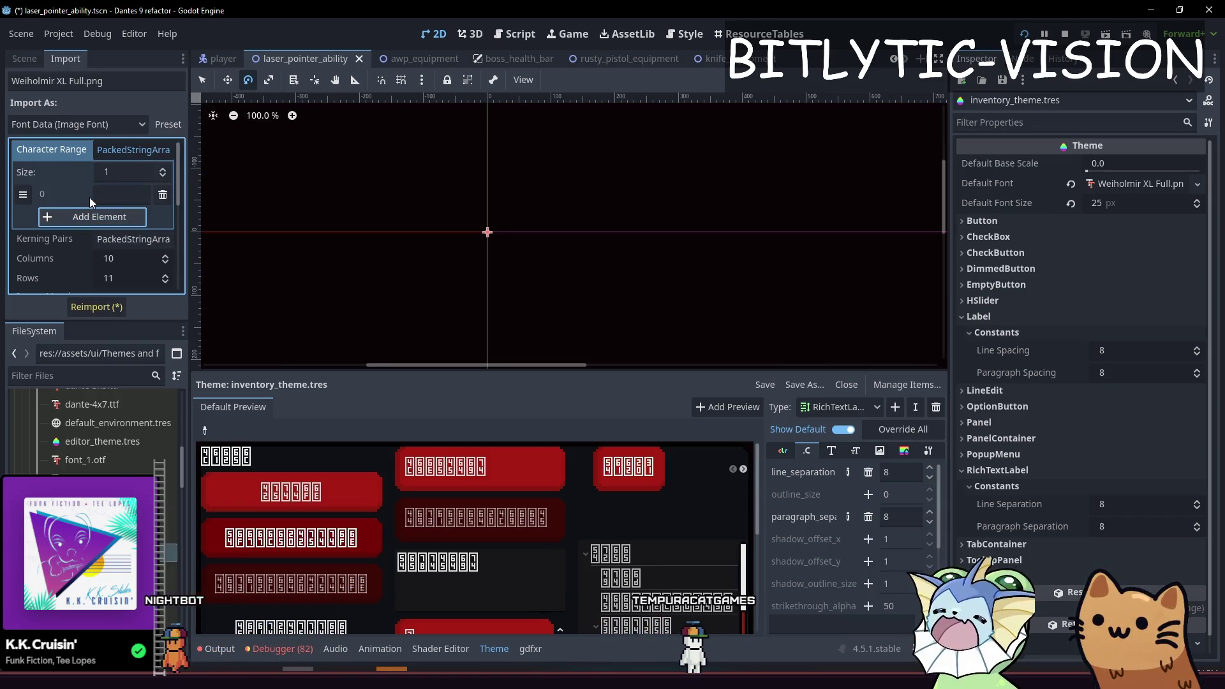
left_click(95, 216)
left_click(105, 192)
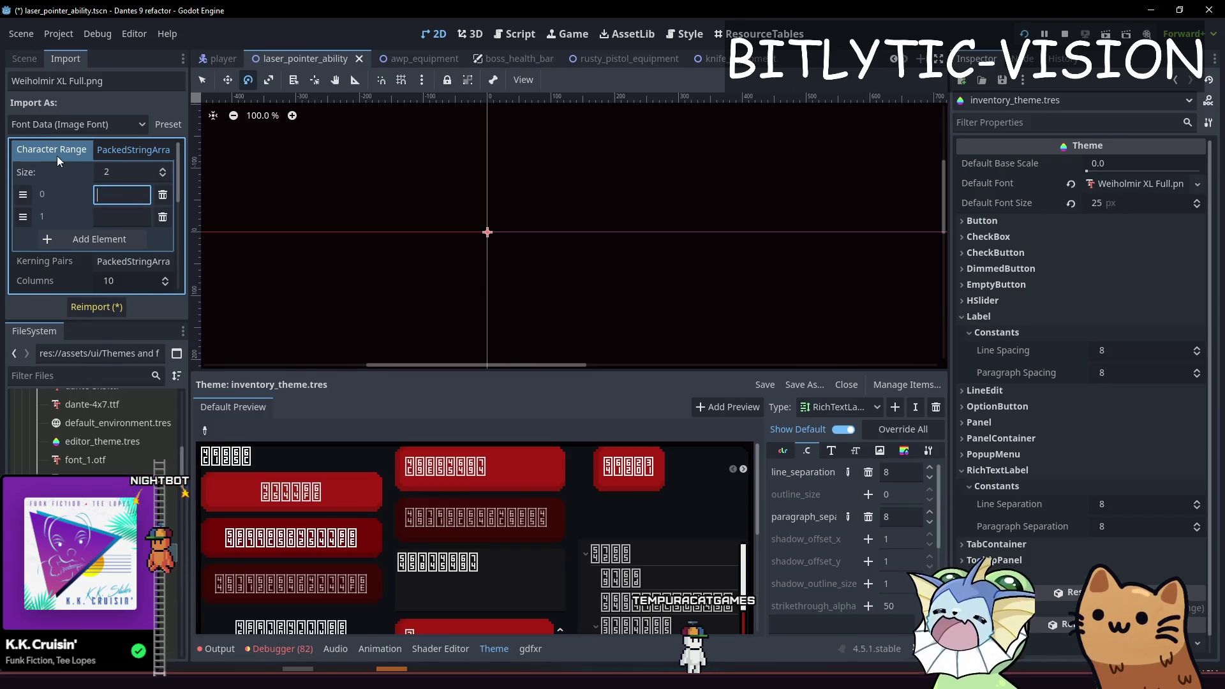
Scroll down and enlarge the import settings area.
mouse_move(58, 160)
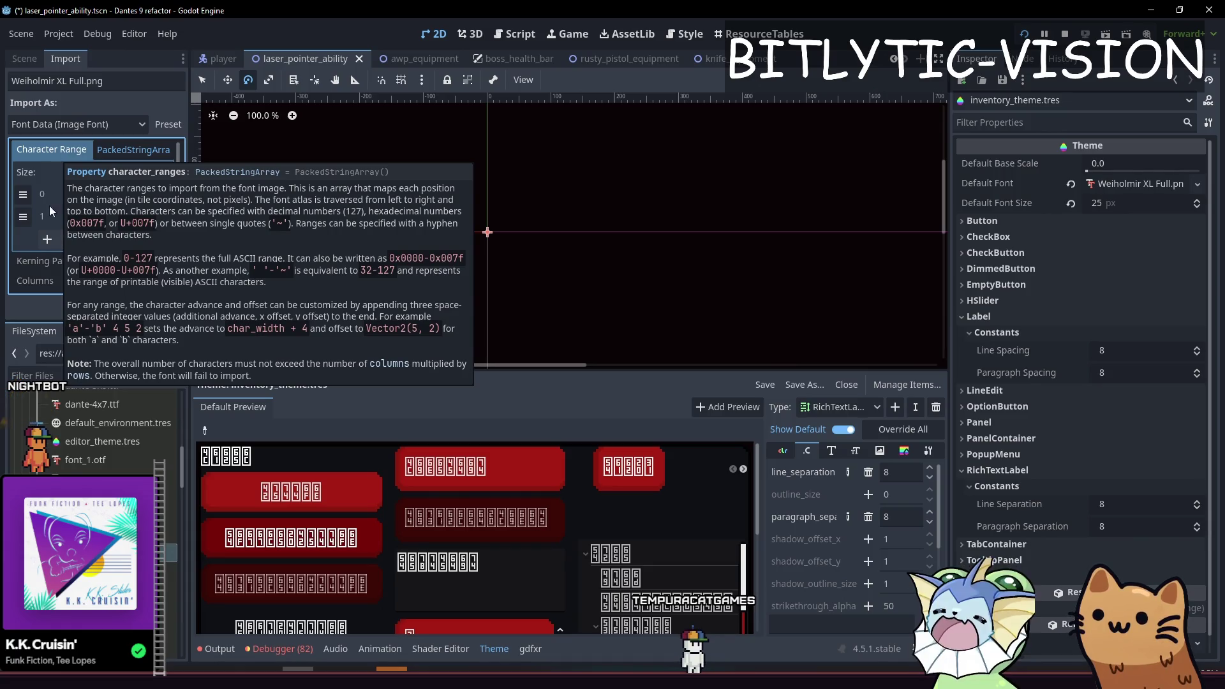
scroll(53, 211, "down", 4)
left_click_drag(158, 322, 158, 542)
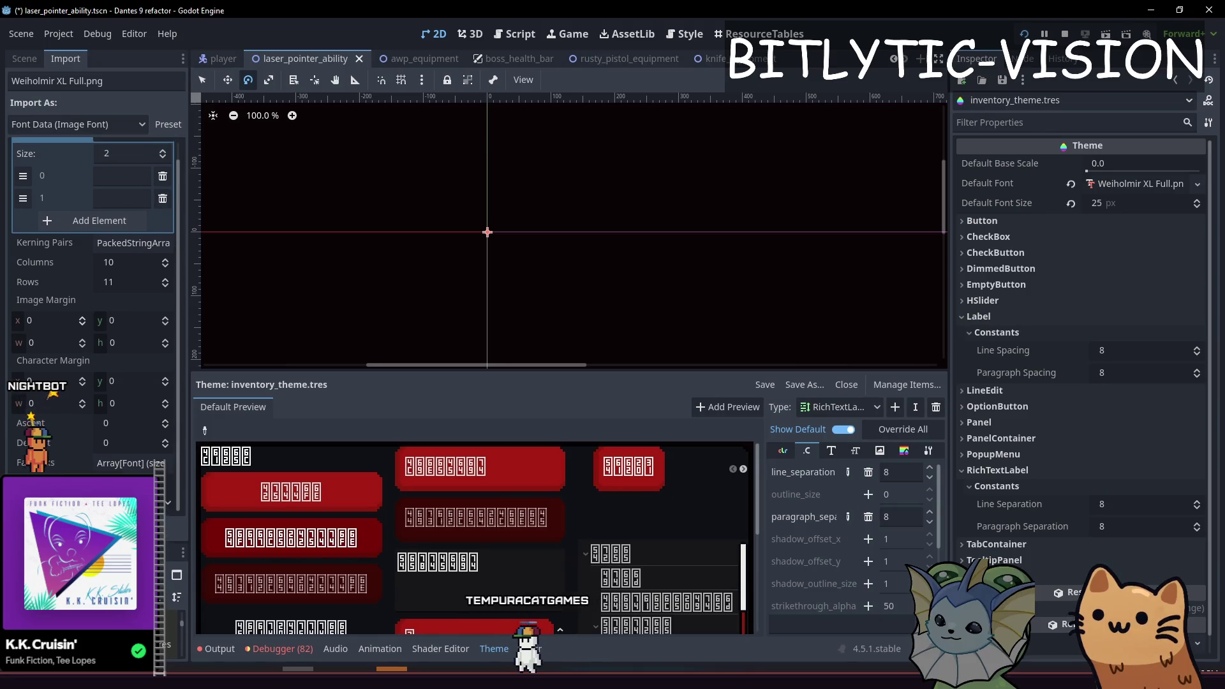
left_click(167, 506)
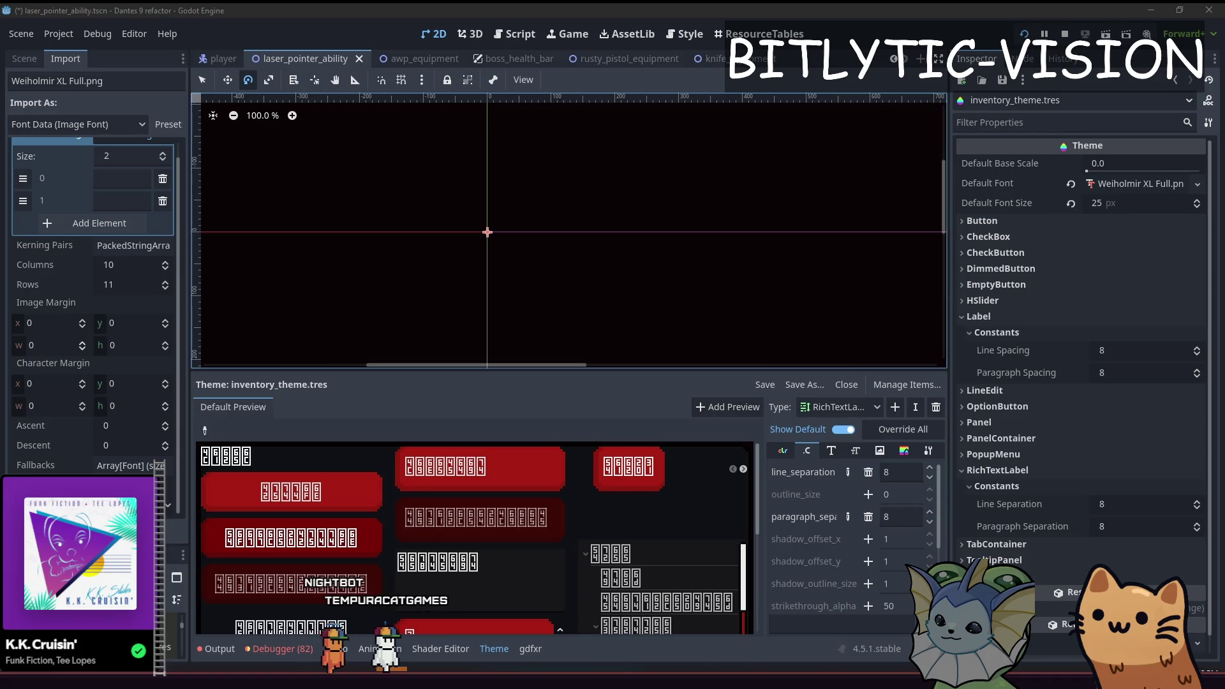
key("alt+Tab")
Find 'bitmap' on the Using Fonts page and read through the Bitmap fonts import example.
key("ctrl+f")
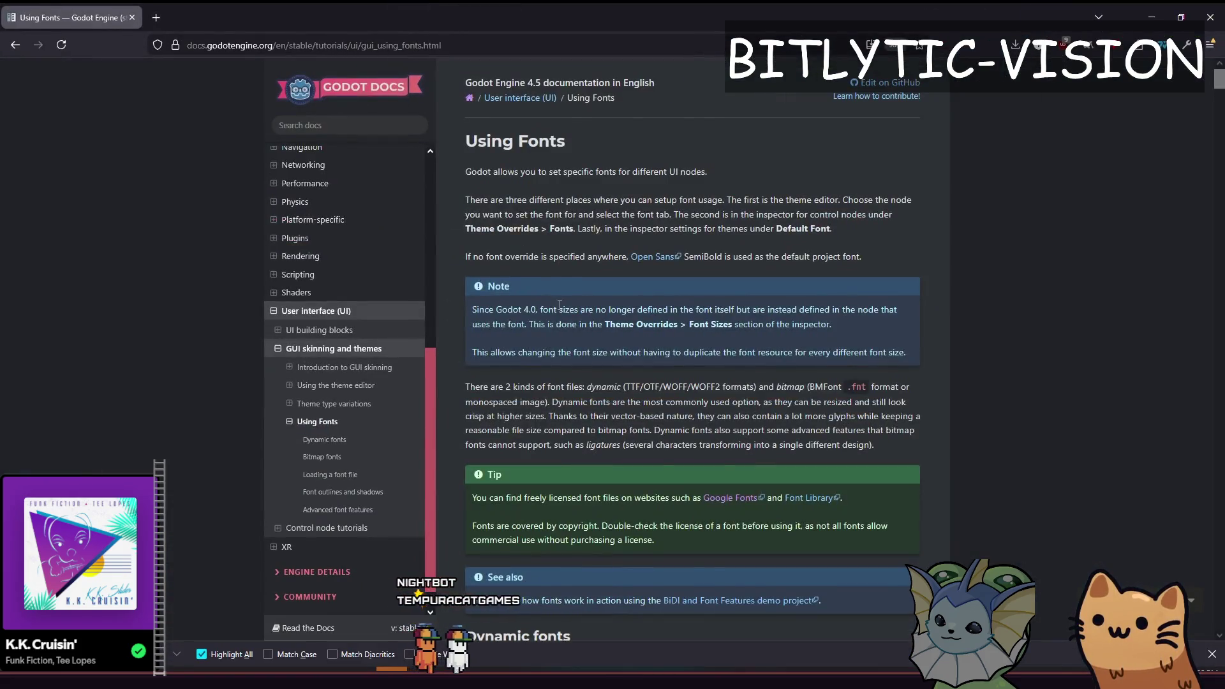
type("antialiasingbitm")
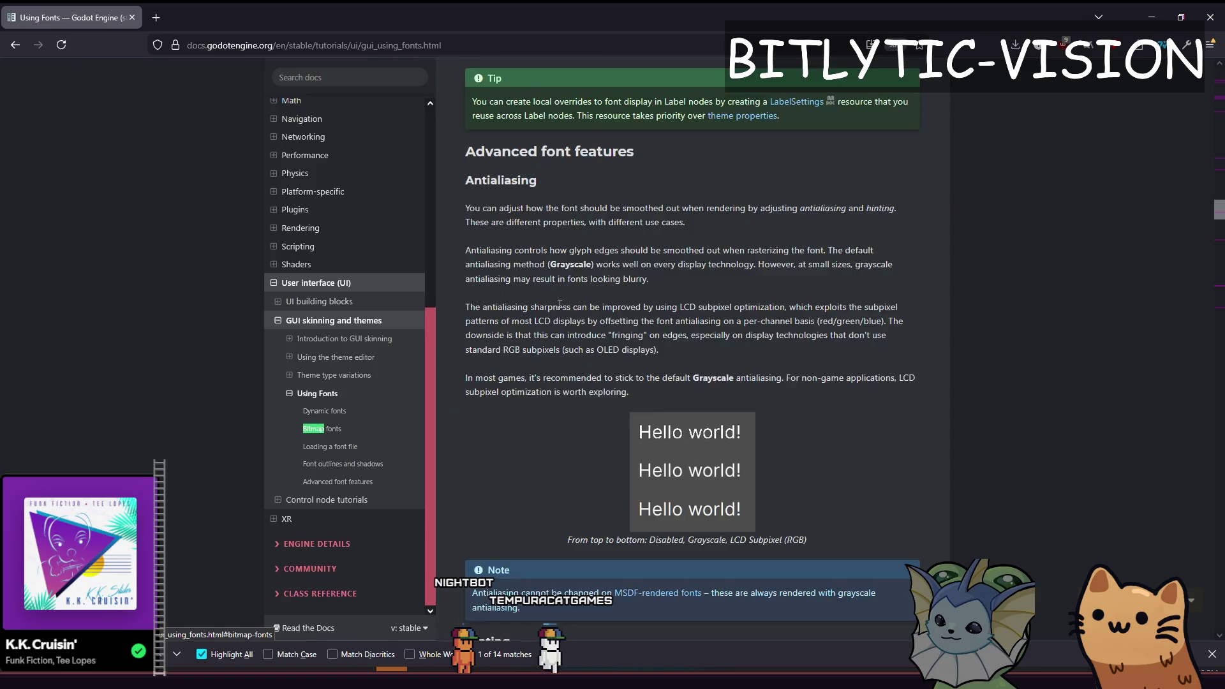
key("Return")
key("Return")
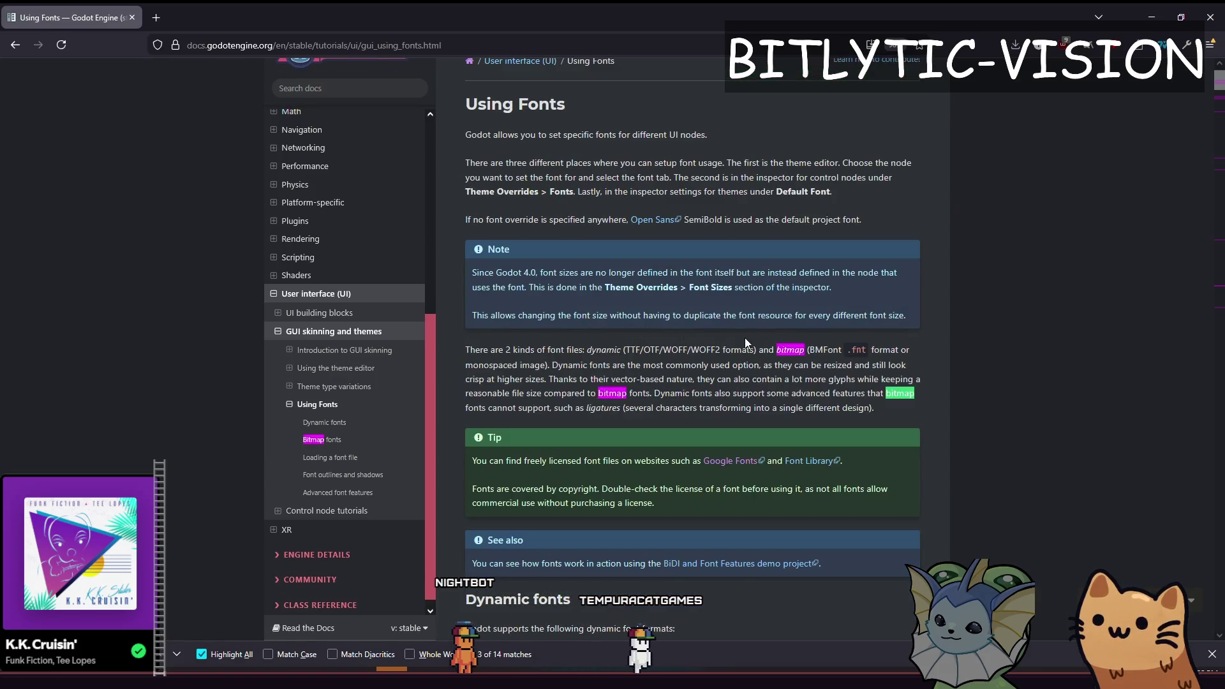
key("Return")
key("Return")
scroll(932, 315, "down", 5)
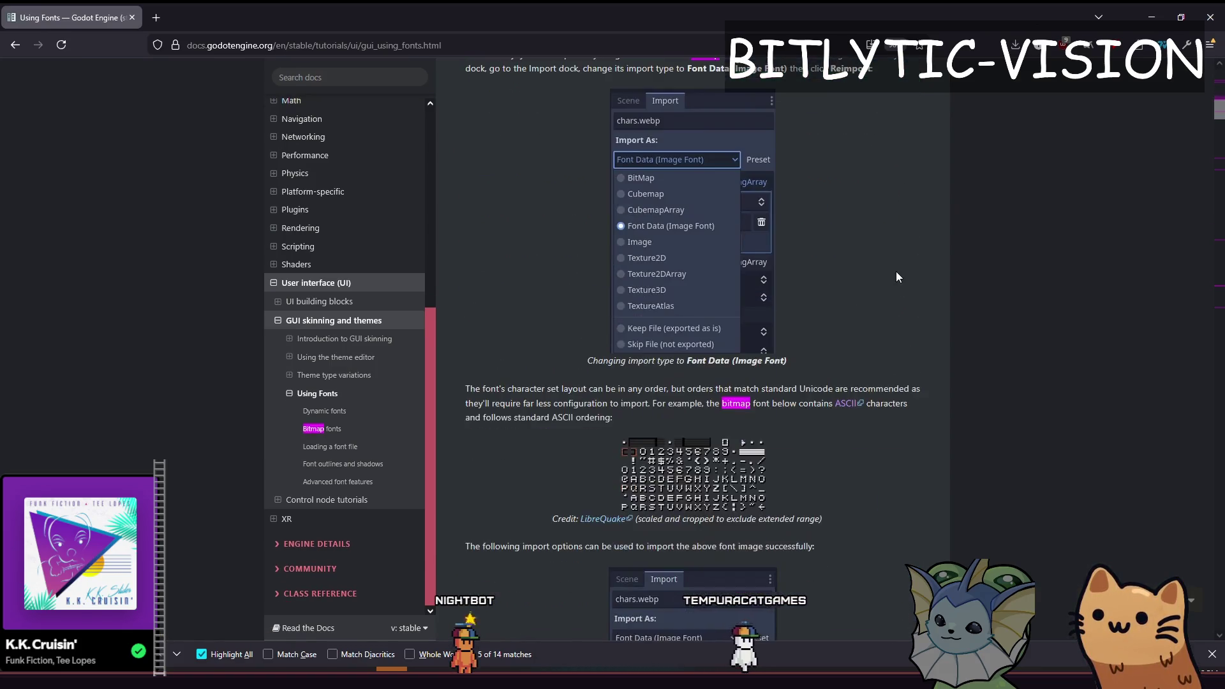
scroll(877, 271, "down", 1)
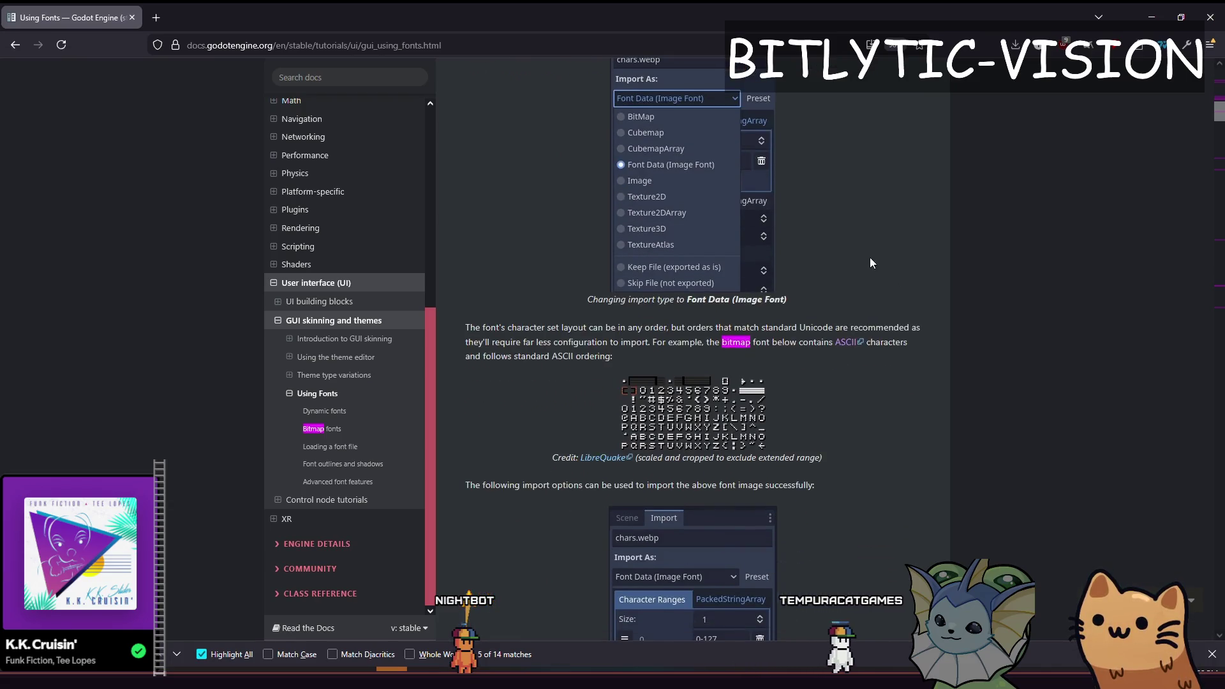
scroll(963, 243, "down", 3)
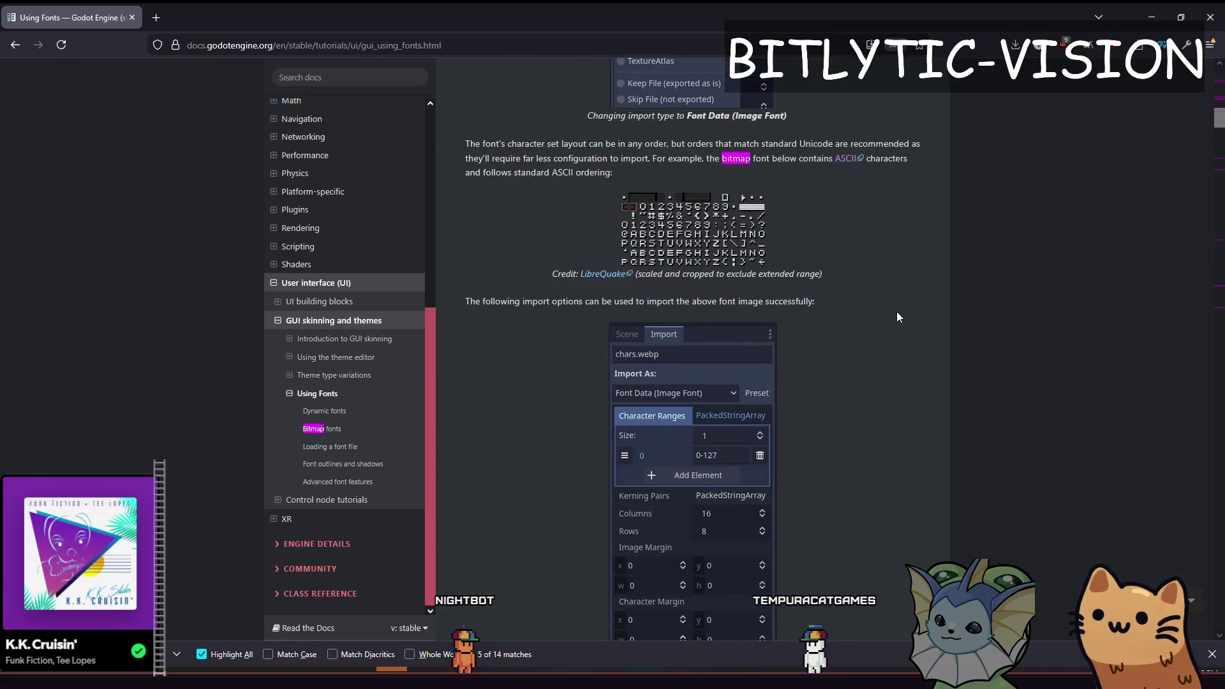
scroll(898, 312, "down", 1)
scroll(787, 200, "up", 1)
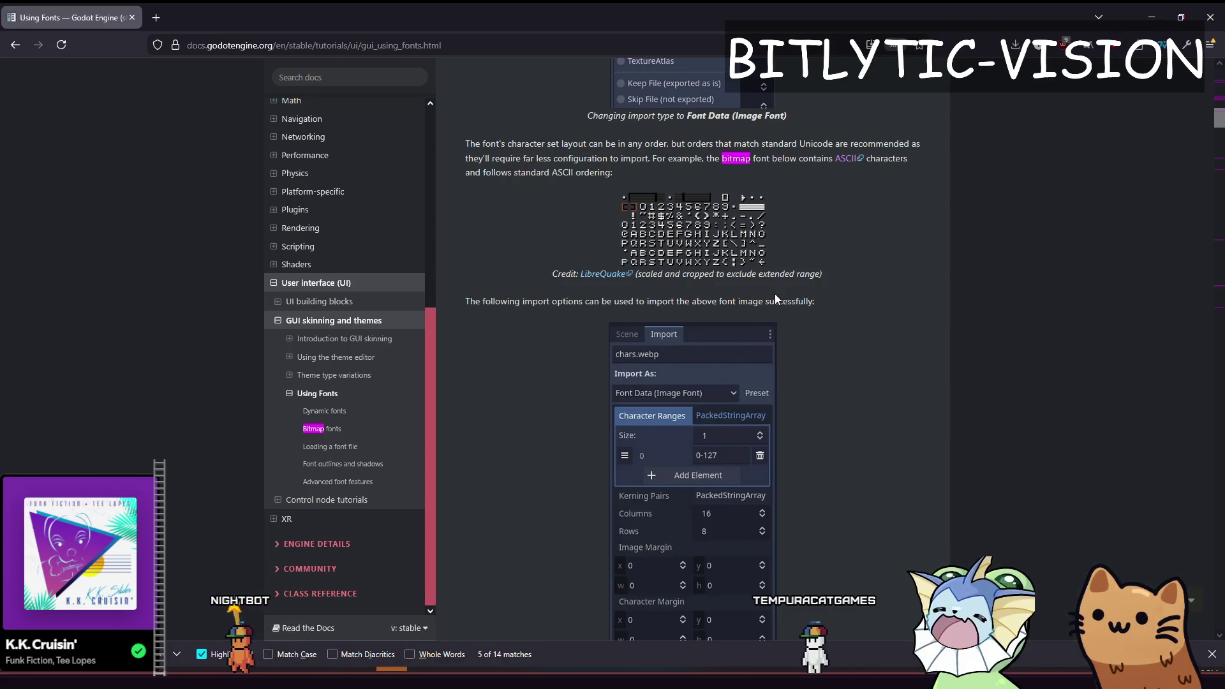
scroll(840, 336, "down", 3)
scroll(840, 336, "down", 2)
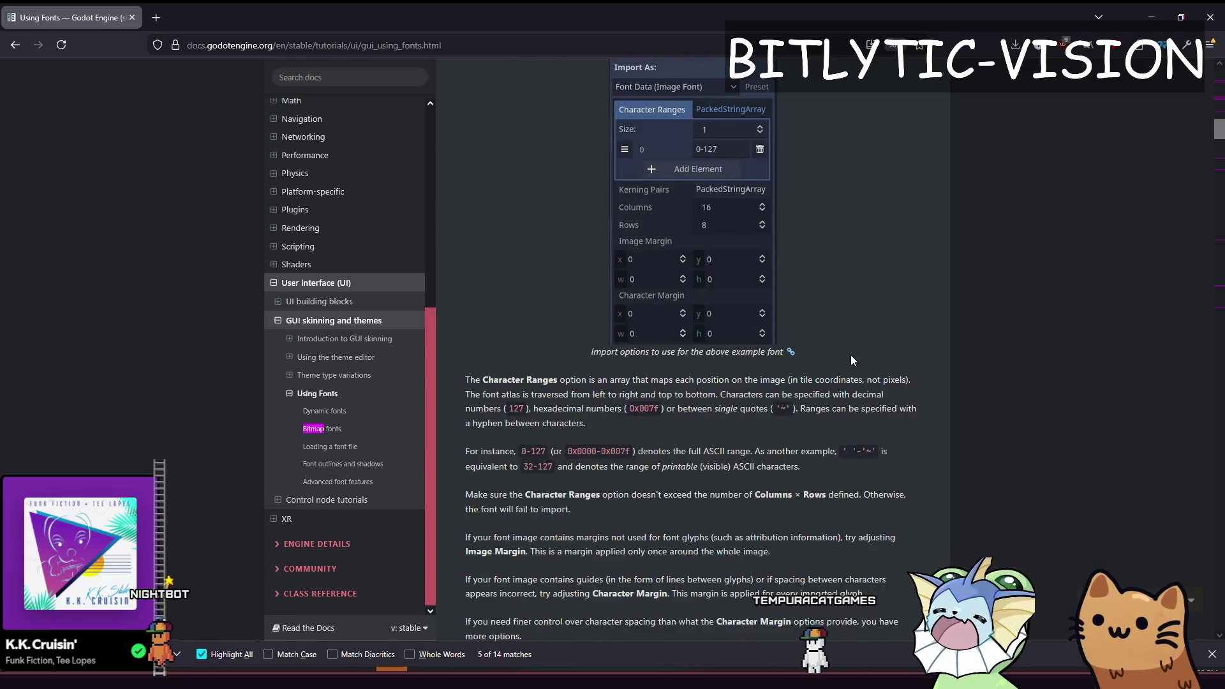
scroll(893, 315, "down", 4)
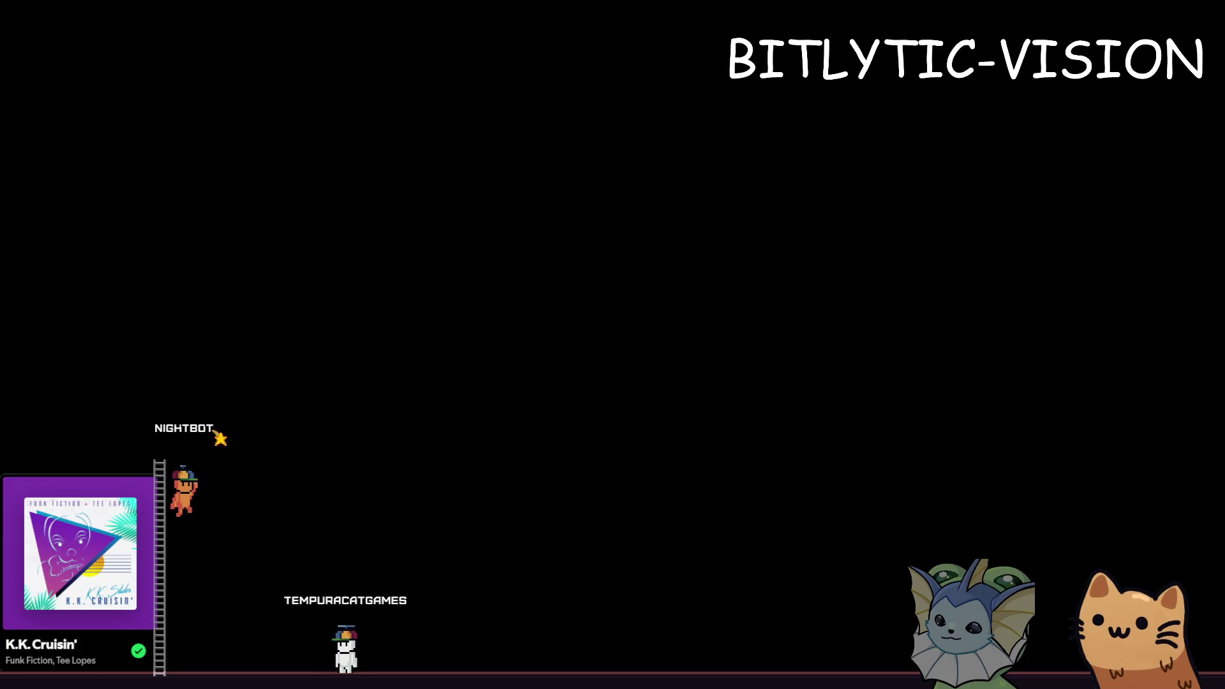
Search Google for 'ascii table' in a new tab.
key("ctrl+t")
type("ask")
key("BackSpace")
key("BackSpace")
type("cii tablke")
key("Return")
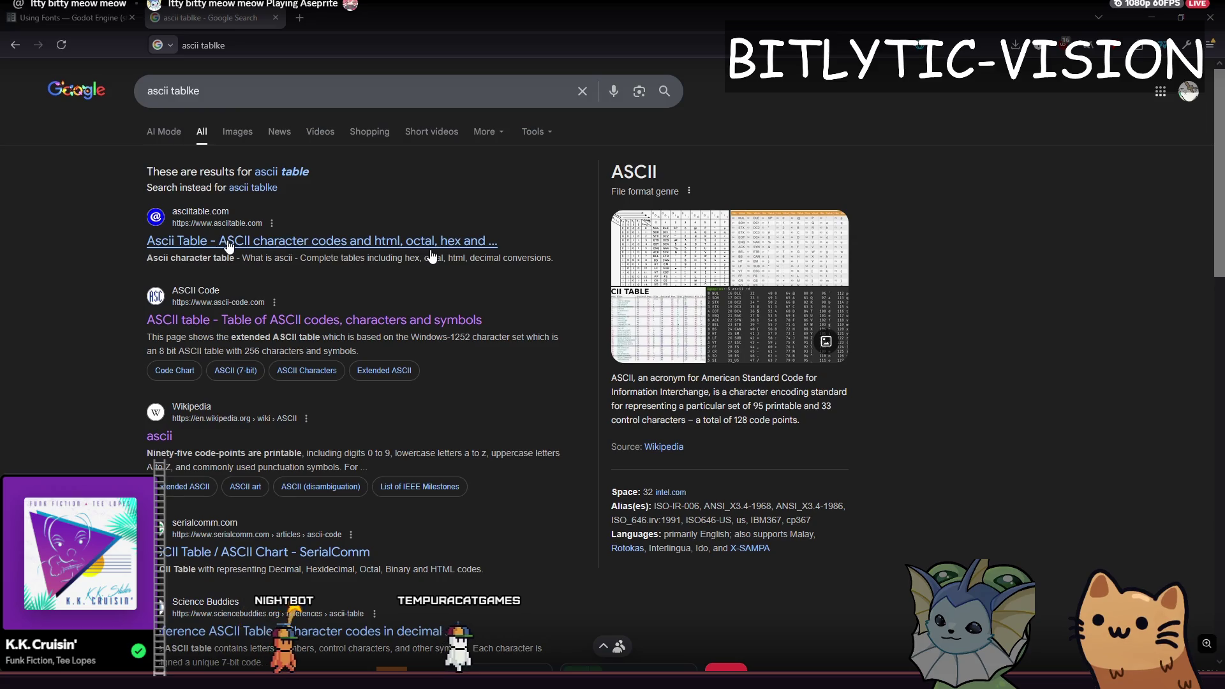
Open the asciitable.com chart and look over its character codes.
left_click(230, 243)
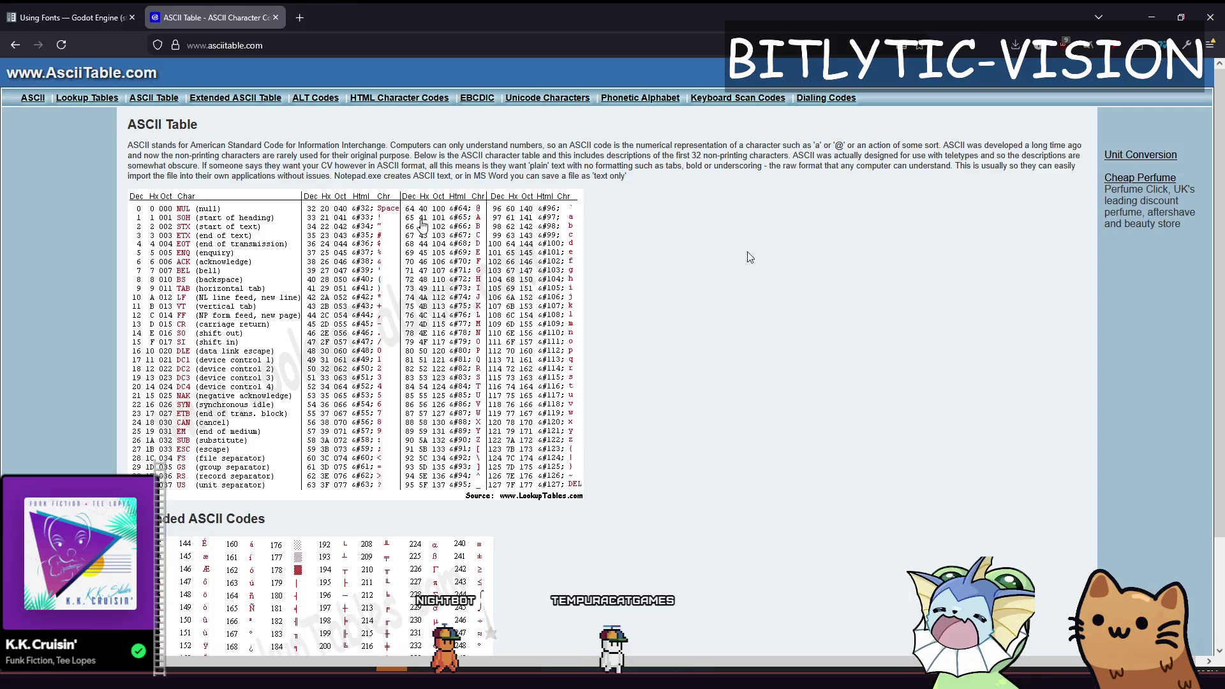
scroll(725, 328, "down", 2)
scroll(743, 399, "up", 2)
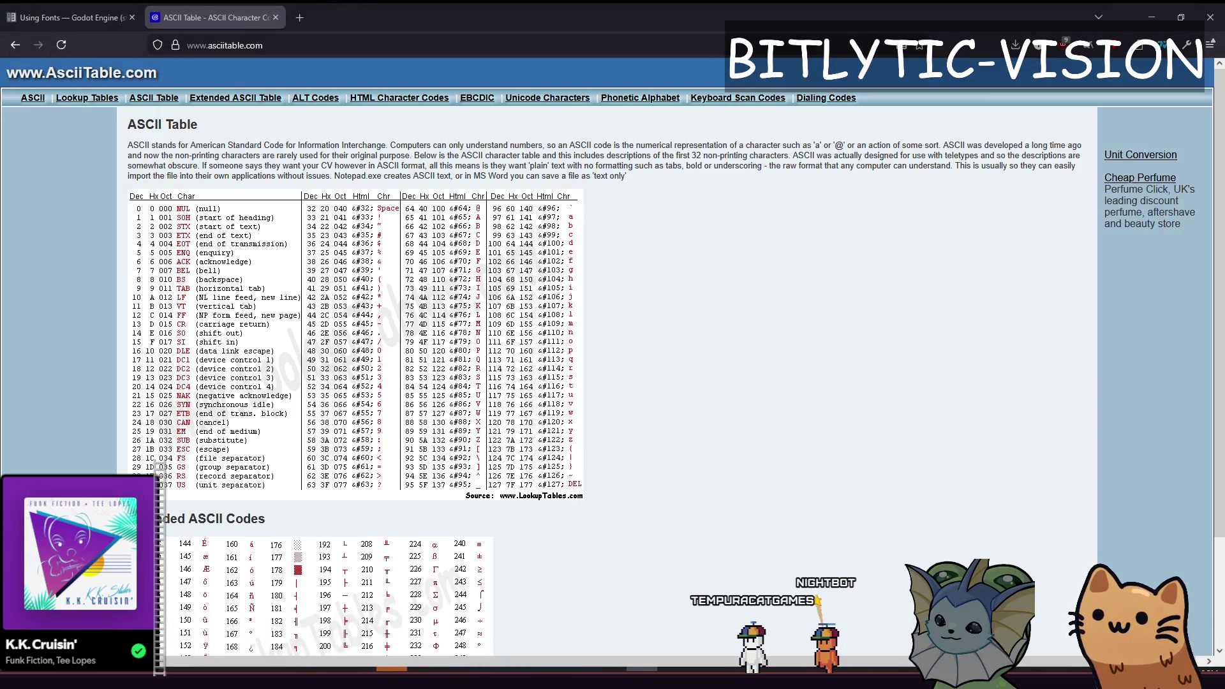
key("alt+Tab")
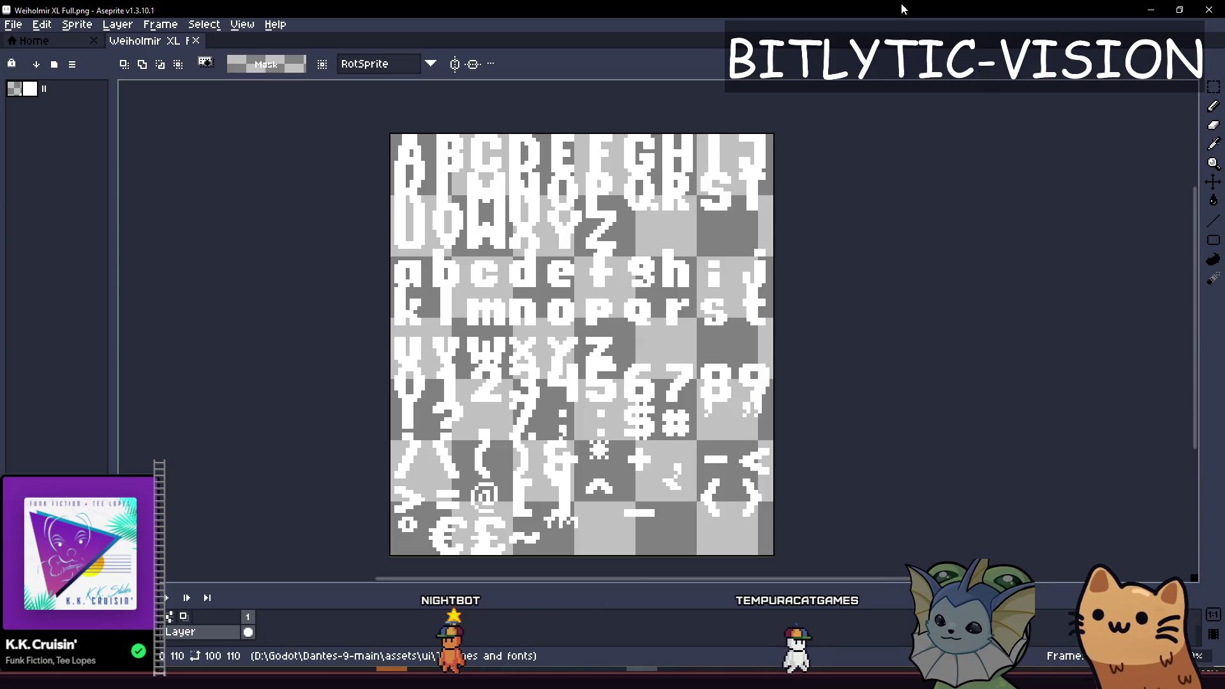
Restore and minimise the Aseprite window to reveal the ASCII table, then go back to Godot.
left_click_drag(886, 10, 885, 446)
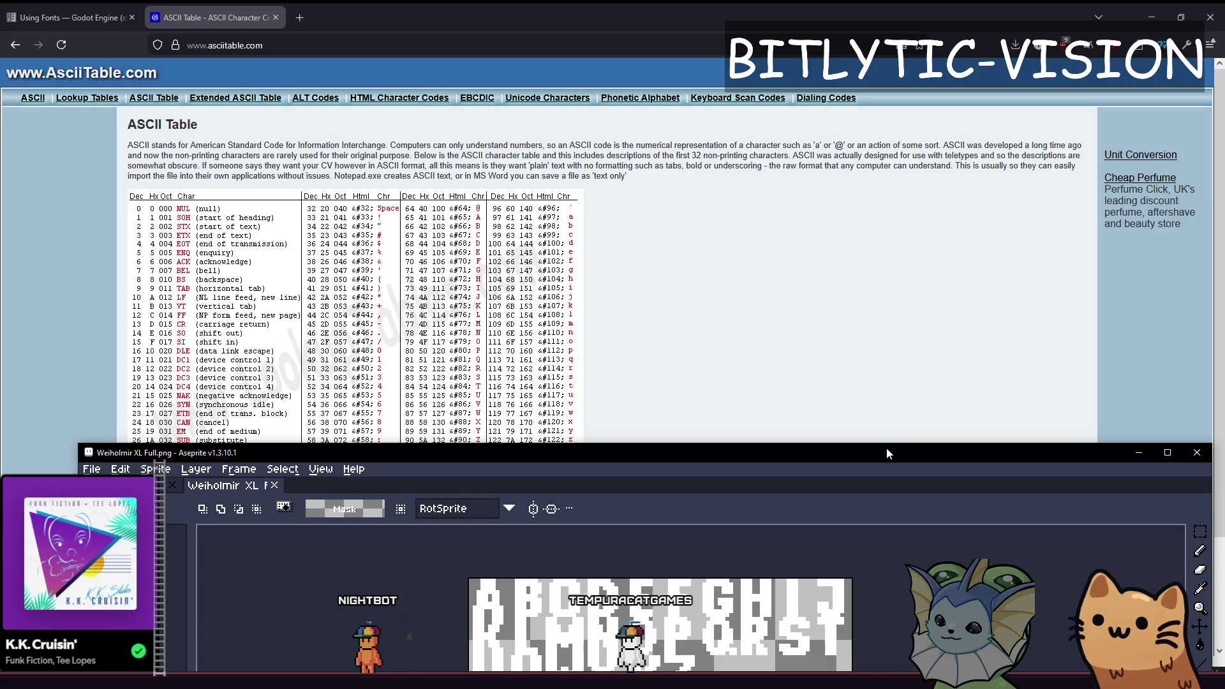
key("super+Down")
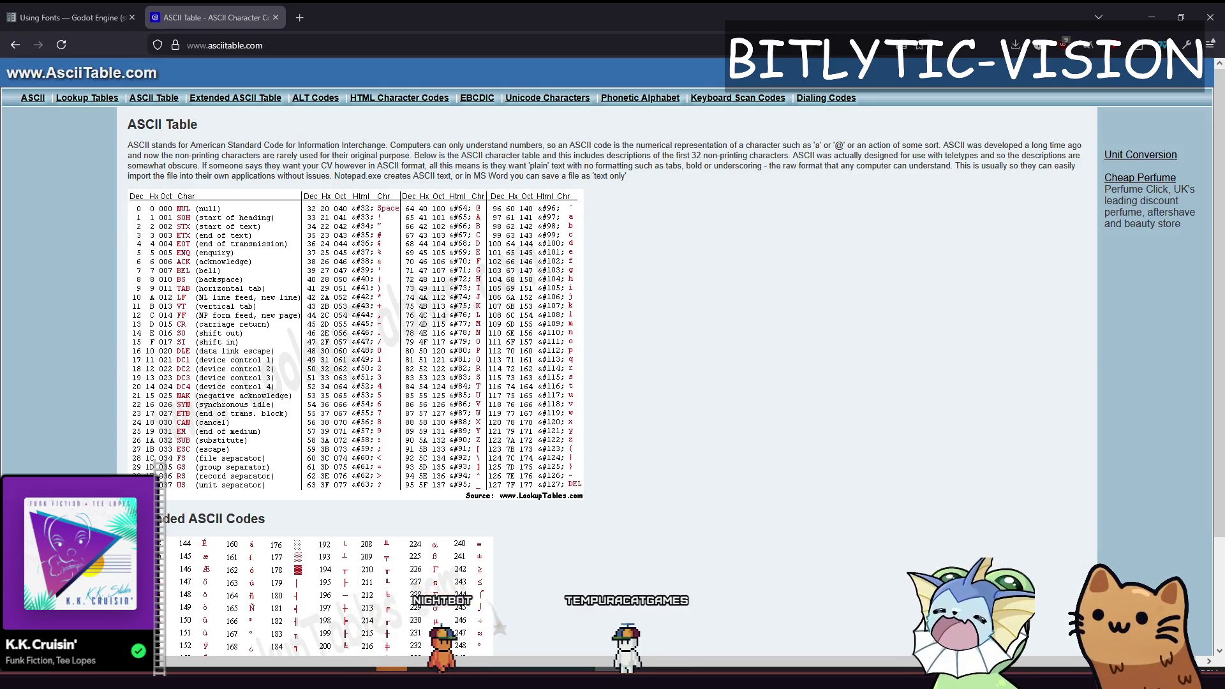
key("alt+Tab")
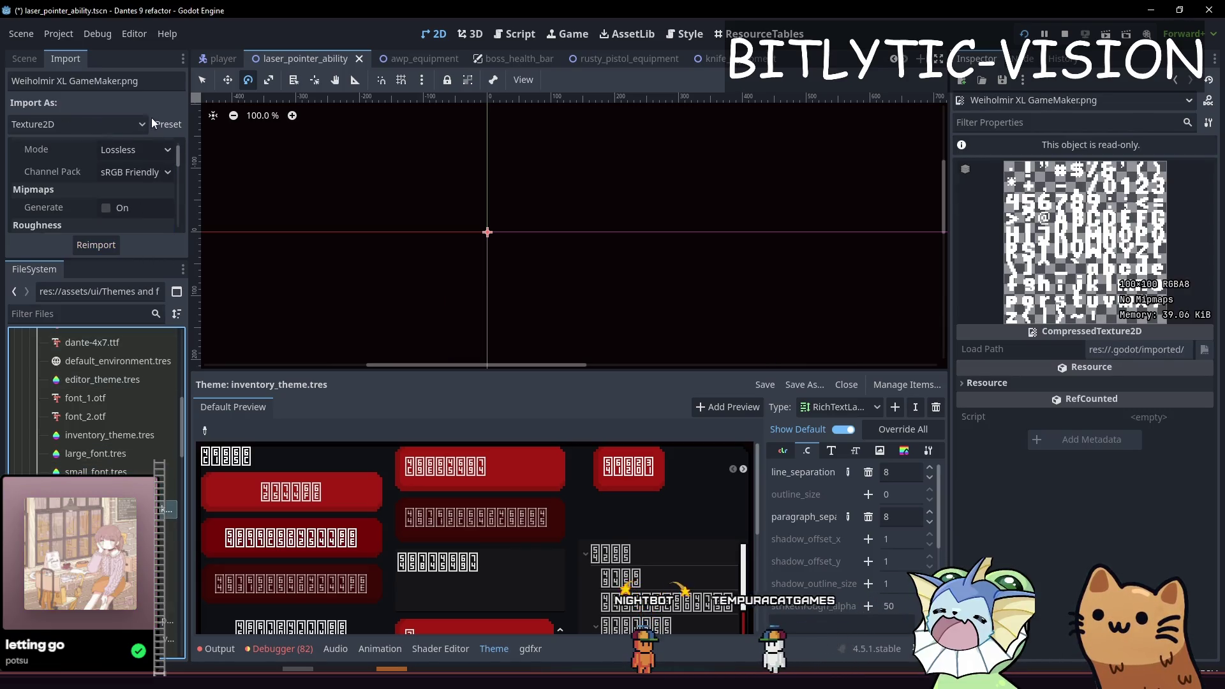
Import Weiholmir XL GameMaker.png as font data and add a character range entry.
left_click(142, 124)
left_click(87, 198)
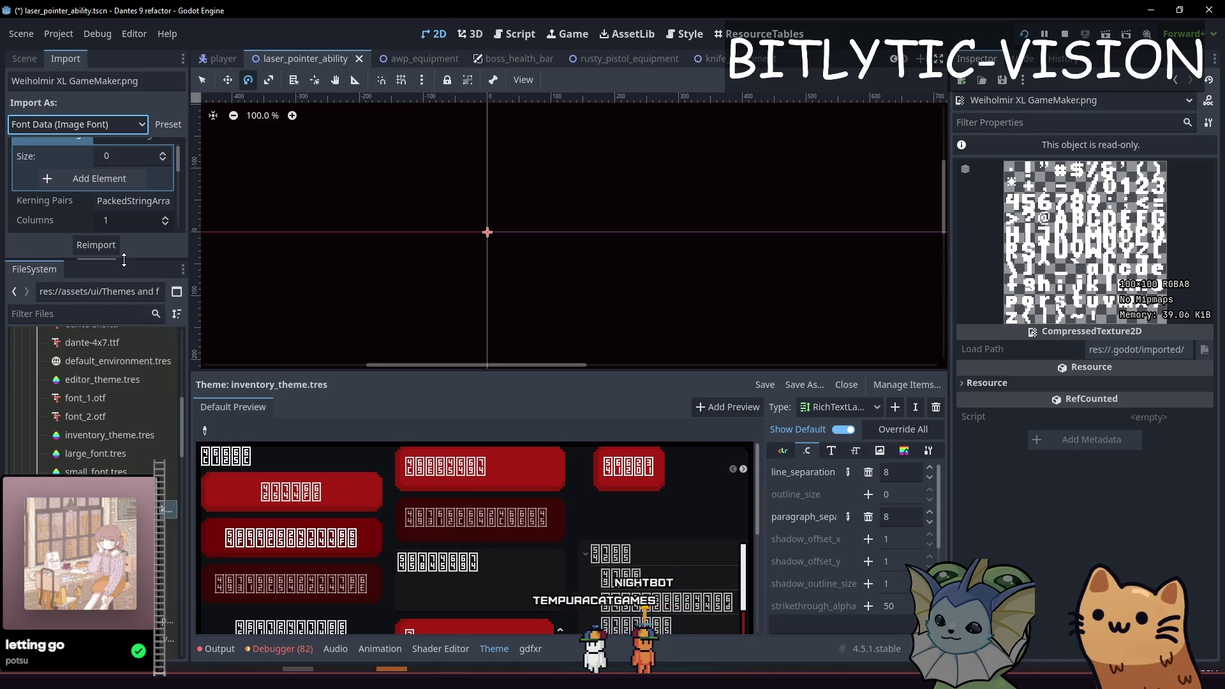
left_click_drag(124, 265, 124, 504)
left_click(86, 179)
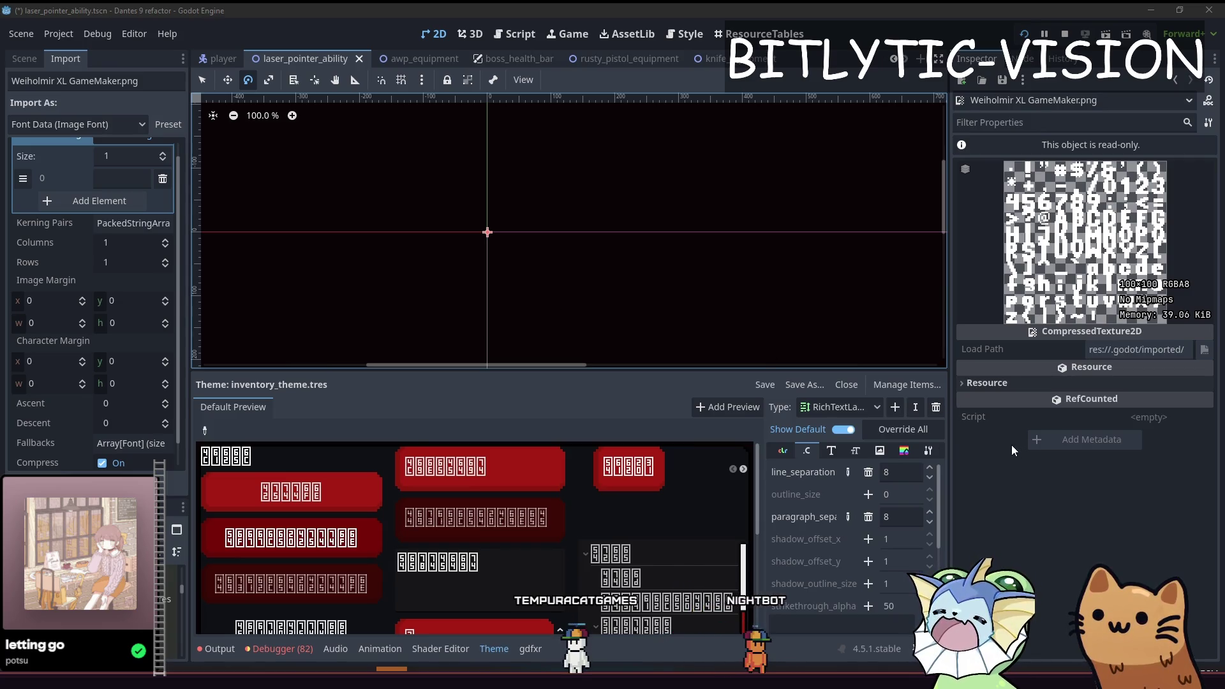
key("alt+Tab")
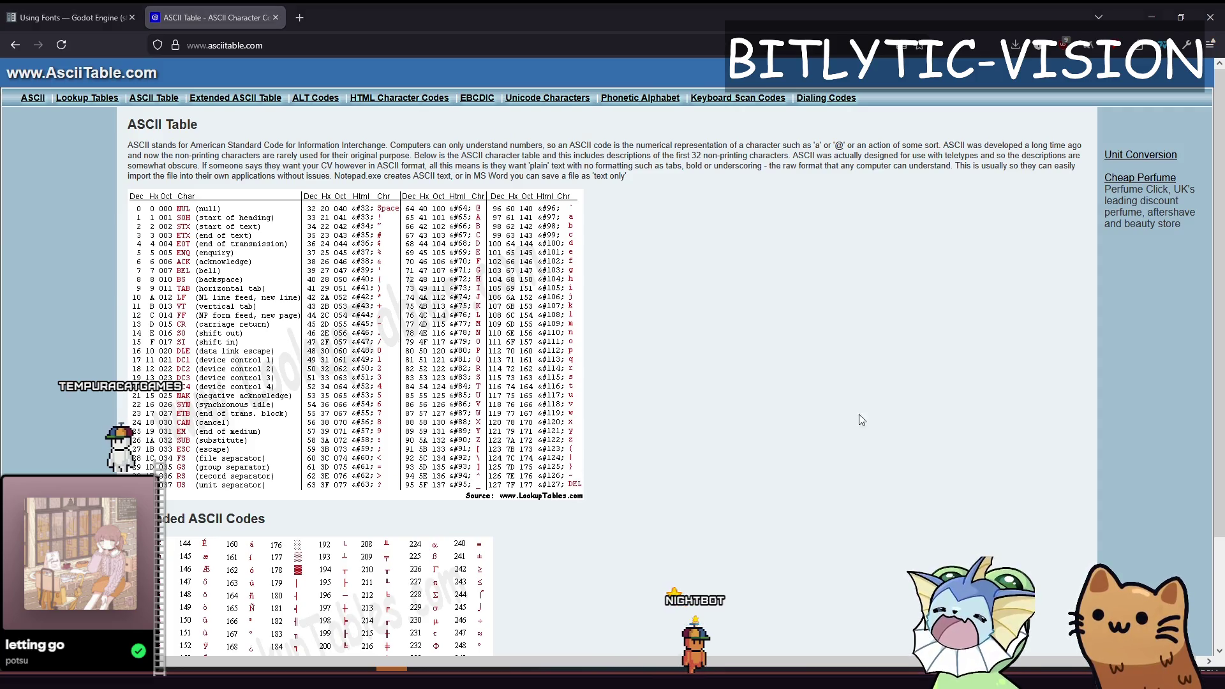
key("alt+Tab")
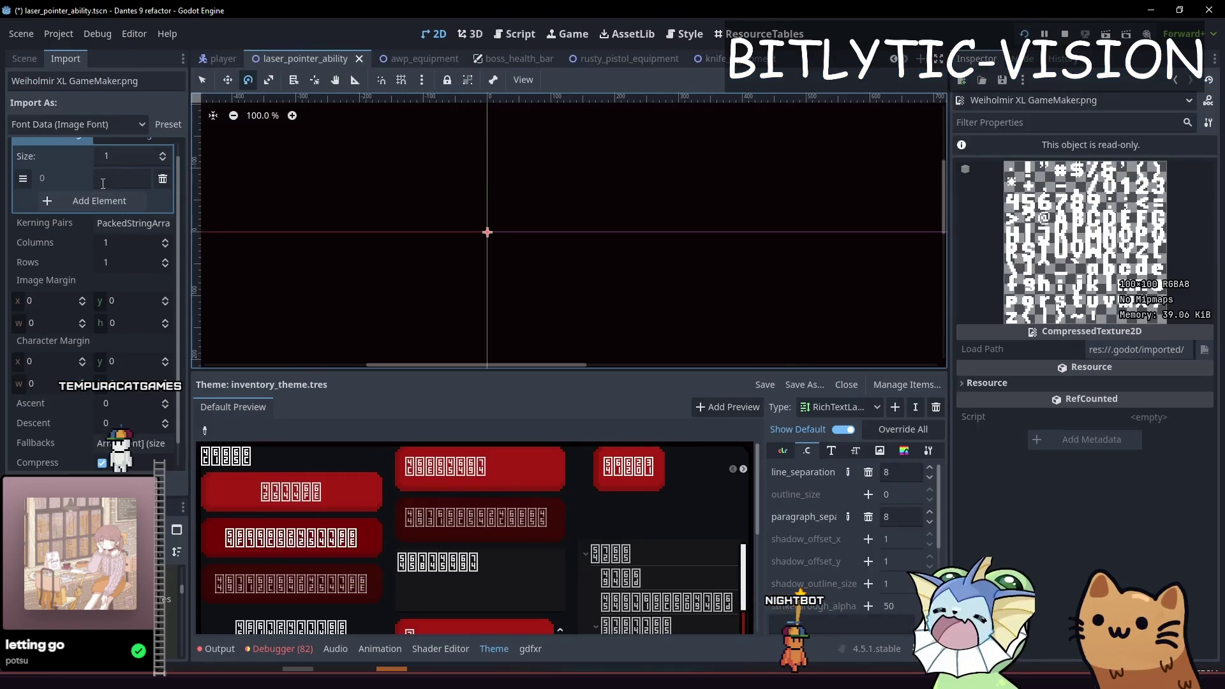
Enter the 33-126 character range, set a 10×10 glyph grid, and confirm the reimport.
left_click(131, 179)
type("33-126")
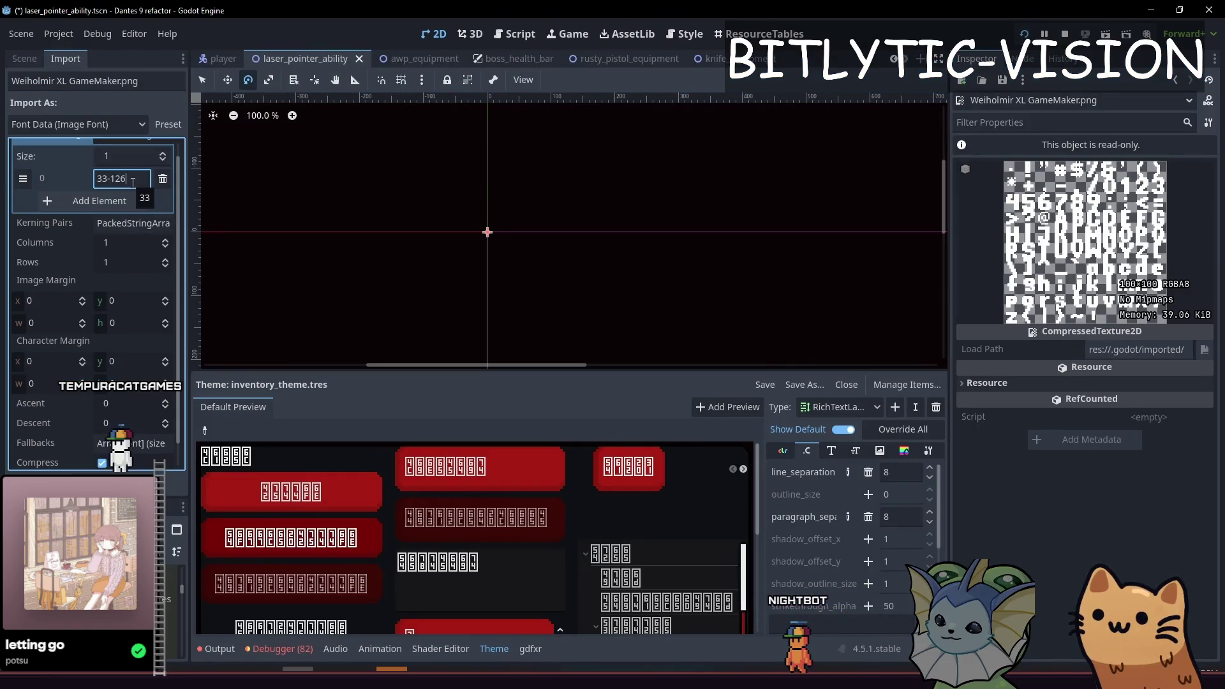
left_click(123, 243)
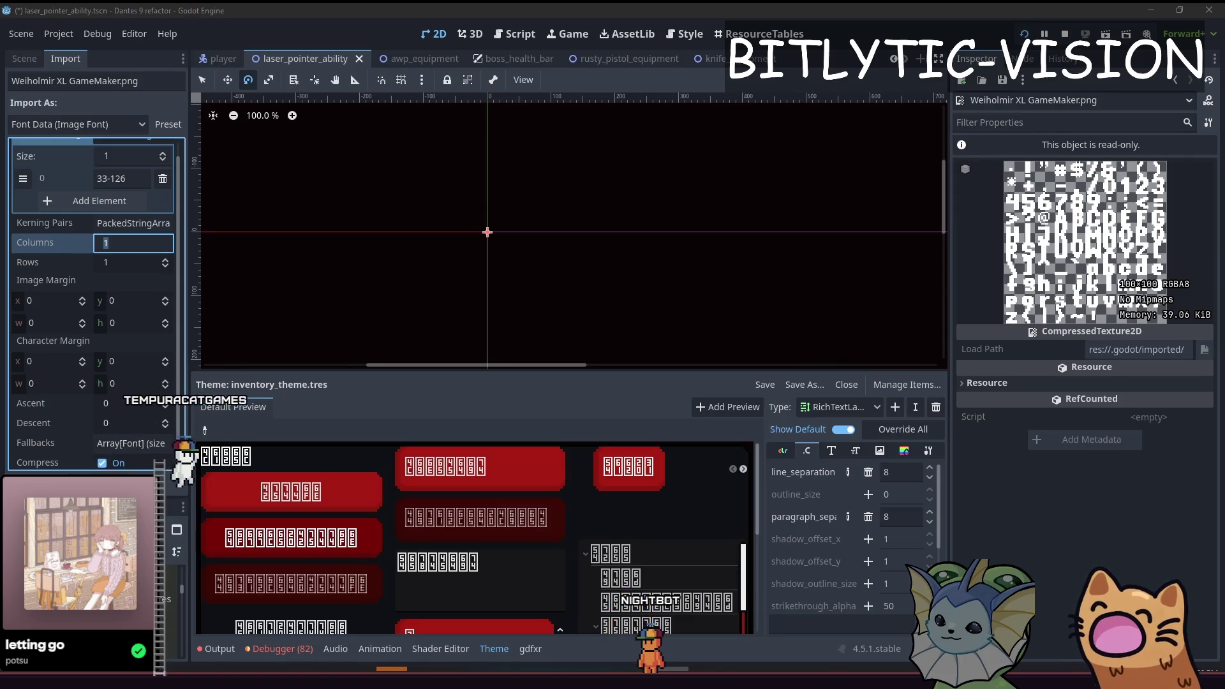
left_click(133, 240)
type("10")
key("Tab")
type("10")
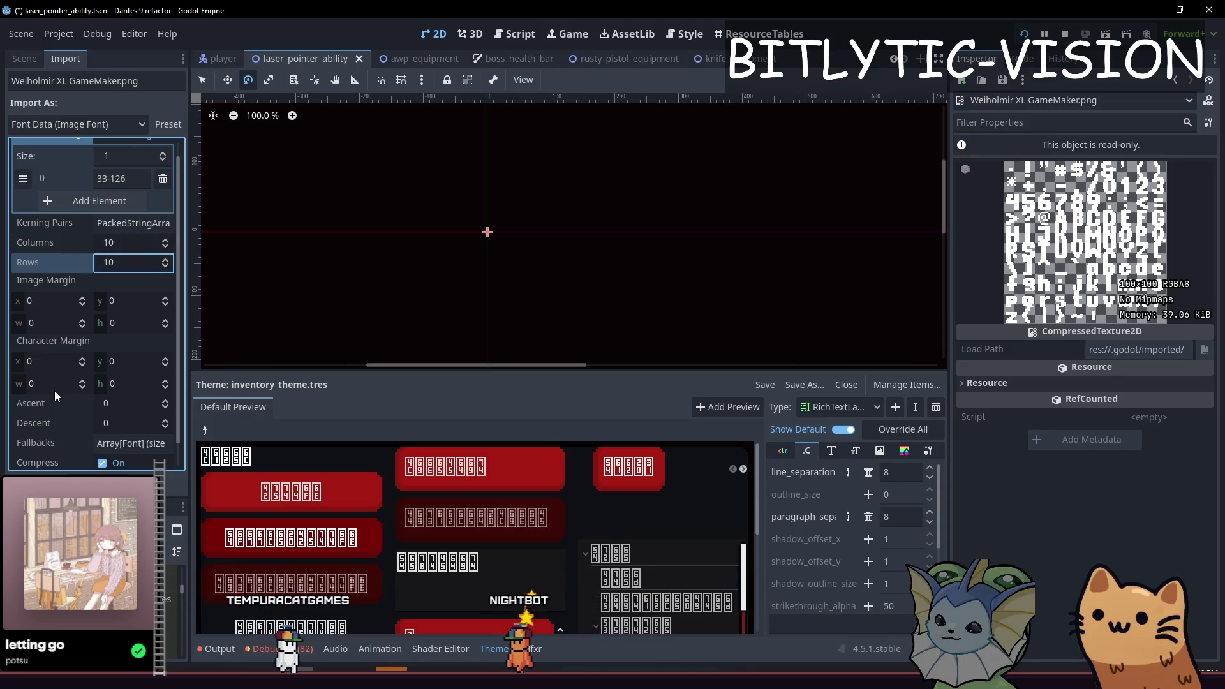
left_click(95, 481)
left_click(513, 363)
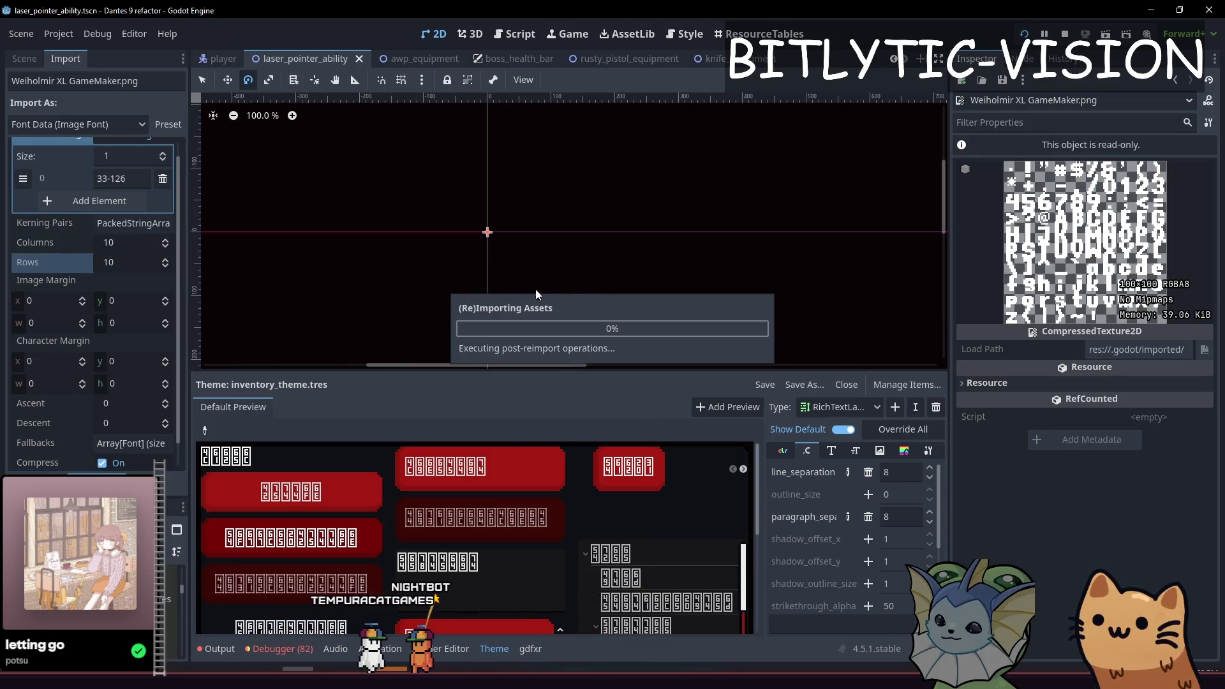
scroll(648, 212, "up", 5)
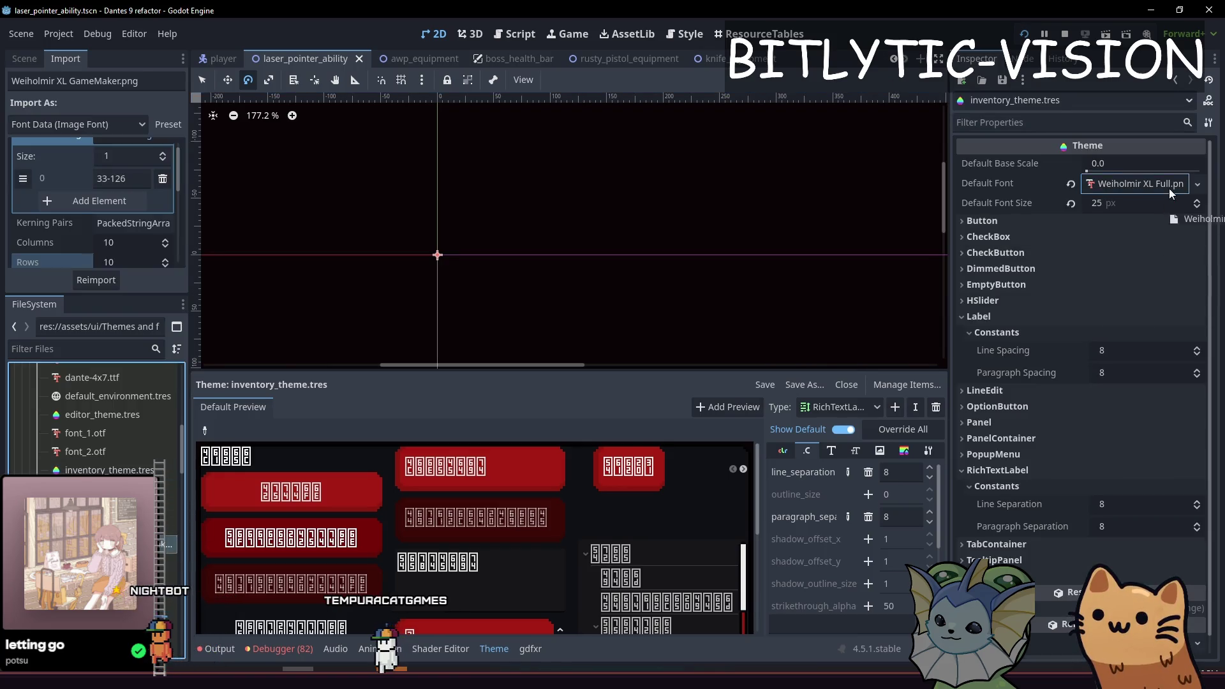
Enlarge the theme preview and add two extra character range entries.
mouse_move(512, 370)
left_mouse_down()
mouse_move(552, 193)
mouse_move(338, 265)
left_mouse_up()
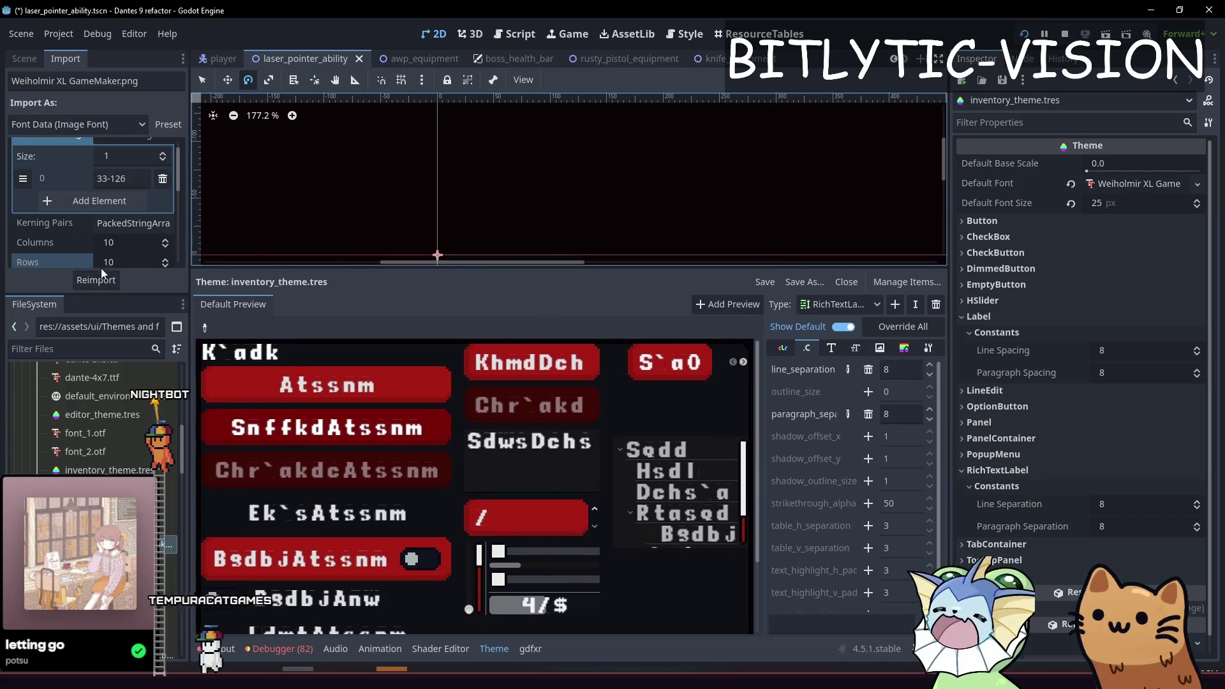
left_click_drag(122, 293, 102, 387)
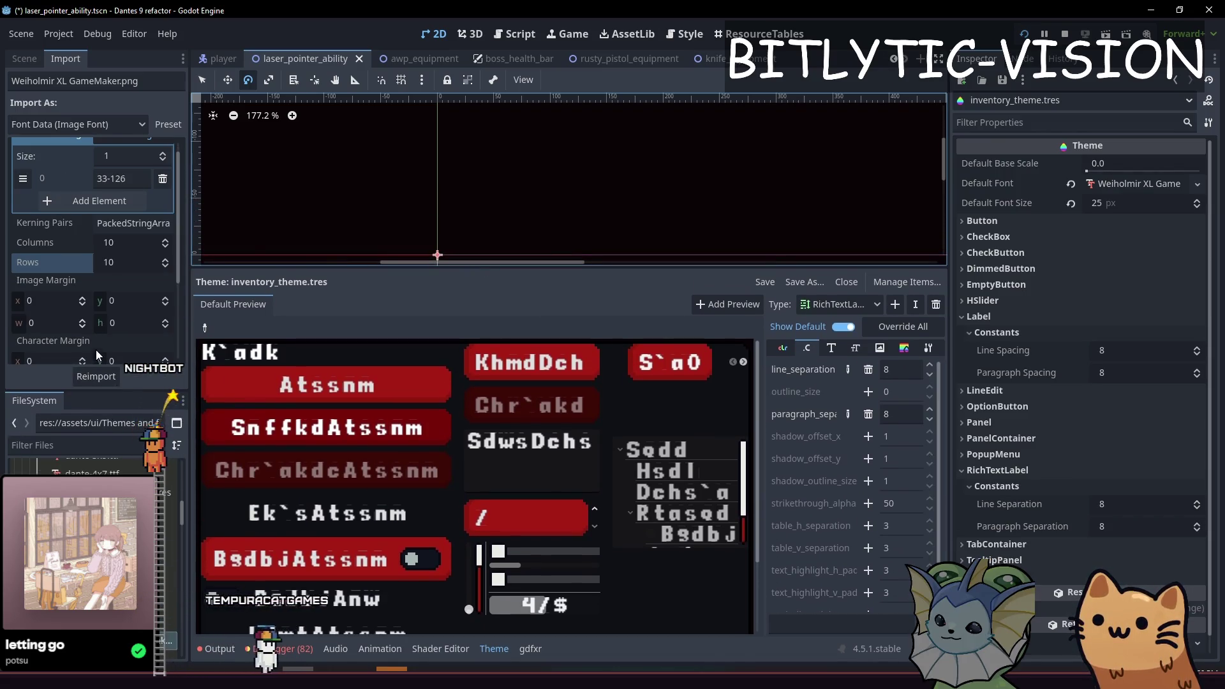
scroll(57, 259, "up", 1)
left_click(144, 198)
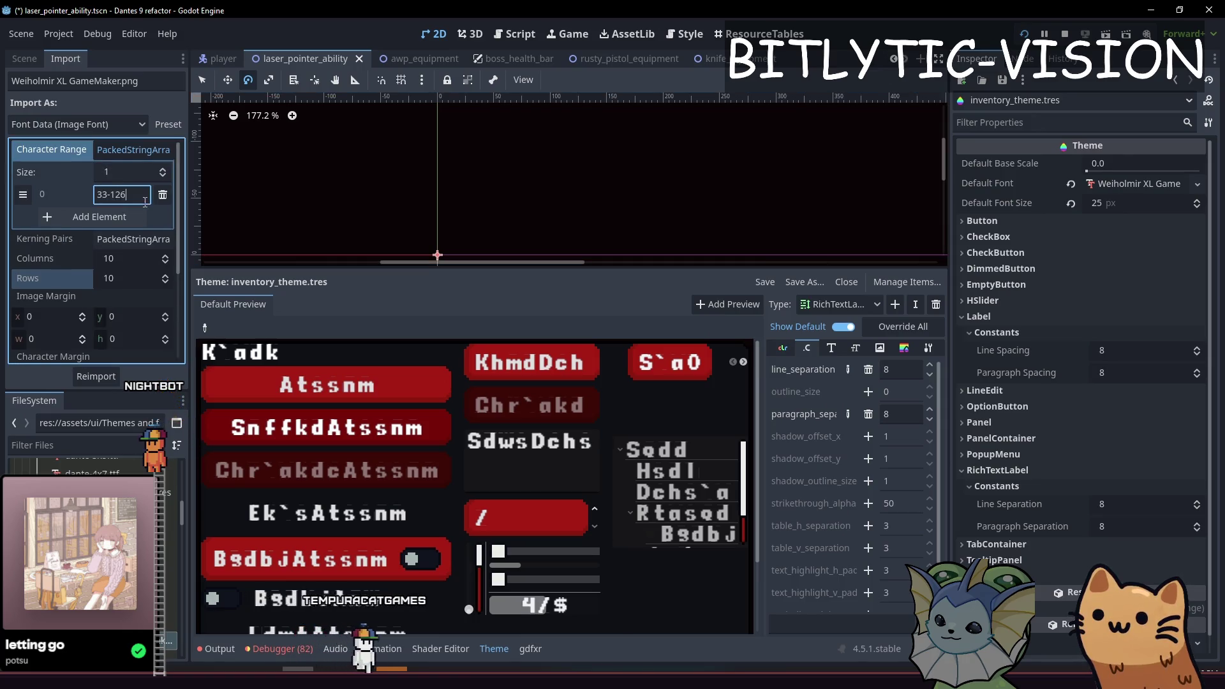
left_click(99, 216)
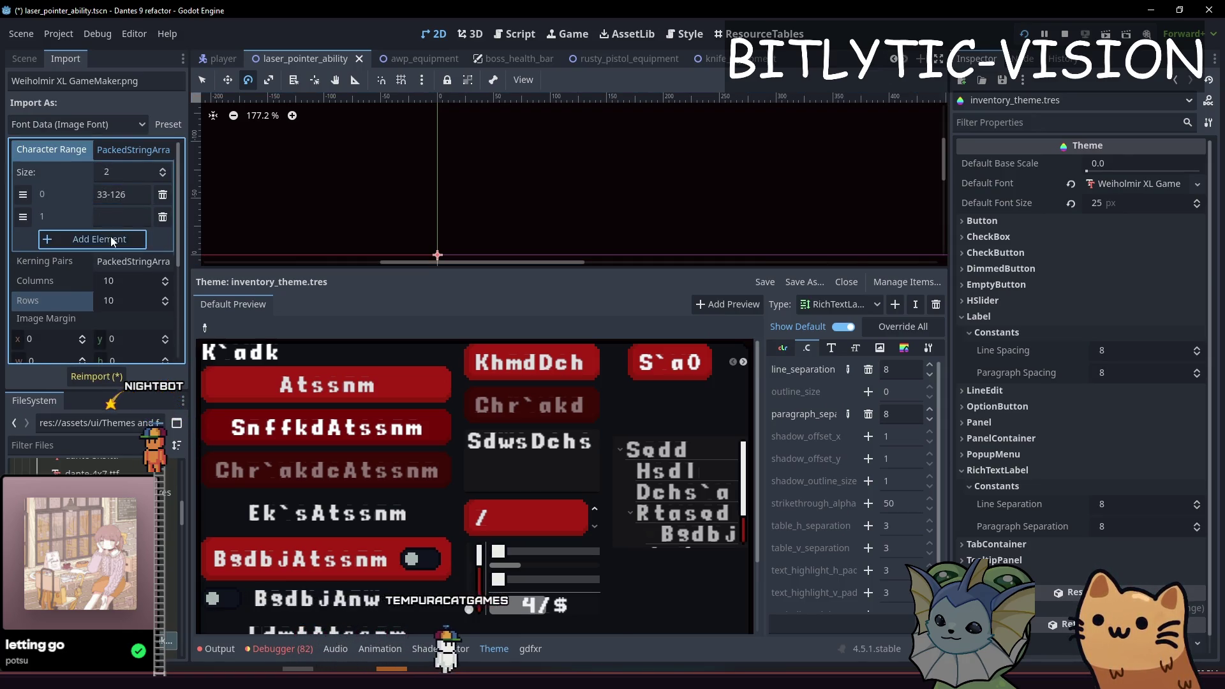
left_click(98, 239)
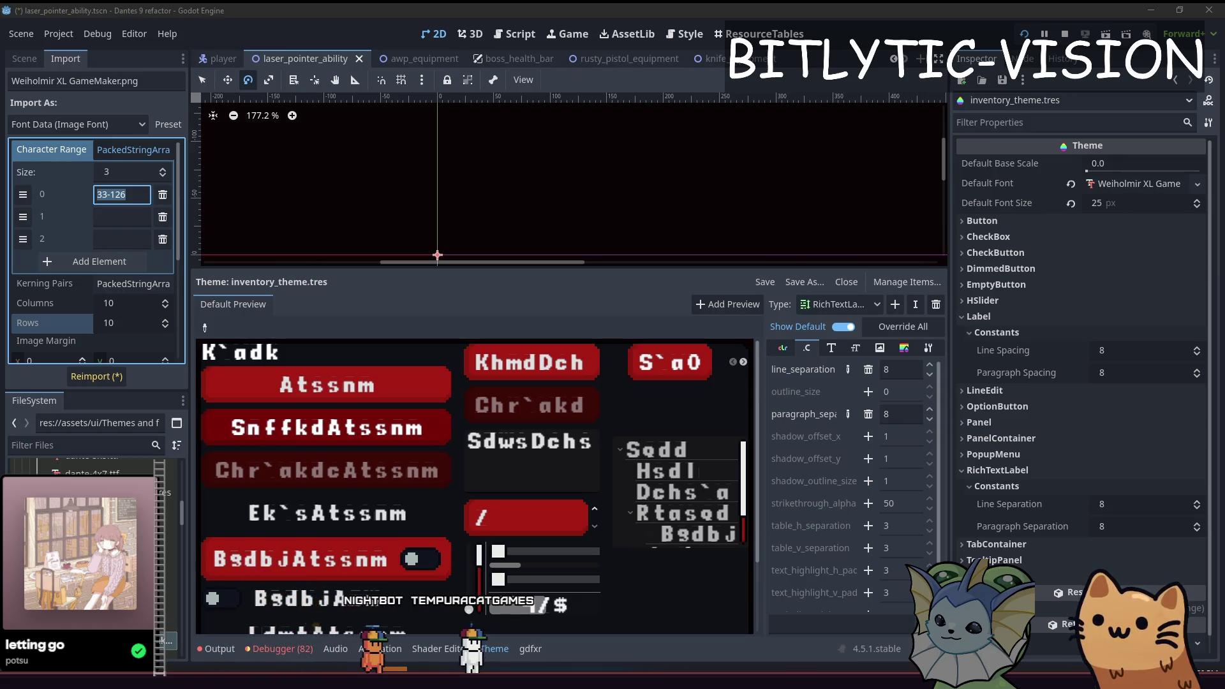
Place the ASCII table window beside the Godot editor for reference.
key("alt+Tab")
mouse_move(450, 9)
left_mouse_down()
mouse_move(1001, 124)
mouse_move(1035, 97)
mouse_move(1042, 37)
mouse_move(1062, 42)
left_mouse_up()
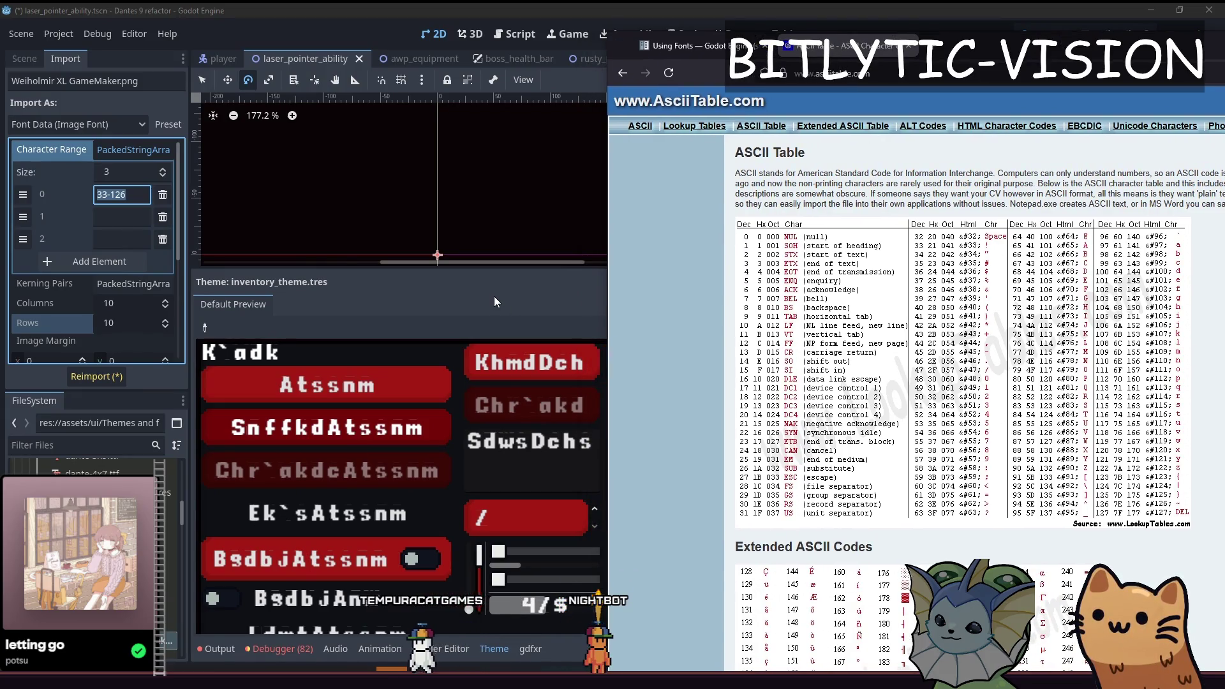
left_click(492, 293)
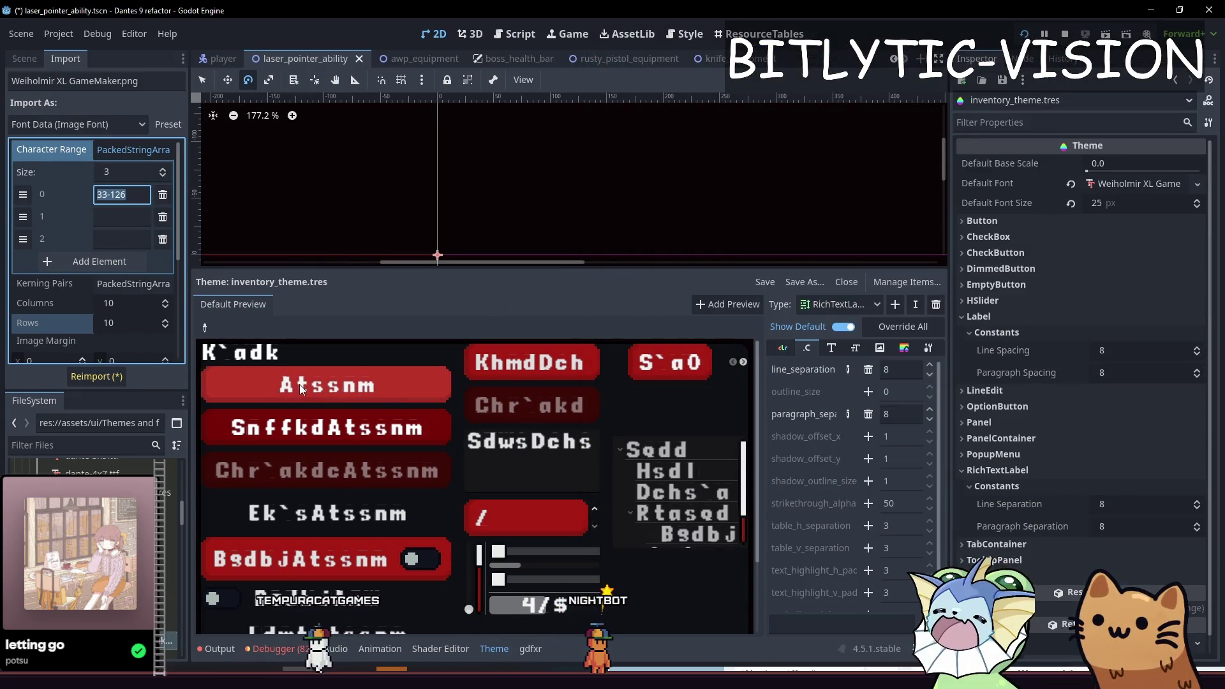
left_click(338, 384)
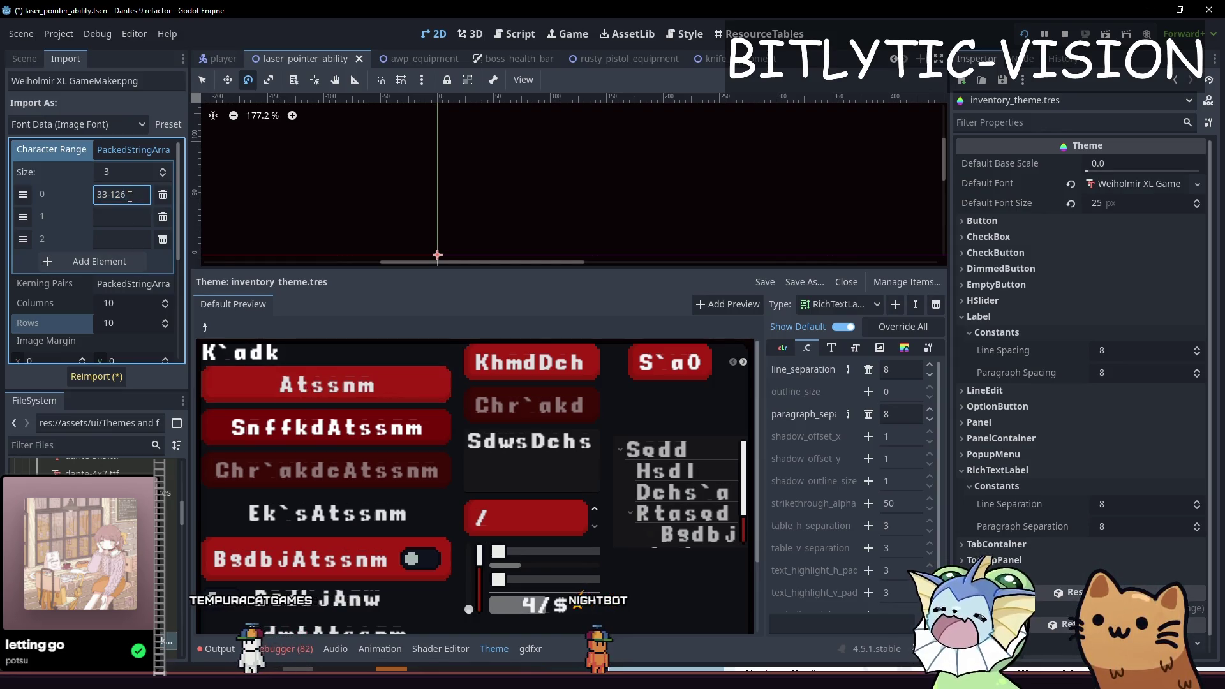
Change the range to 32-126, reimport, and delete both empty range entries.
key("Left")
key("Left")
key("Left")
key("BackSpace")
type("2")
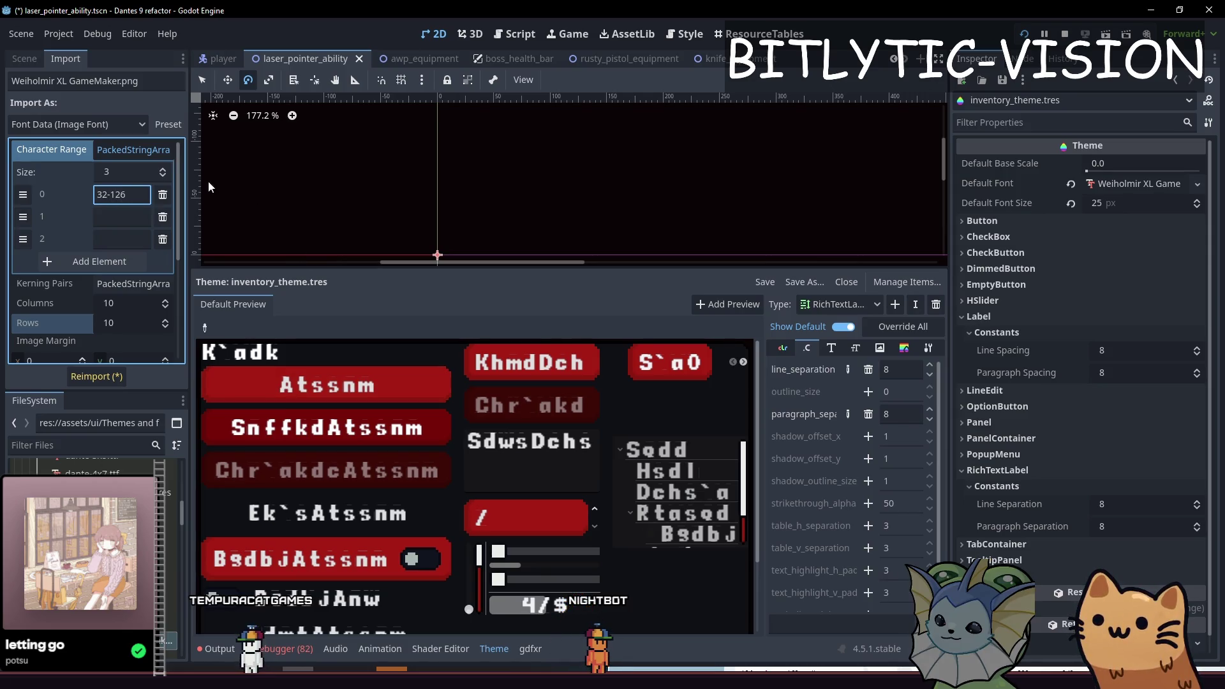
left_click(90, 377)
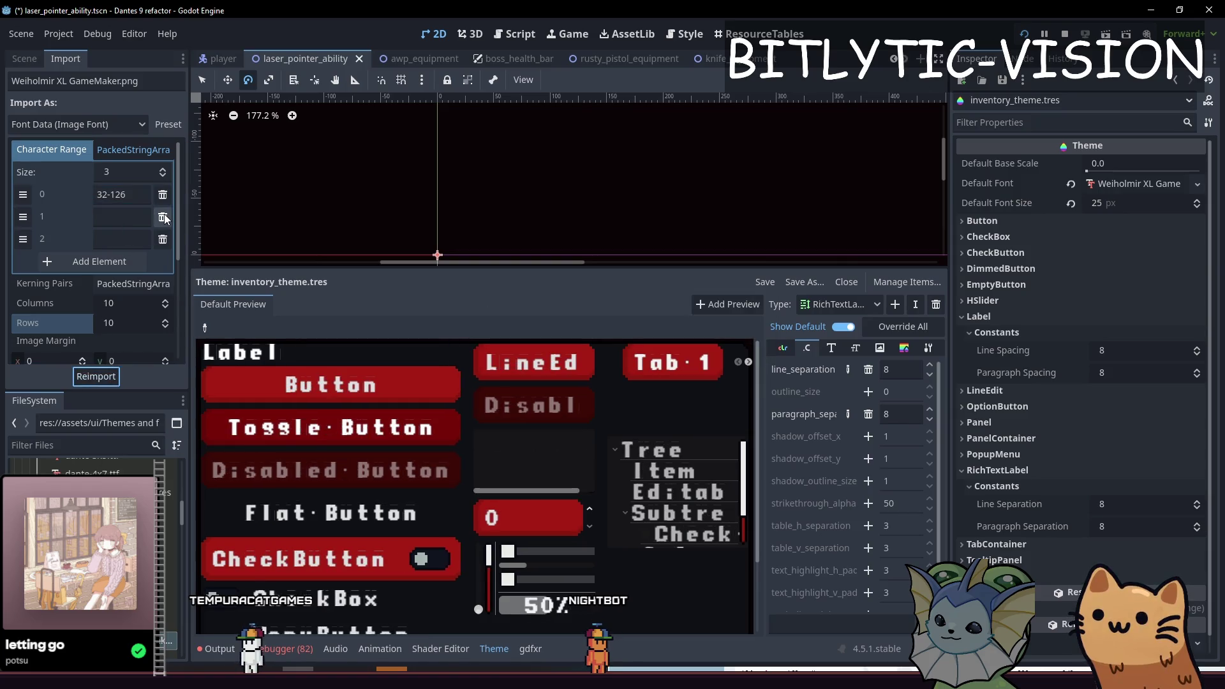
left_click(163, 217)
left_click(163, 217)
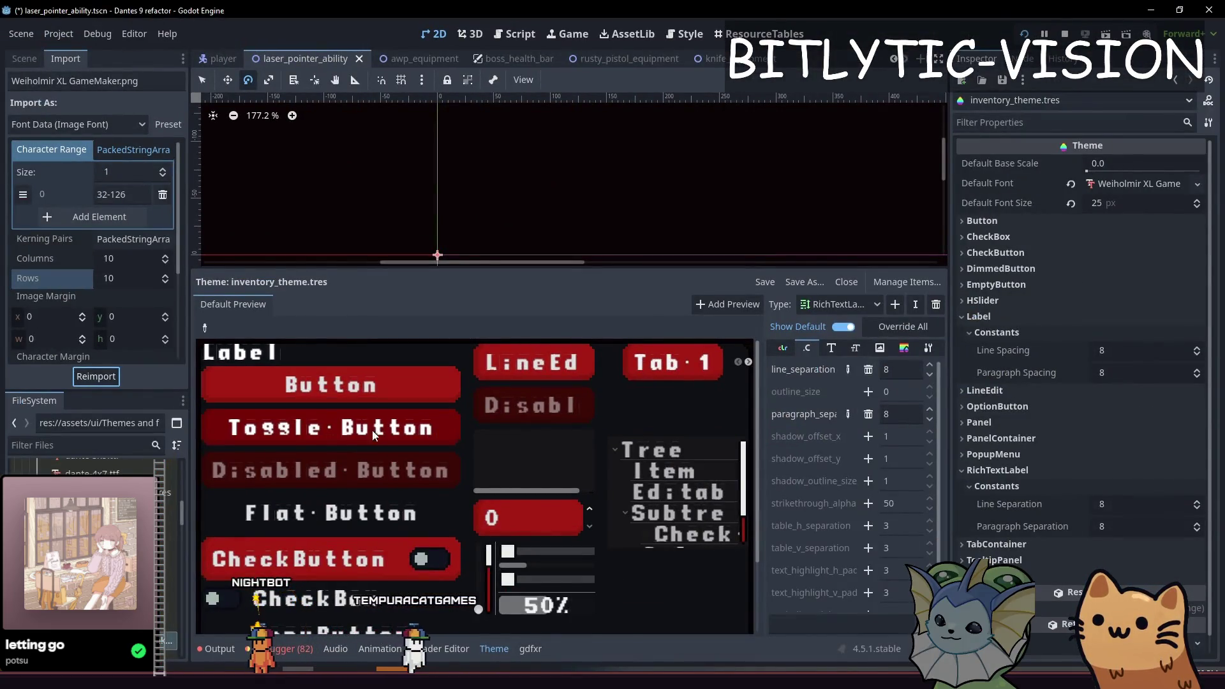
left_click_drag(147, 390, 148, 556)
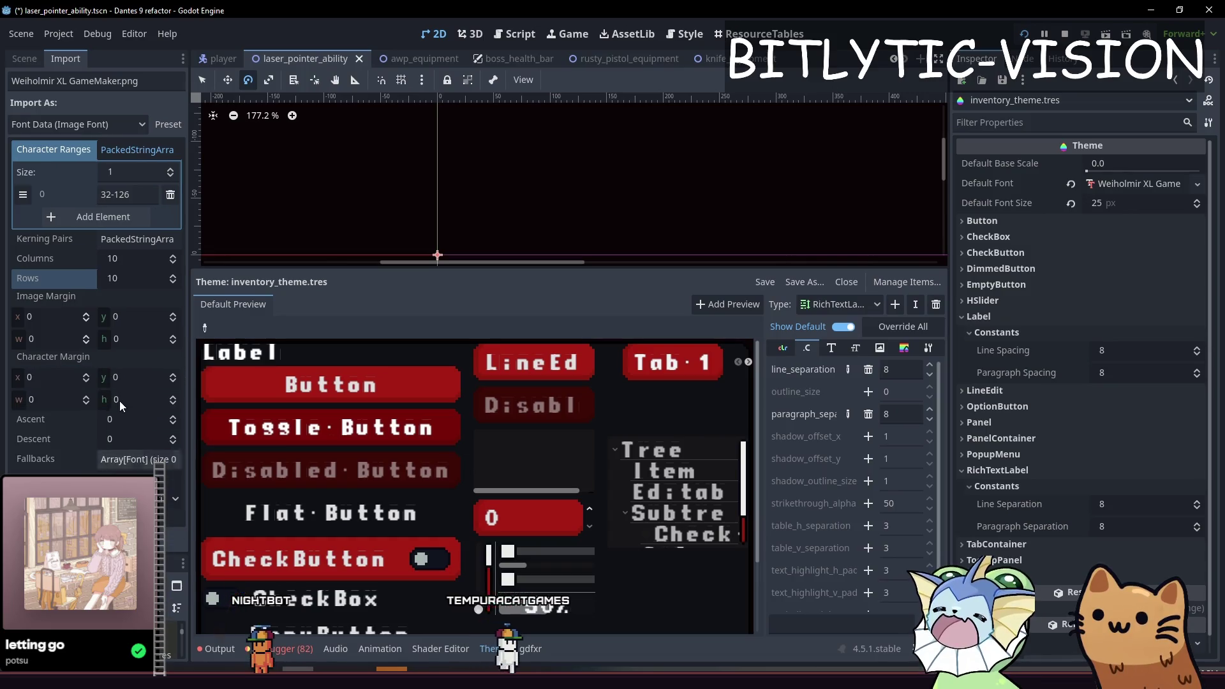
Reimport the font and try character margins of 1 and -1 before resetting them to 0.
left_click(89, 484)
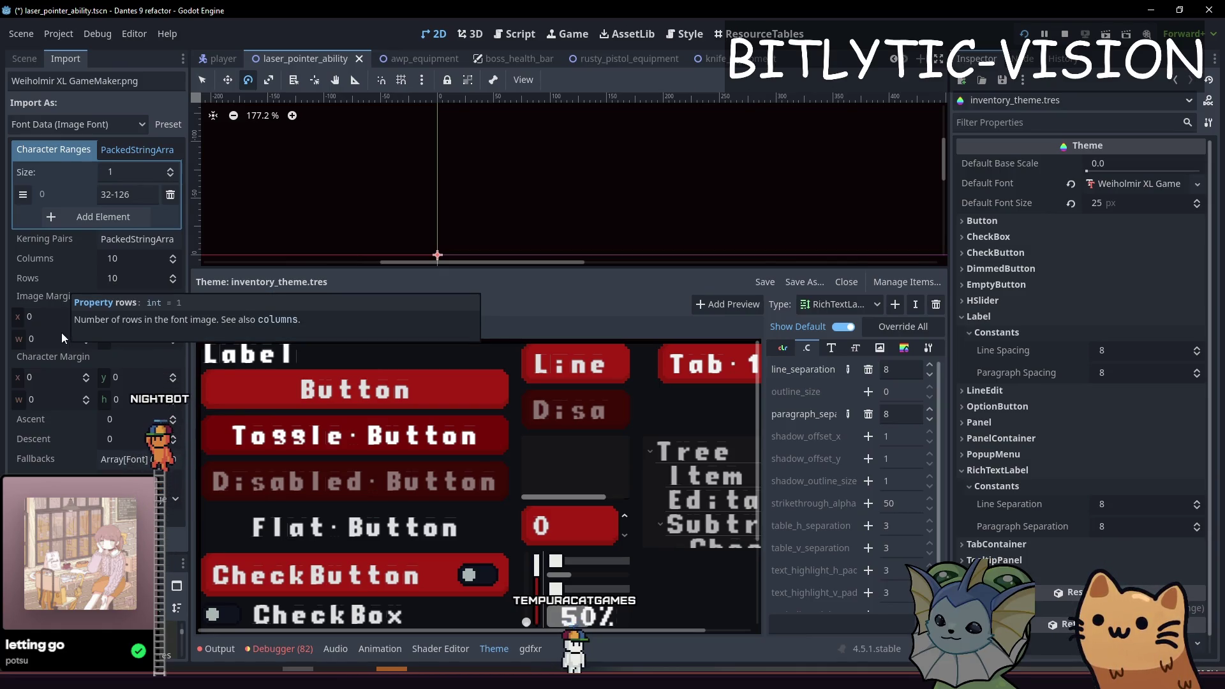
left_click(86, 396)
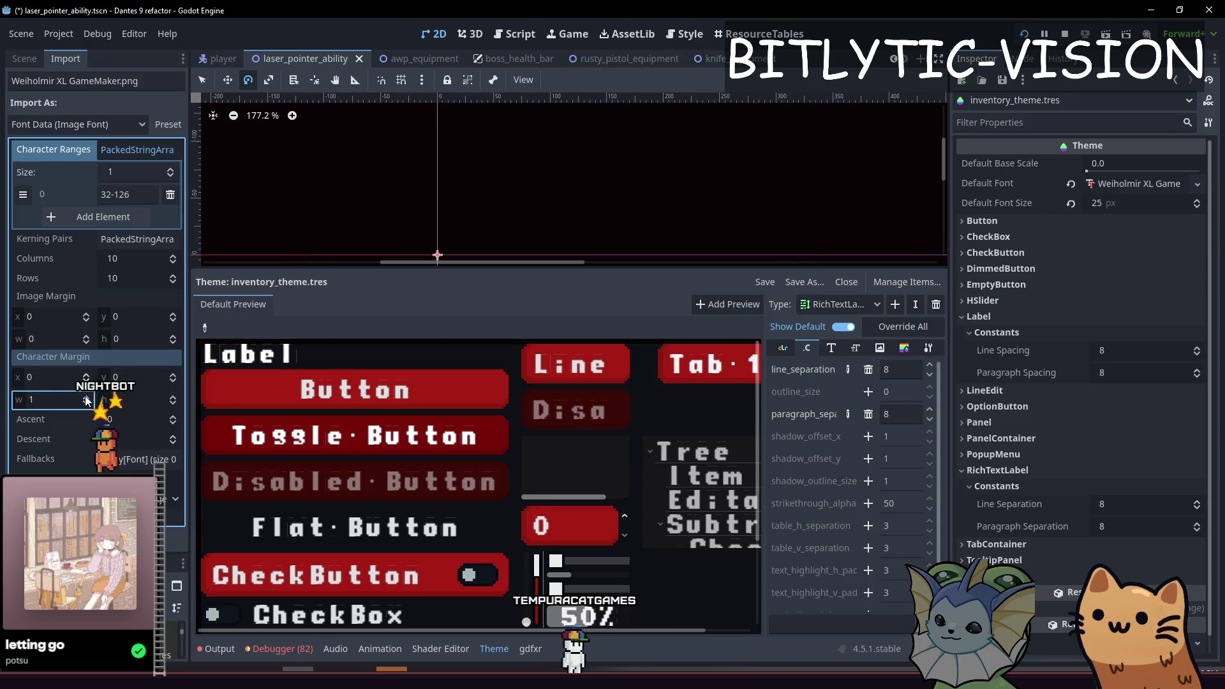
left_click(172, 396)
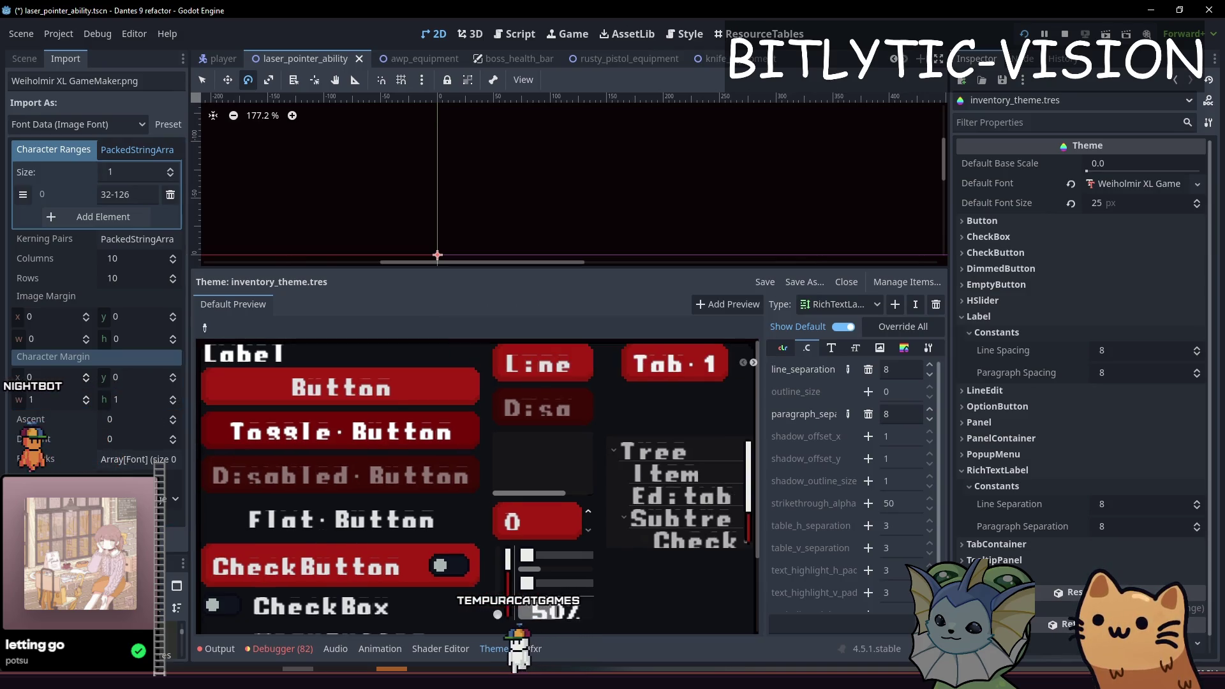
double_click(86, 404)
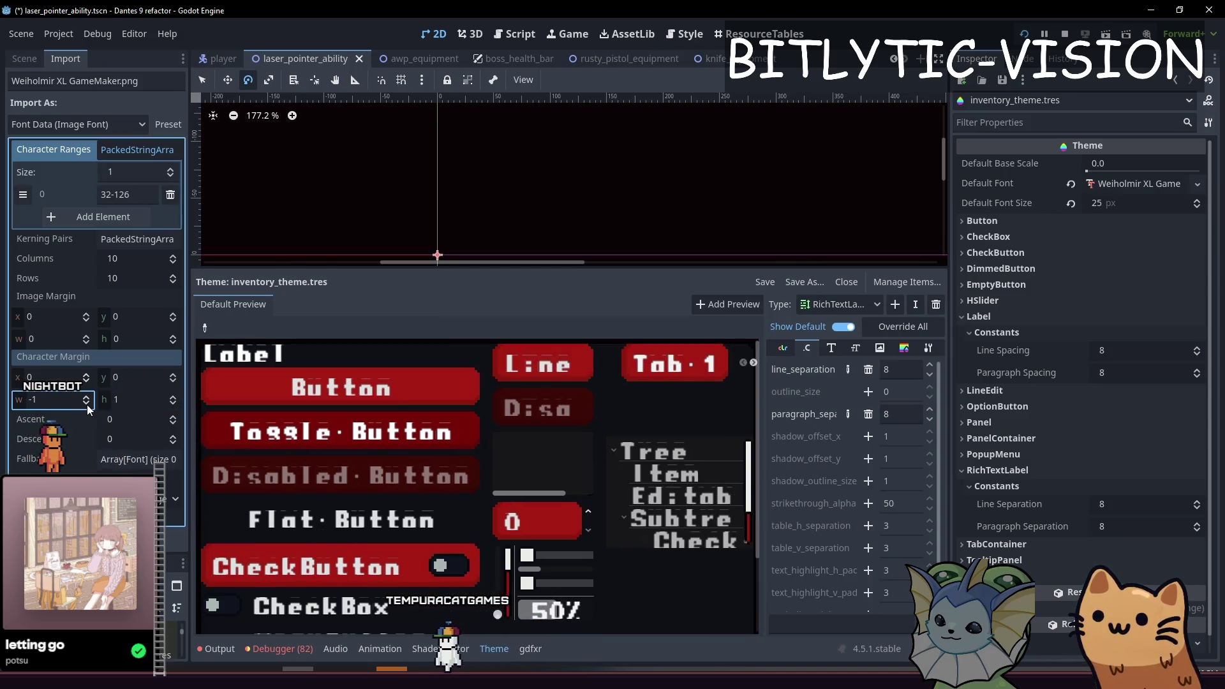
double_click(173, 403)
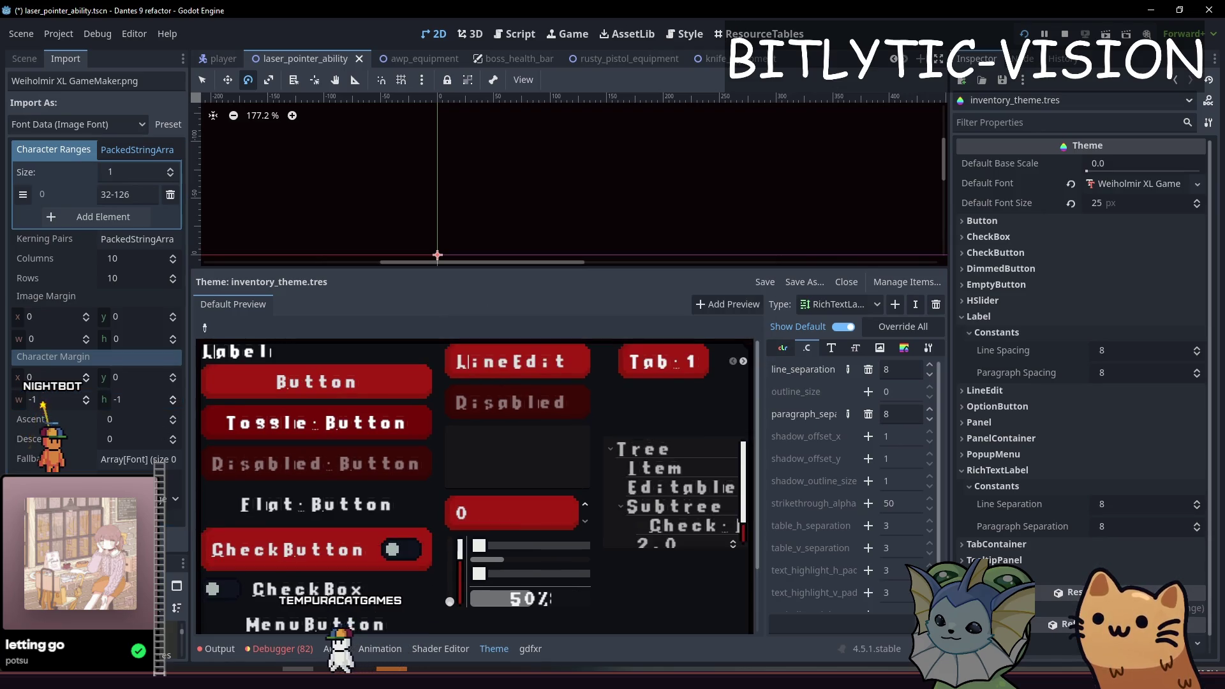
left_click(87, 397)
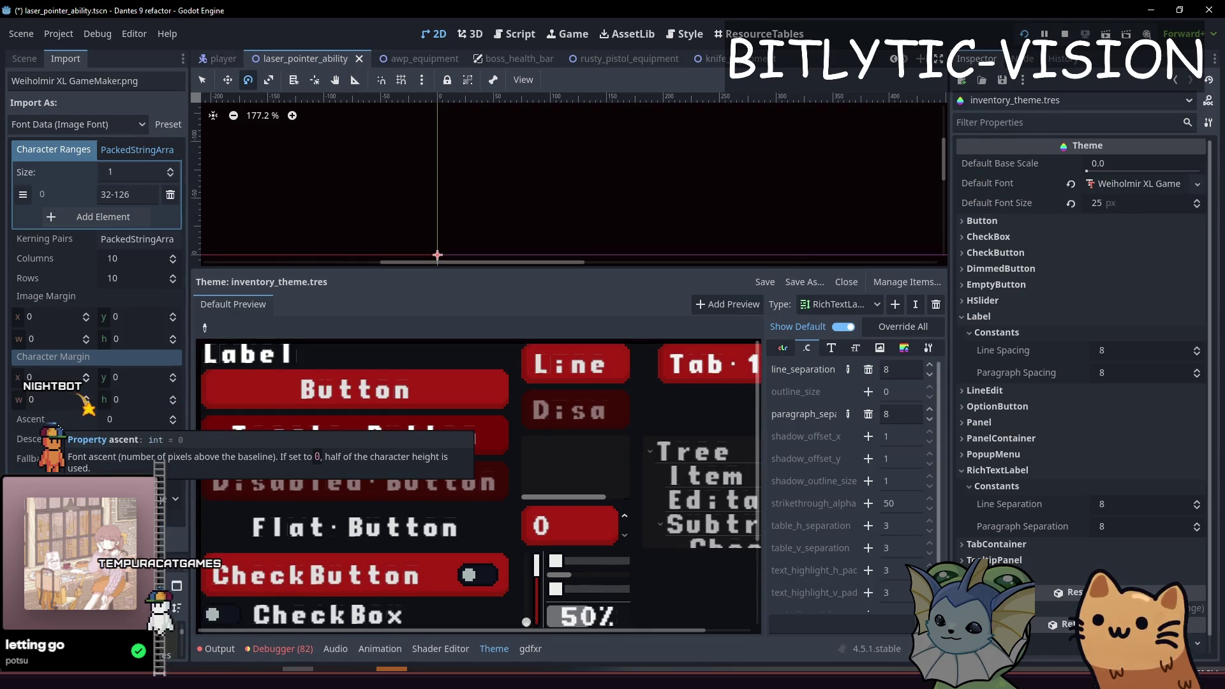
left_click(47, 464)
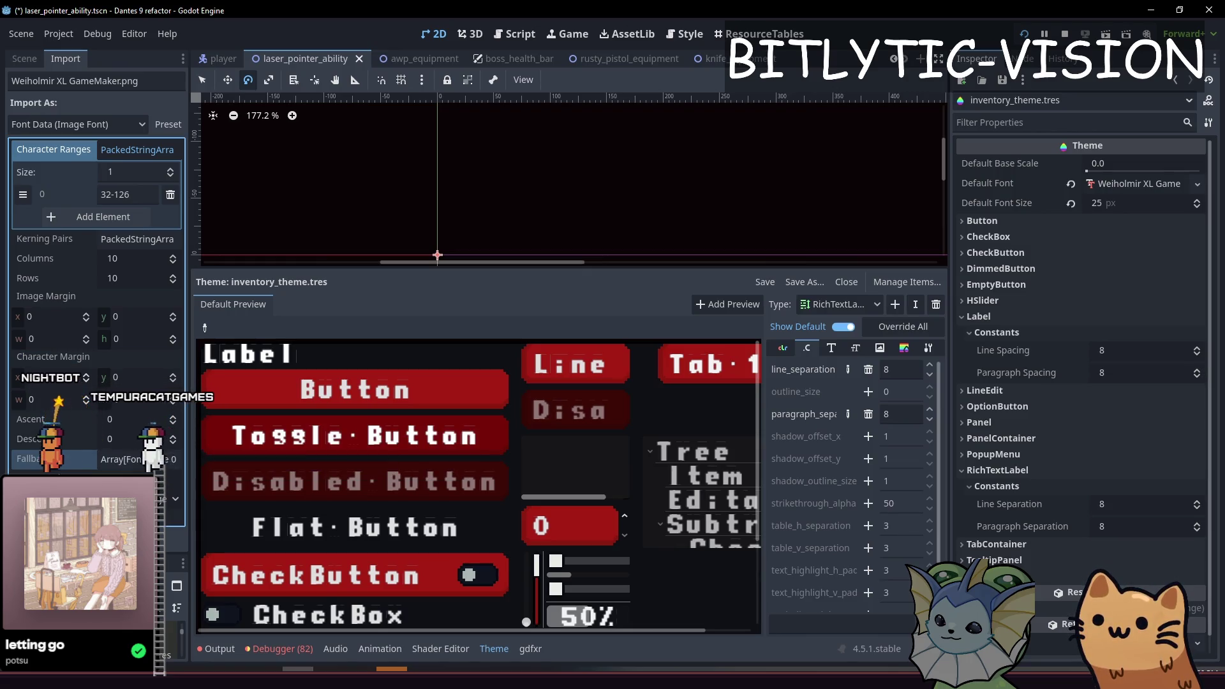
left_click(109, 244)
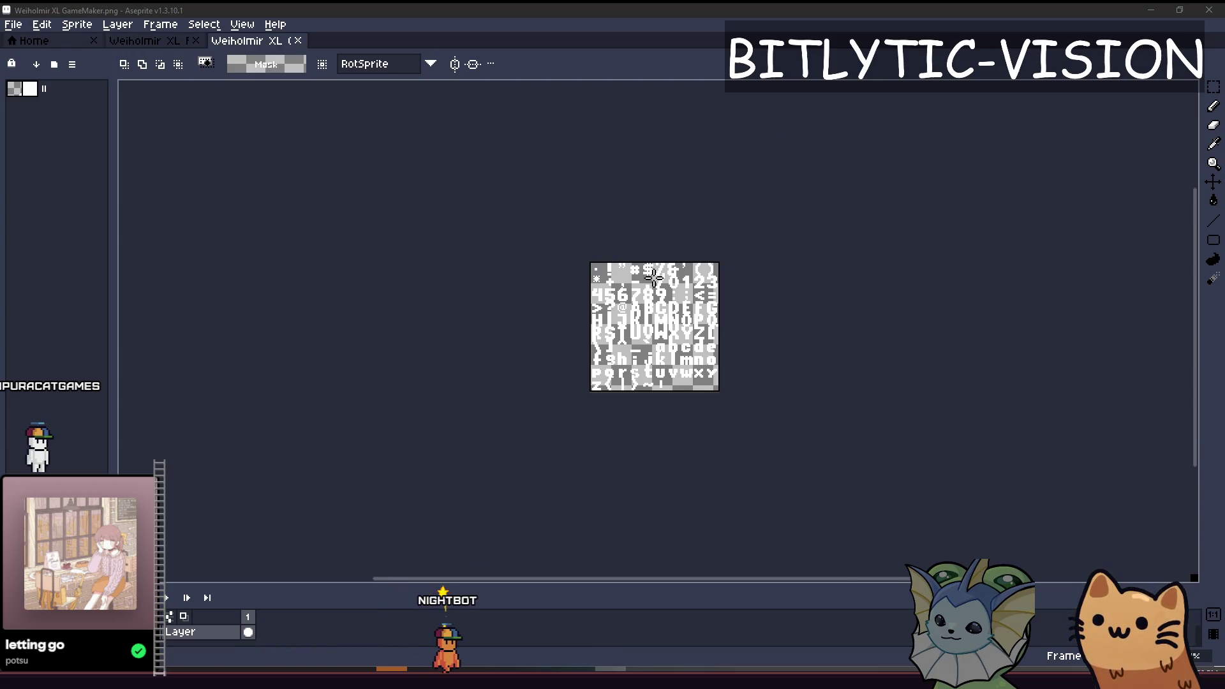
Start importing the font image as a sprite sheet with 10×10 pixel frame bounds.
left_click(41, 24)
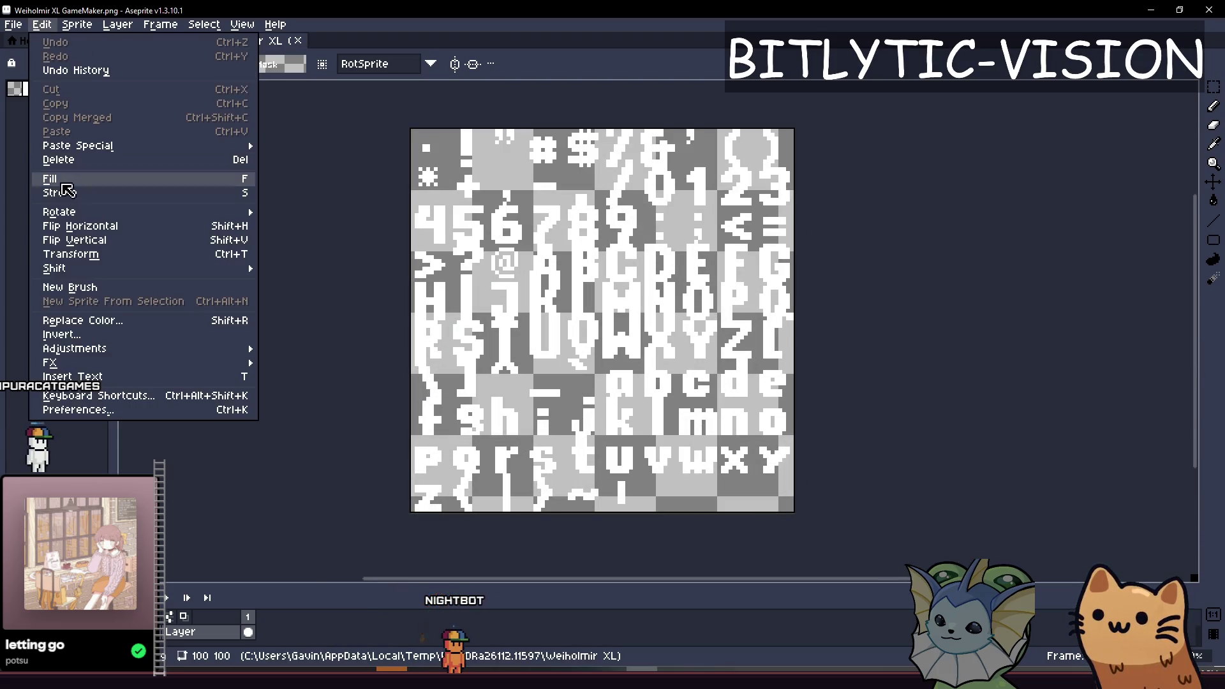
mouse_move(20, 29)
mouse_move(39, 164)
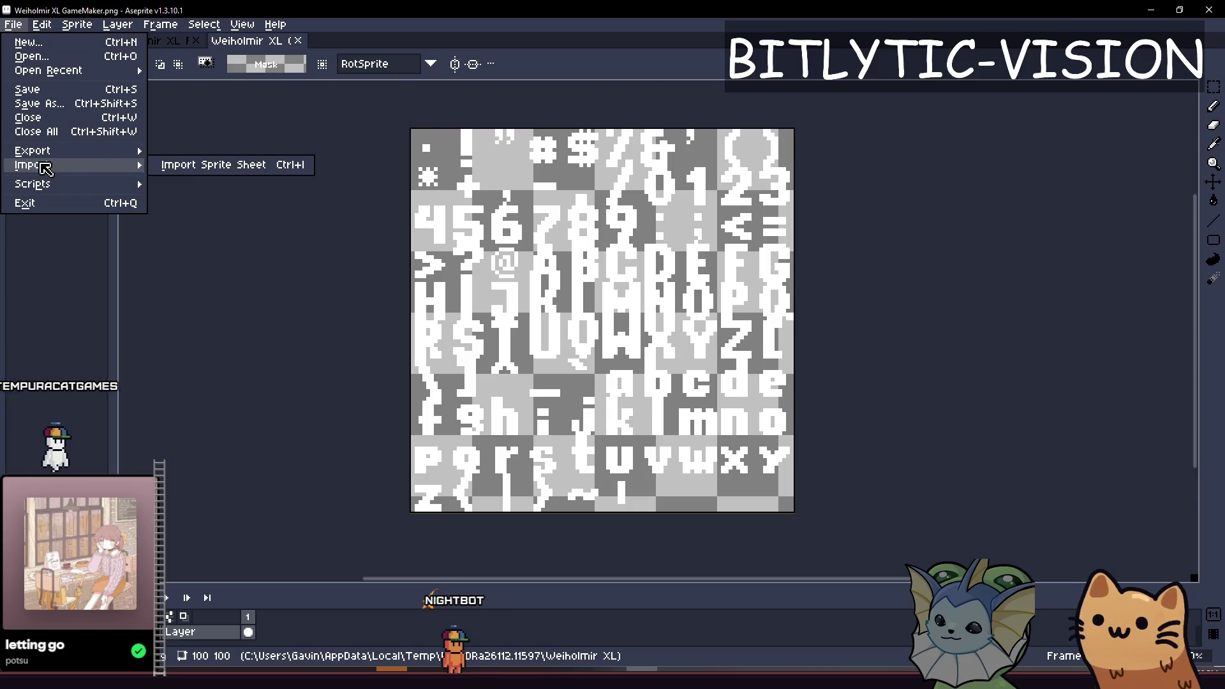
left_click(205, 164)
left_click_drag(528, 292, 532, 289)
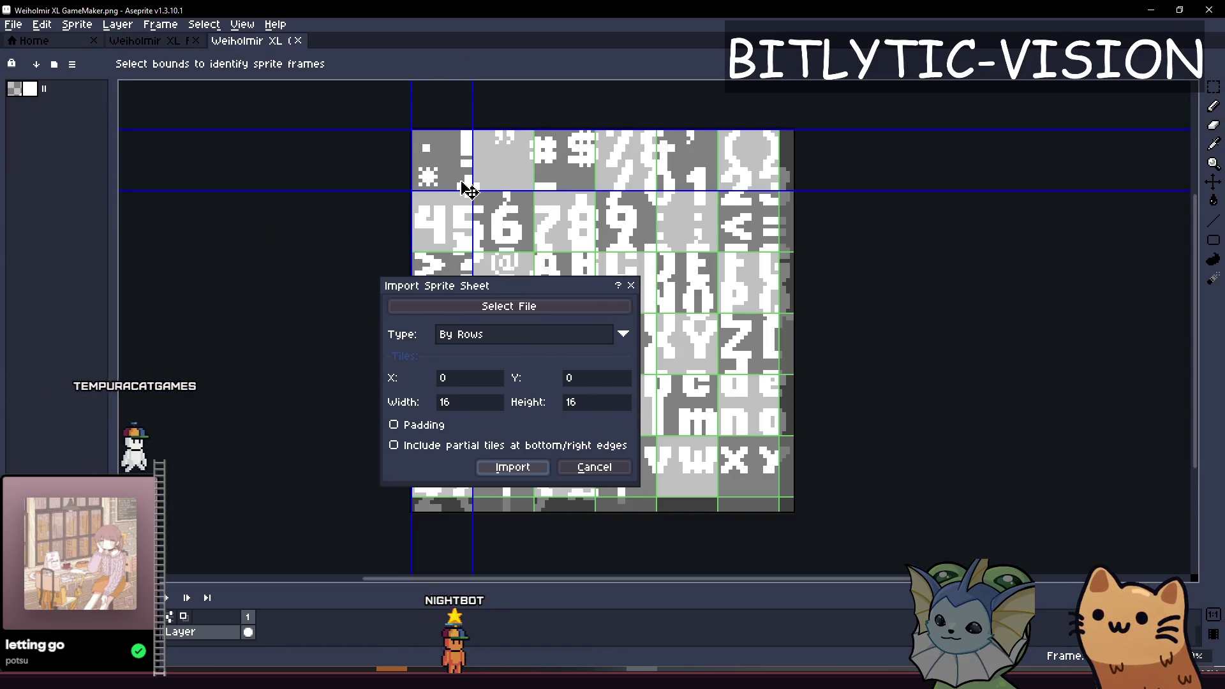
left_click_drag(471, 186, 450, 165)
scroll(440, 182, "up", 3)
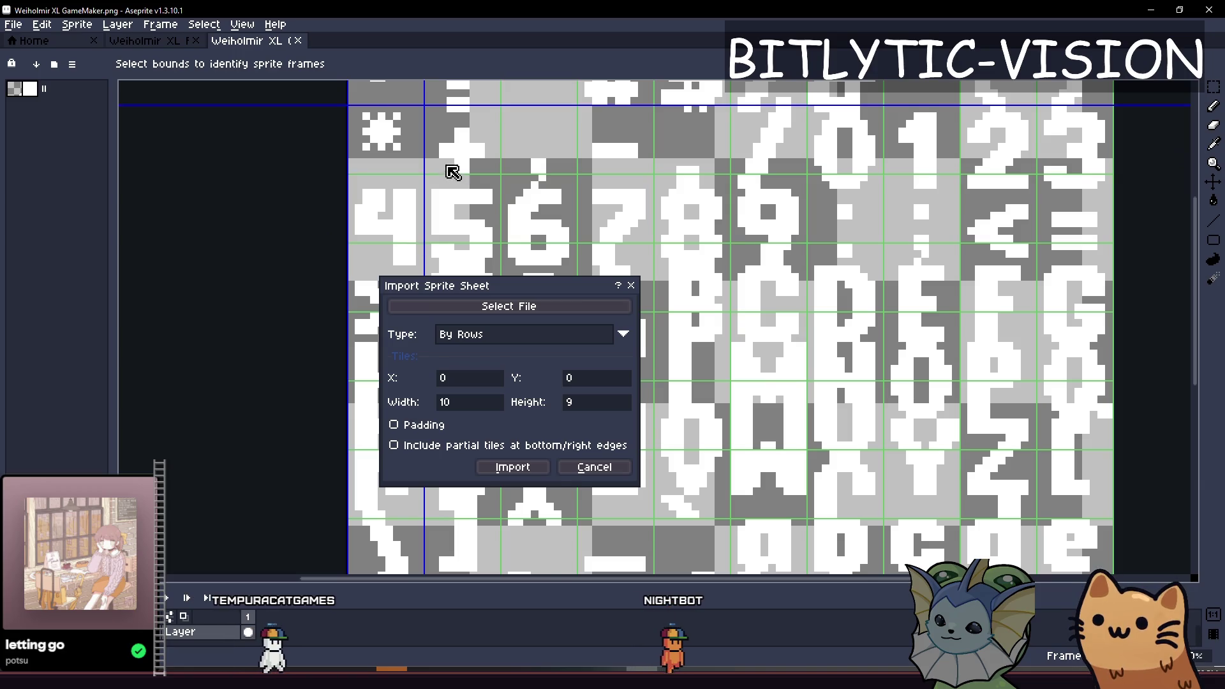
scroll(389, 193, "up", 2)
left_click_drag(389, 193, 389, 200)
Review the symbol, digit and letter rows, then import the sheet as 10×10 glyph frames.
mouse_move(555, 241)
left_mouse_down()
mouse_move(370, 144)
mouse_move(478, 79)
left_mouse_up()
scroll(355, 228, "down", 1)
mouse_move(355, 227)
left_mouse_down()
mouse_move(383, 199)
mouse_move(319, 235)
mouse_move(326, 375)
left_mouse_up()
scroll(326, 375, "down", 1)
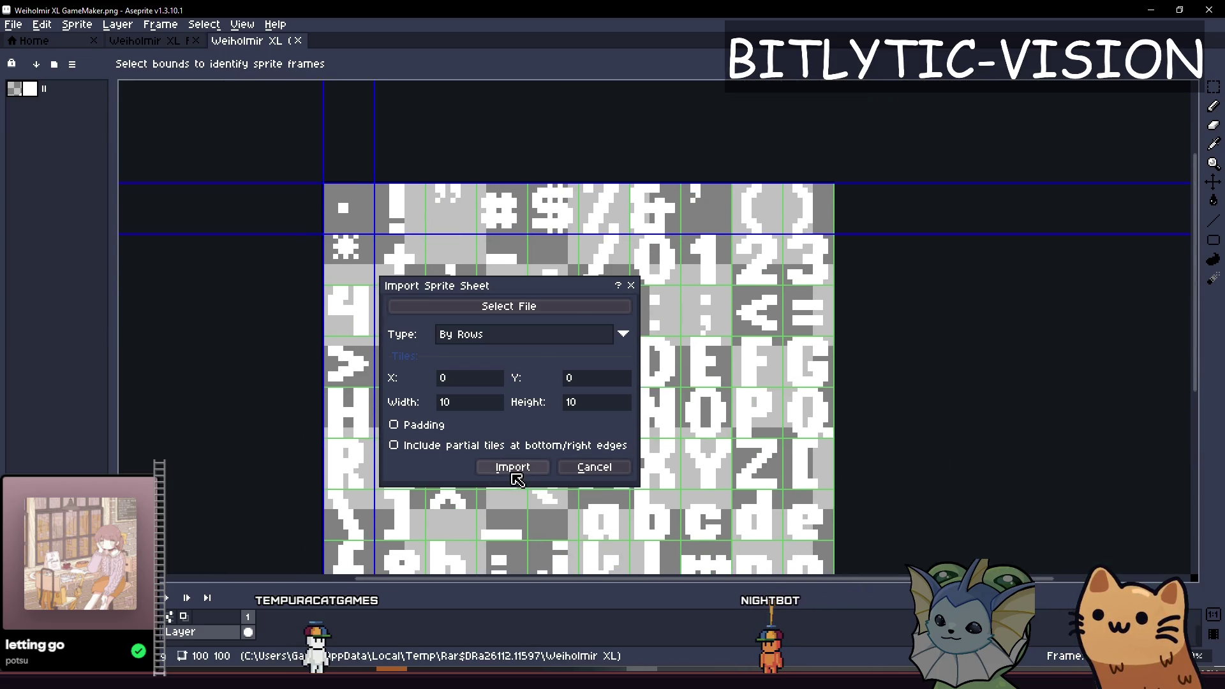
mouse_move(765, 486)
left_mouse_down()
mouse_move(732, 201)
mouse_move(733, 350)
left_mouse_up()
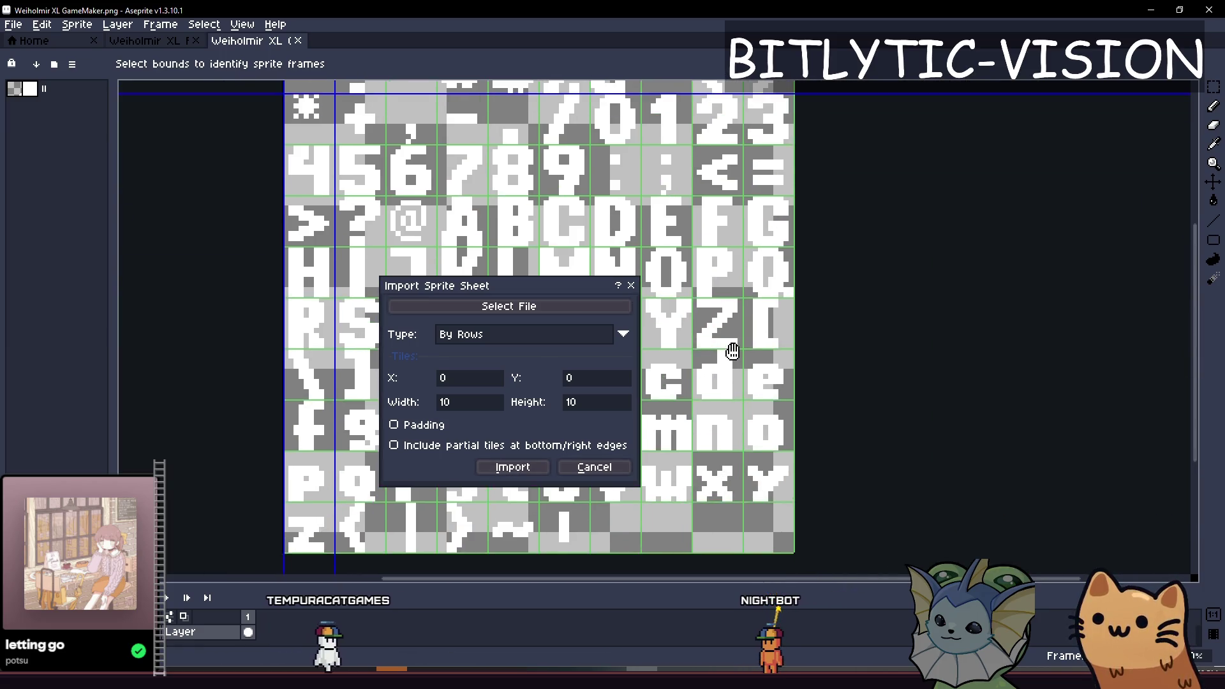
left_click(513, 468)
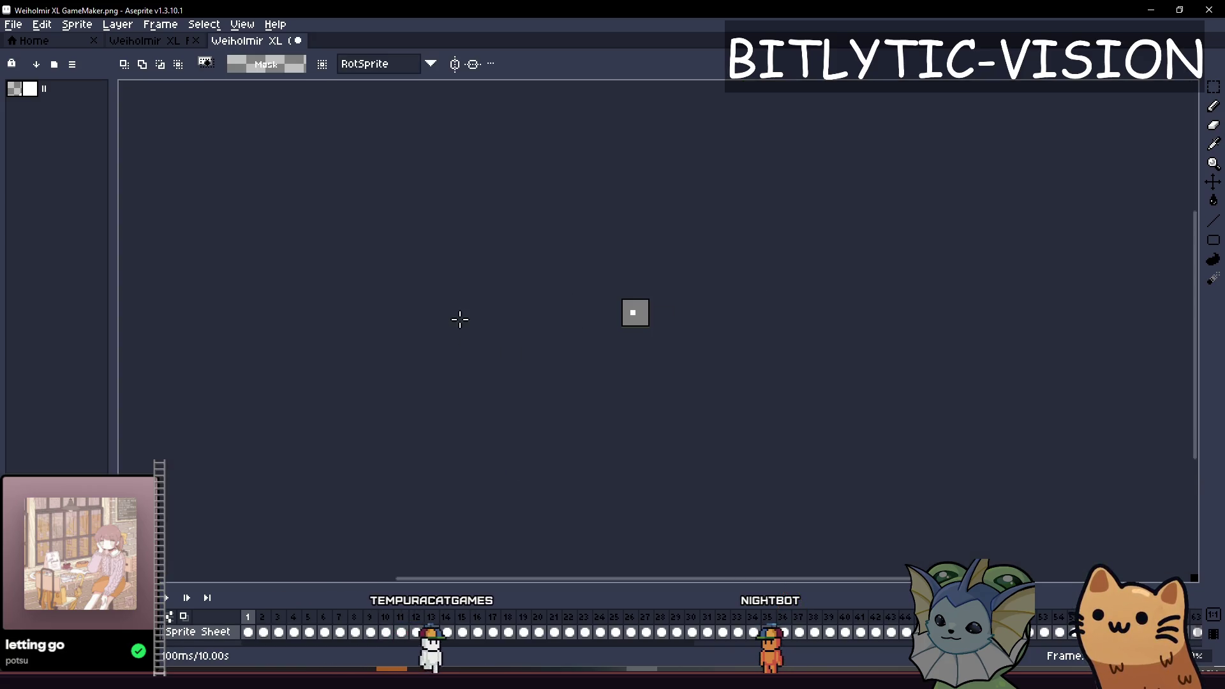
Set the Export Sprite Sheet output file to replace Weiholmir XL GameMaker.png and show the Sprite options.
left_click(12, 25)
mouse_move(32, 151)
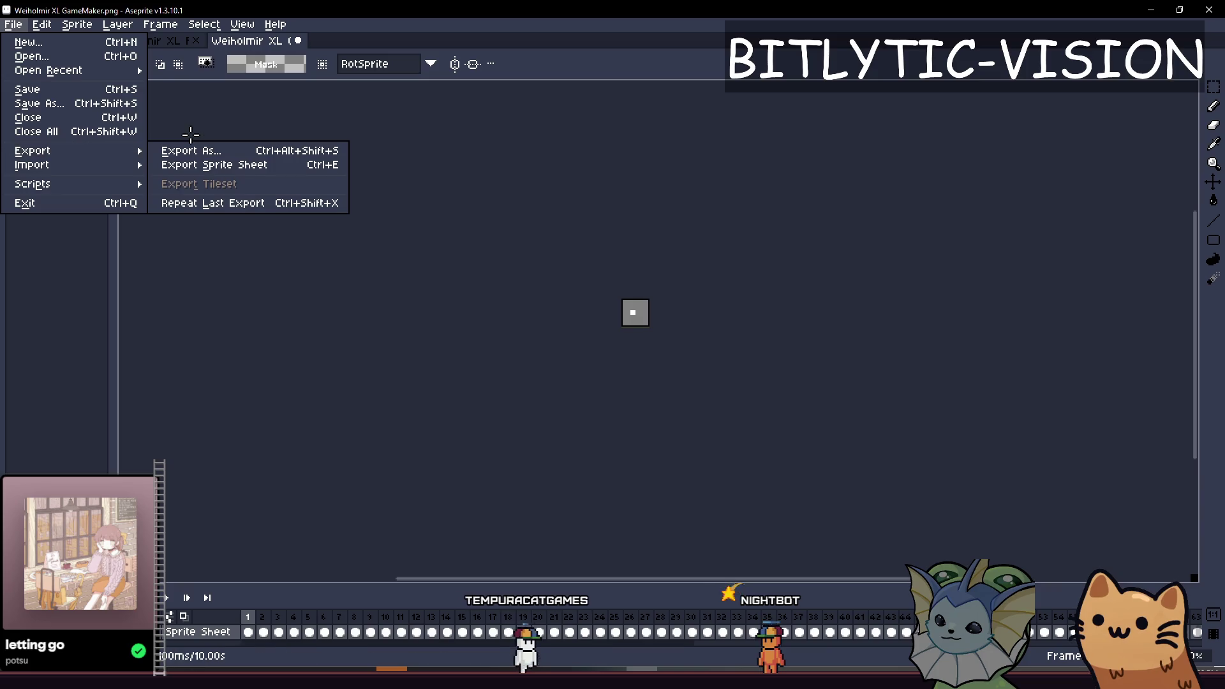
left_click(210, 165)
left_click(719, 165)
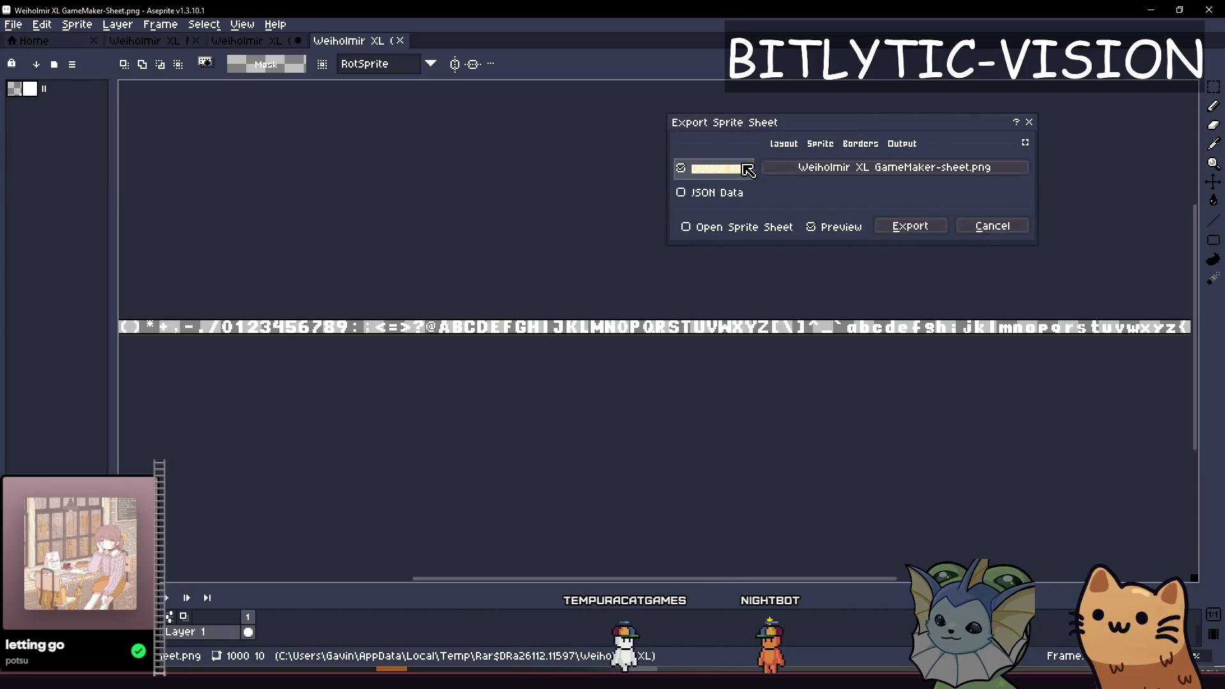
left_click(809, 168)
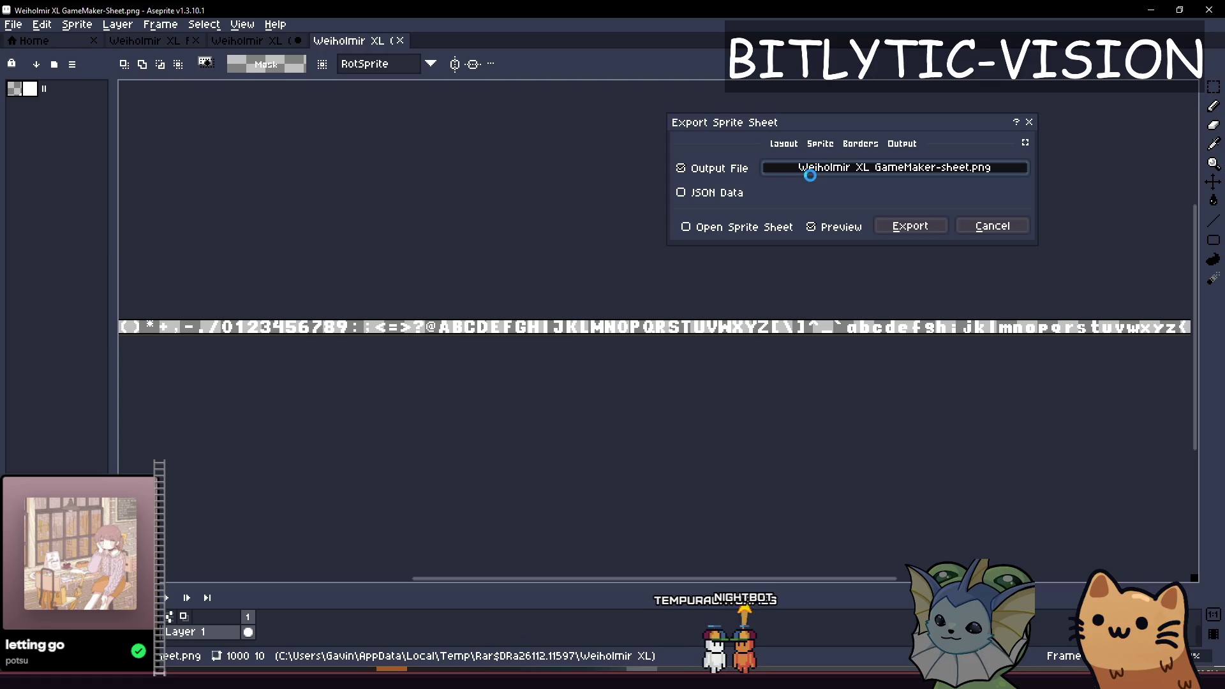
left_click(181, 124)
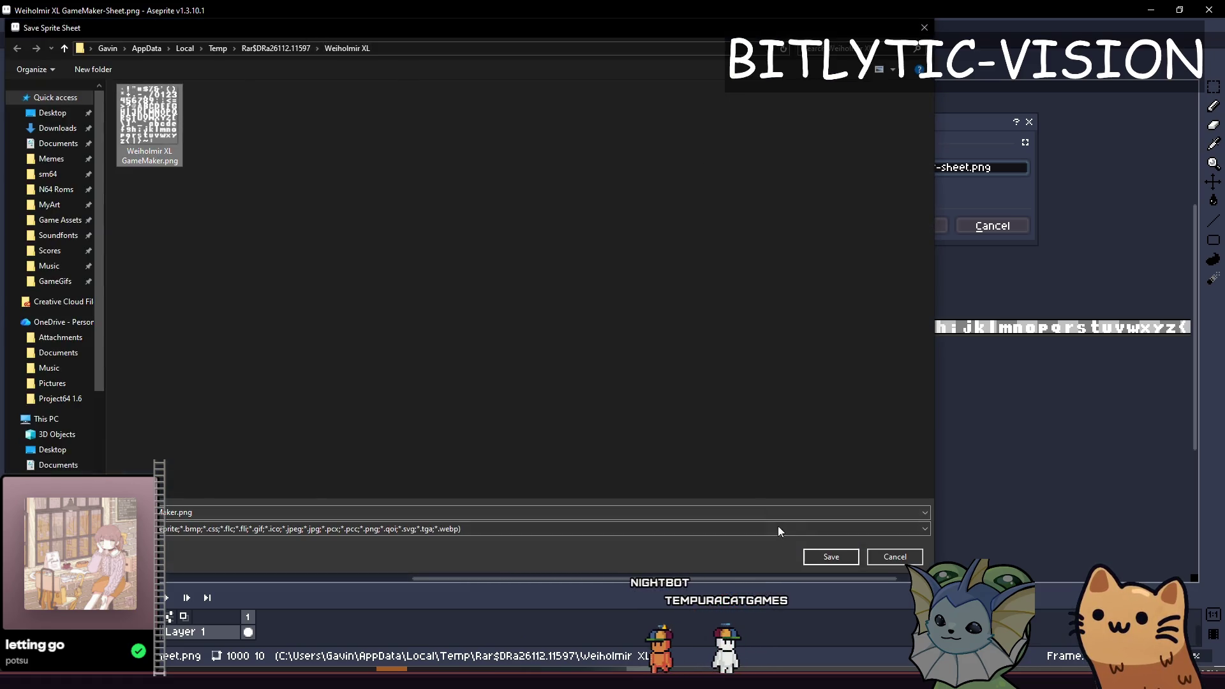
left_click(823, 556)
left_click(642, 341)
mouse_move(850, 118)
left_mouse_down()
mouse_move(807, 172)
mouse_move(782, 112)
mouse_move(636, 186)
left_mouse_up()
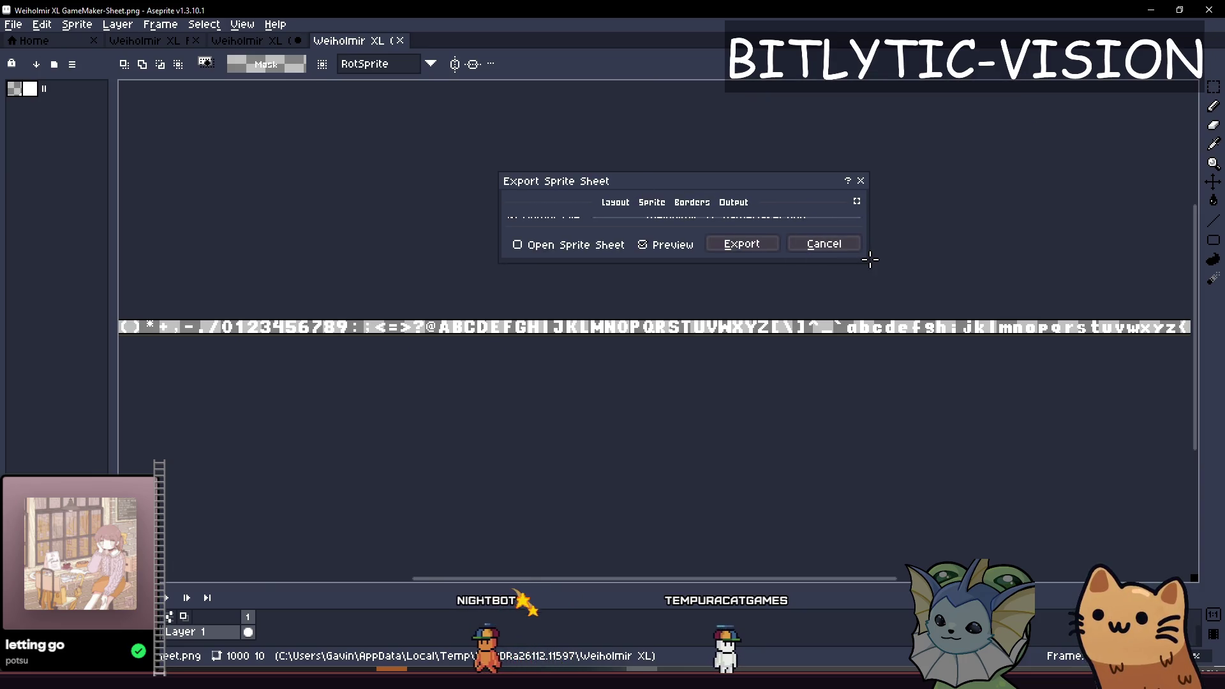
left_click_drag(869, 259, 890, 440)
left_click(655, 203)
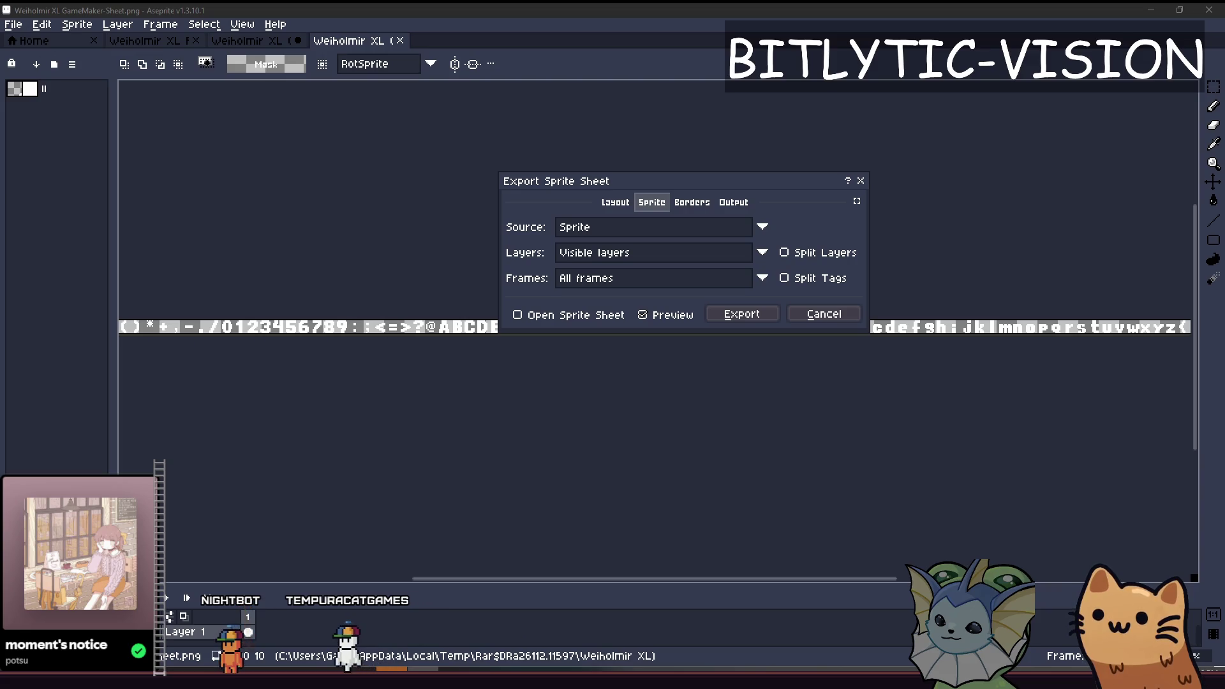
Lay the sheet out By Rows with a fixed column count of 10.
left_click(616, 201)
left_click(632, 252)
left_click(612, 296)
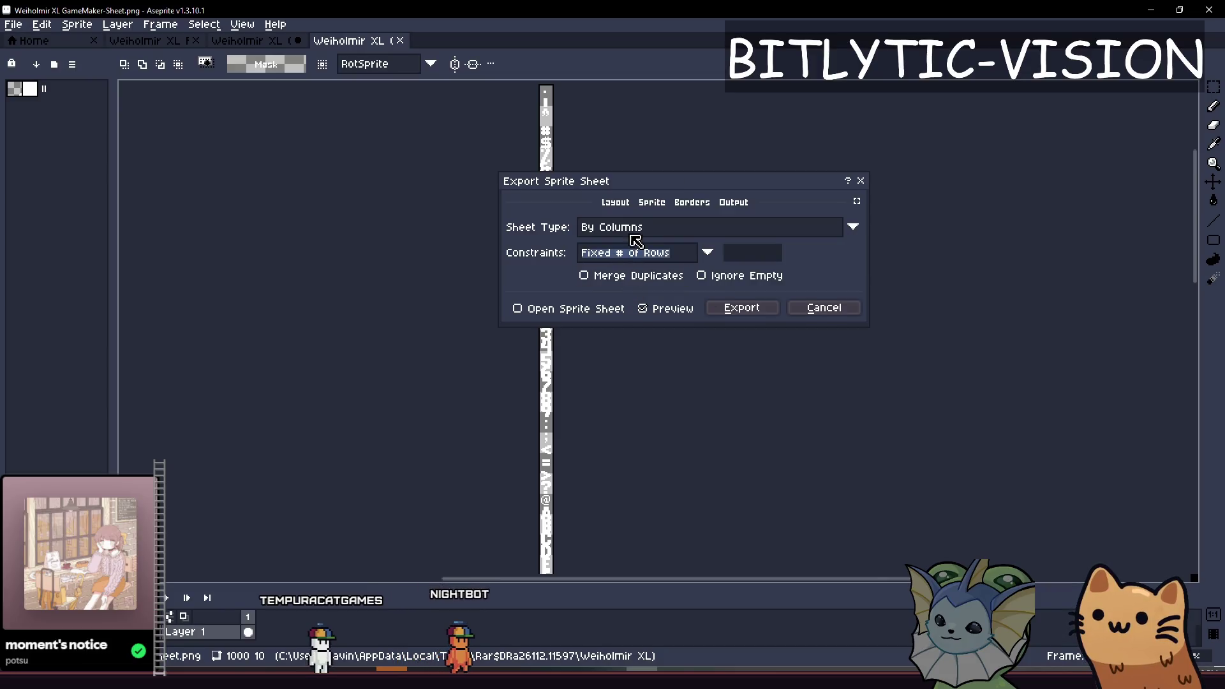
left_click(633, 228)
left_click(635, 271)
left_click(635, 253)
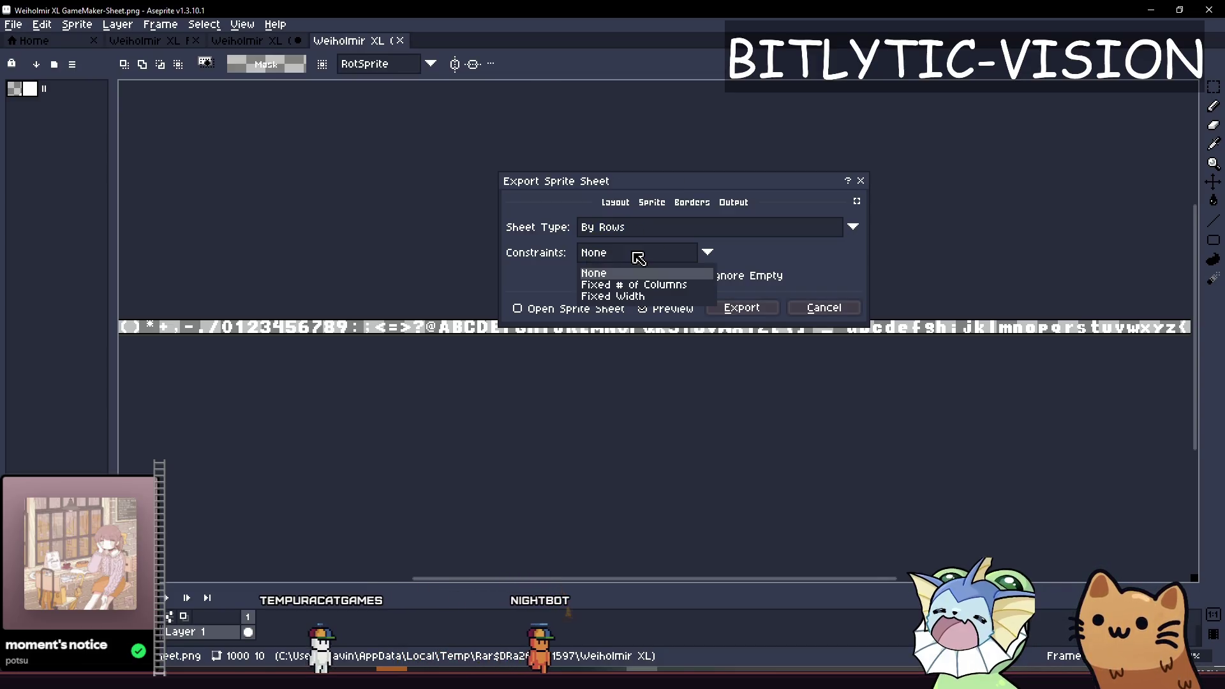
left_click(711, 284)
left_click(752, 252)
type("10")
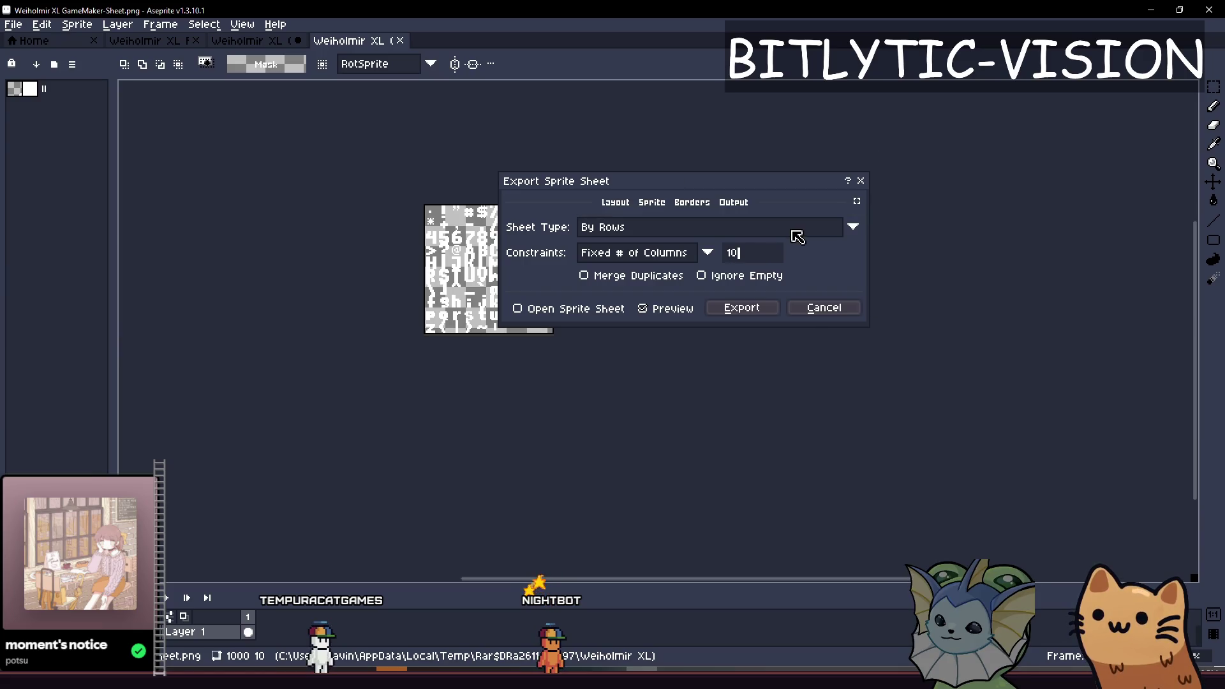
Set border padding 2 and spacing 2, export the glyph sheet, and minimize Aseprite.
left_click(651, 203)
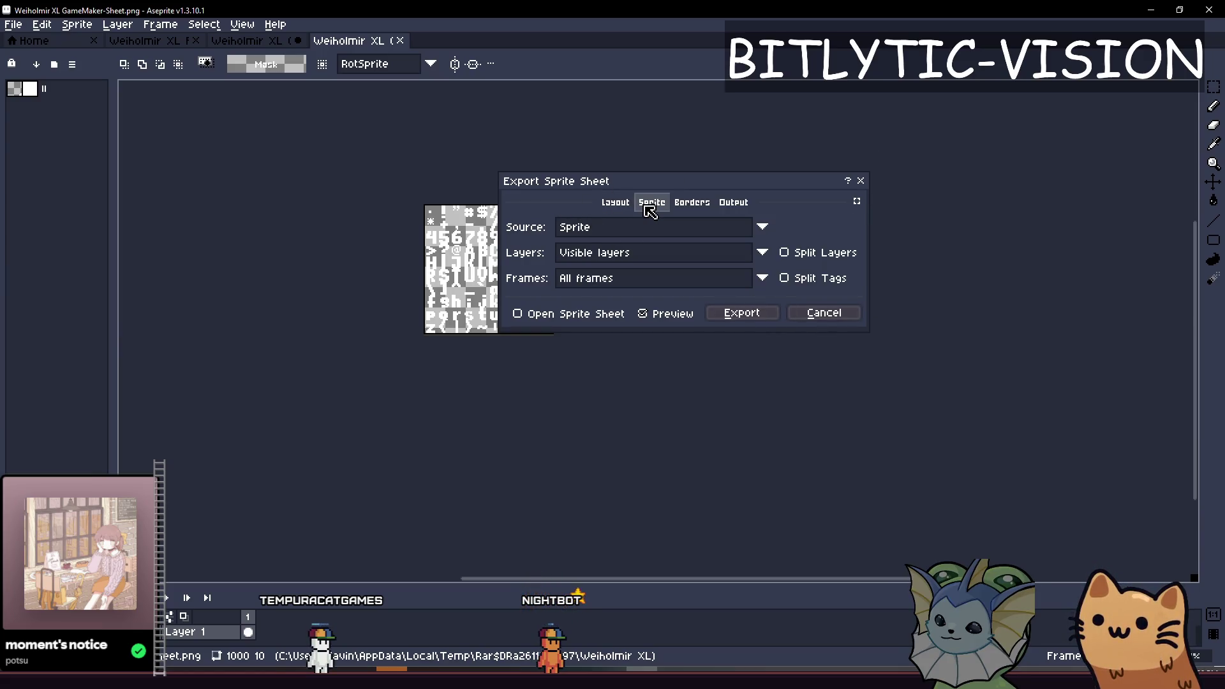
left_click(675, 209)
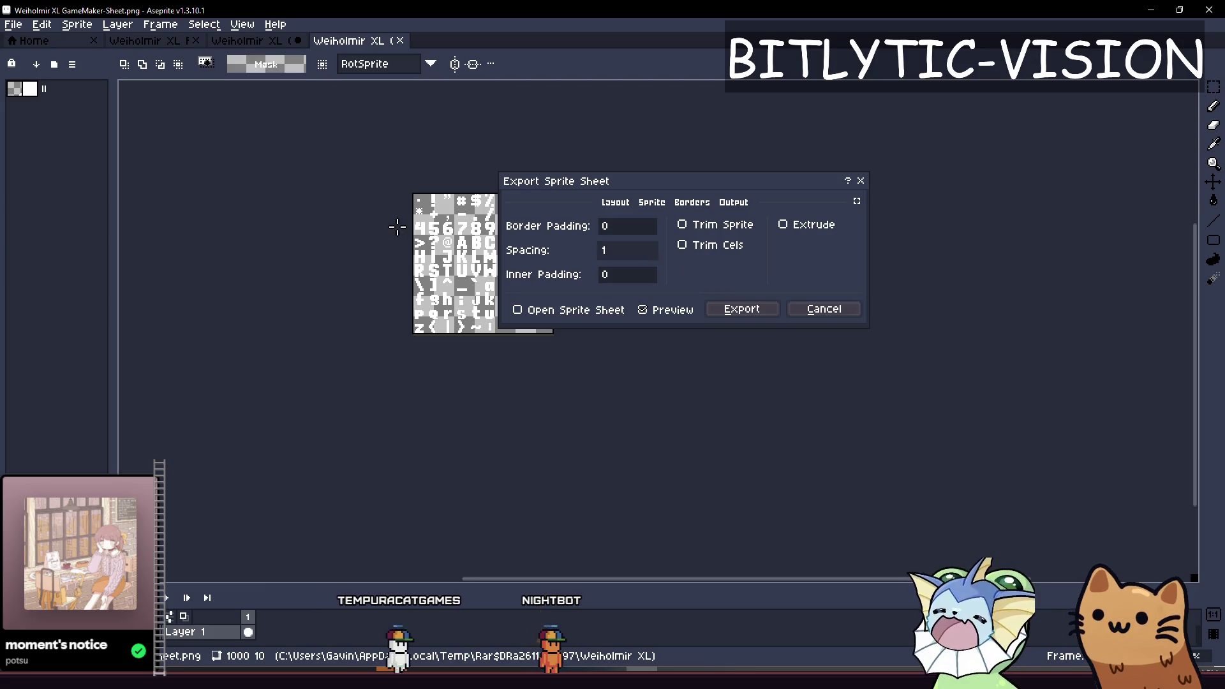
scroll(408, 229, "up", 3)
key("shift+Tab")
type("1")
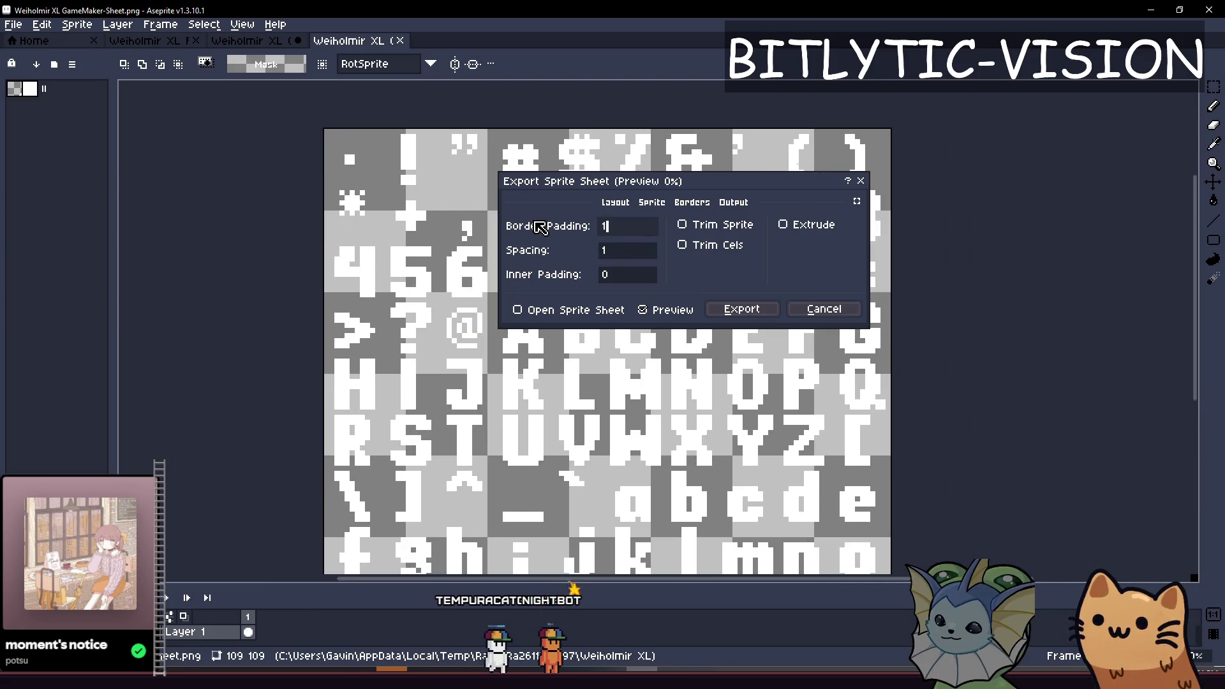
scroll(640, 308, "down", 3)
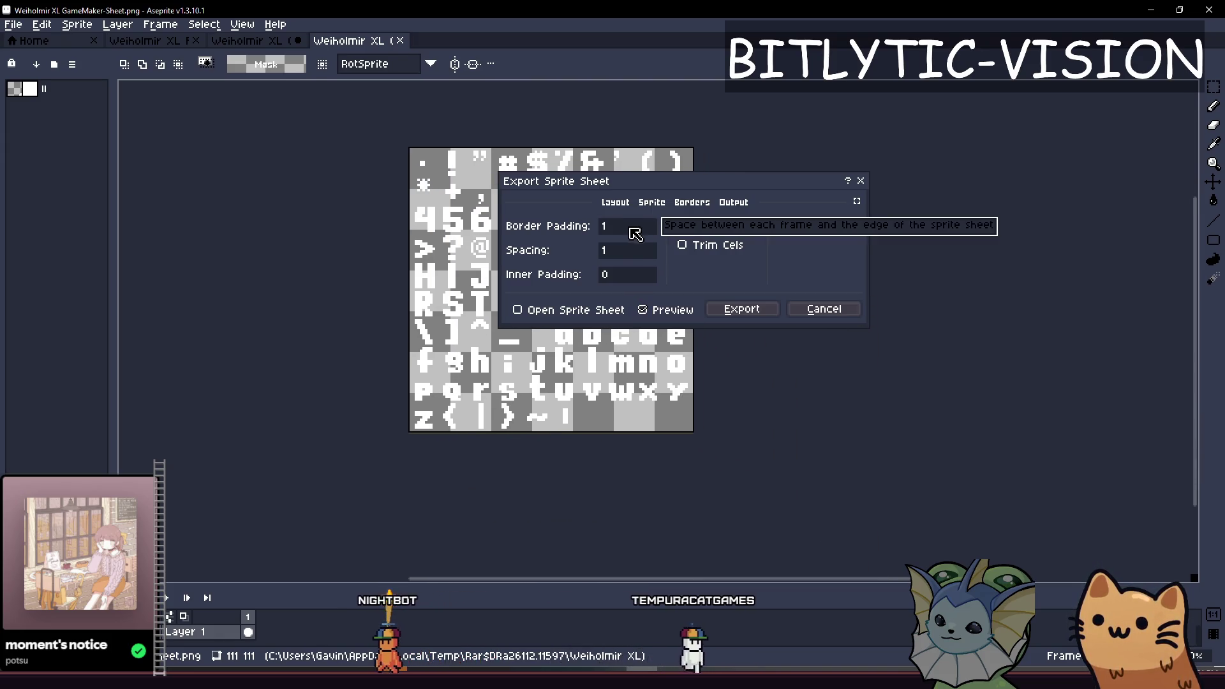
left_click(634, 252)
type("4")
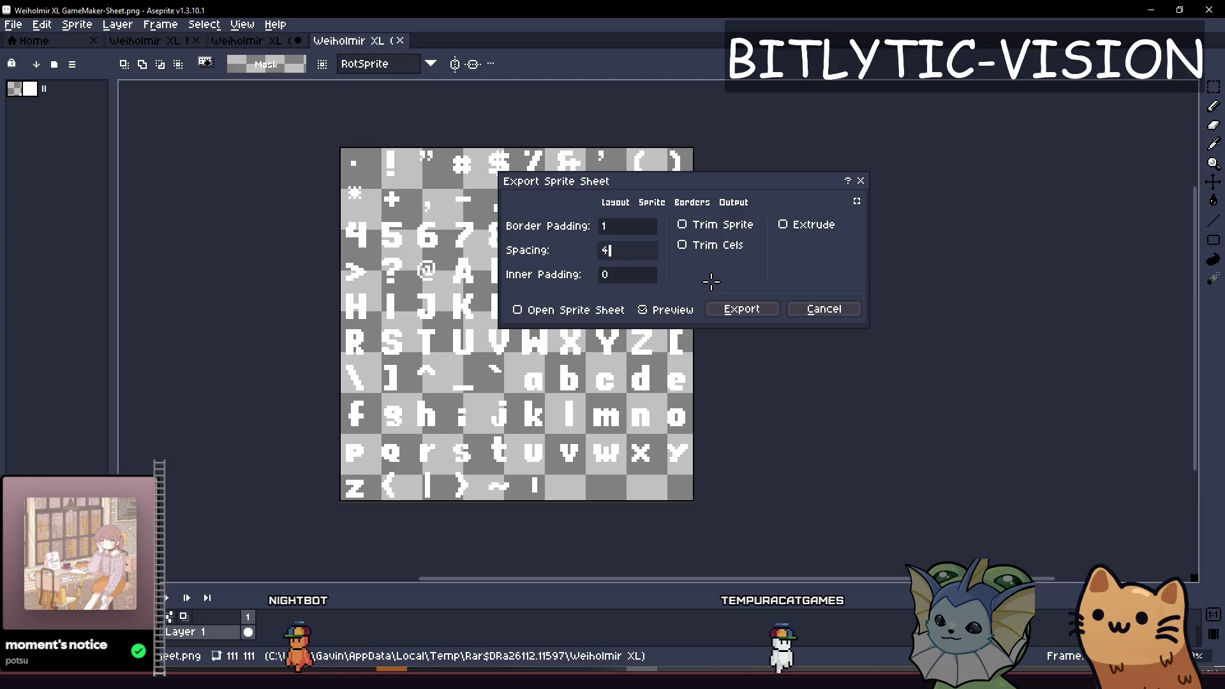
type("4")
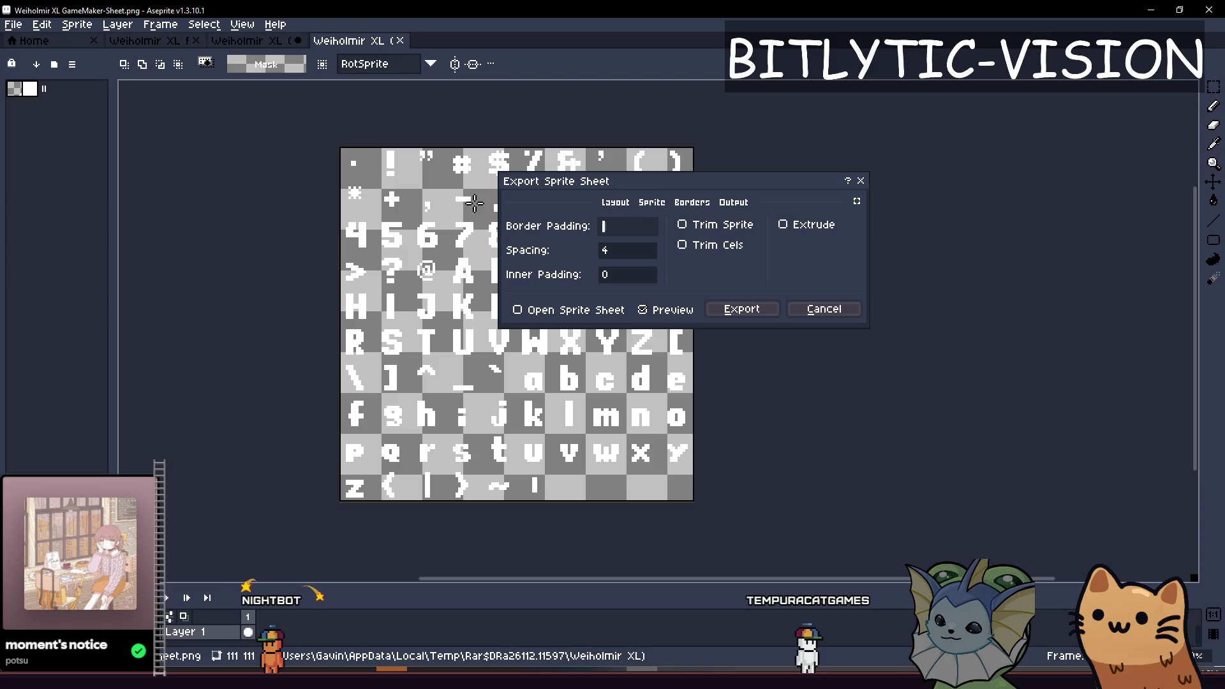
type("4")
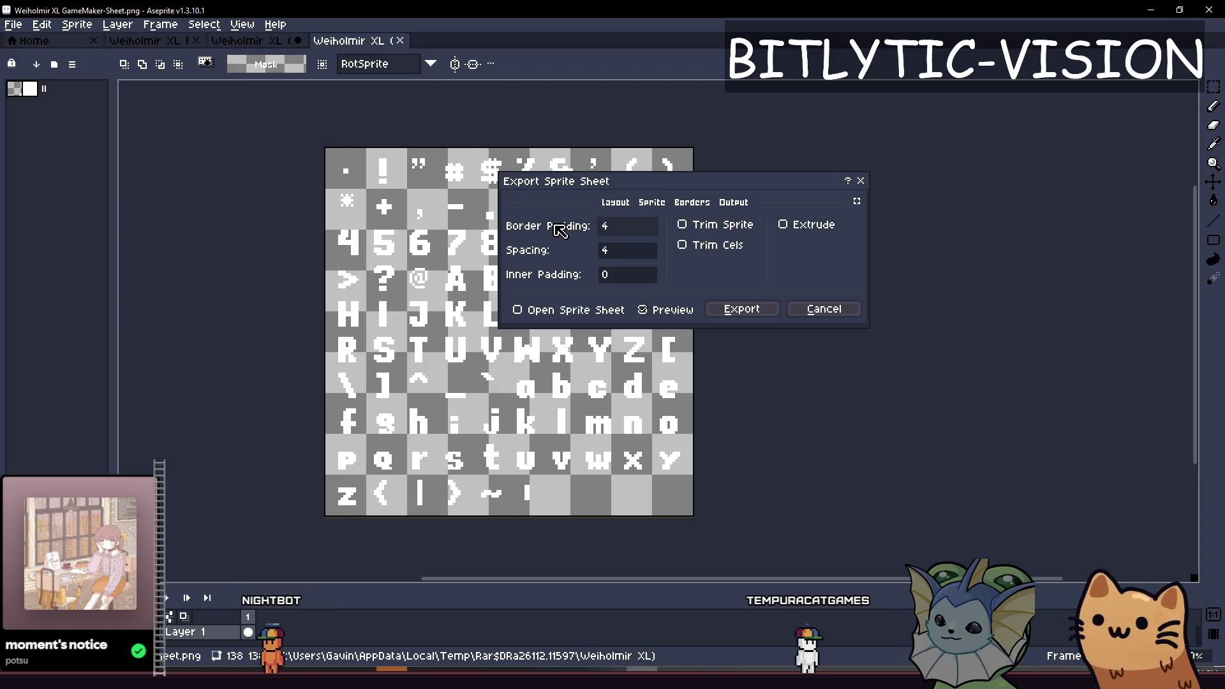
key("BackSpace")
type("2")
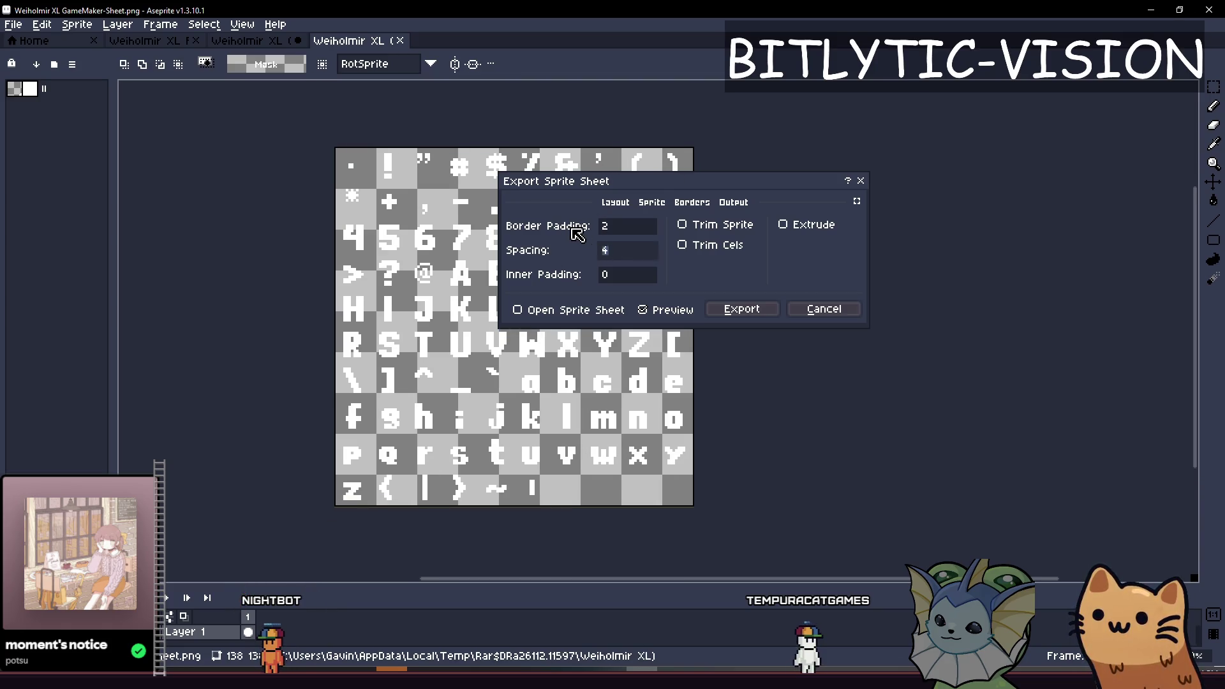
type("2")
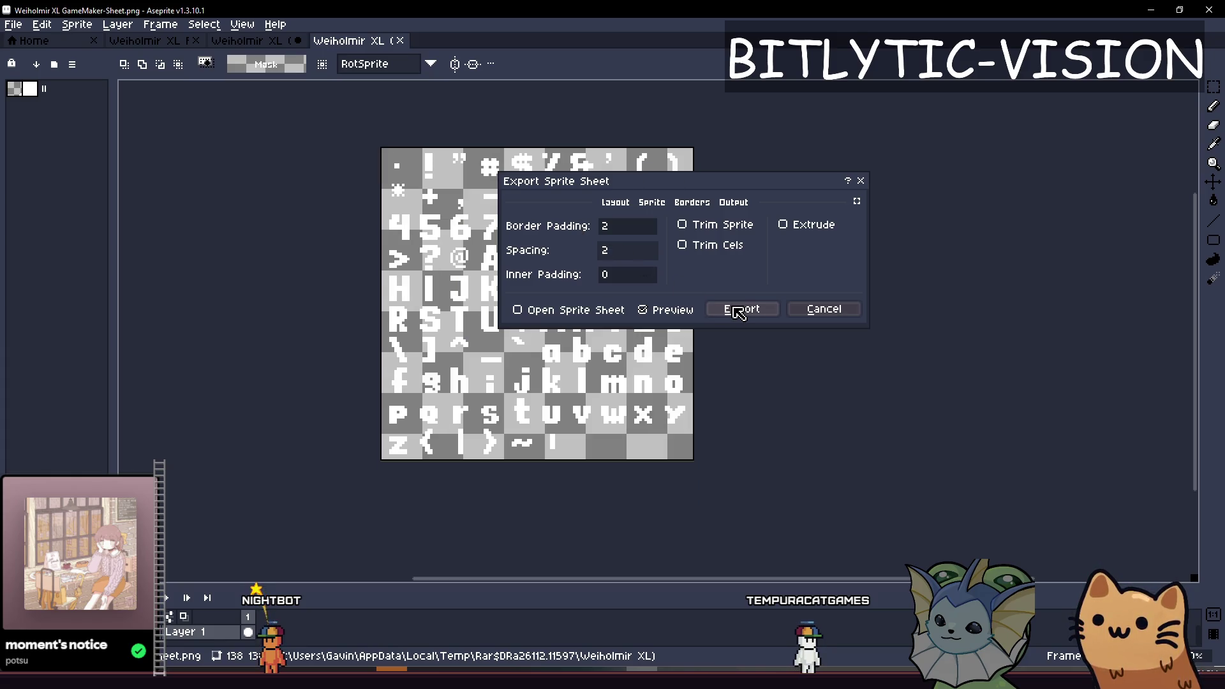
left_click(738, 312)
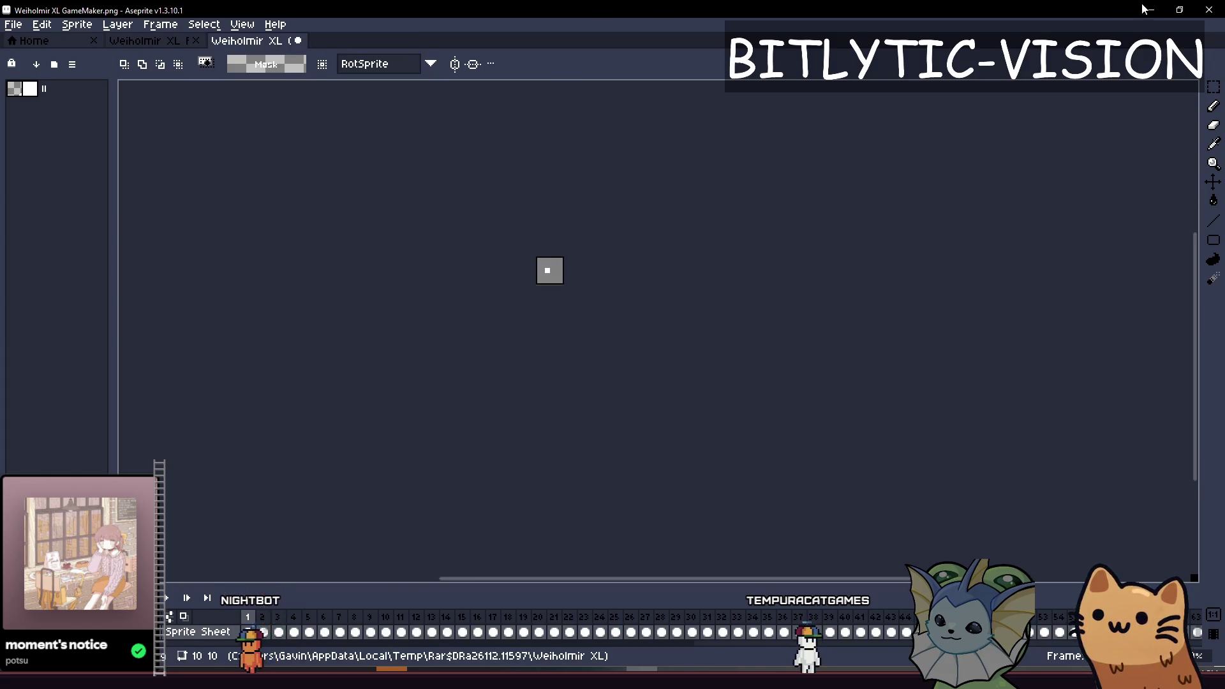
left_click(1144, 9)
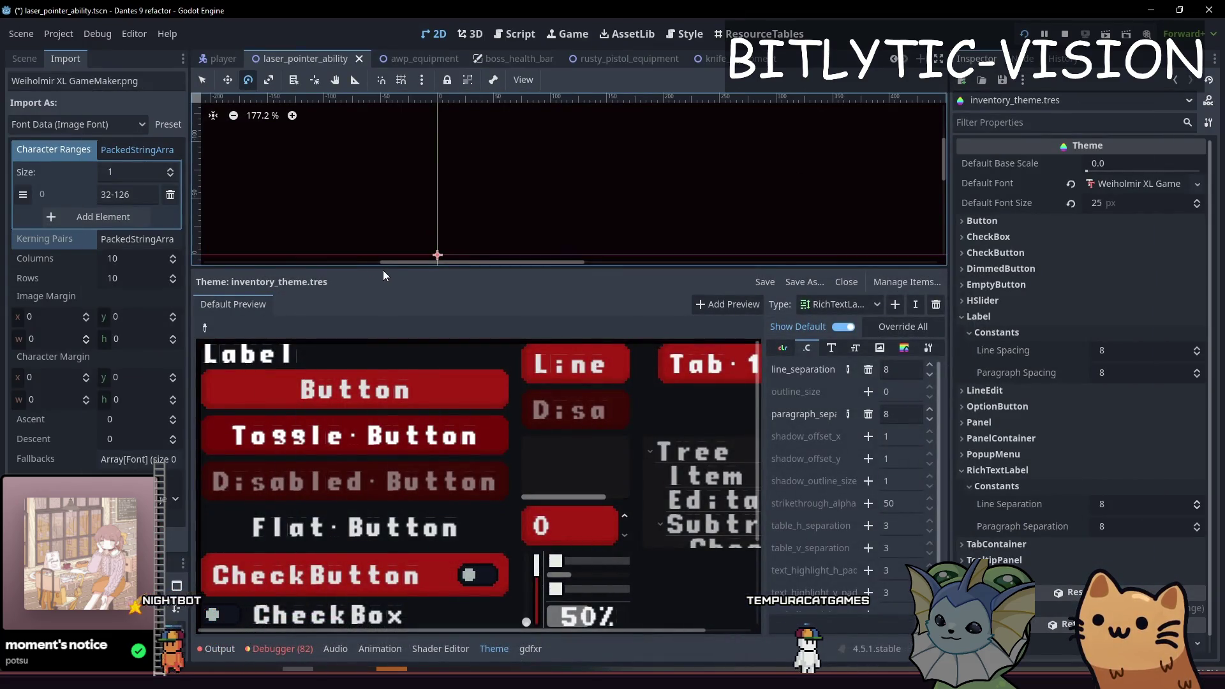
Give Godot's 2D viewport more room over the theme panel and check a FileSystem file's options.
left_click_drag(393, 266, 392, 333)
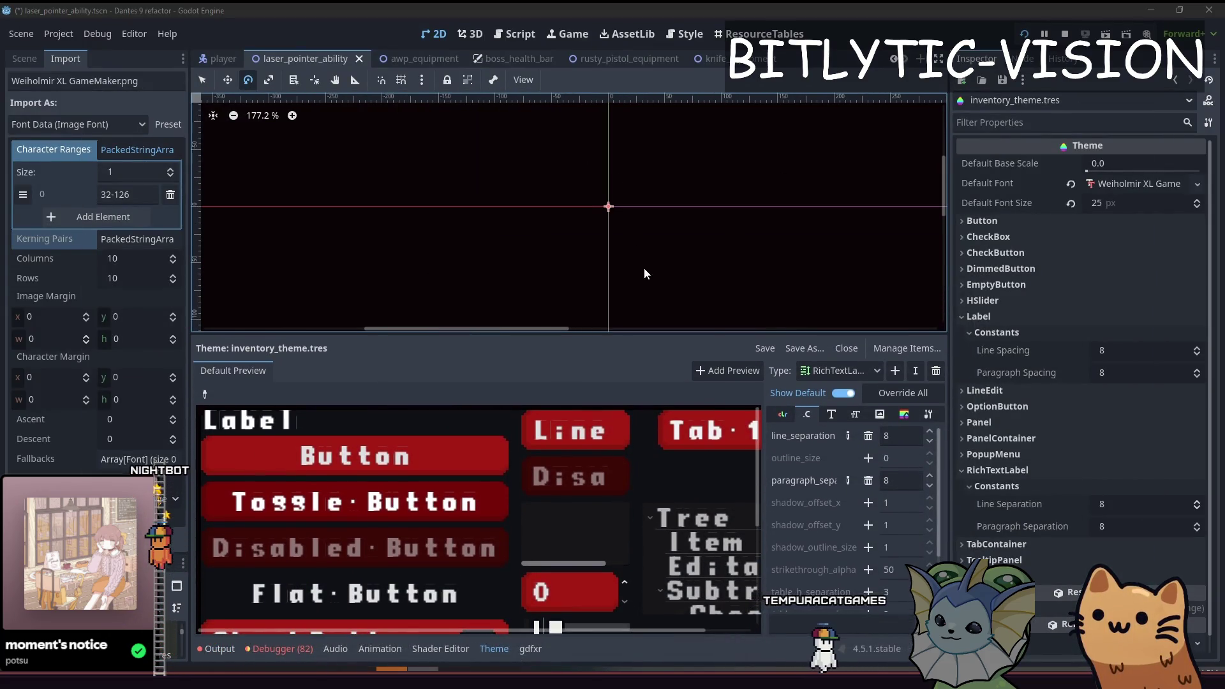
key("alt+Tab")
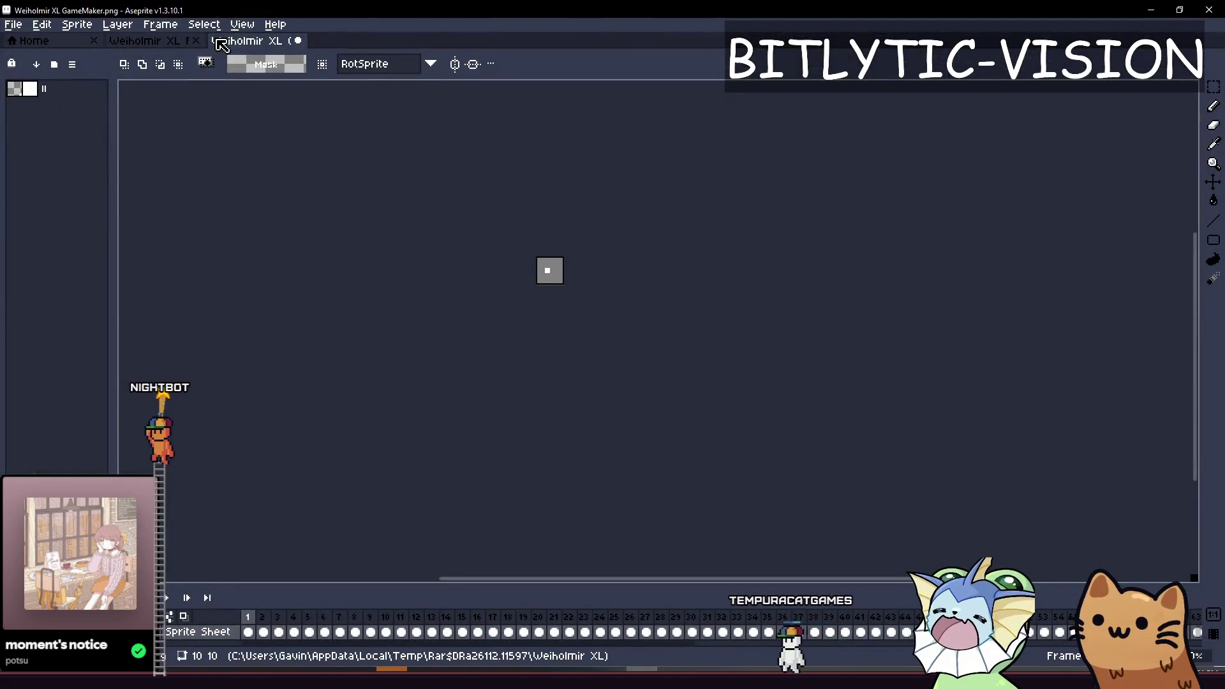
key("alt+Tab")
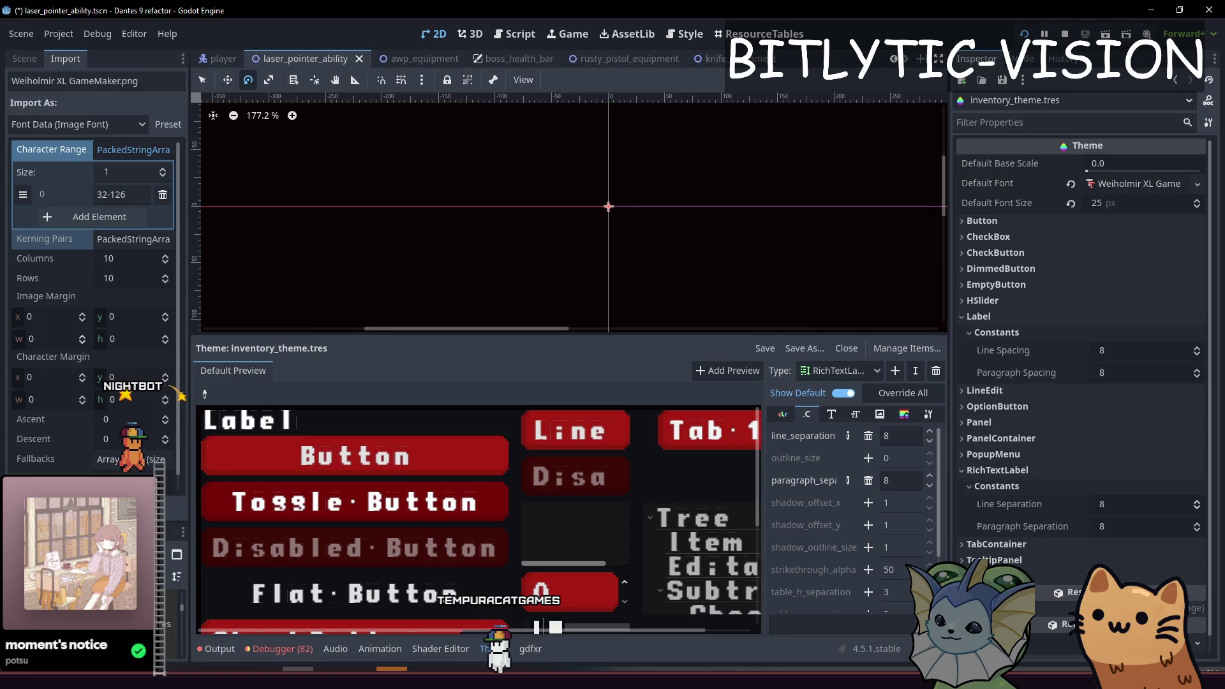
right_click(70, 427)
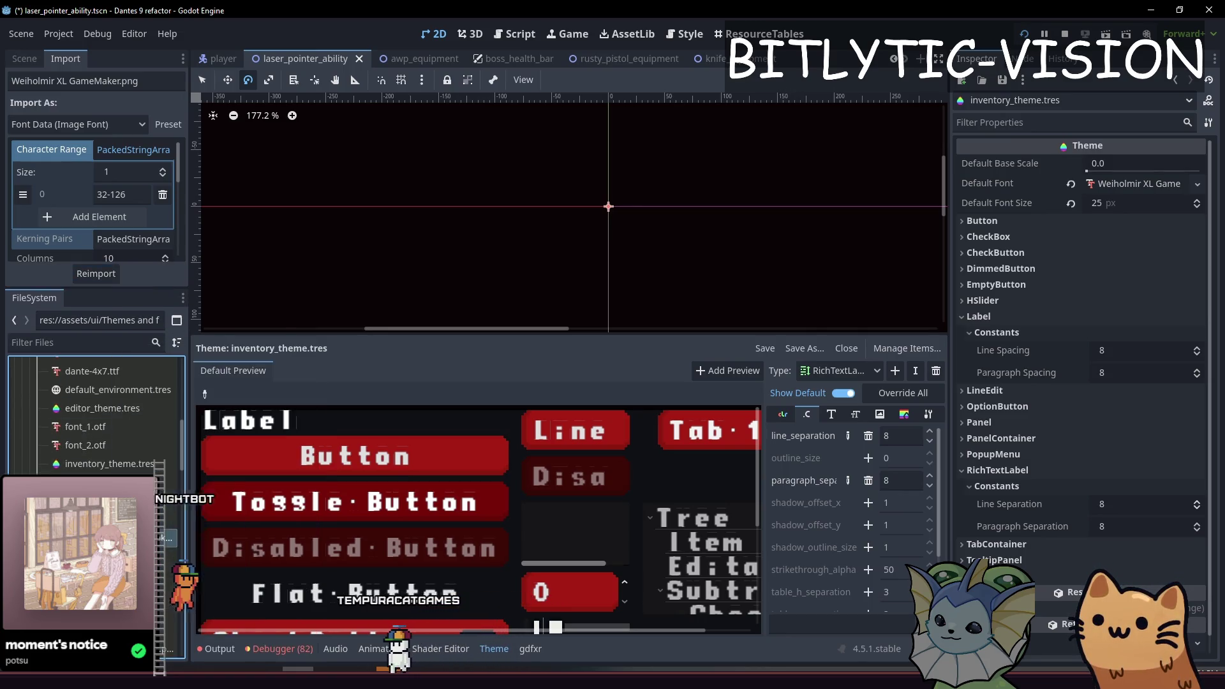
key("Escape")
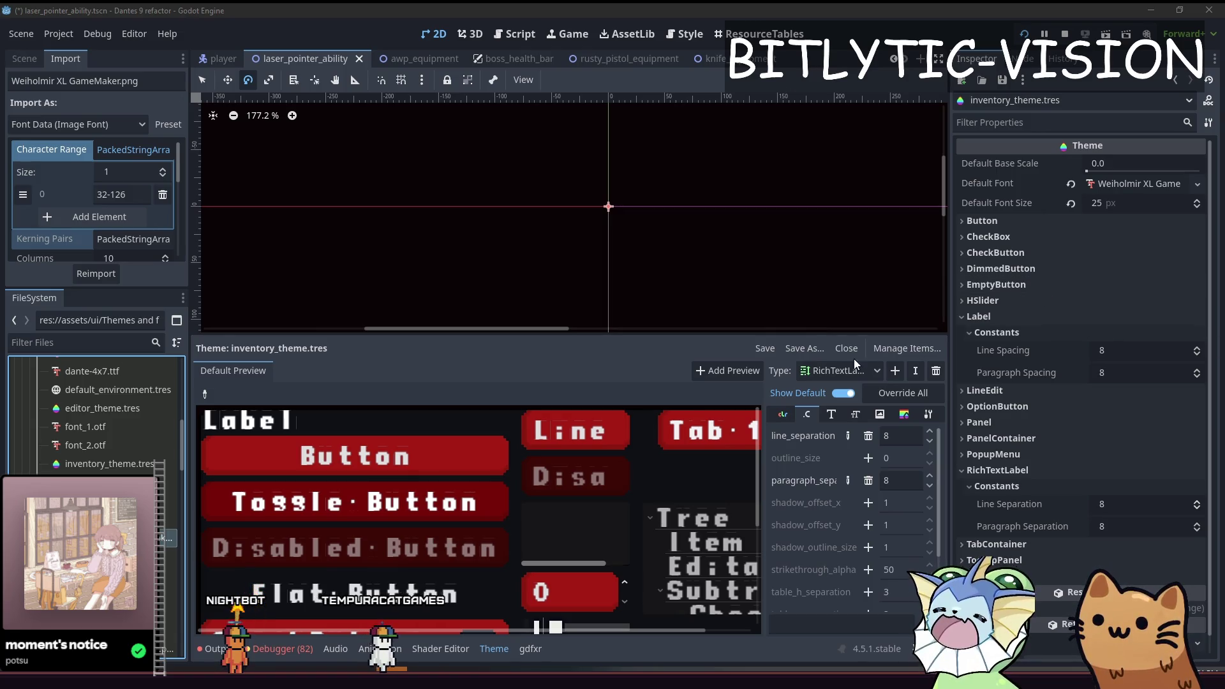
key("alt+Tab")
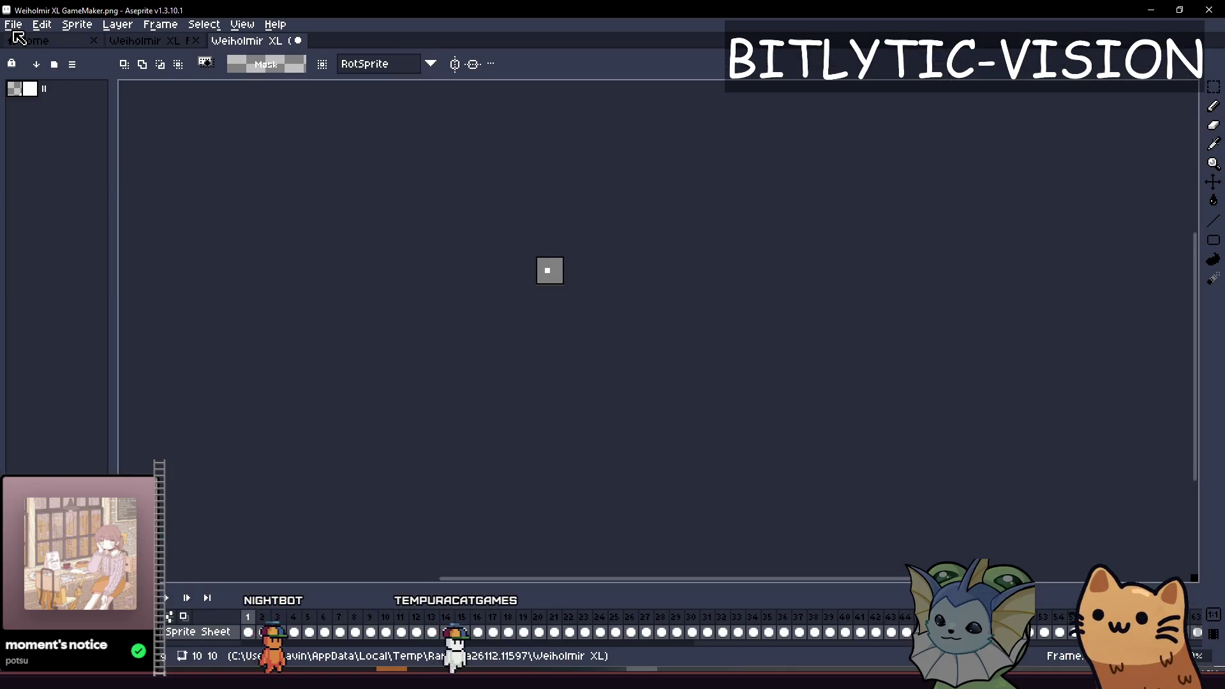
left_click(87, 42)
left_click(88, 41)
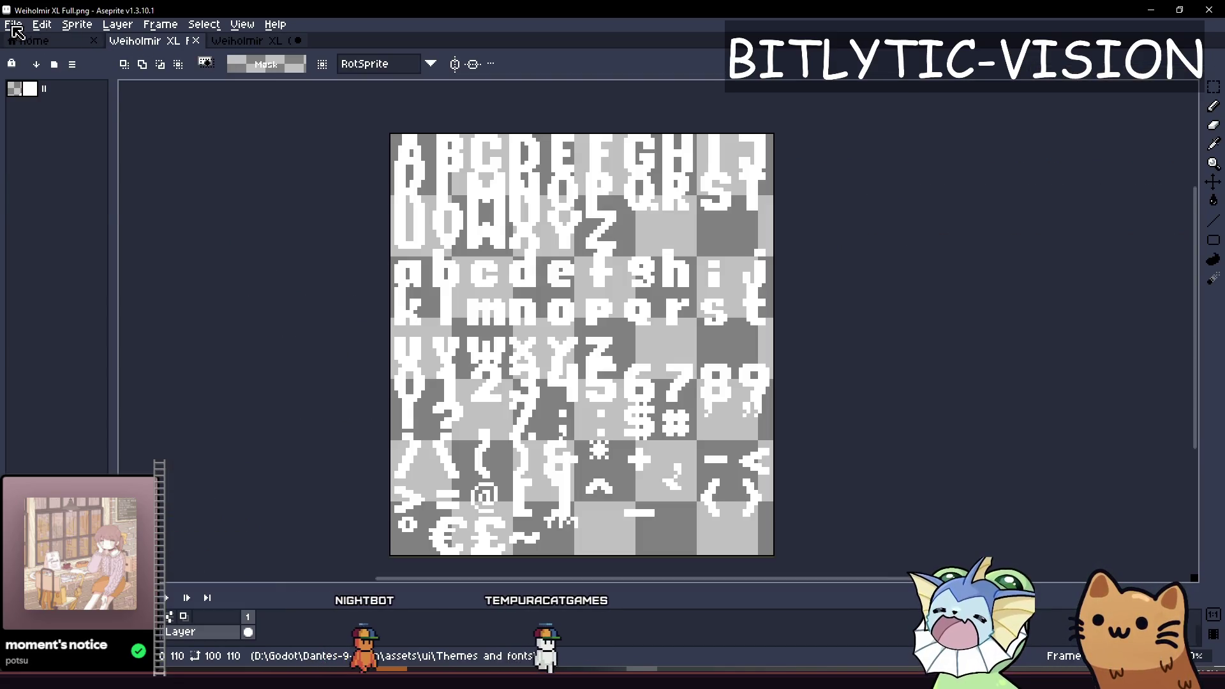
left_click(14, 24)
left_click(249, 40)
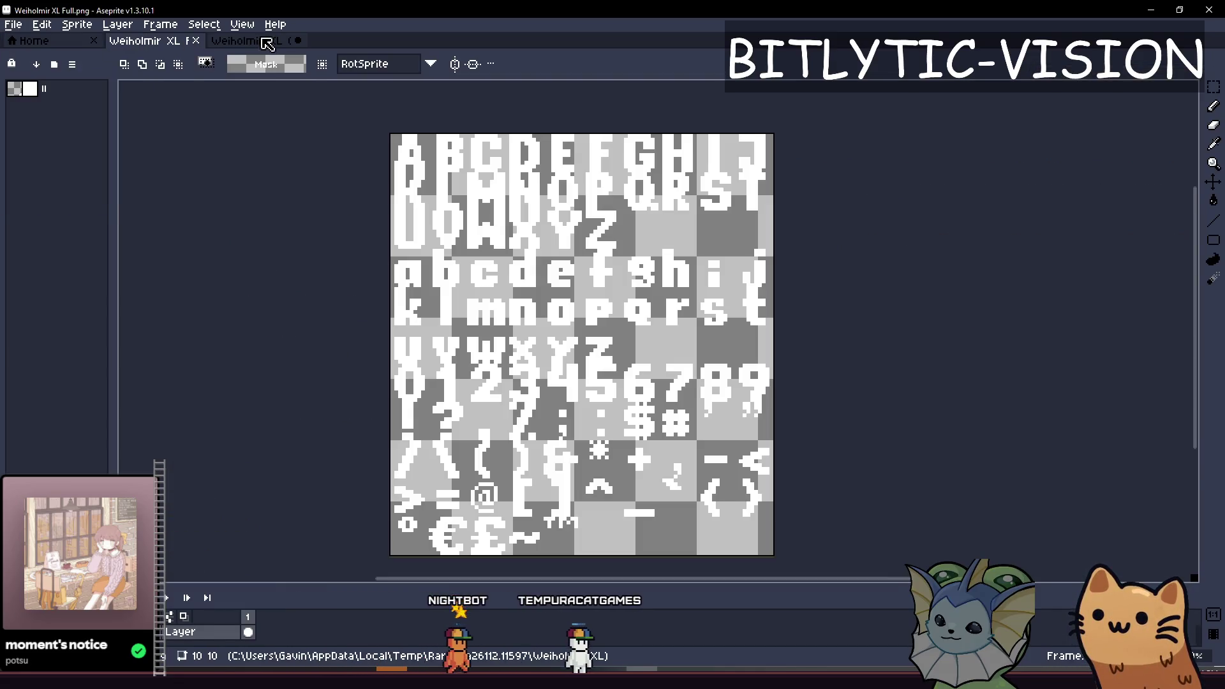
left_click(249, 41)
left_click(77, 25)
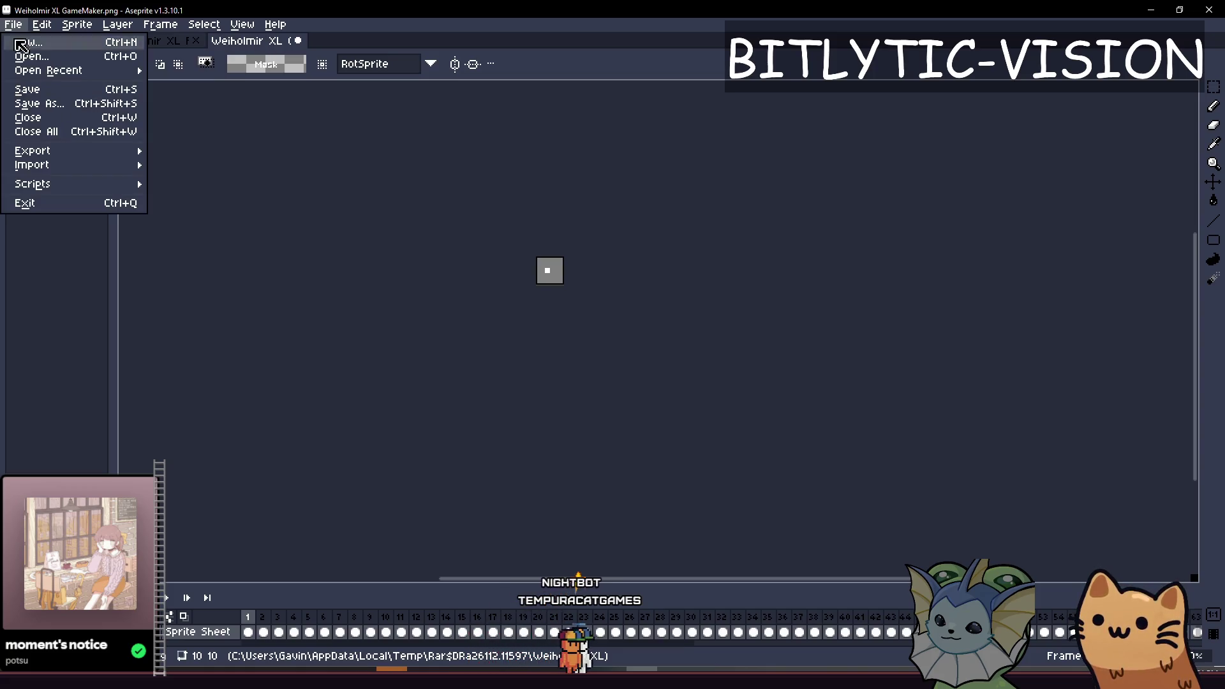
mouse_move(39, 153)
left_click(236, 164)
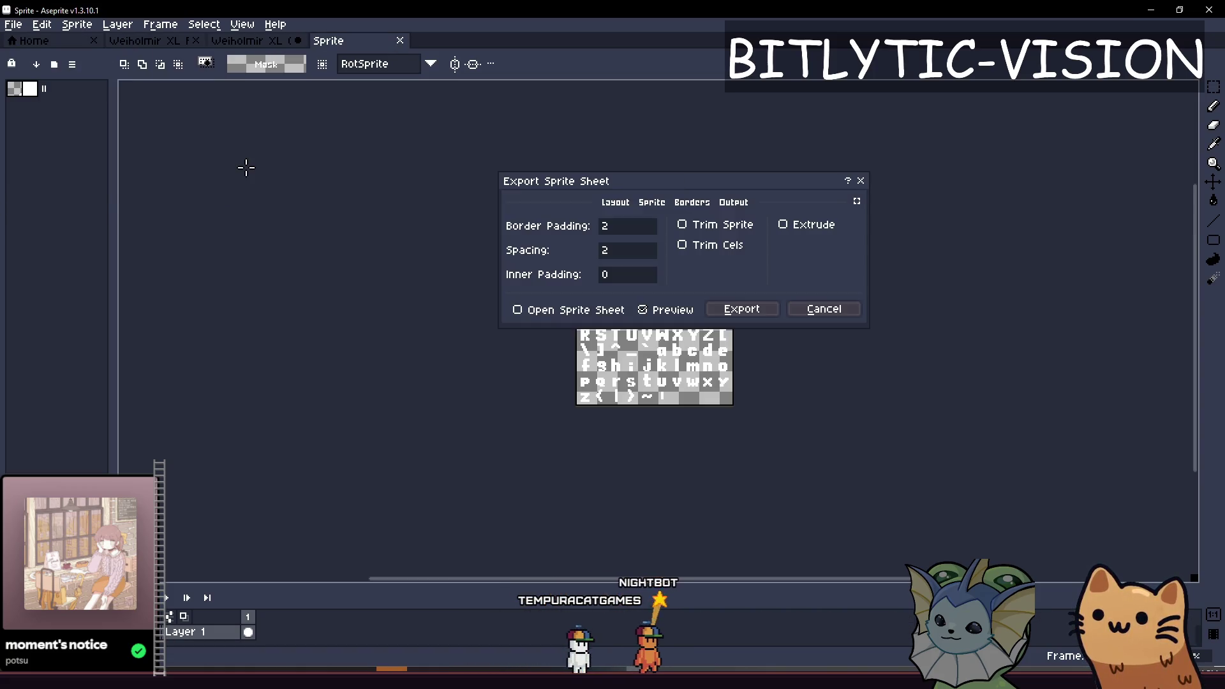
Export the sprite sheet over the existing file and check the result in Godot.
left_click(731, 203)
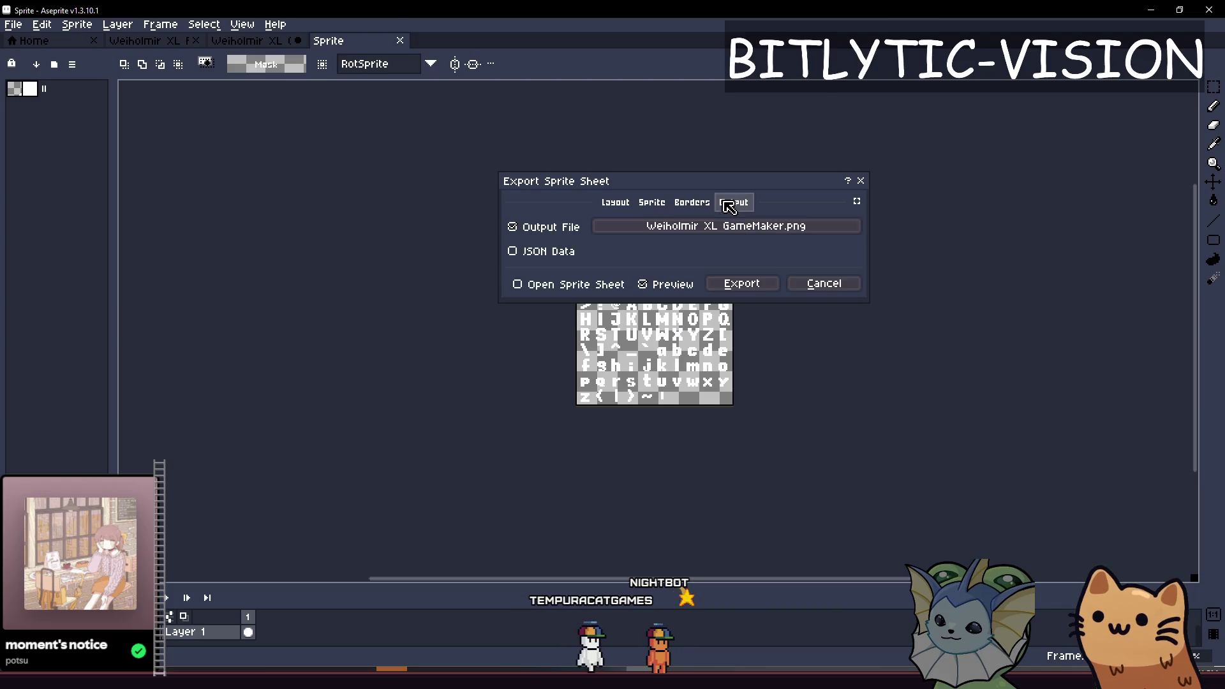
left_click(742, 284)
left_click(572, 380)
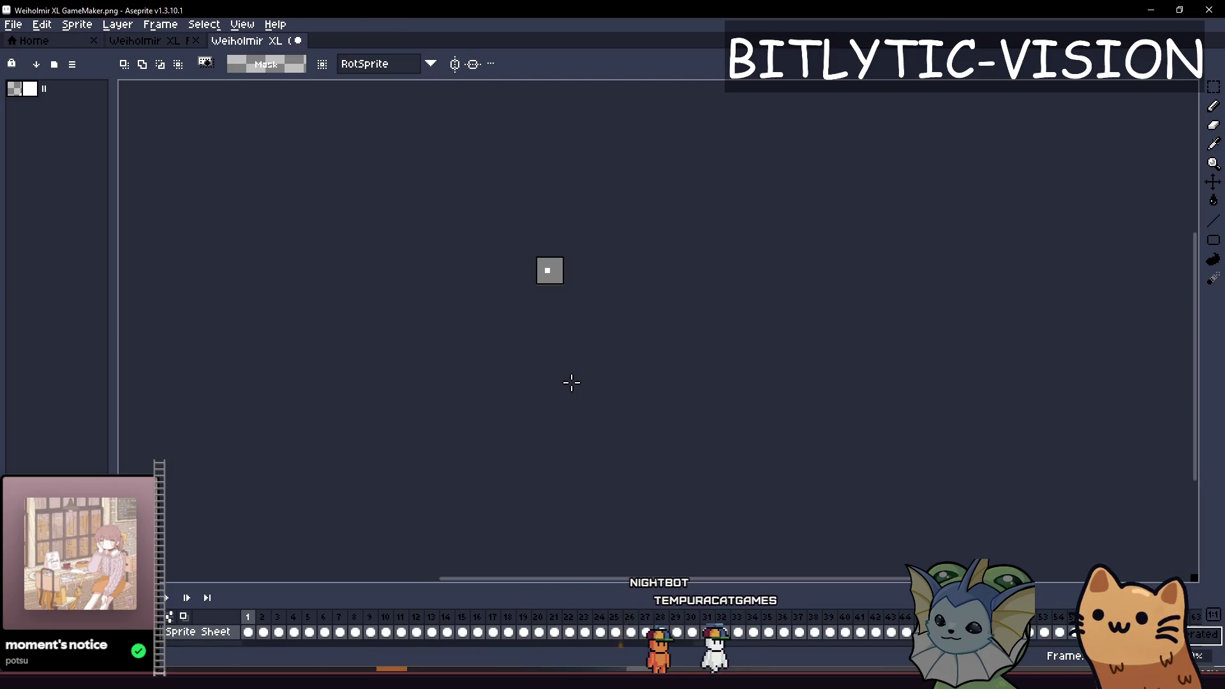
key("i")
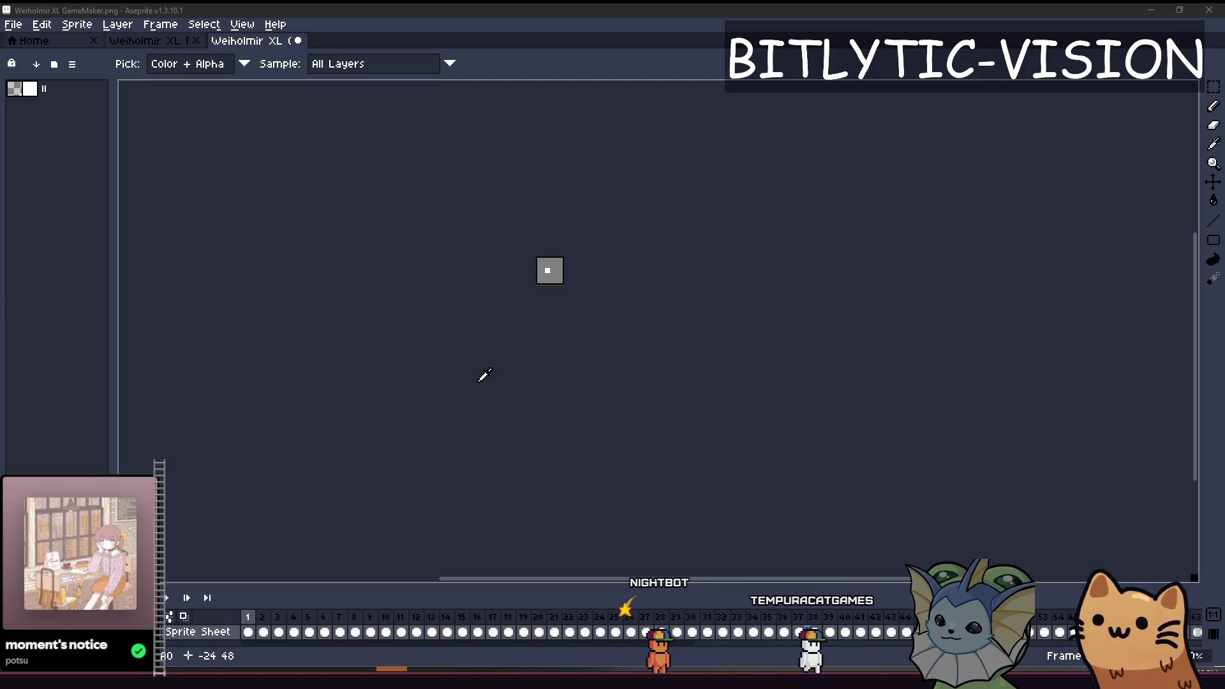
key("alt+Tab")
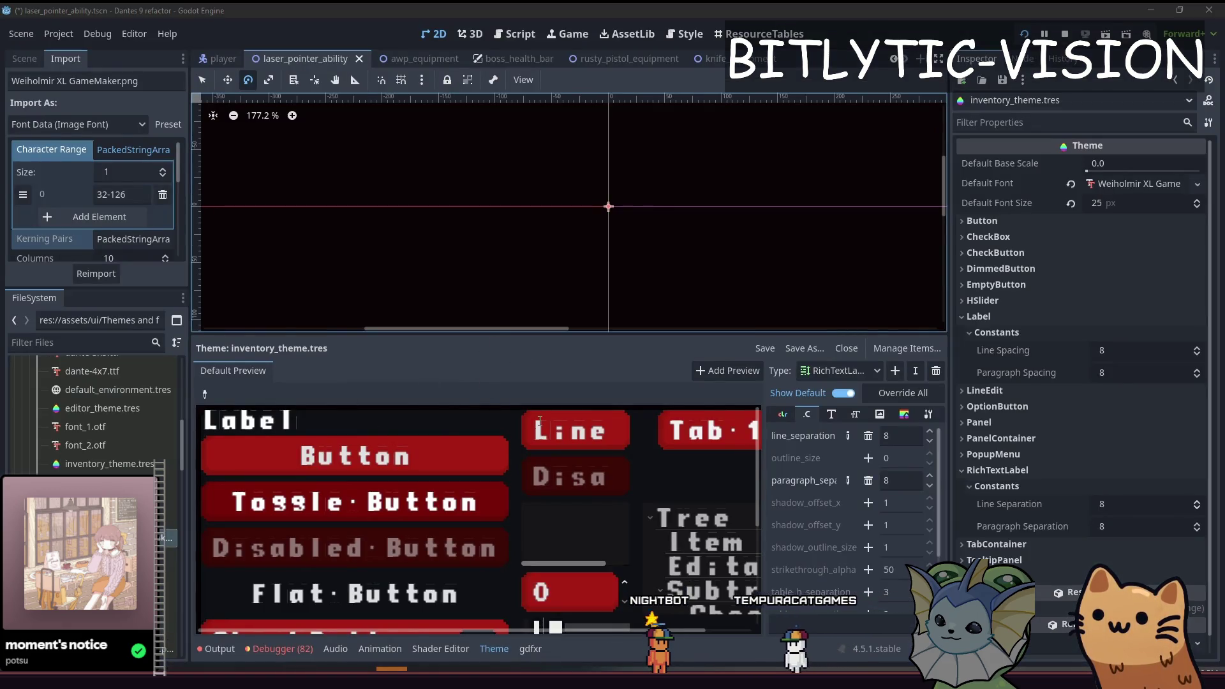
key("alt+Tab")
Point the sheet output at GameMaker.png in the project's Themes and fonts folder and export.
left_click(22, 42)
left_click(144, 40)
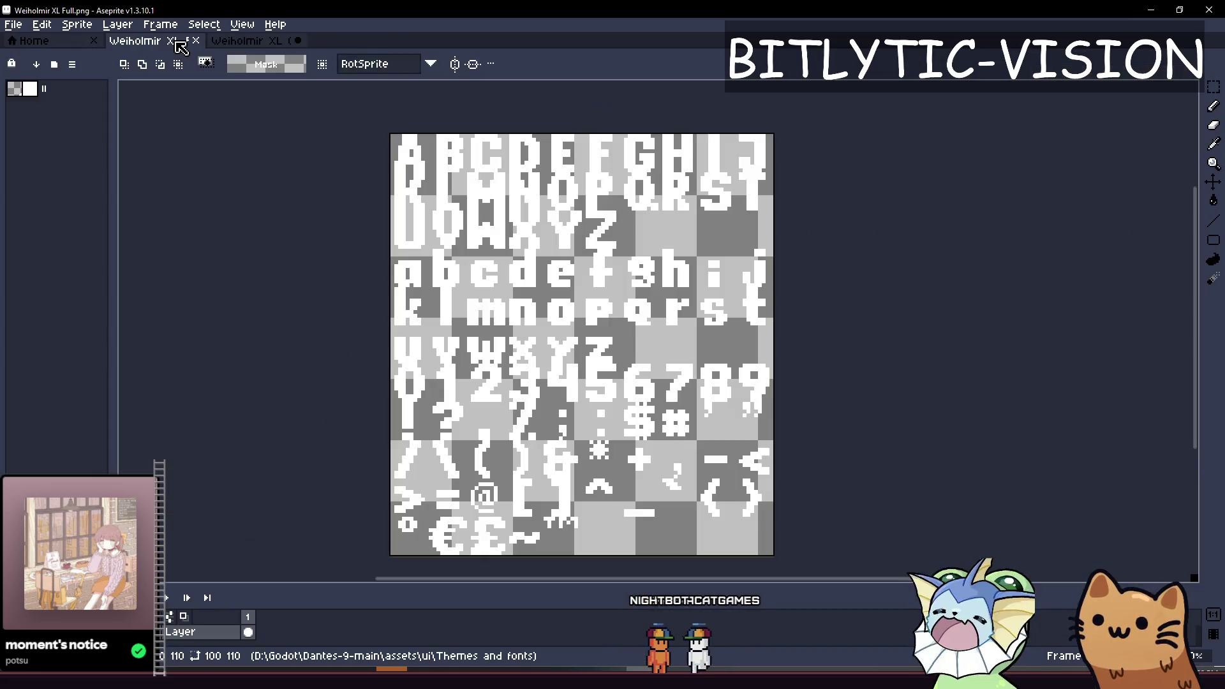
left_click(246, 41)
left_click(13, 25)
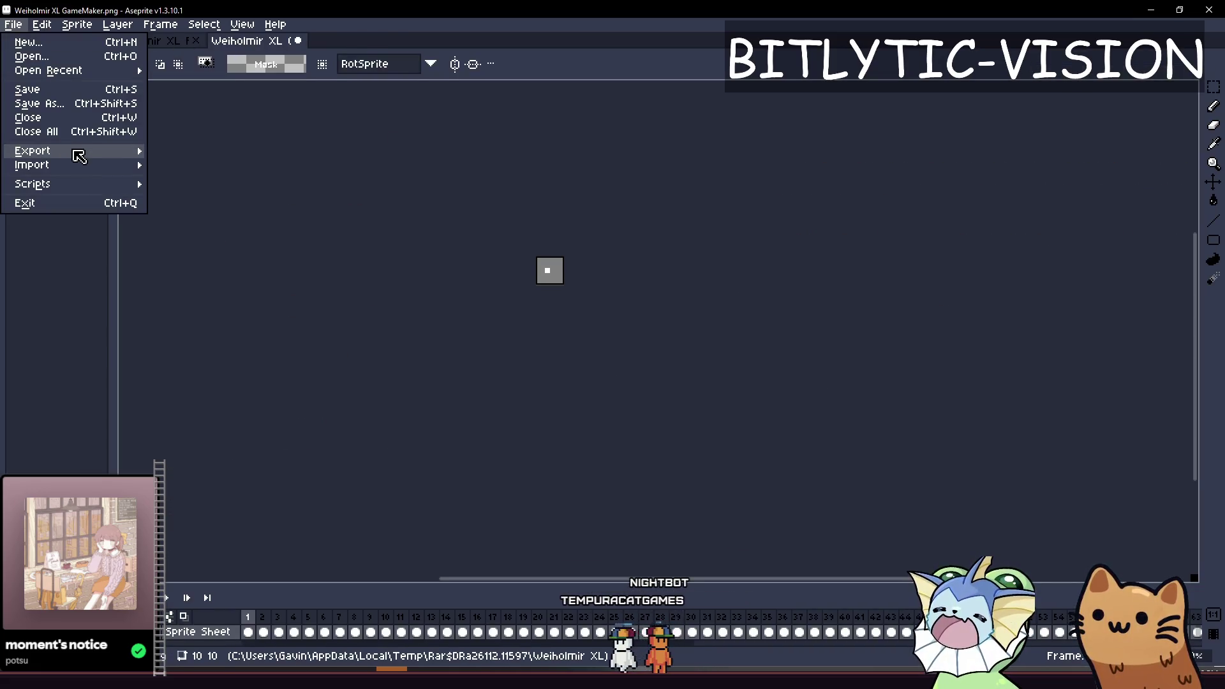
mouse_move(82, 151)
left_click(184, 163)
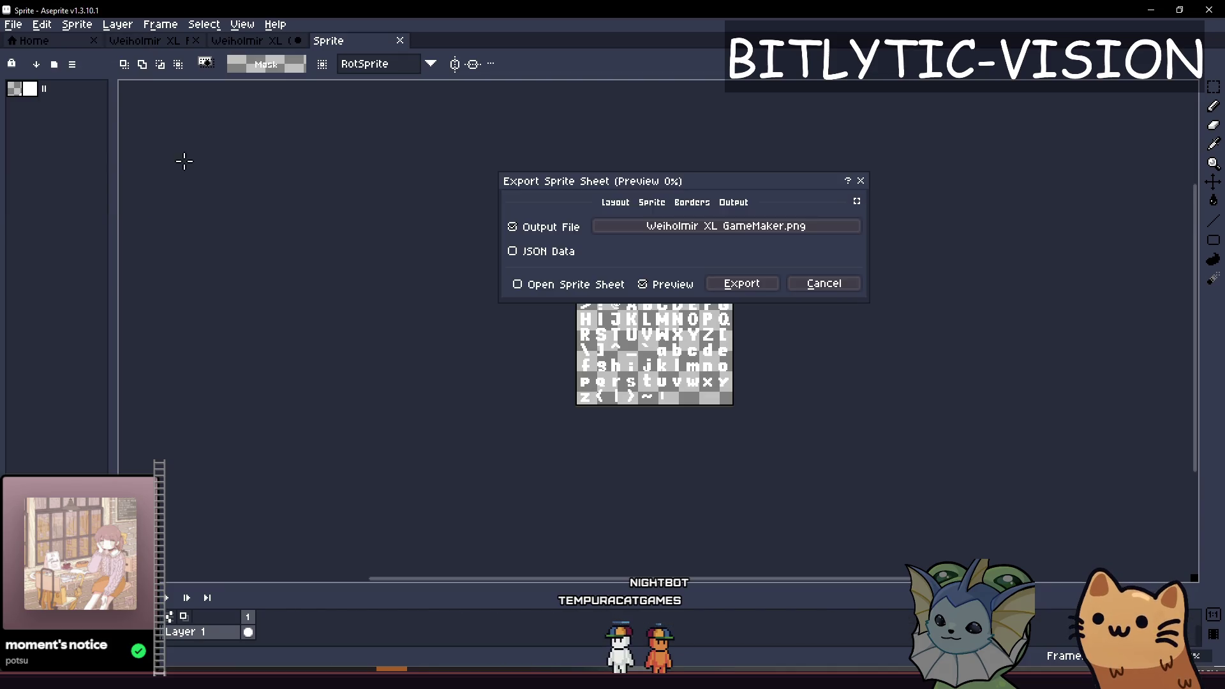
left_click(715, 236)
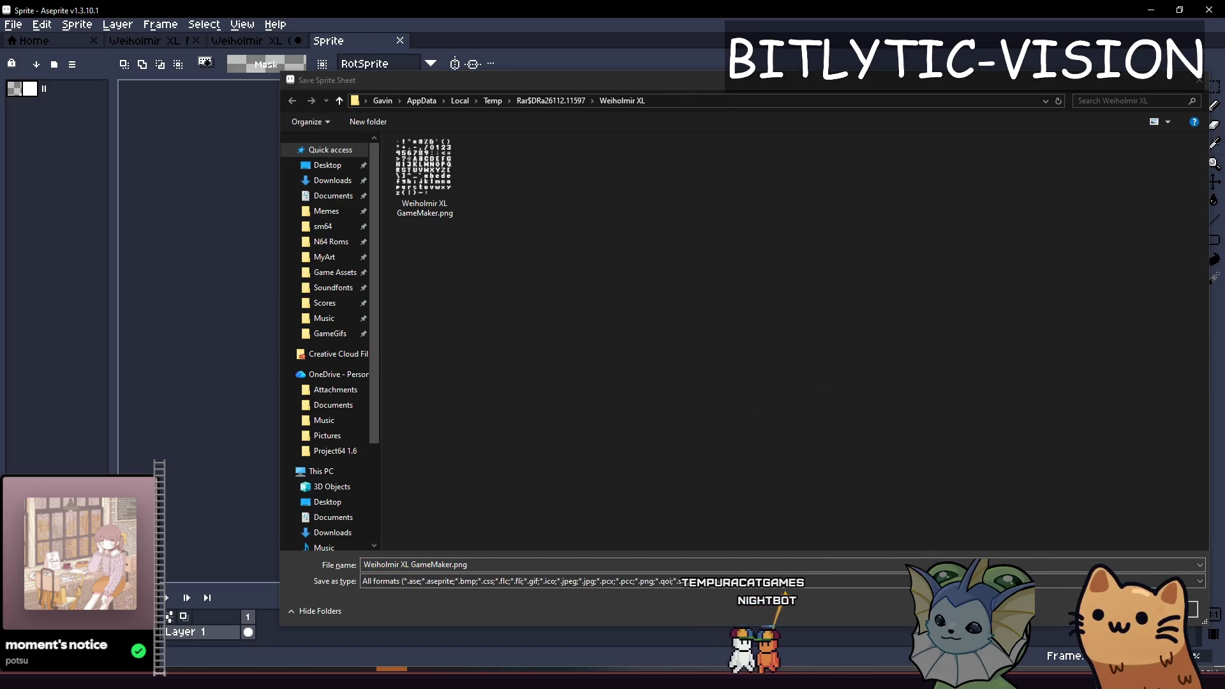
left_click(833, 100)
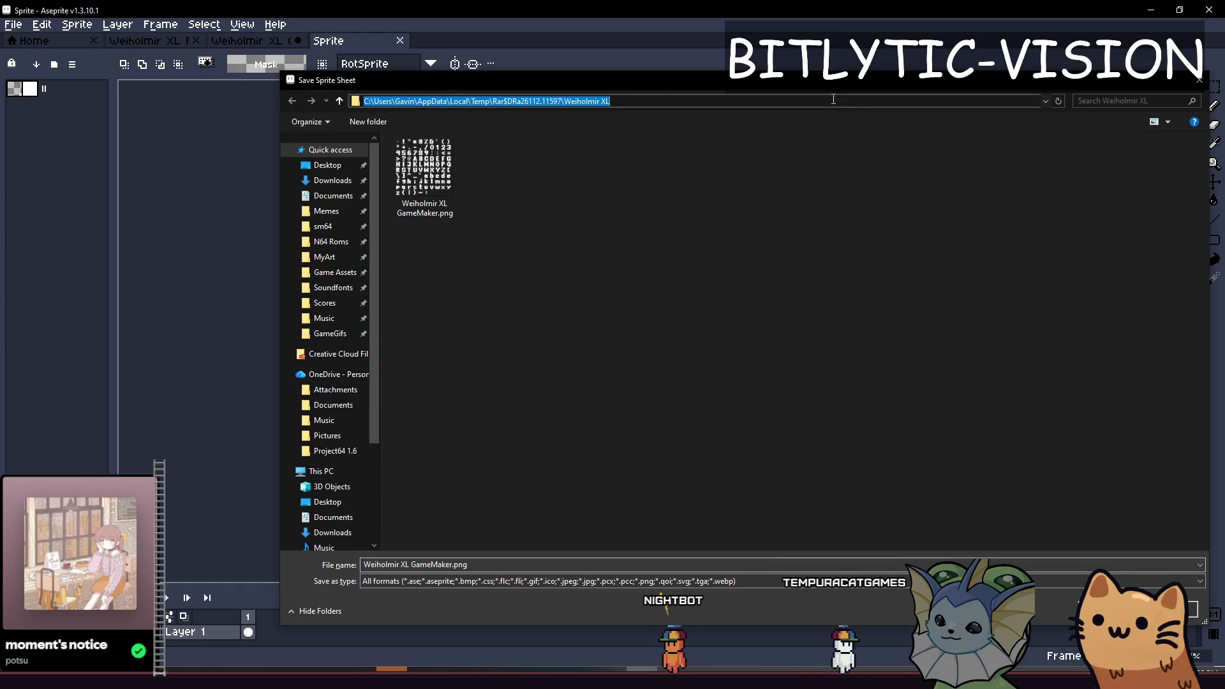
key("Return")
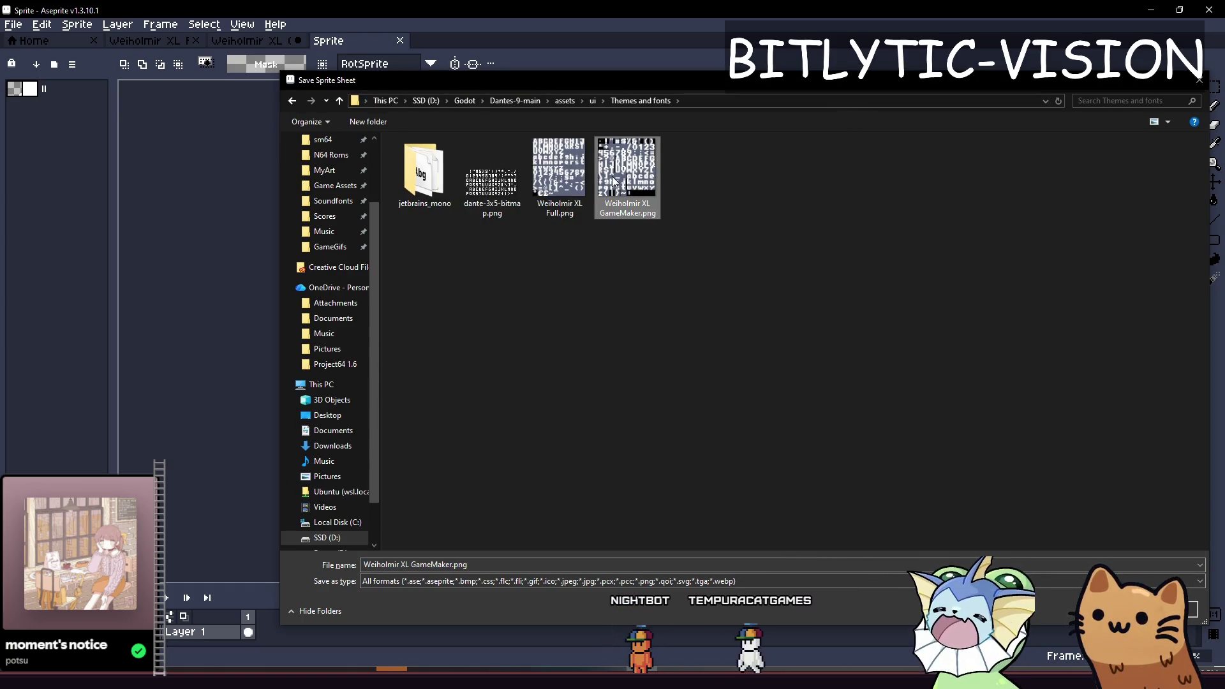
double_click(628, 176)
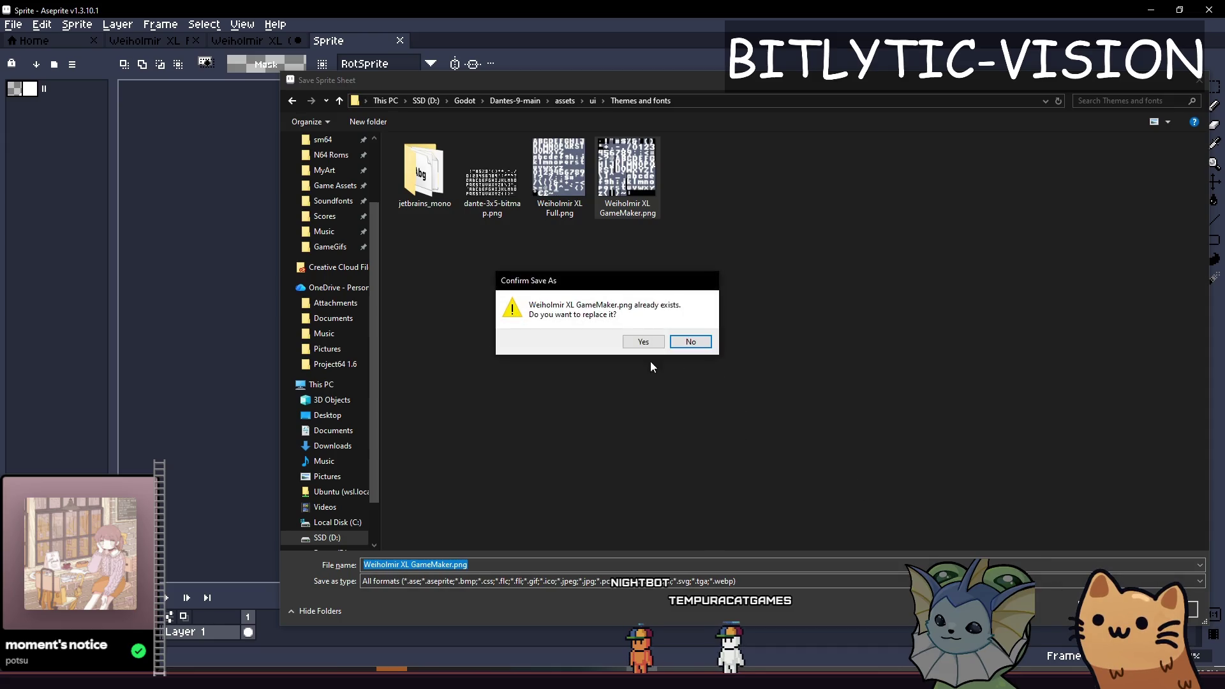
left_click(644, 339)
left_click(741, 284)
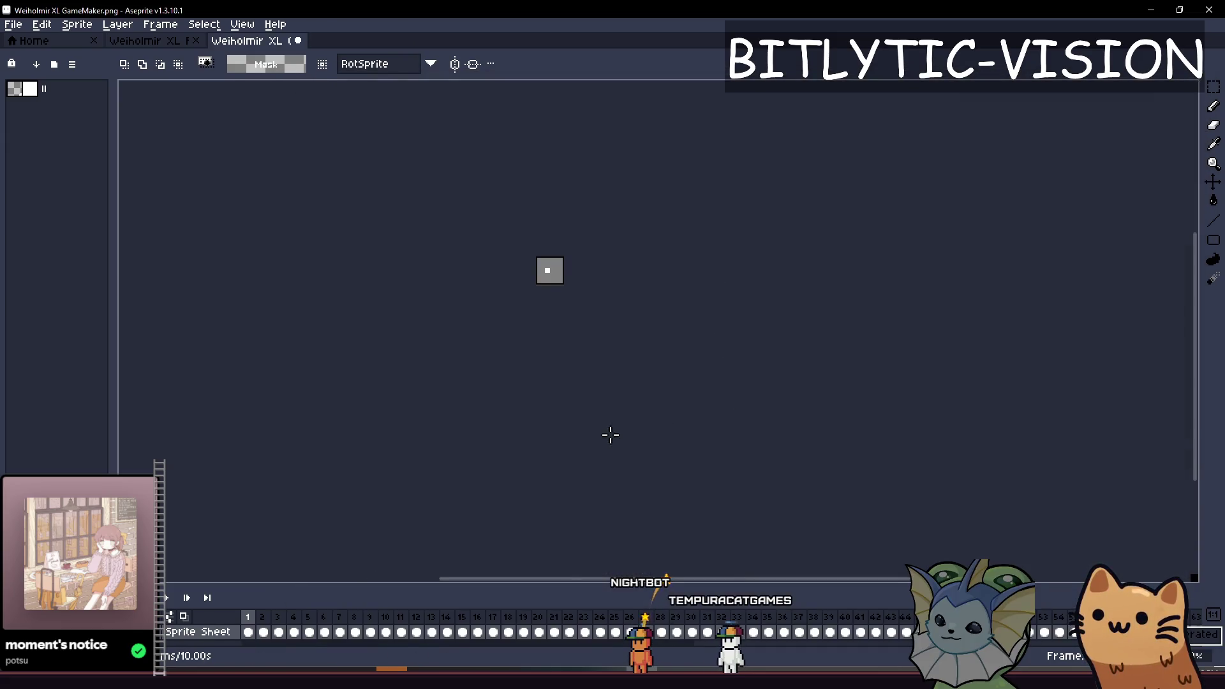
Set all four Weiholmir XL character margin values to 1 and reimport the font.
key("alt+Tab")
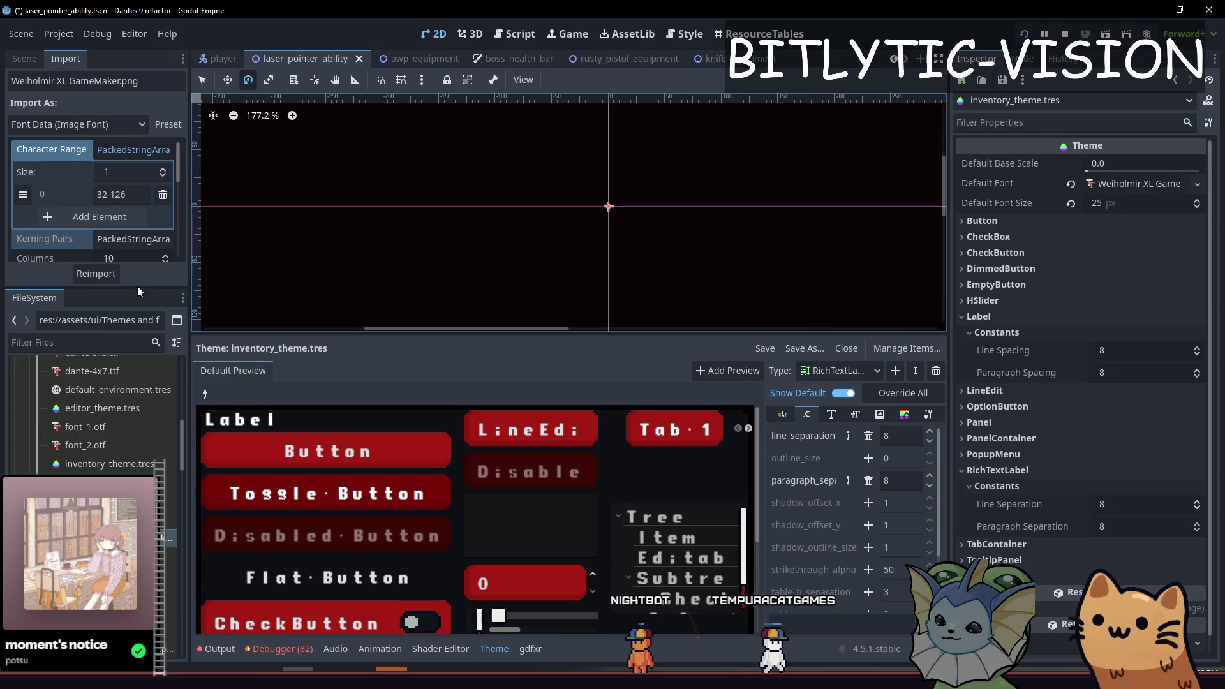
left_click_drag(135, 289, 135, 471)
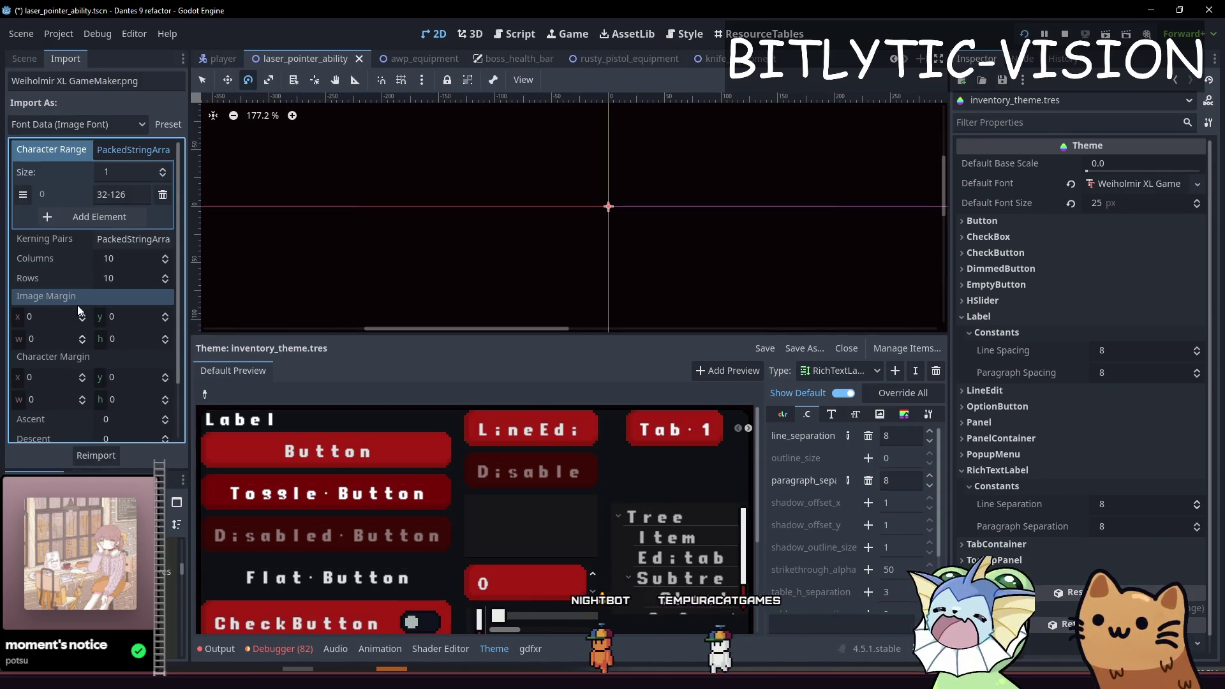
left_click(60, 376)
type("1")
key("Tab")
type("1")
key("Tab")
type("1")
key("Tab")
type("1")
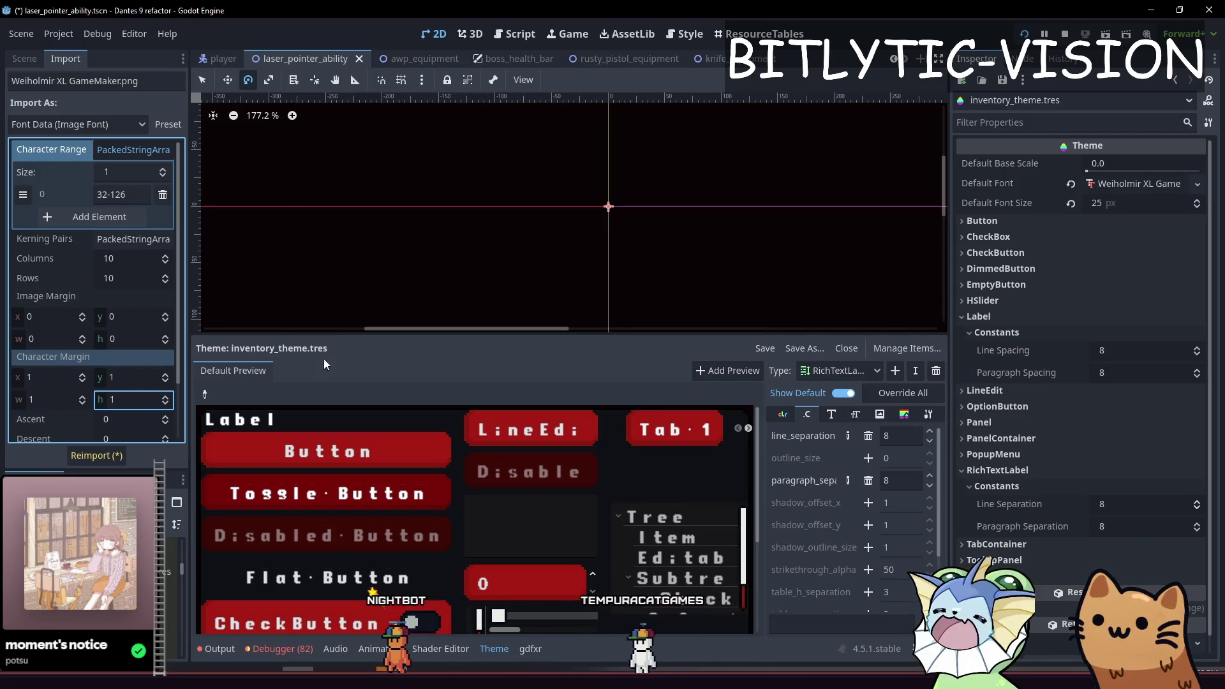
left_click(107, 458)
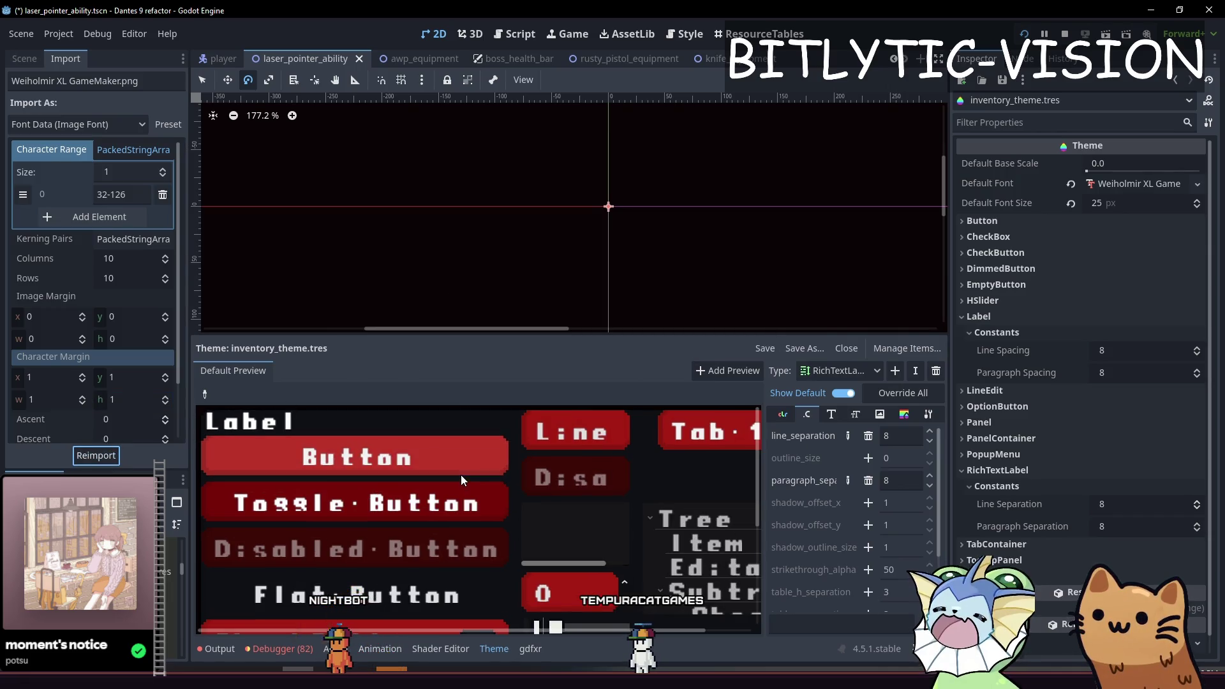
Adjust the width and x character margins, reimporting and checking the preview text.
left_click_drag(66, 400, 278, 431)
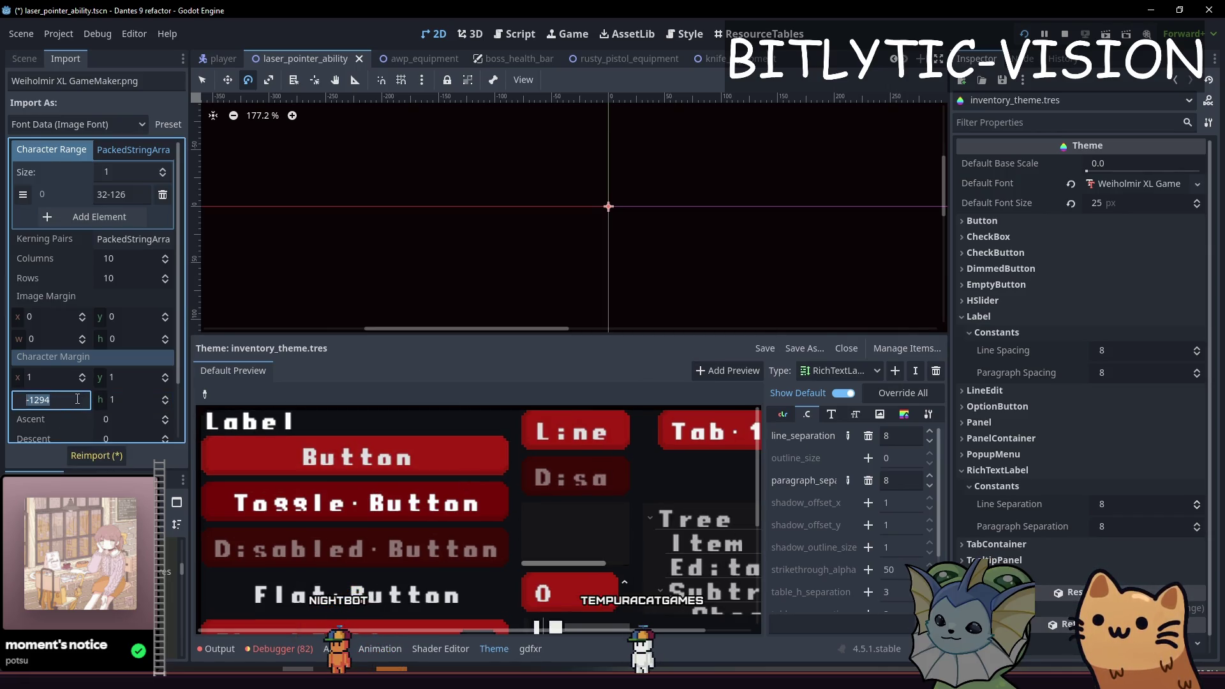
left_click(94, 454)
type("0")
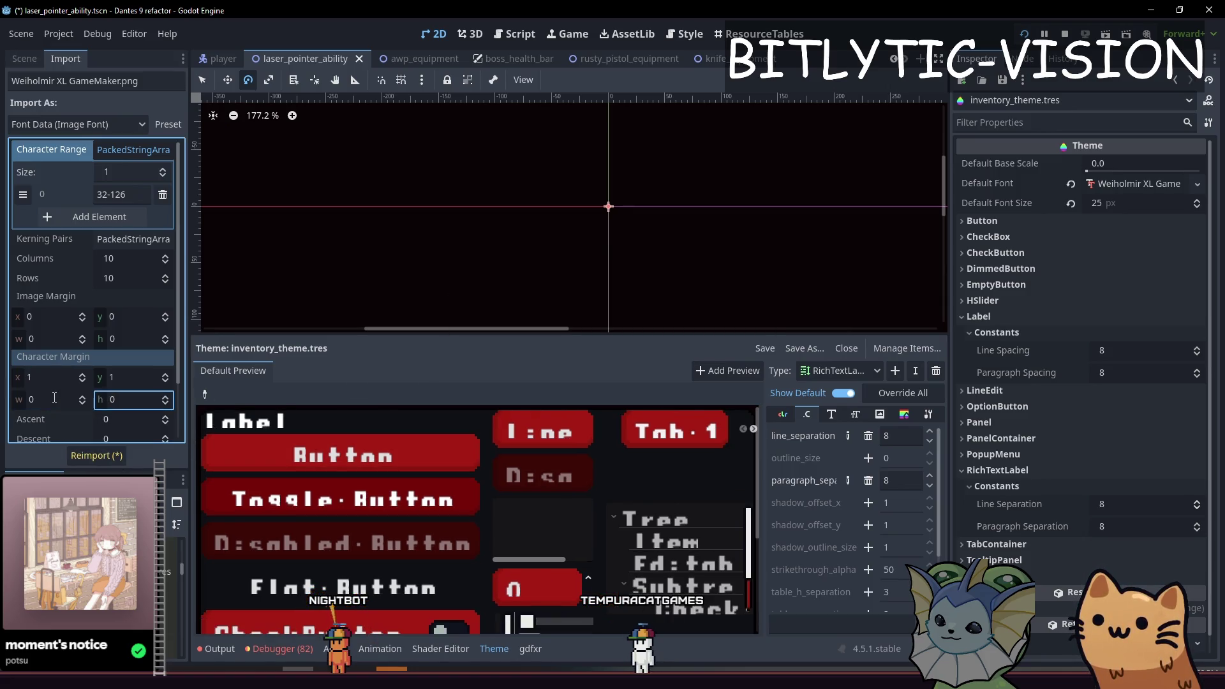
left_click(92, 457)
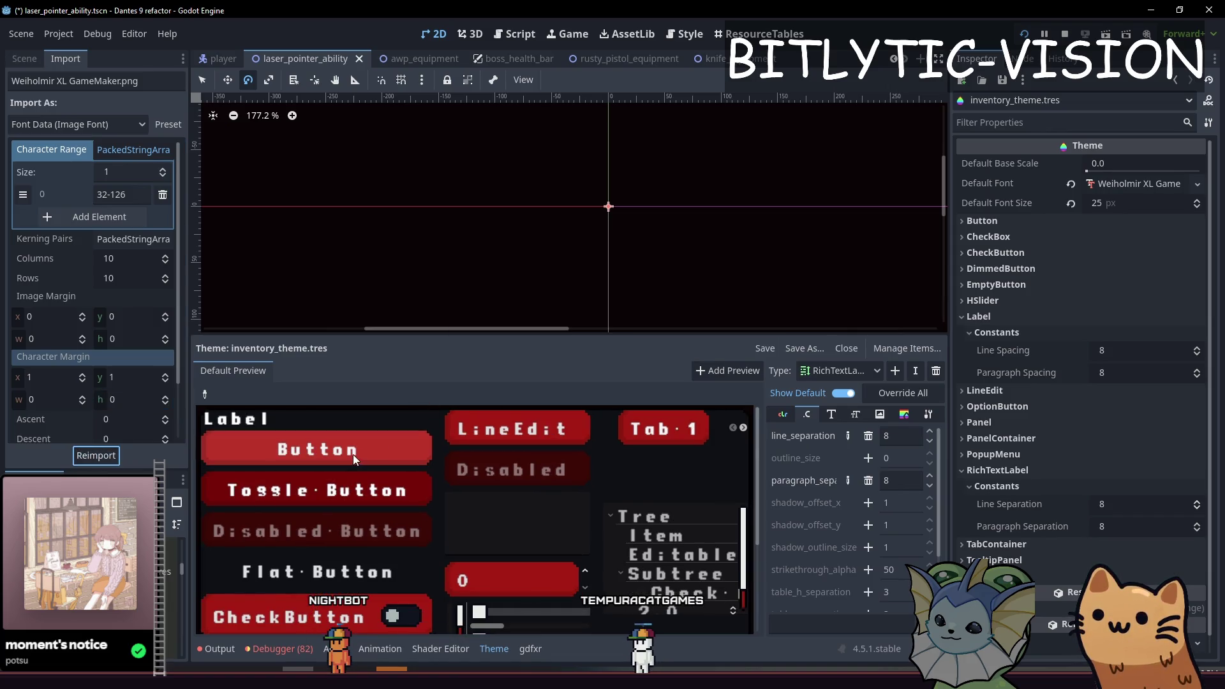
left_click(56, 370)
left_click(96, 379)
type("2")
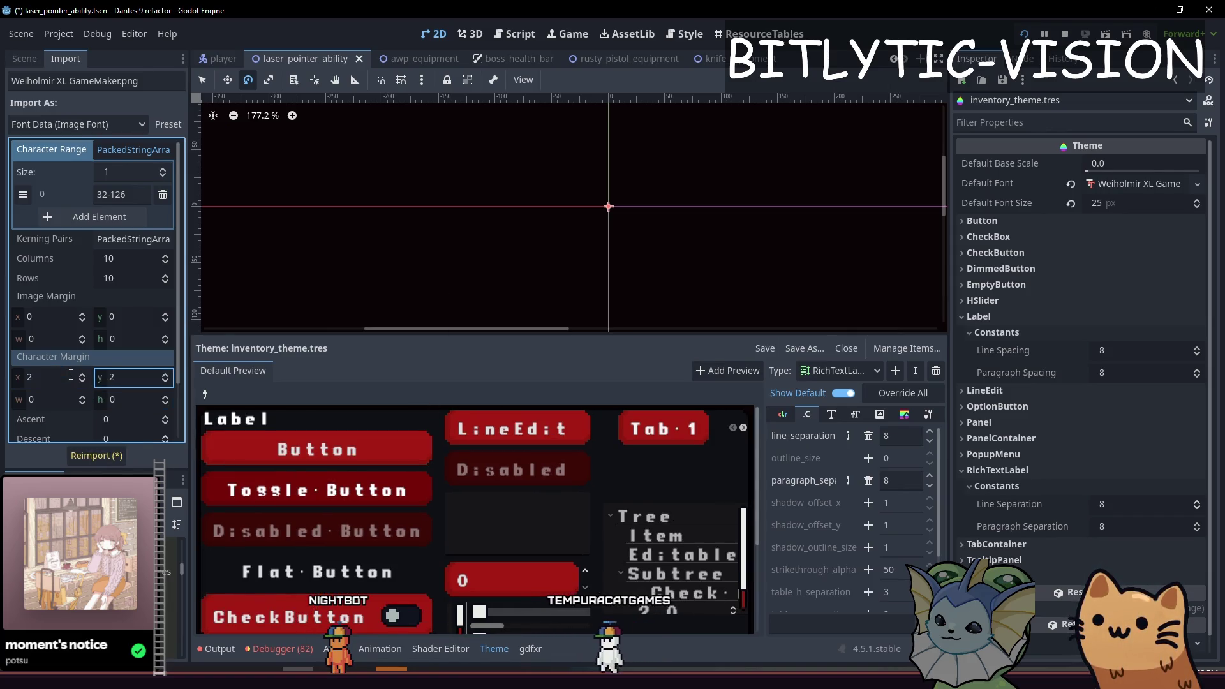
left_click(102, 455)
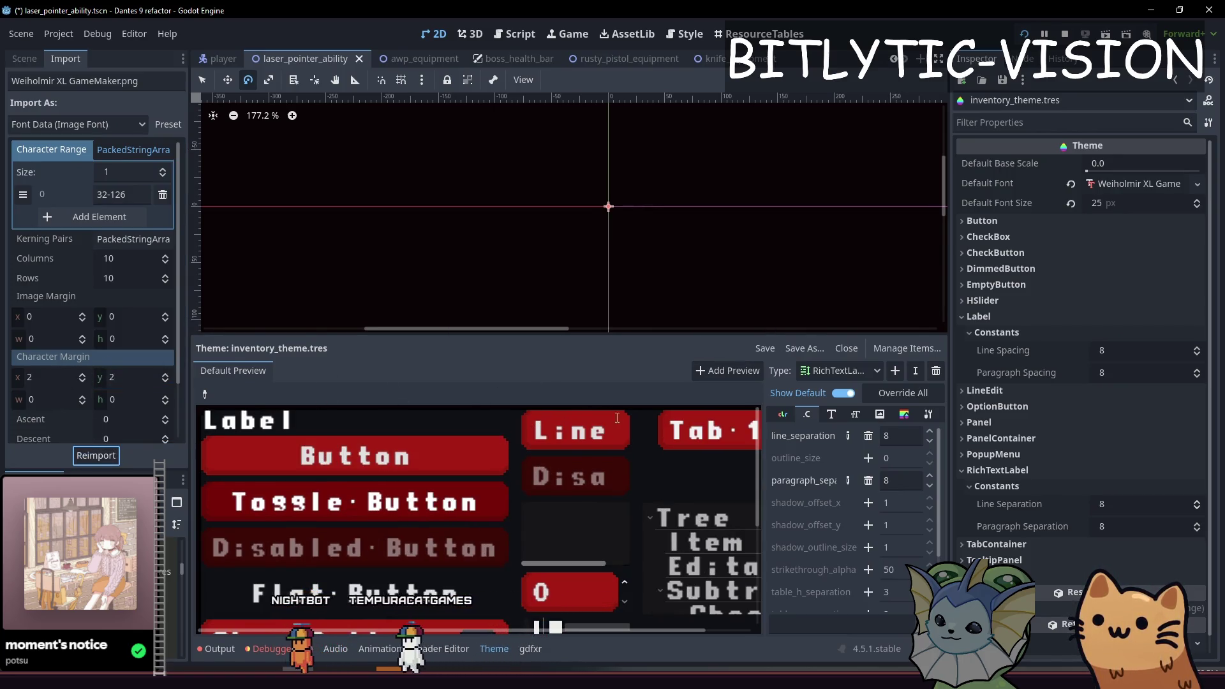
double_click(582, 429)
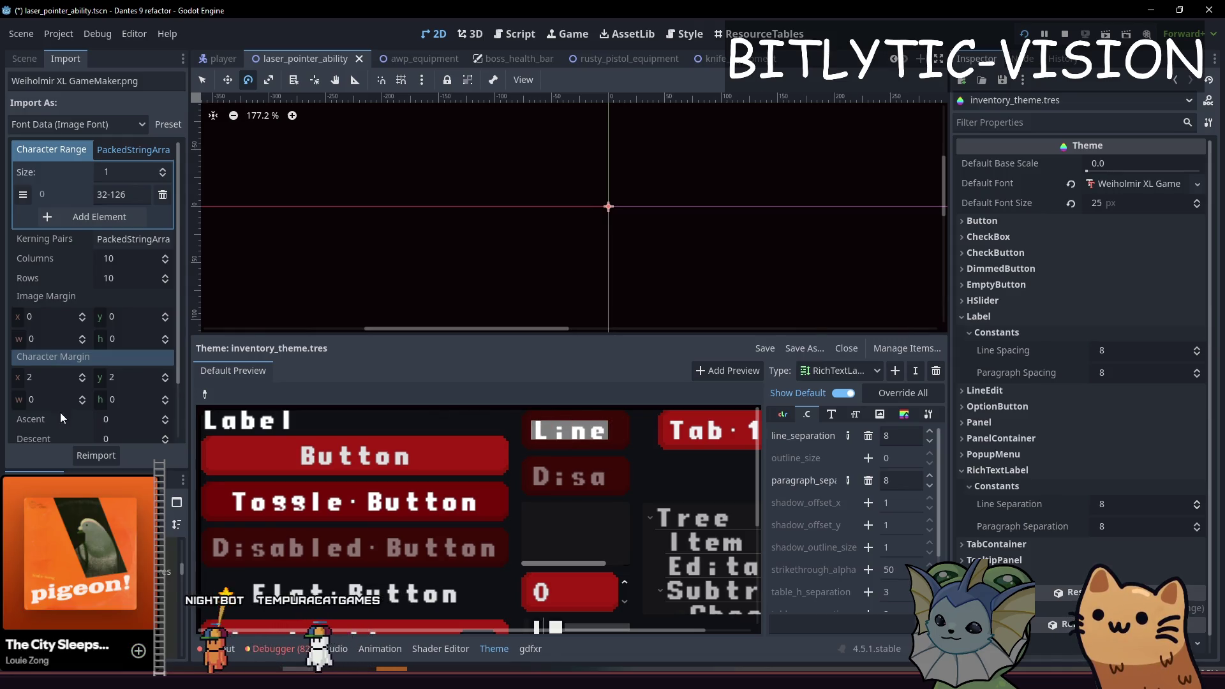
left_click(589, 431)
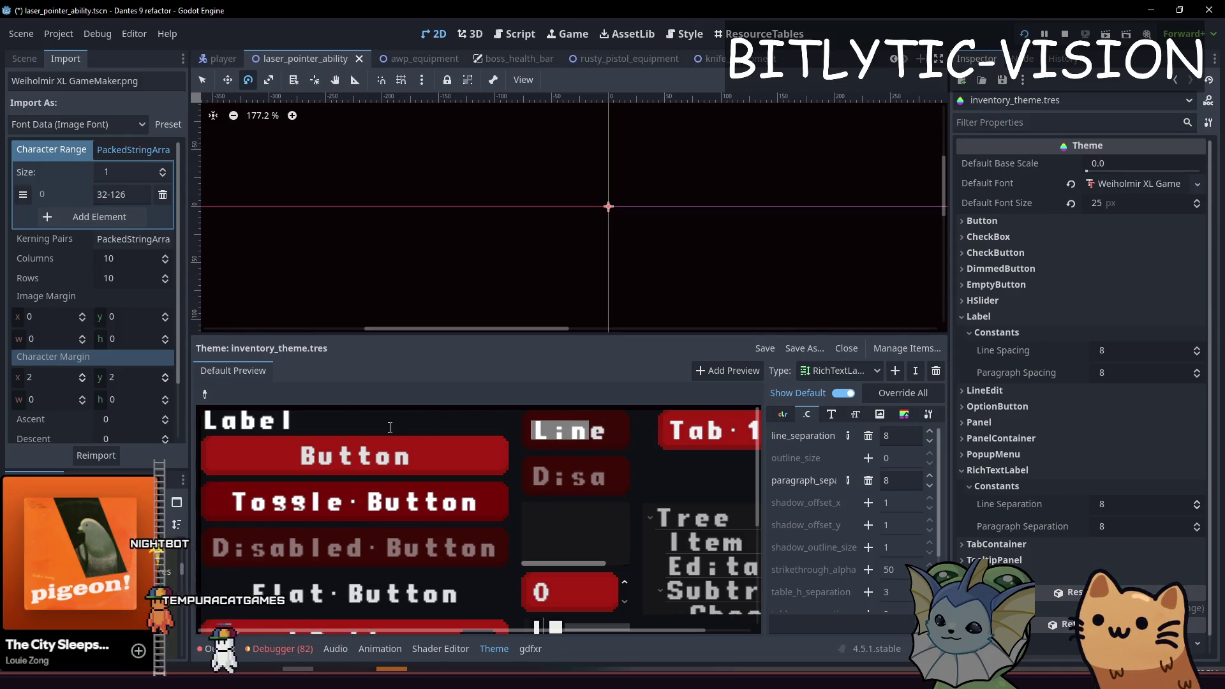
Try a width margin of 2, then width and height of -1, reimporting each time.
left_click(59, 403)
type("2")
key("Tab")
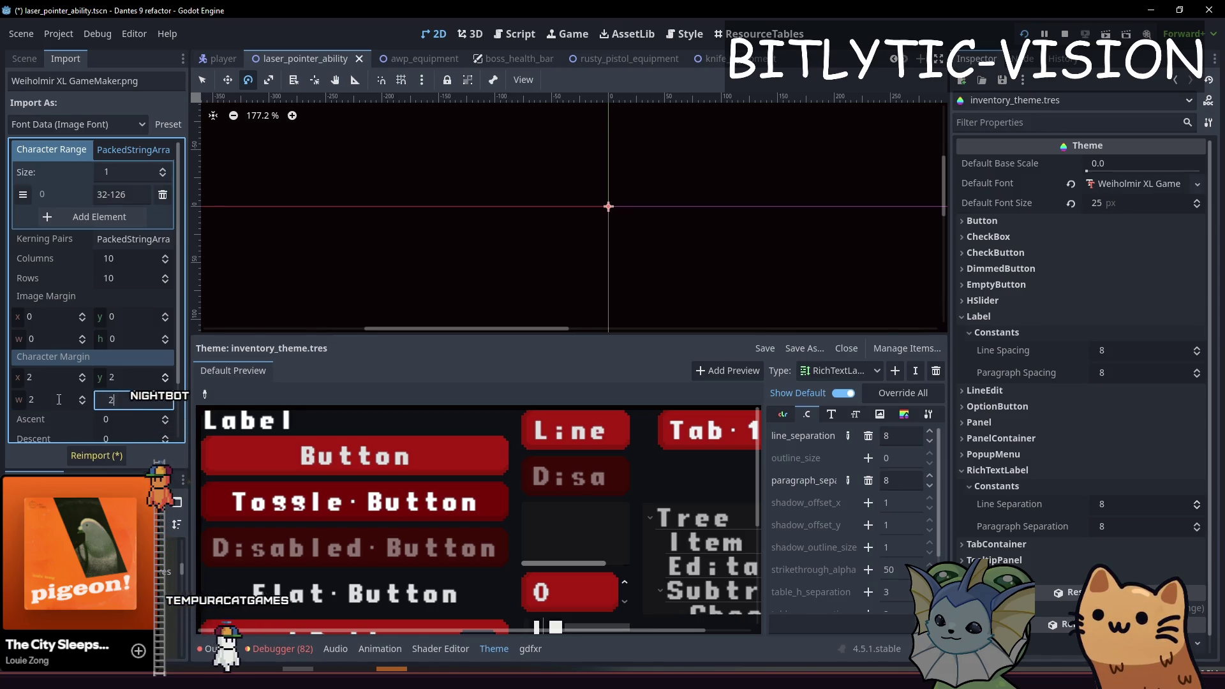
left_click(100, 455)
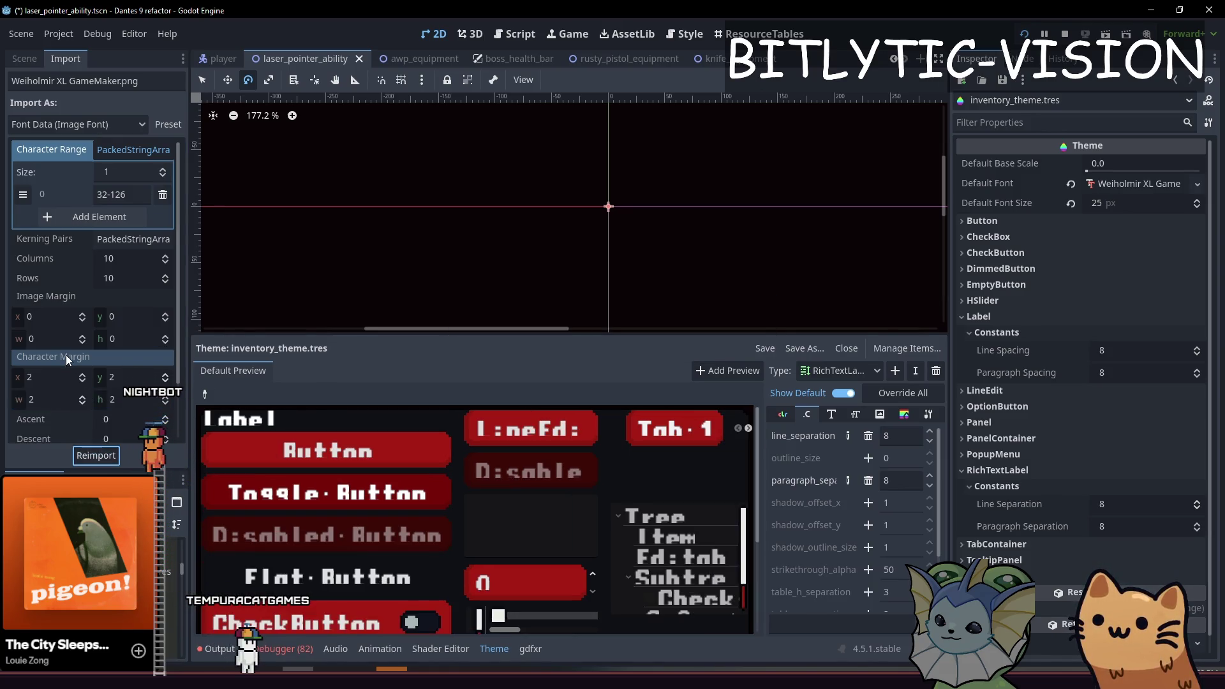
mouse_move(66, 354)
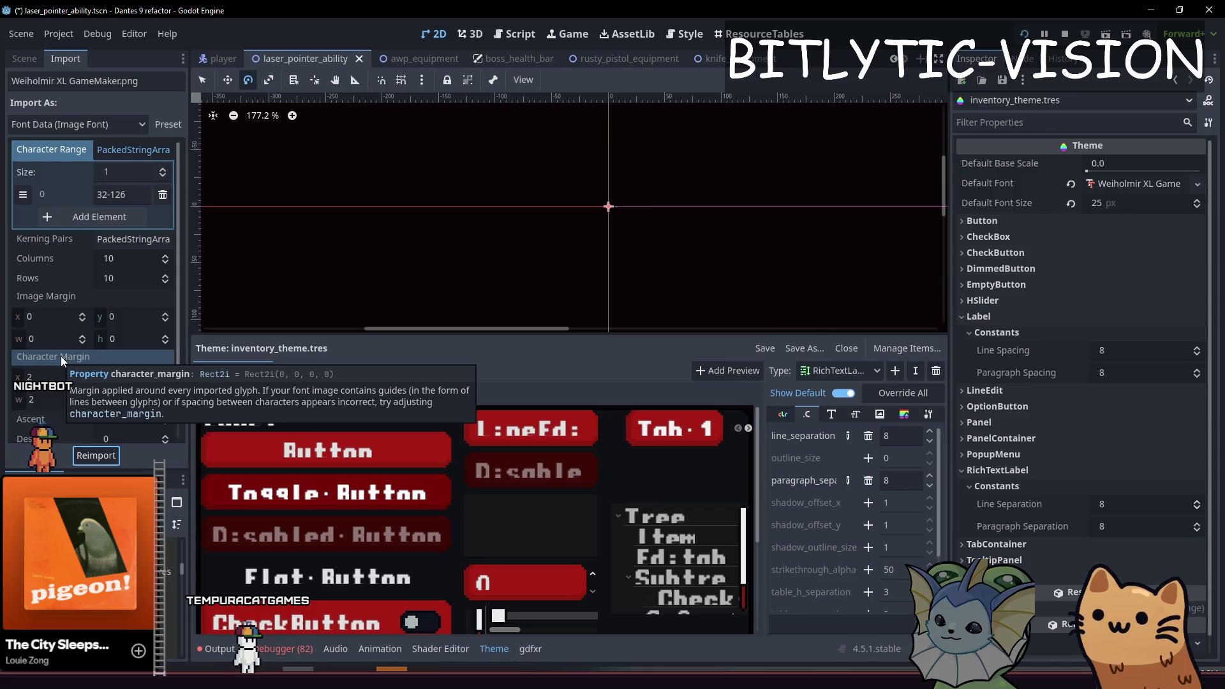
left_click_drag(41, 403, 12, 403)
type("-1")
key("Tab")
type("-1")
left_click(96, 450)
Set character margin x and y to 1, width and height to 0, and reimport.
left_click(47, 377)
type("1")
key("Tab")
type("1")
left_click(76, 453)
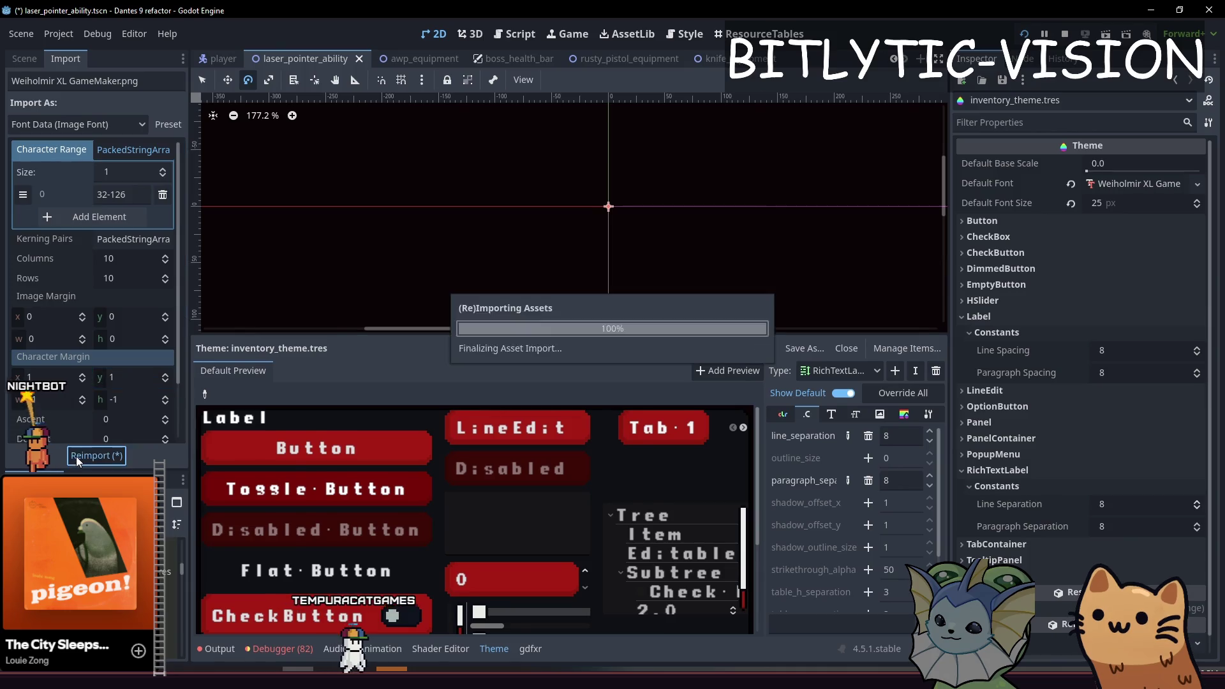
left_click(60, 398)
type("0")
key("Tab")
type("0")
left_click(96, 455)
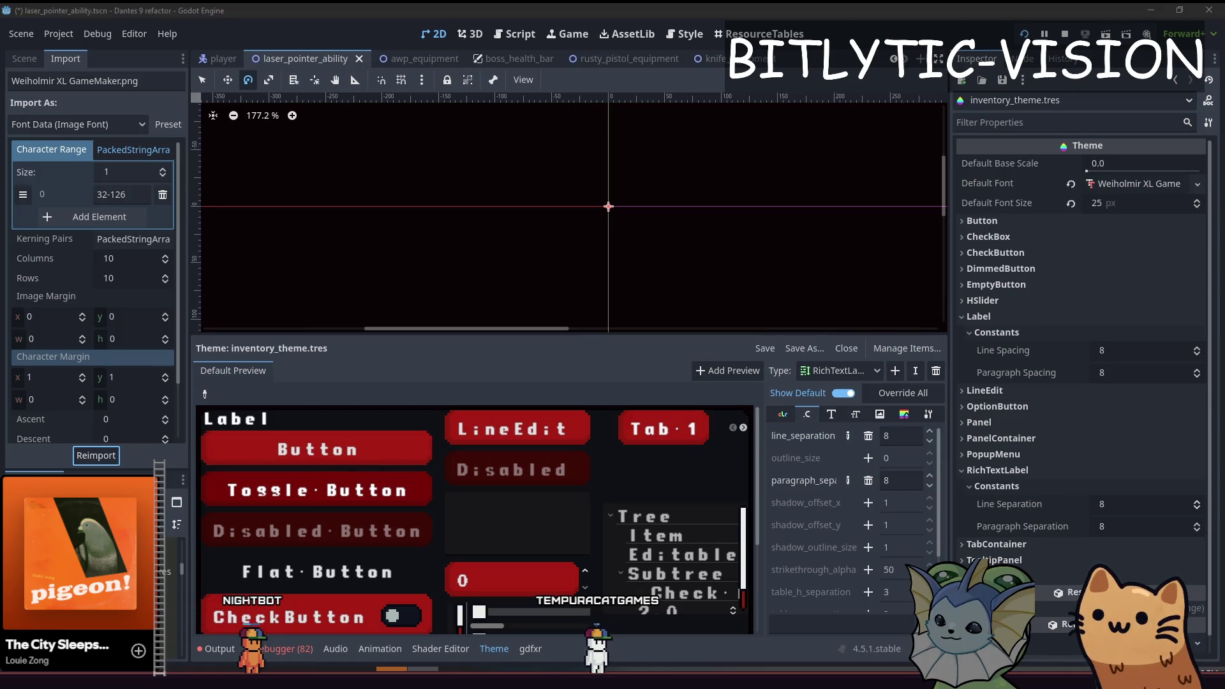
left_click(641, 324)
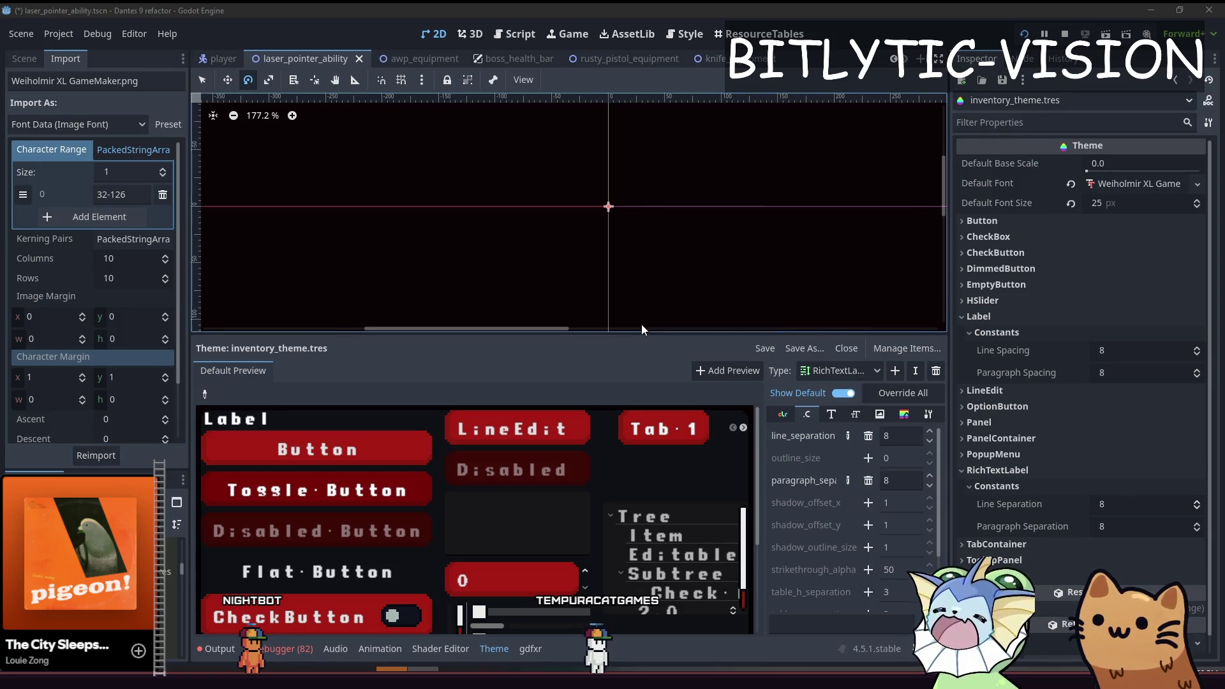
Run the game with F5 to check the font, then maximize the ASCII table browser window.
key("F5")
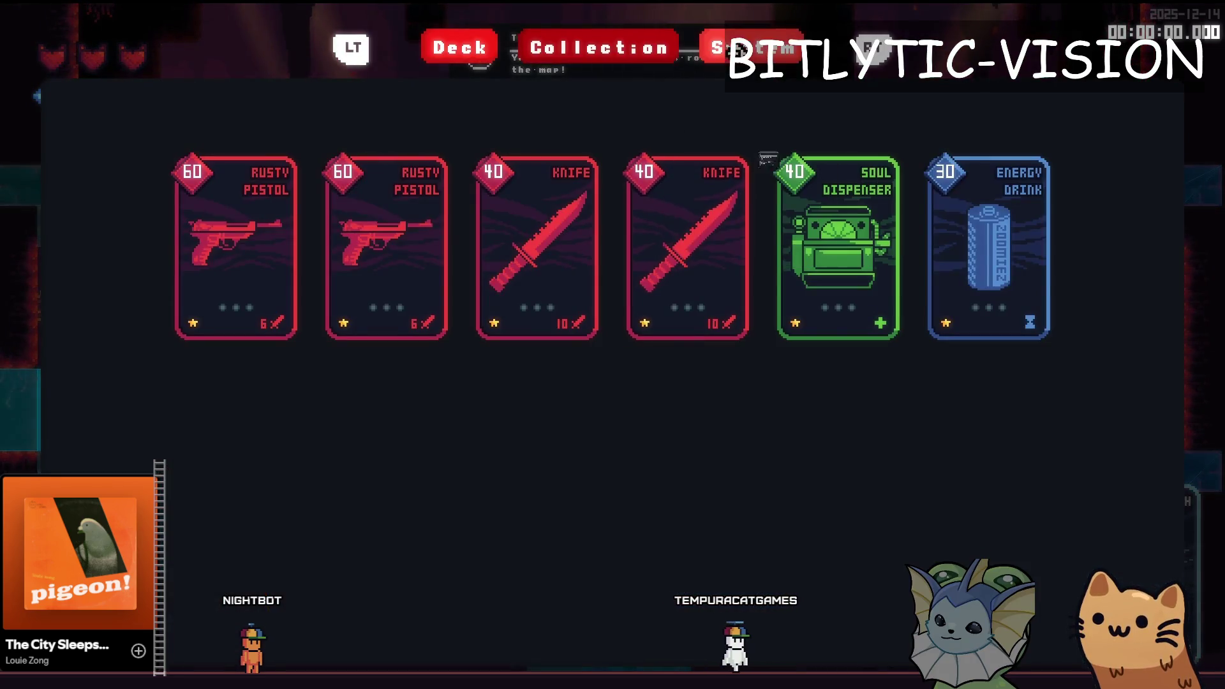
mouse_move(671, 217)
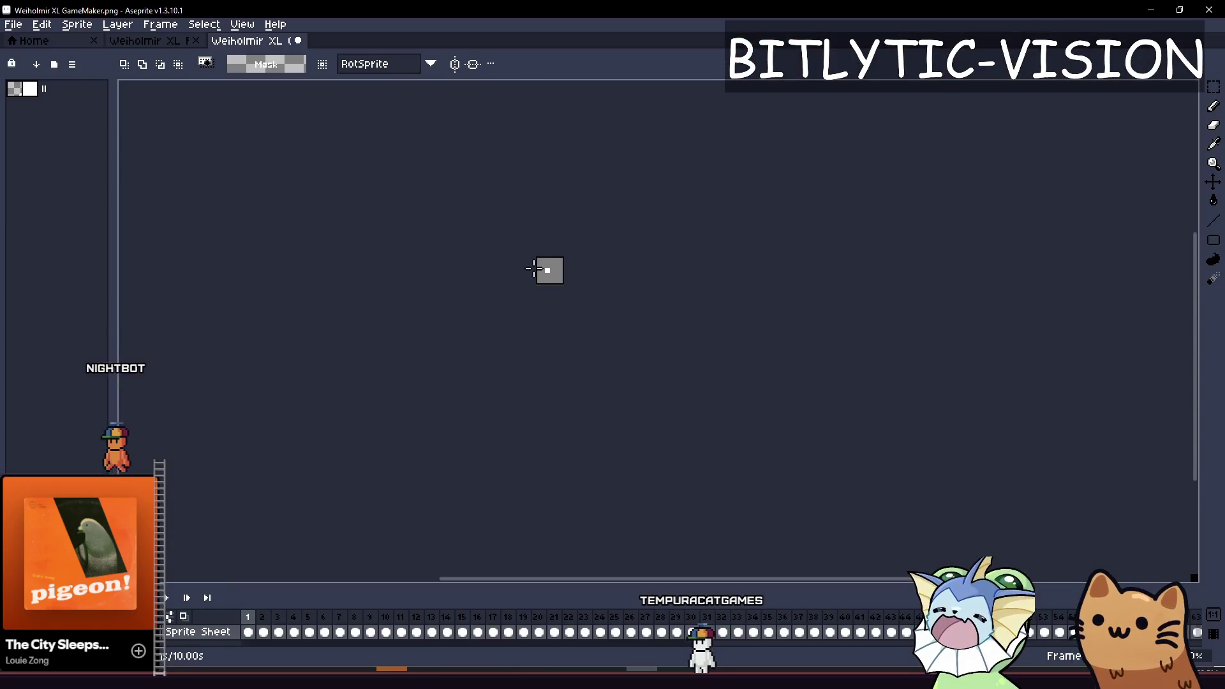
scroll(447, 198, "up", 1)
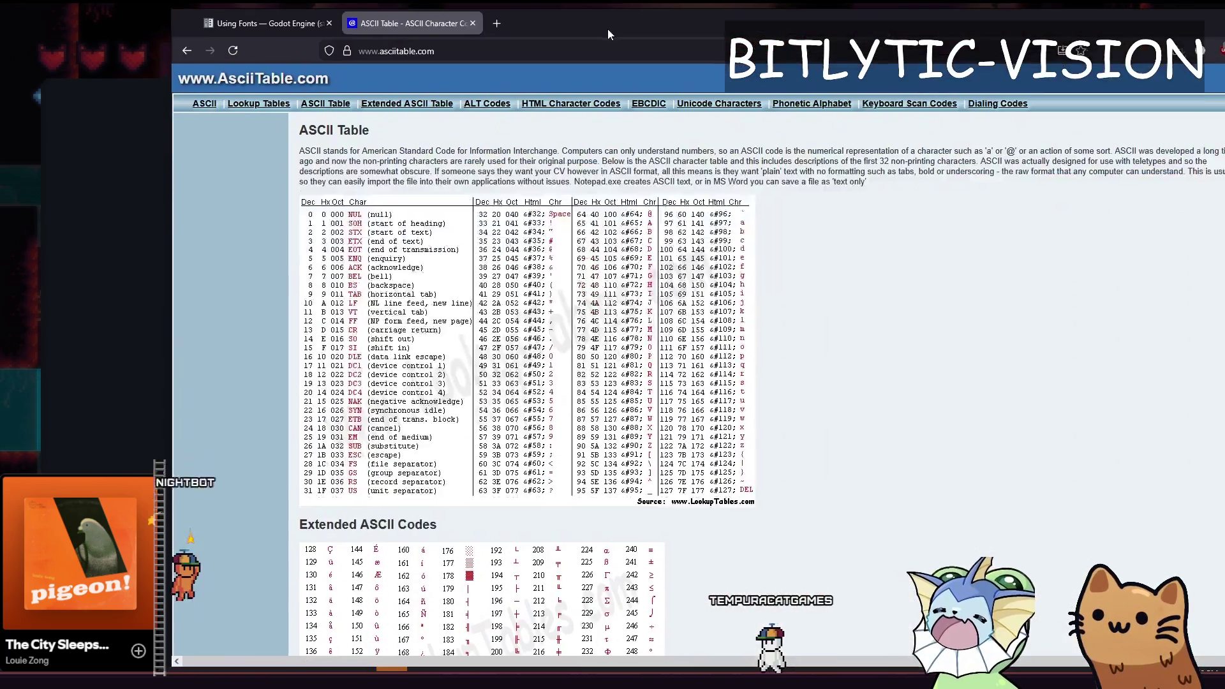
mouse_move(607, 29)
left_mouse_down()
mouse_move(516, 21)
mouse_move(496, 2)
left_mouse_up()
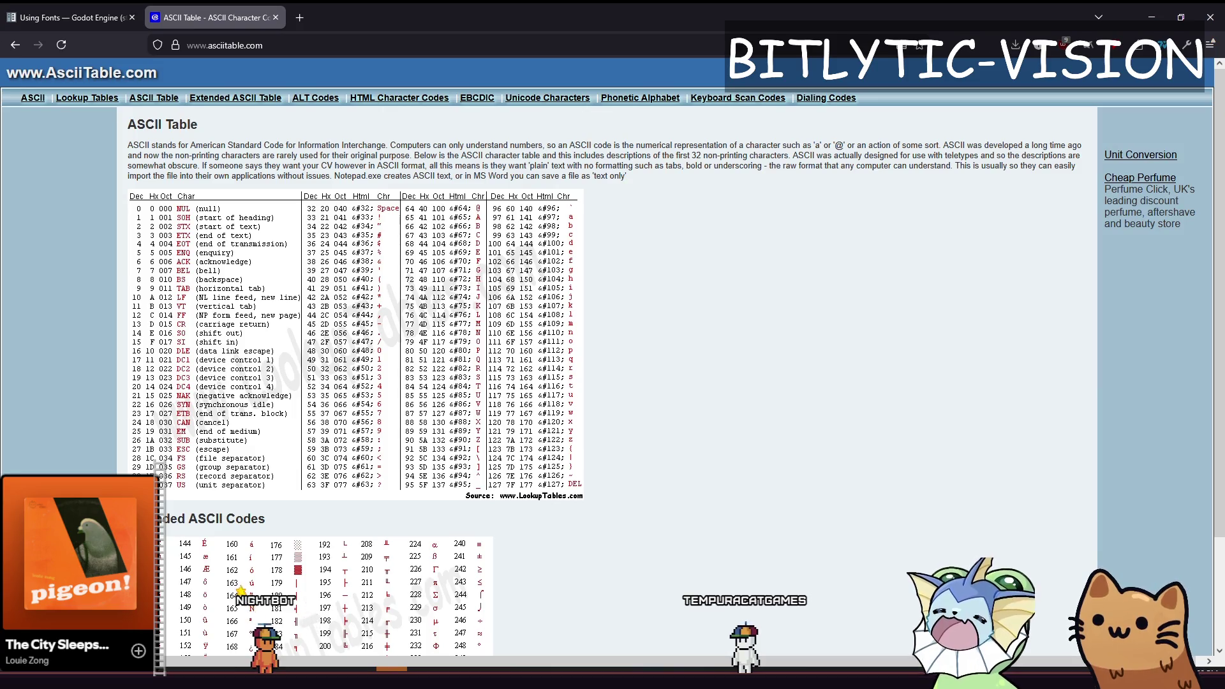
Glance at the font sprite in Aseprite and the ASCII table, then return to the running game.
key("alt+Tab")
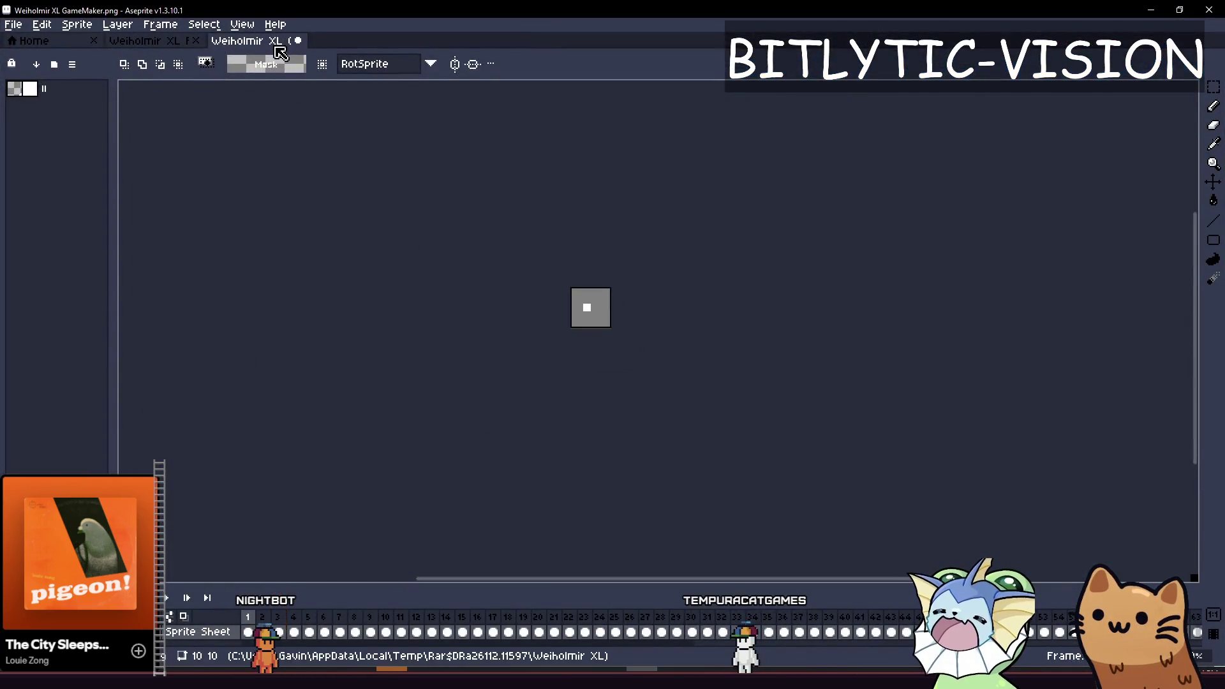
key("alt+Tab")
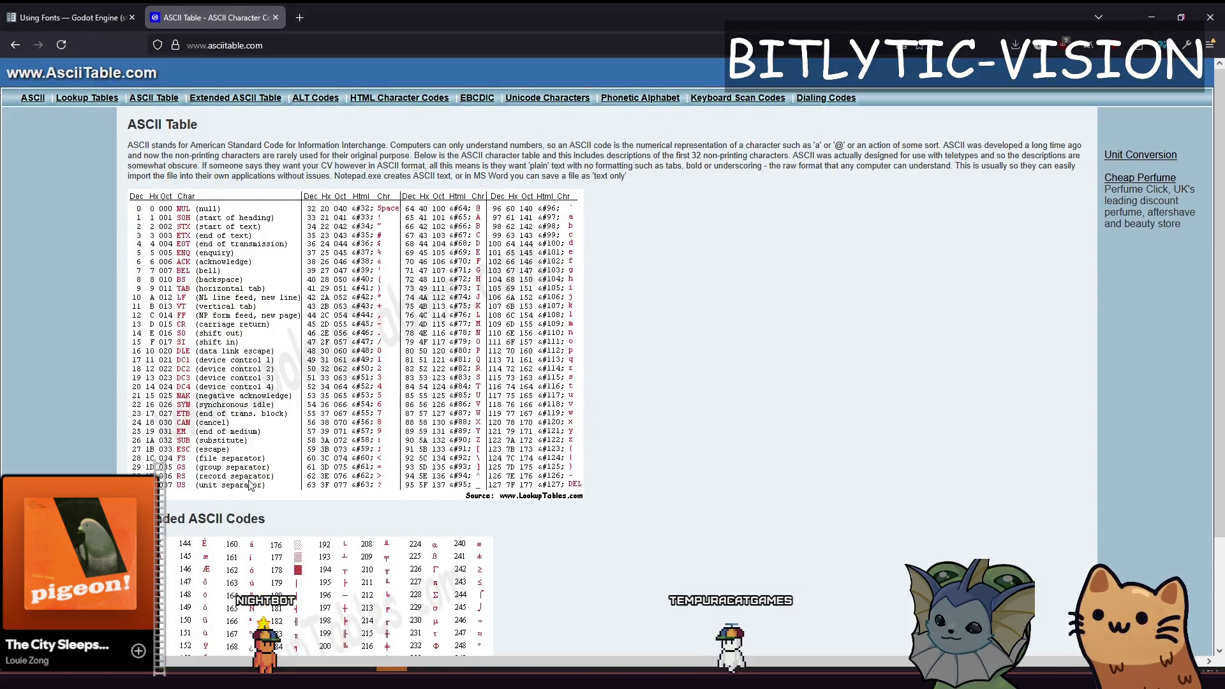
key("alt+Tab")
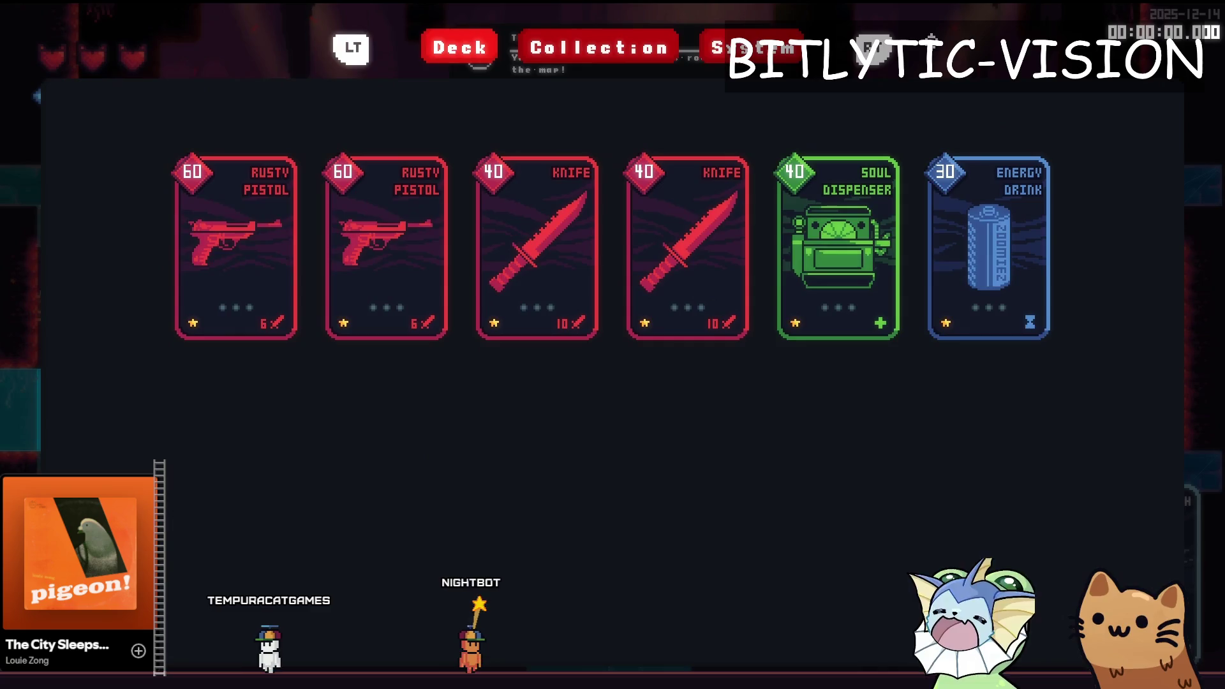
Look through the video, audio and keyboard binding pages of the game's system settings.
key("Escape")
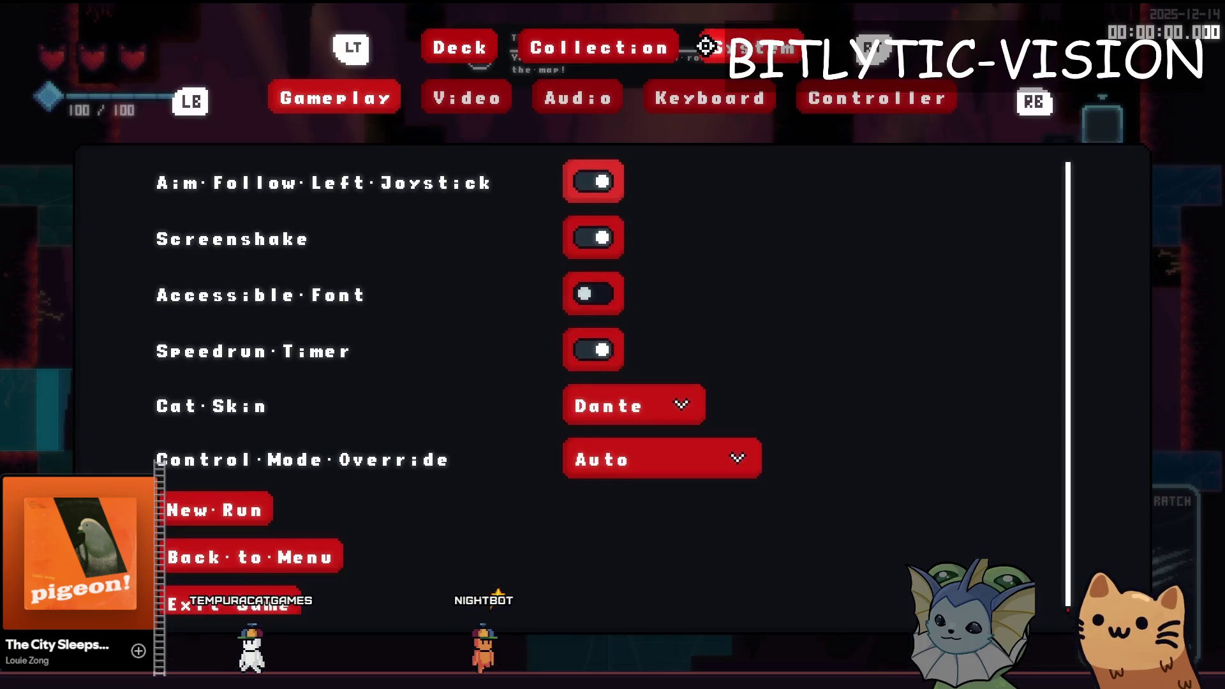
left_click(472, 98)
left_click(577, 98)
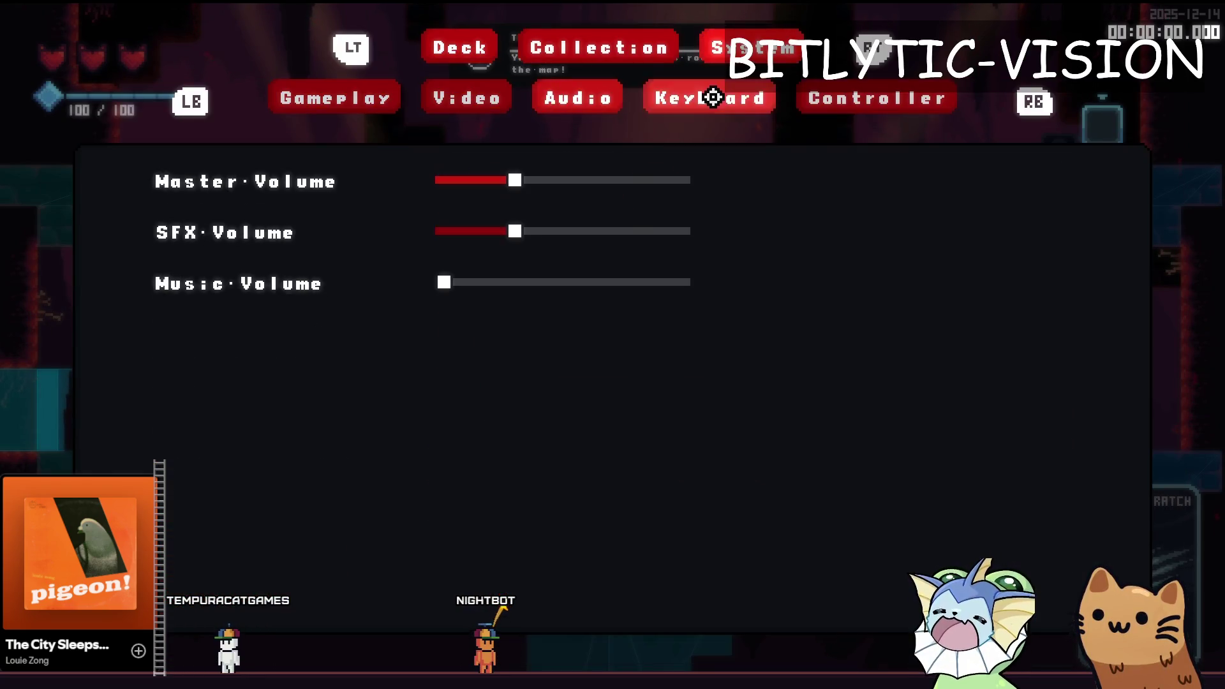
left_click(853, 103)
scroll(907, 361, "down", 5)
scroll(908, 361, "up", 5)
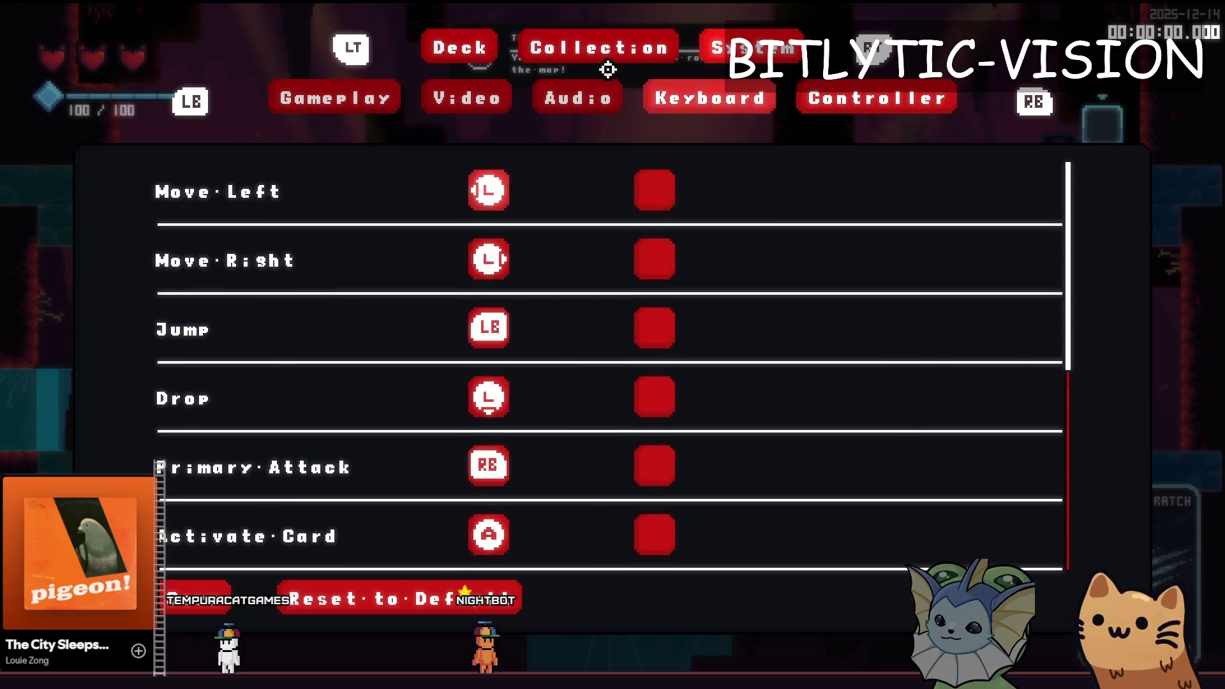
Check the card Collection grid before any cards are added.
left_click(526, 37)
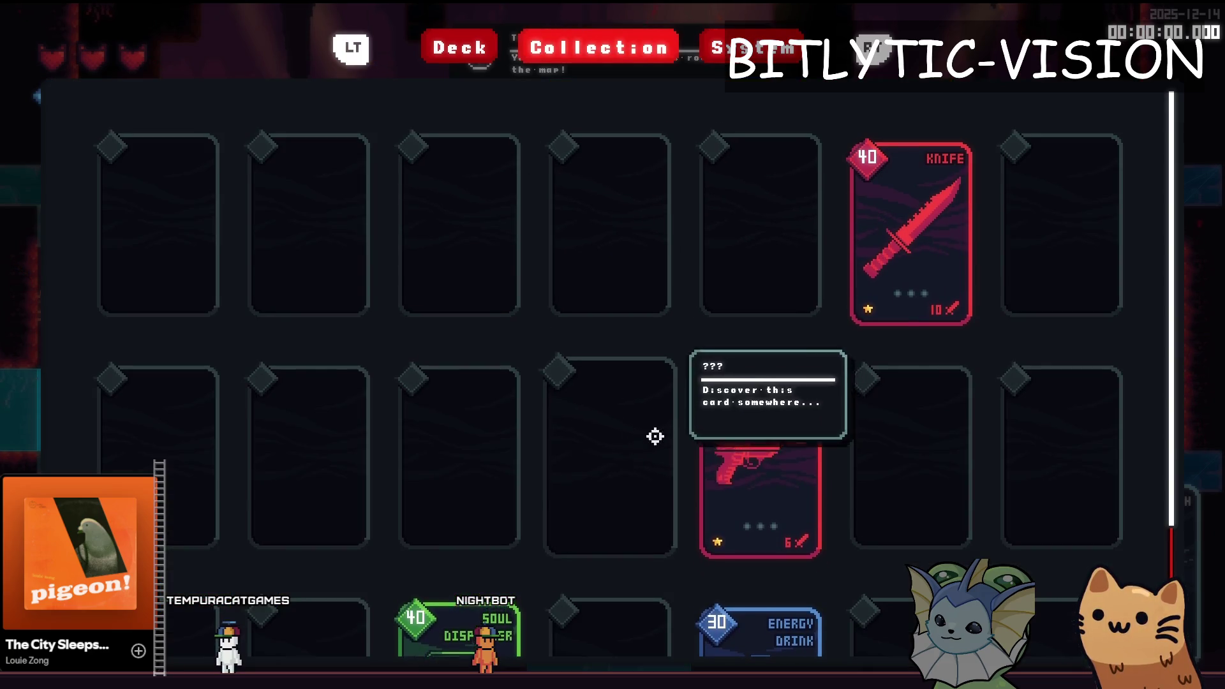
mouse_move(790, 450)
scroll(474, 460, "down", 2)
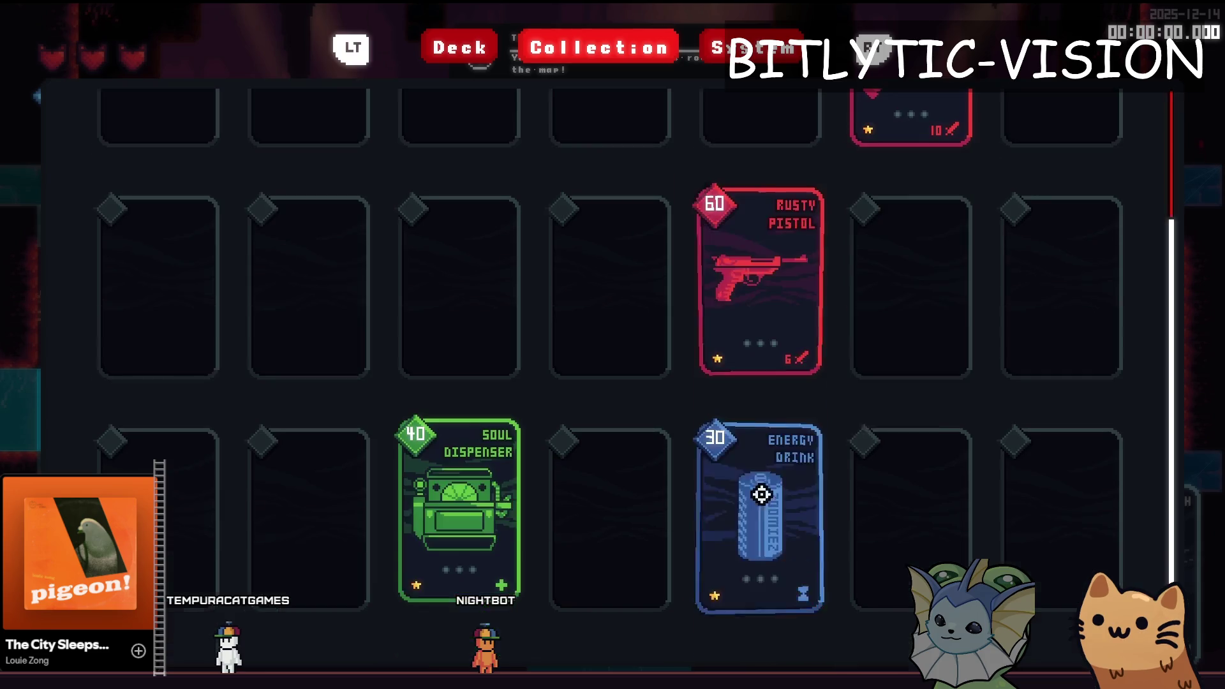
key("Escape")
From the debug menu's Add Cards list, add AWP, Beehive, Box, Brick, Energy Drink, Knife, Kunai, Laser Pointer, Meow 36, Pistol and Pumpkin.
key("grave")
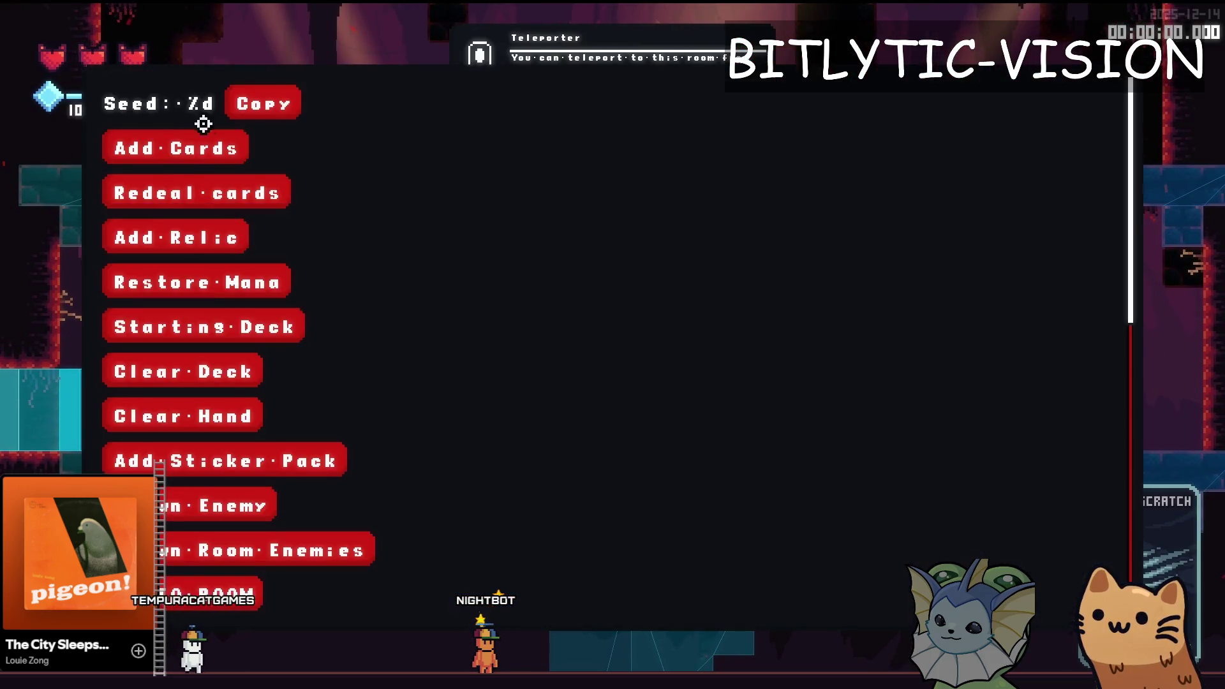
left_click(203, 147)
left_click(962, 104)
left_click(957, 148)
left_click(943, 192)
left_click(957, 237)
left_click(970, 282)
left_click(944, 326)
left_click(932, 368)
left_click(862, 414)
left_click(873, 461)
left_click(883, 495)
left_click(893, 550)
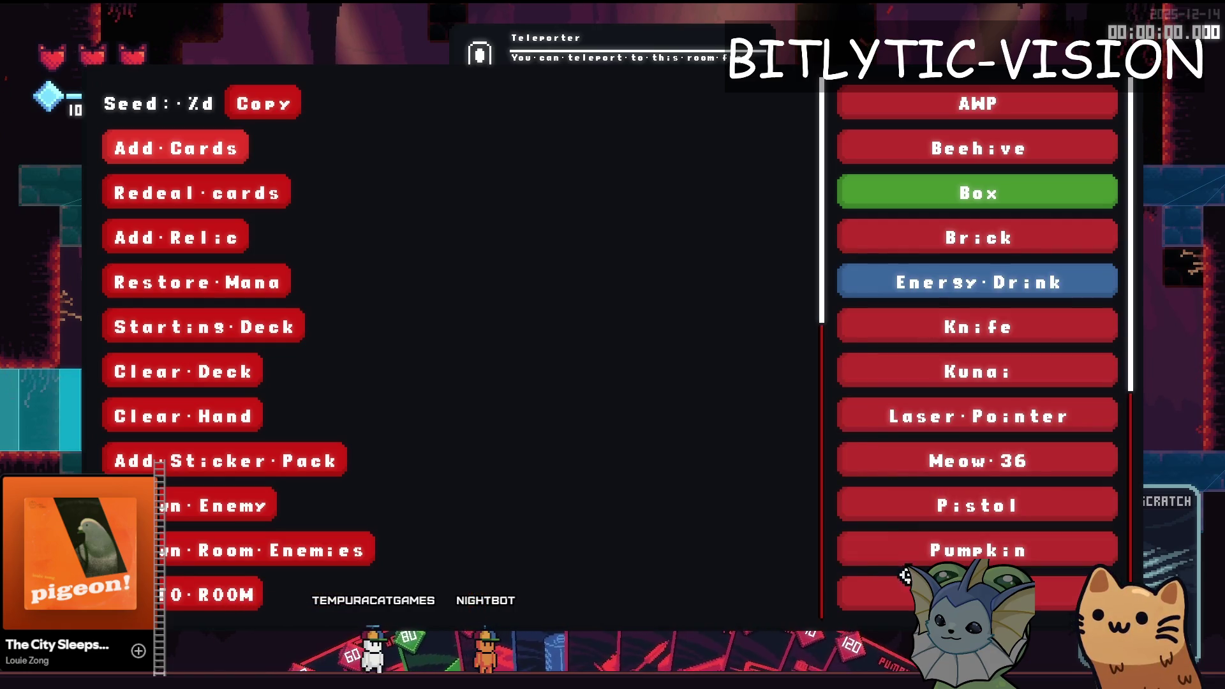
scroll(910, 463, "down", 4)
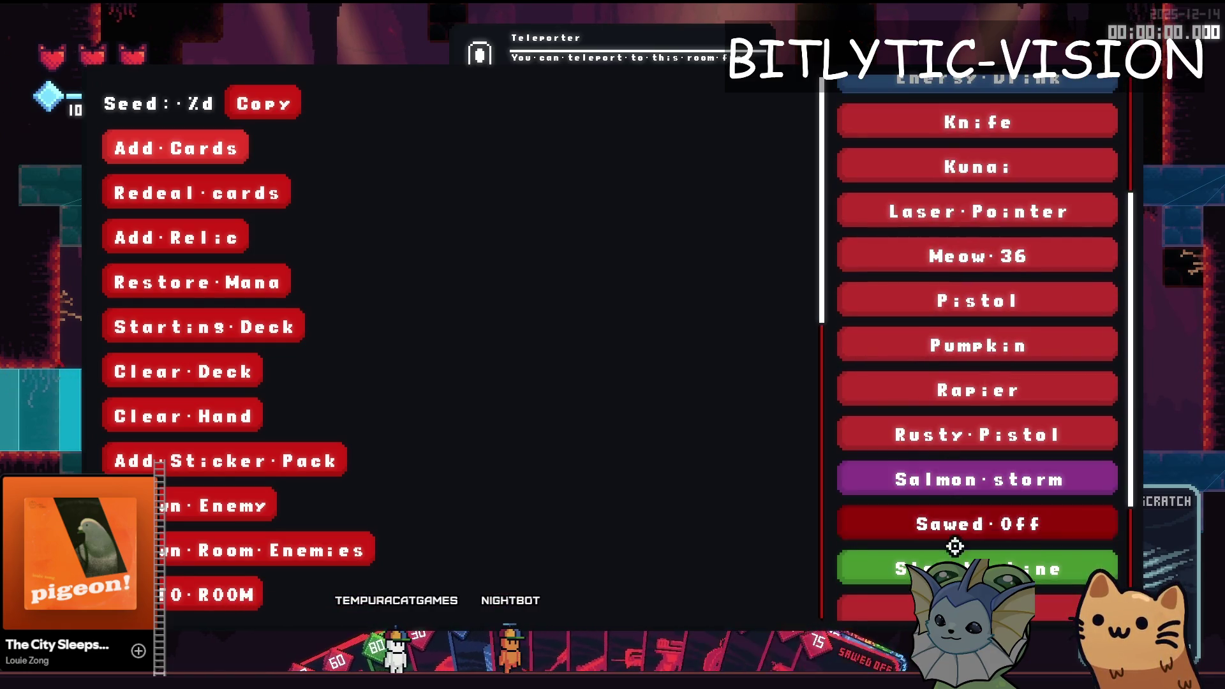
scroll(970, 446, "down", 4)
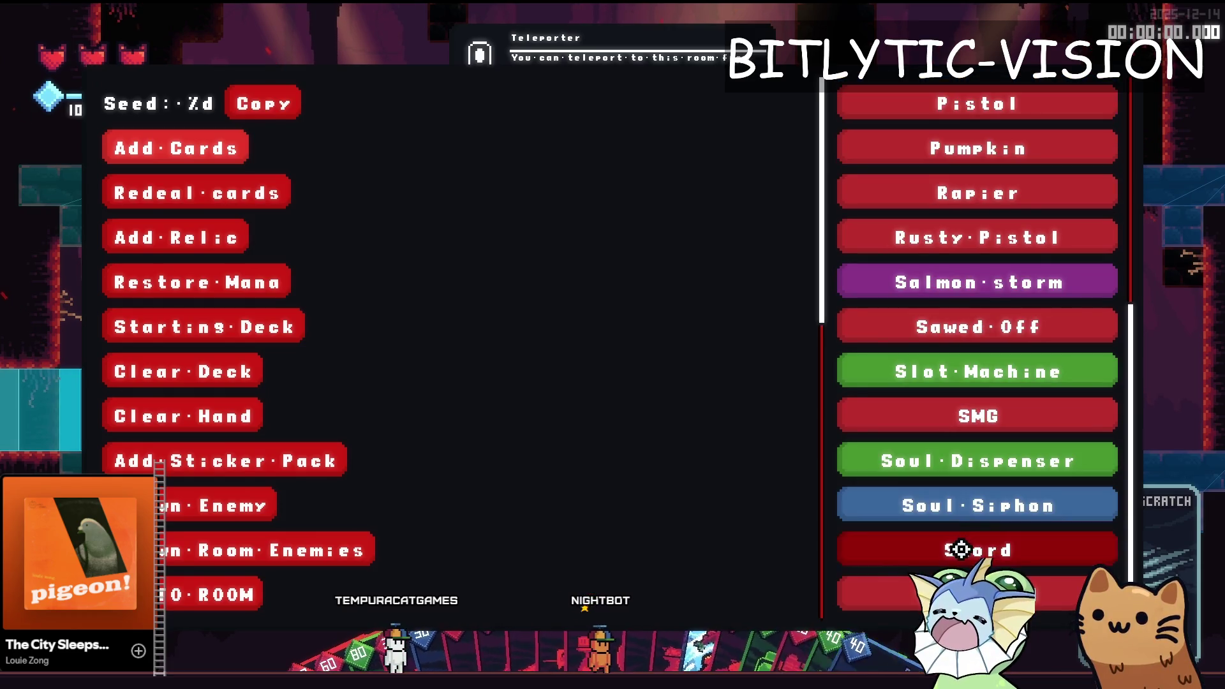
Close the debug menu and reopen the Collection to confirm the new cards appear.
key("F1")
key("Tab")
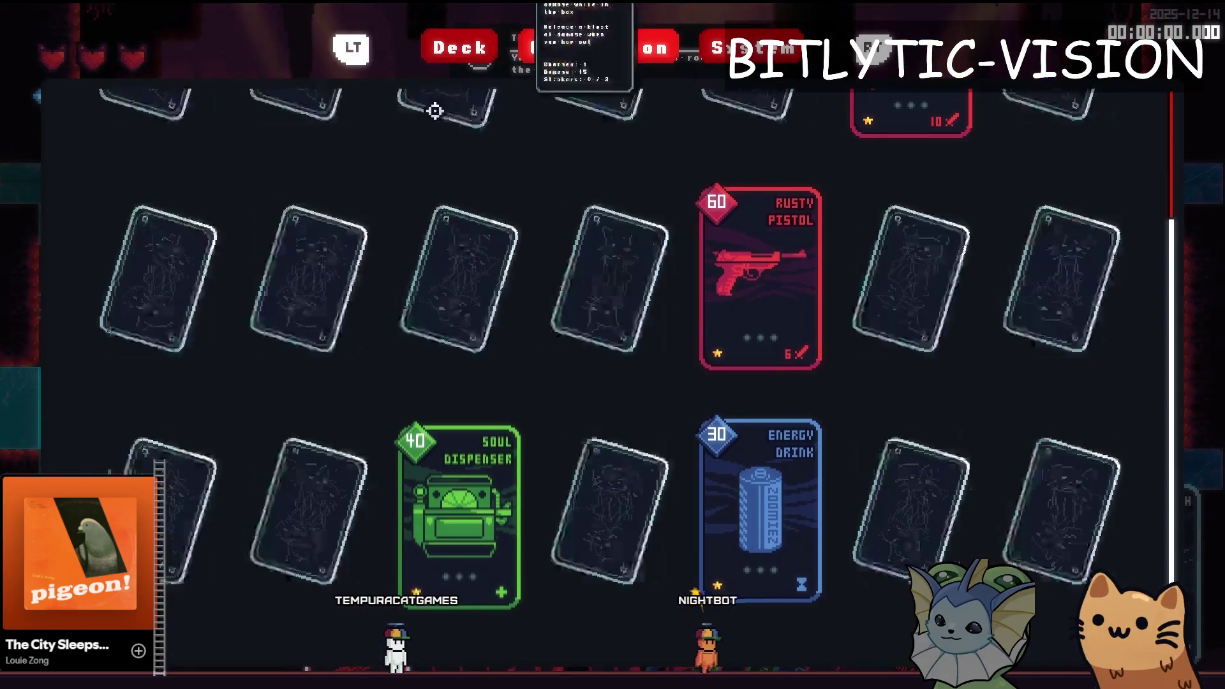
scroll(205, 145, "down", 6)
scroll(232, 200, "up", 3)
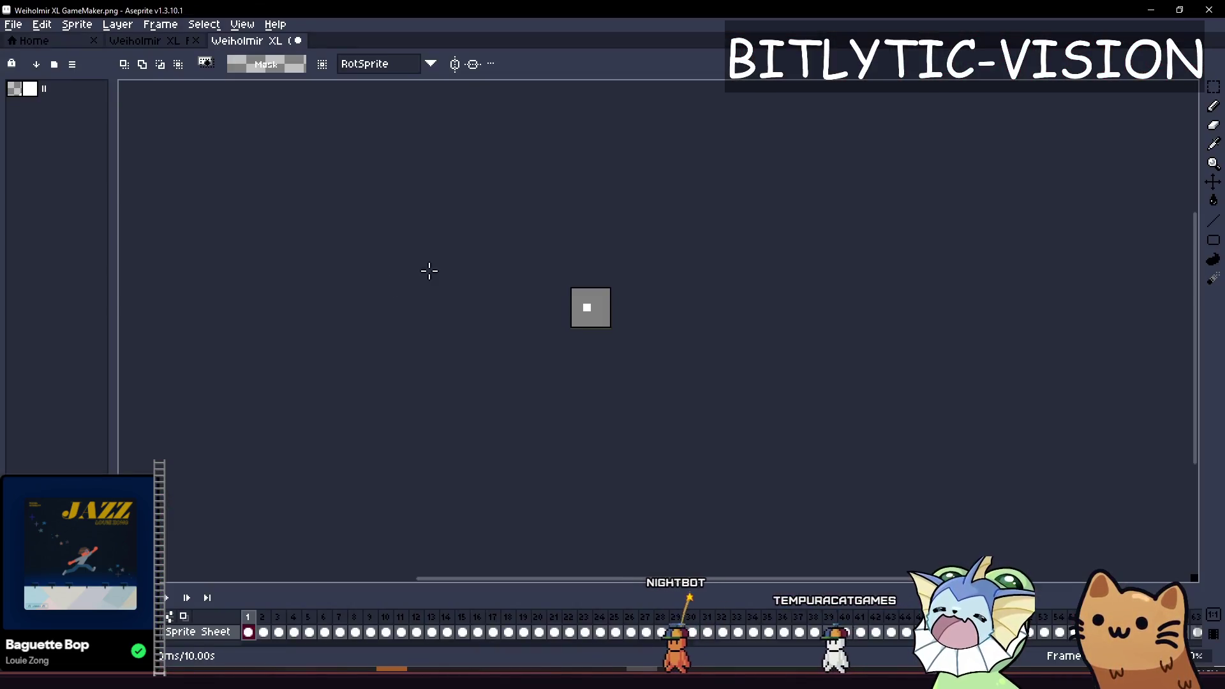
Add a blank second frame to the font sprite's timeline.
right_click(248, 616)
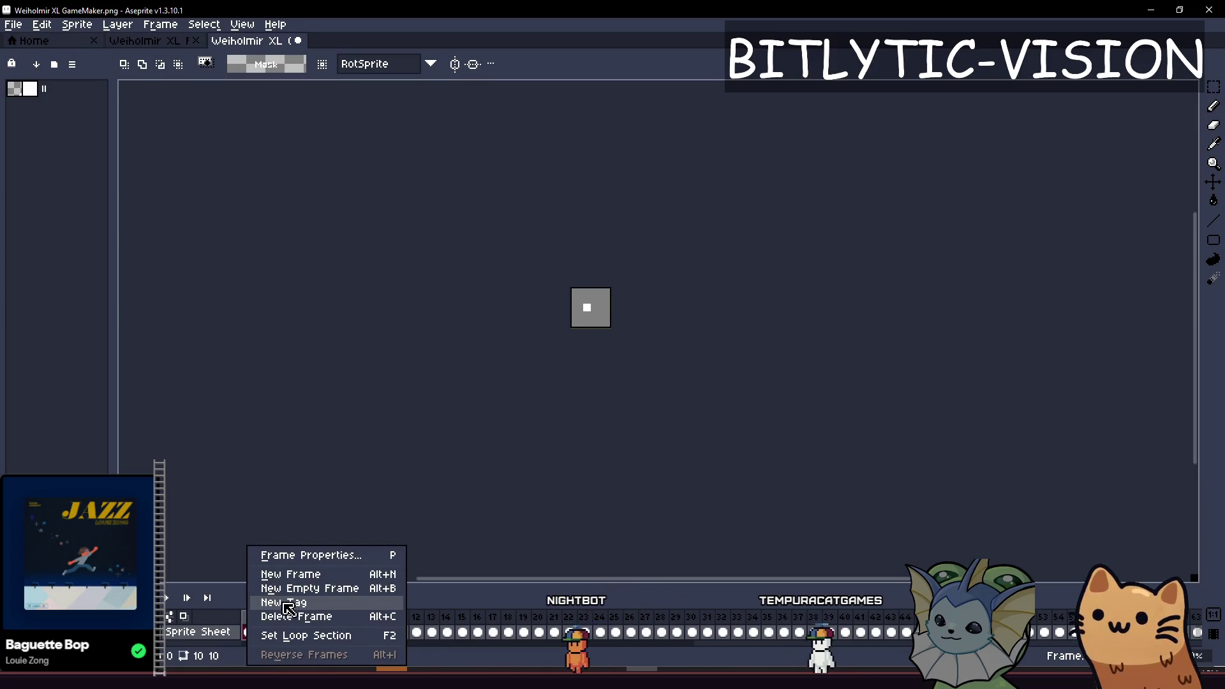
left_click(292, 574)
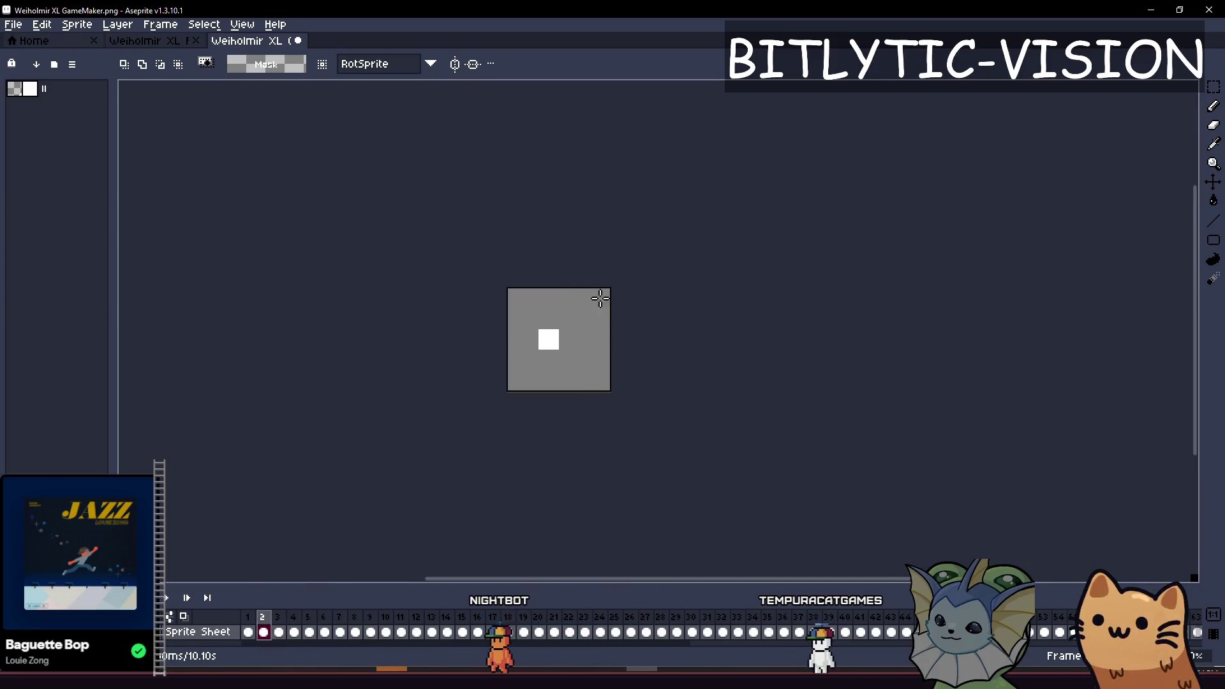
key("b")
Repeat the last sprite sheet export, overwriting Weiholmir XL GameMaker.png.
left_click(17, 26)
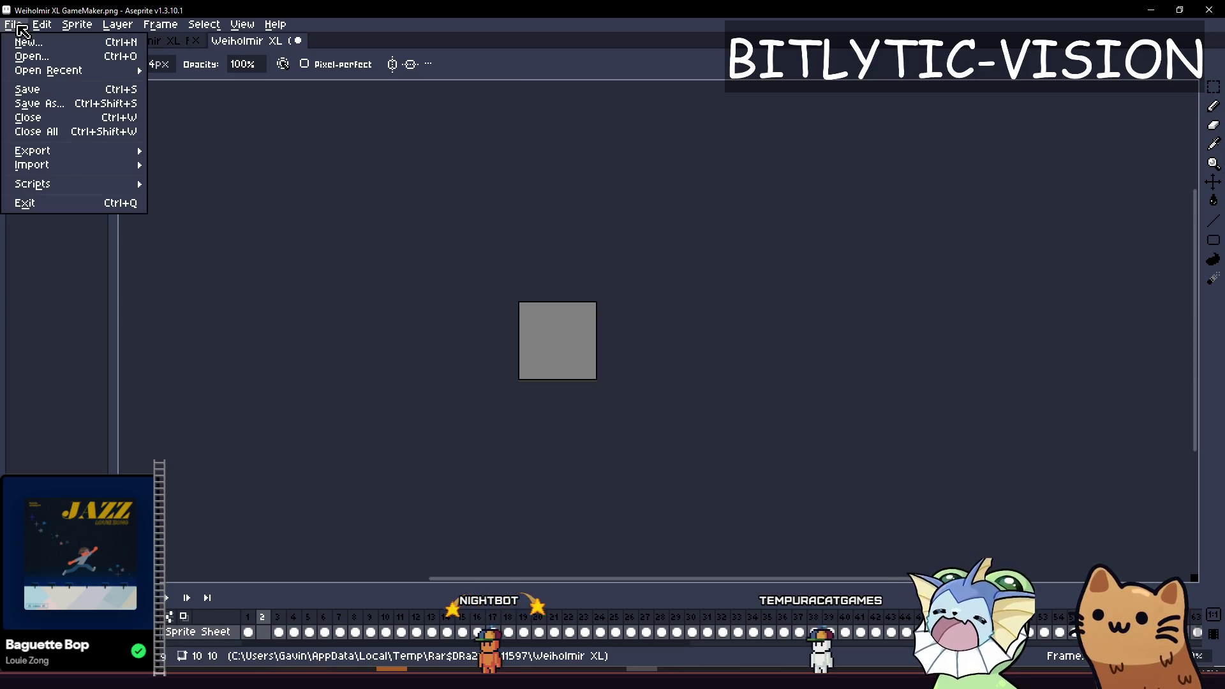
mouse_move(64, 151)
left_click(222, 204)
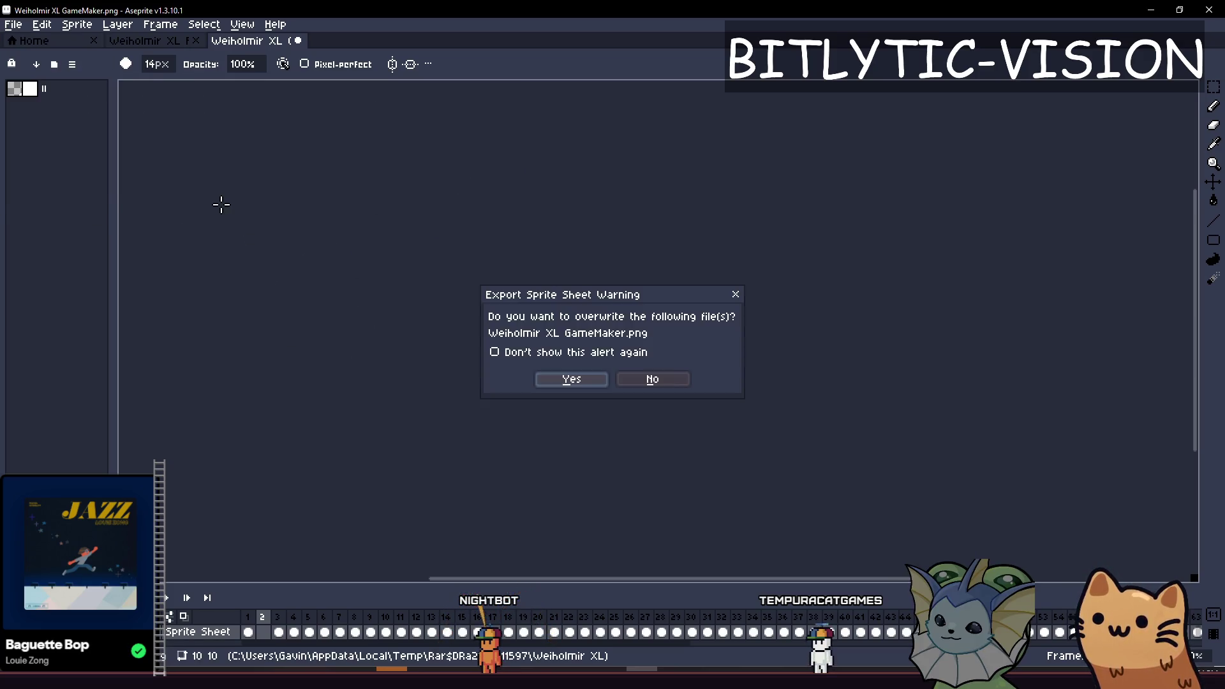
left_click(571, 380)
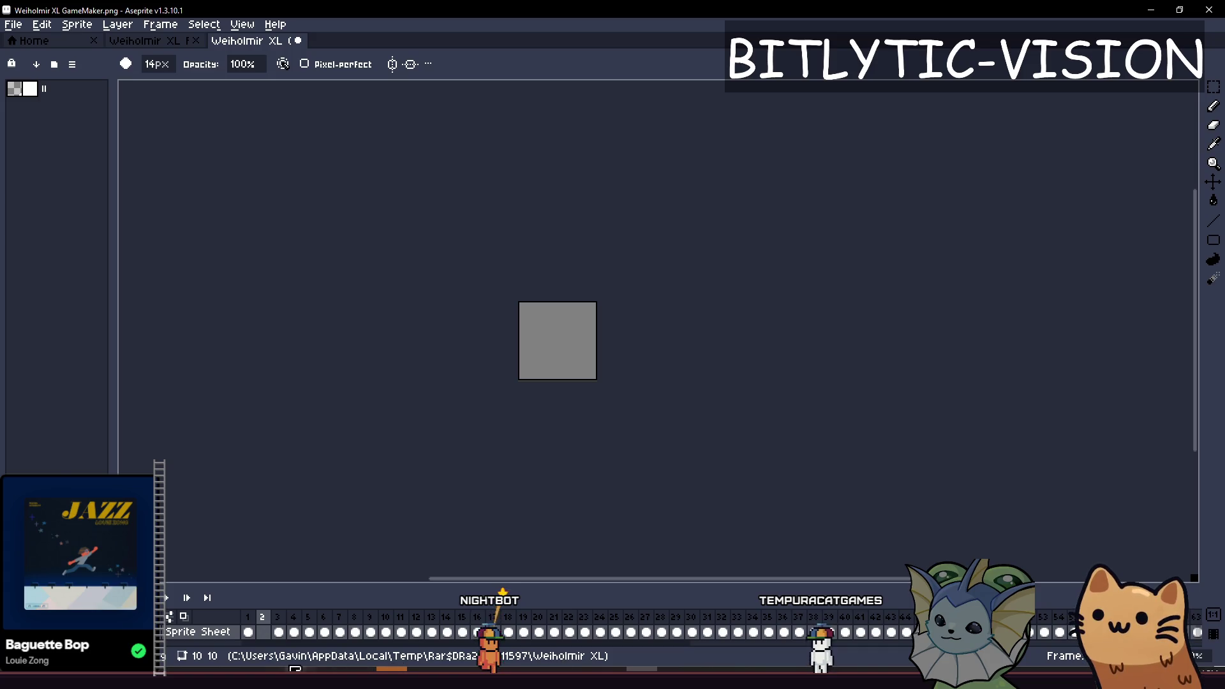
key("alt+Tab")
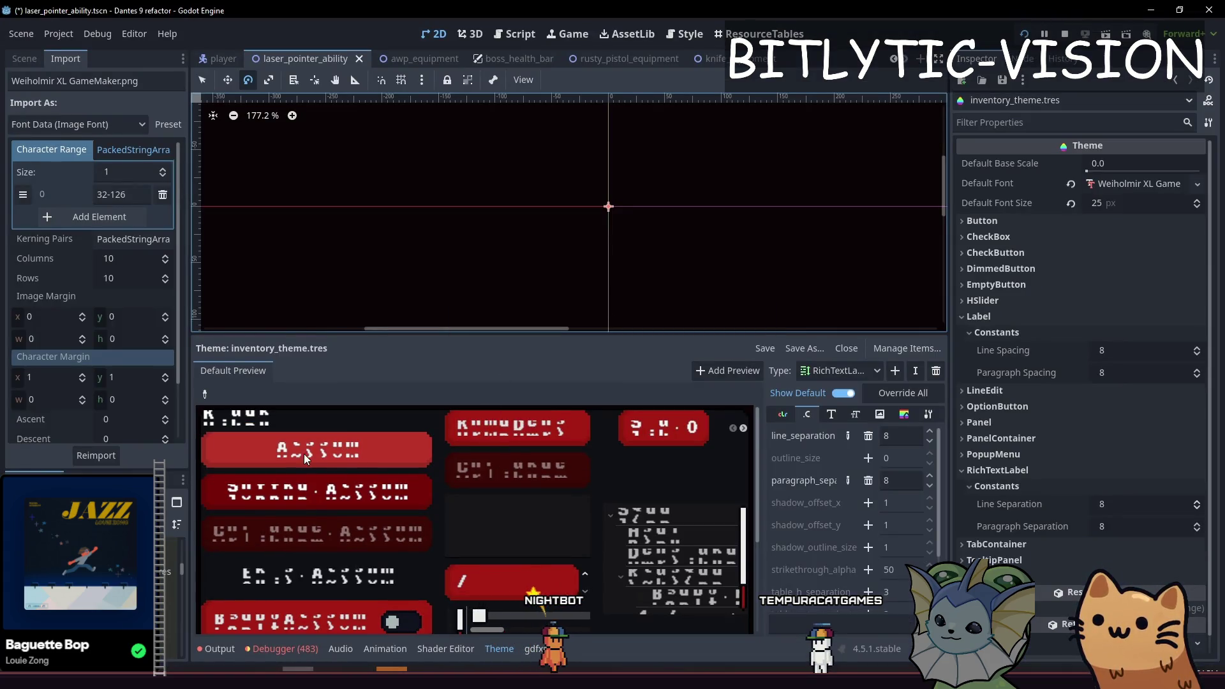
Reimport the font with character range 31-126, then with 31-127.
left_click(106, 194)
key("BackSpace")
type("1")
key("Return")
left_click(89, 455)
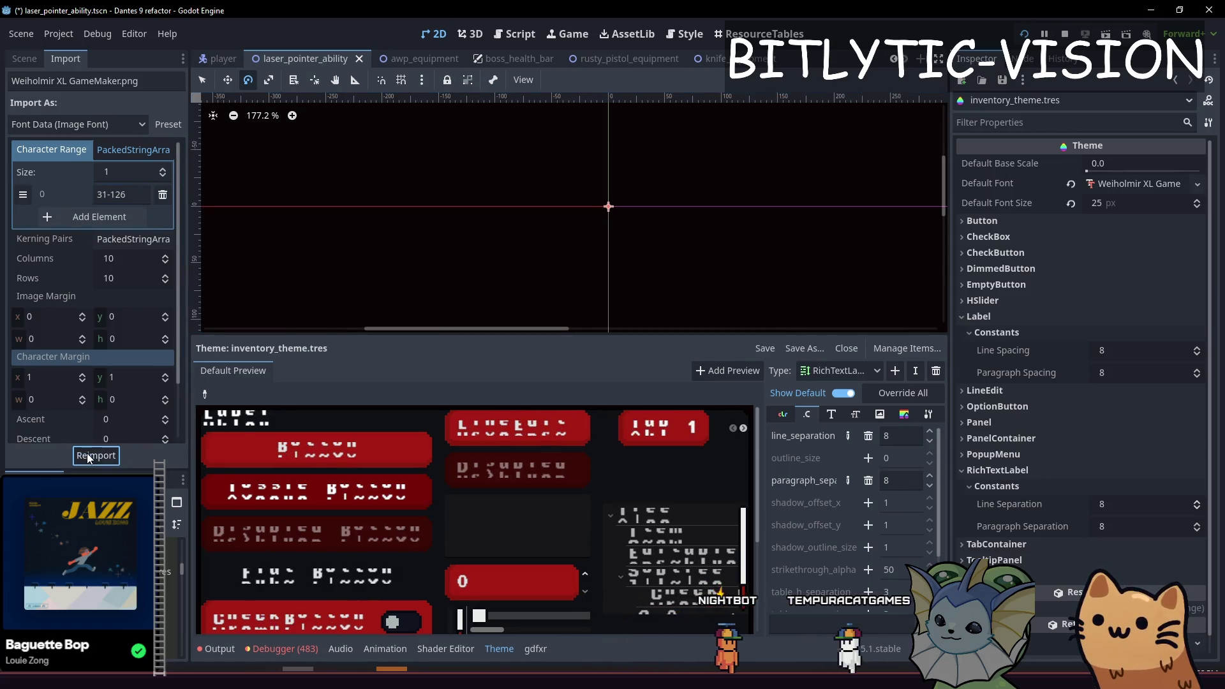
left_click(133, 197)
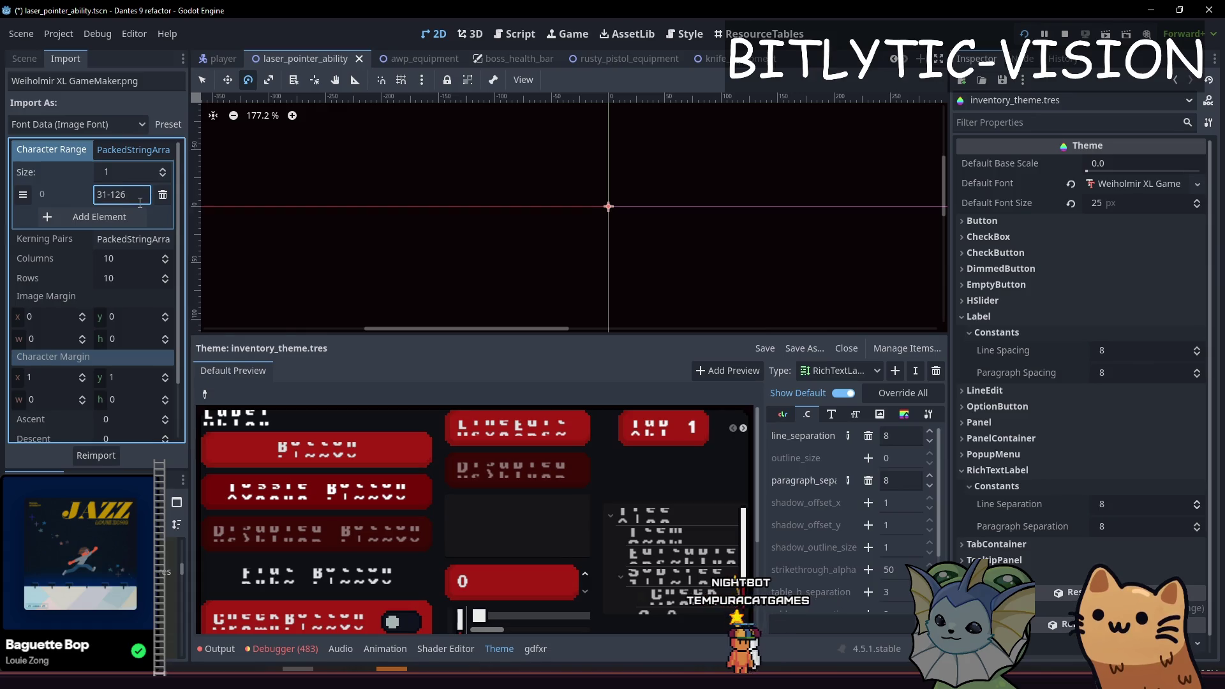
type("7")
left_click(110, 456)
Reimport with range 32-127, briefly trying 33-127 before settling back on 32-127.
left_click(106, 196)
key("BackSpace")
type("2")
left_click(95, 457)
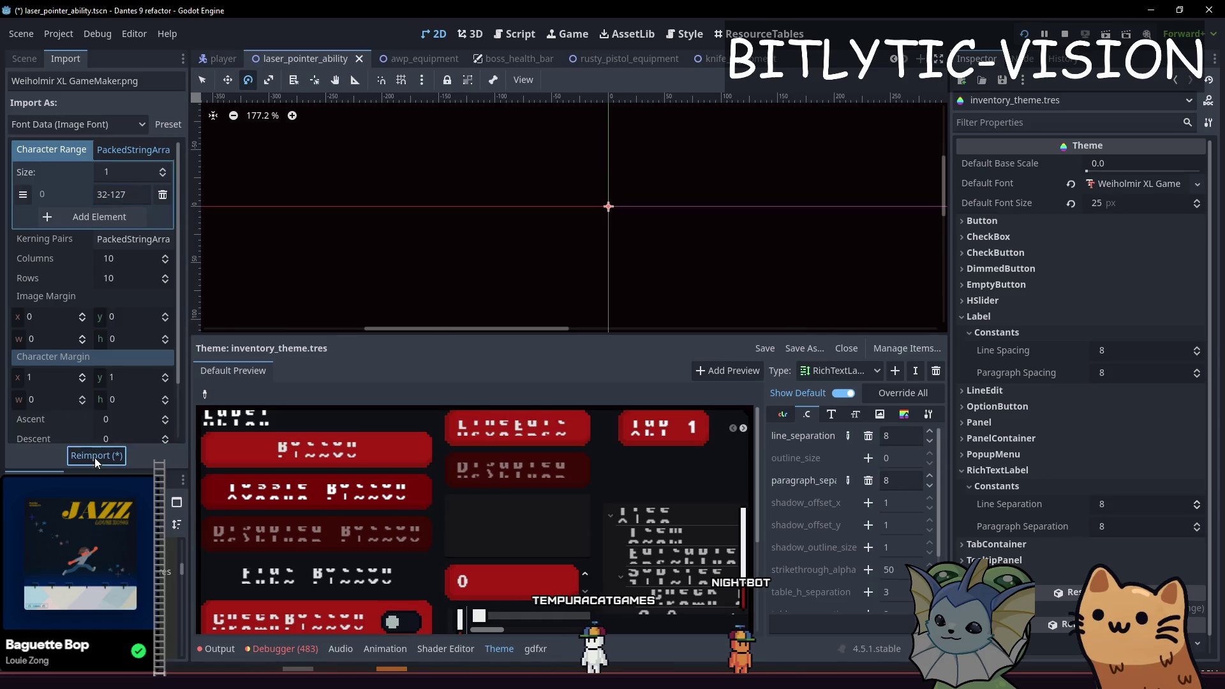
key("BackSpace")
type("3")
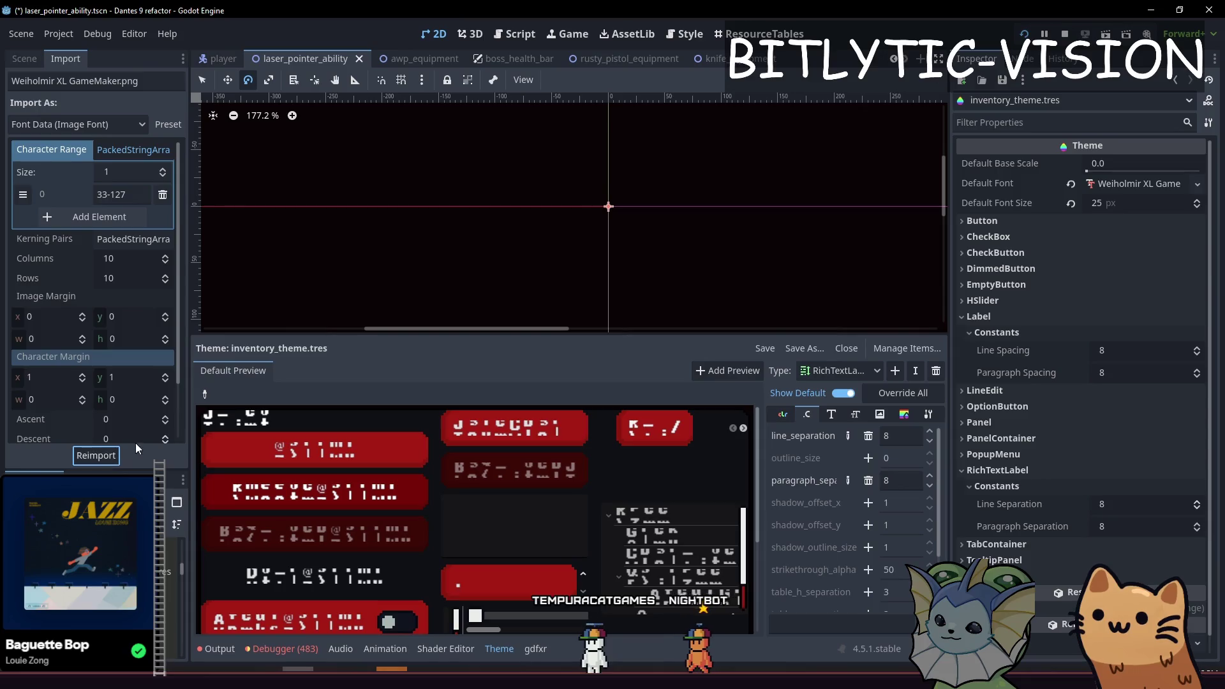
key("BackSpace")
type("2")
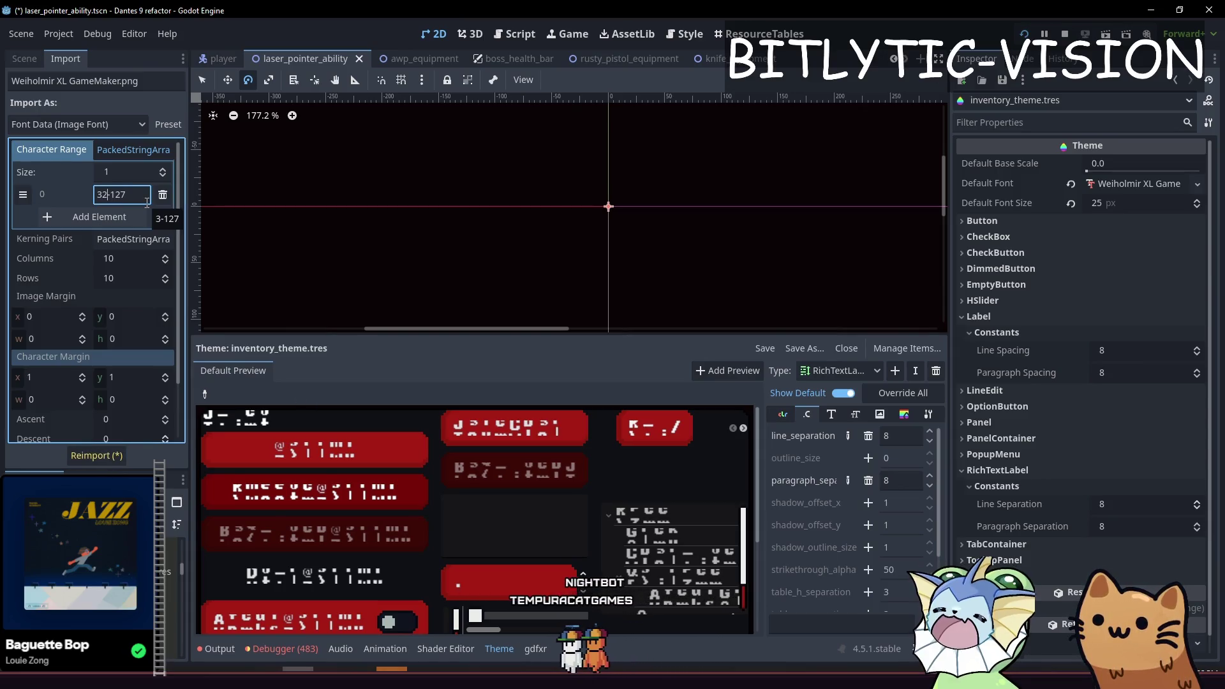
left_click(97, 455)
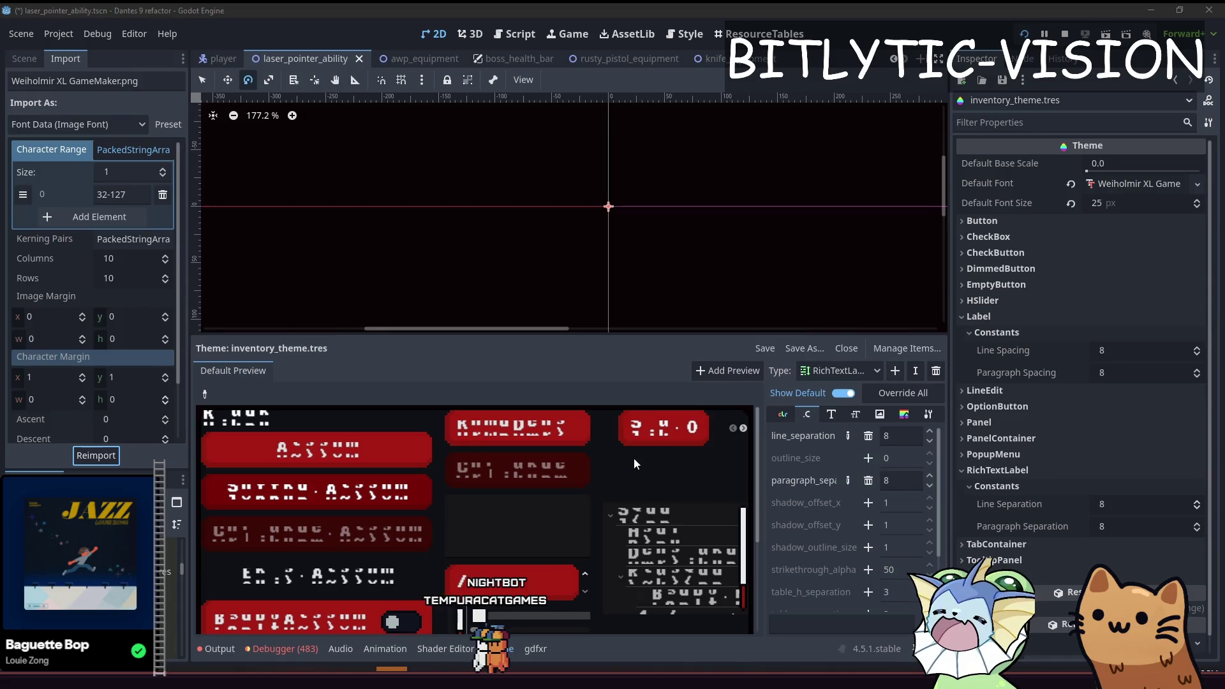
key("alt+Tab")
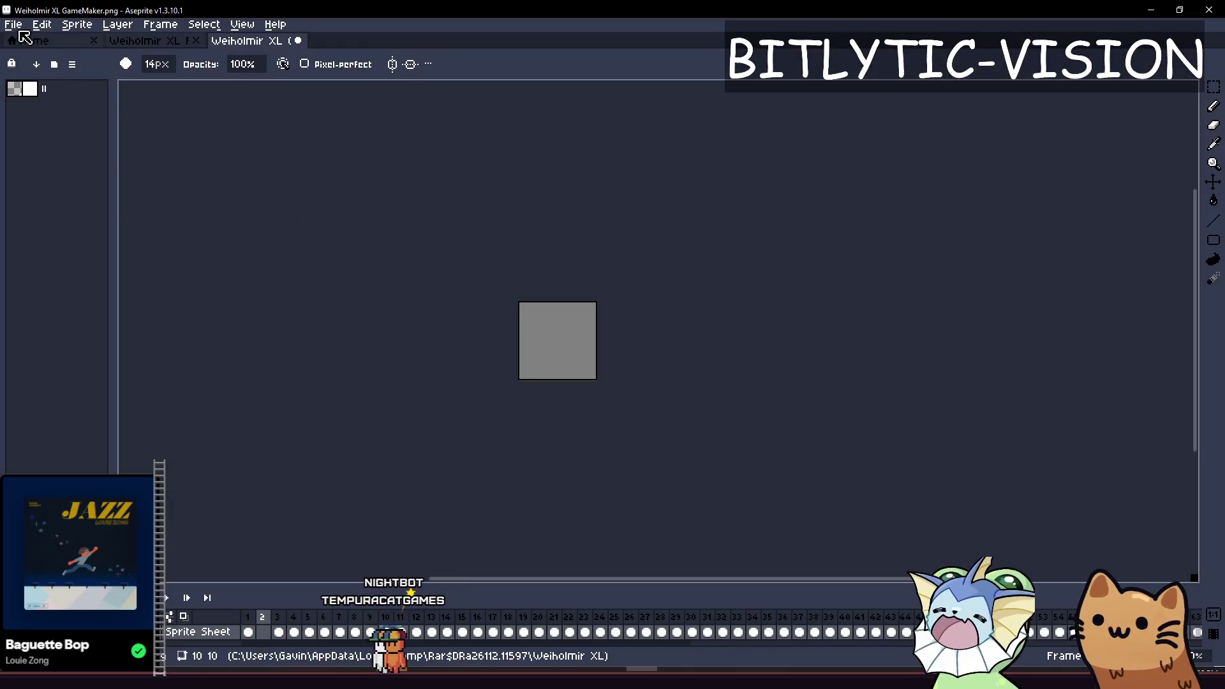
Export the glyph sprite sheet over Weiholmir XL GameMaker.png, confirm the overwrite, and save the Godot scene.
left_click(13, 25)
mouse_move(73, 159)
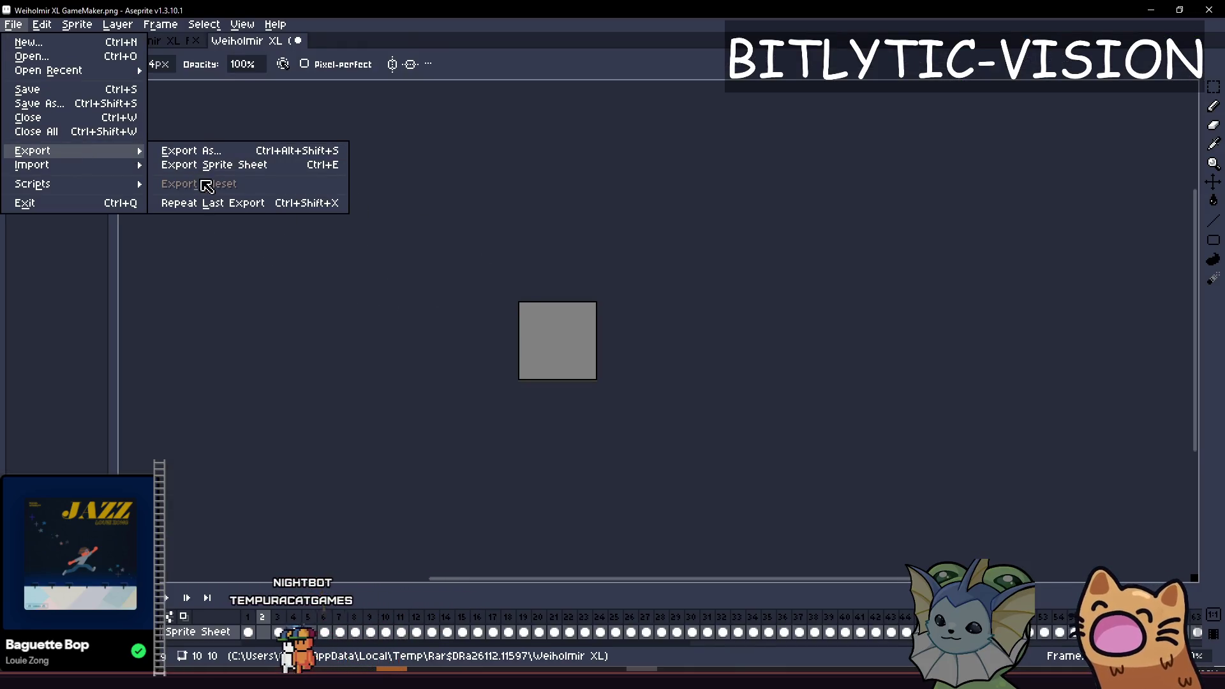
left_click(214, 165)
mouse_move(601, 334)
left_mouse_down()
mouse_move(398, 526)
mouse_move(424, 433)
left_mouse_up()
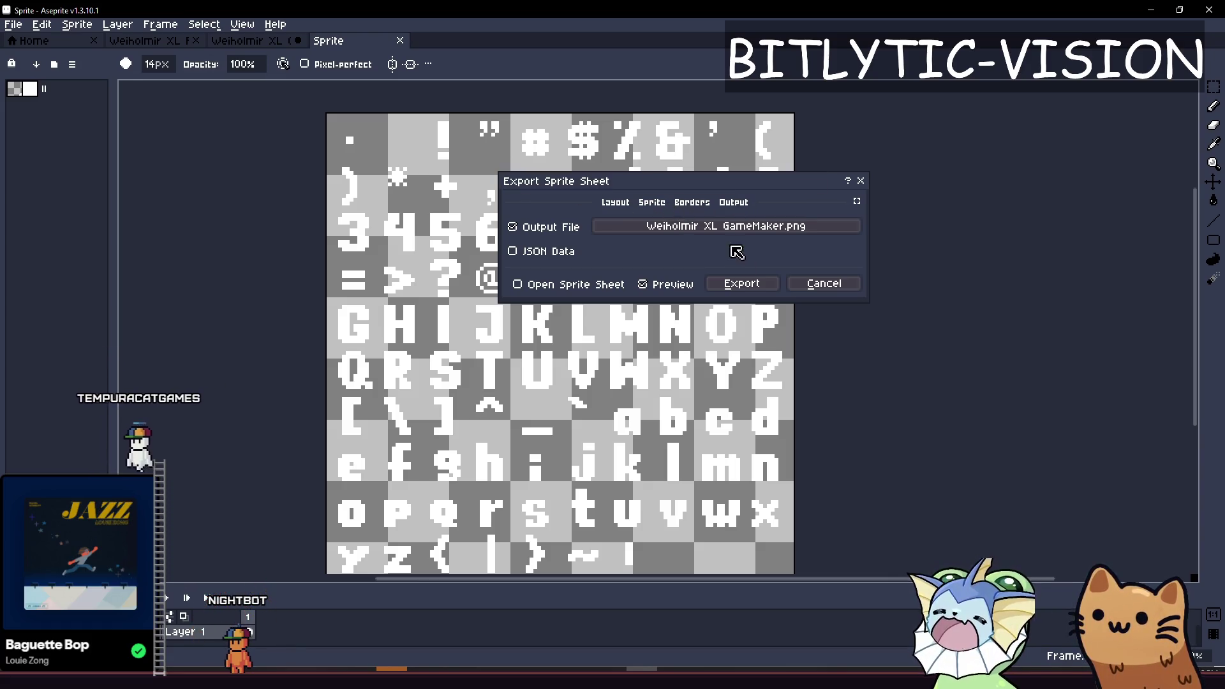
left_click(740, 283)
left_click(572, 380)
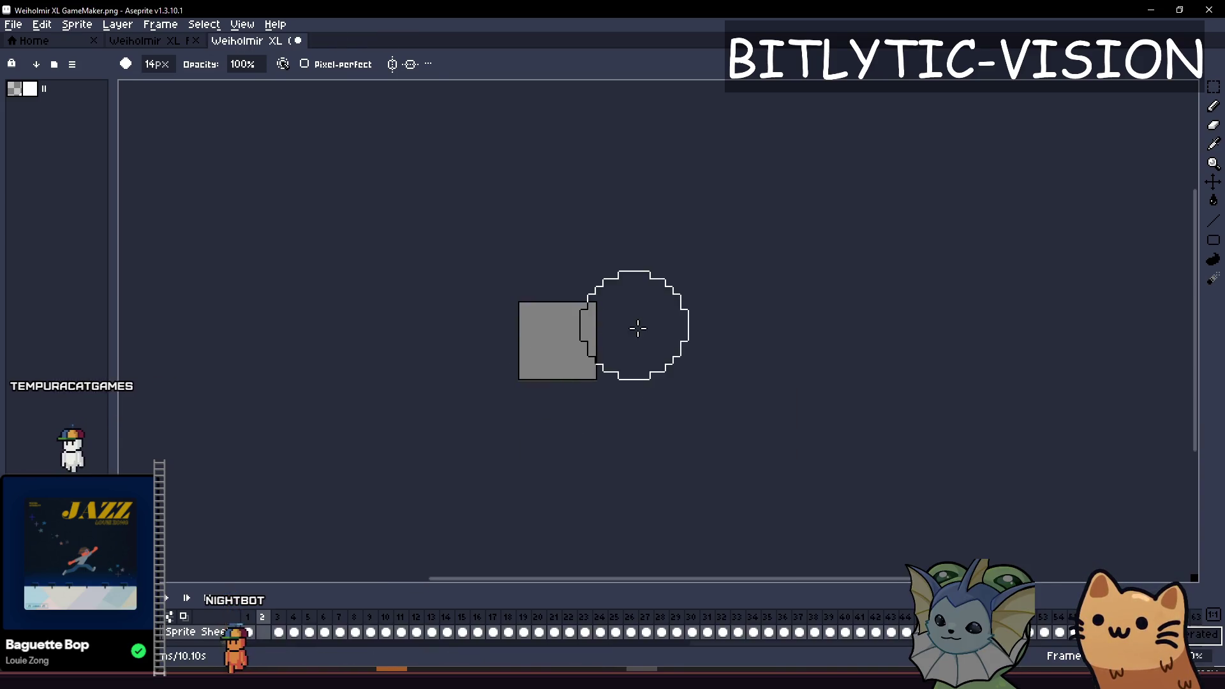
key("alt+Tab")
key("ctrl+s")
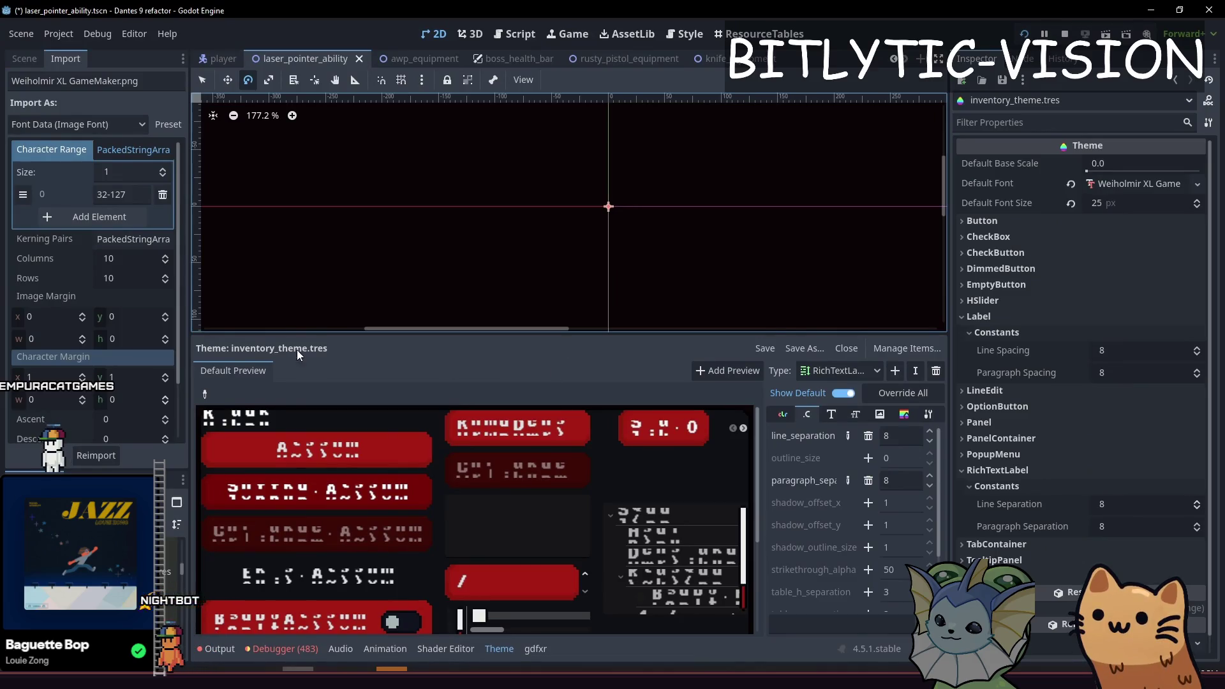
Retype the character range, then set it to 31-127, reimporting the font each time.
scroll(525, 204, "up", 4)
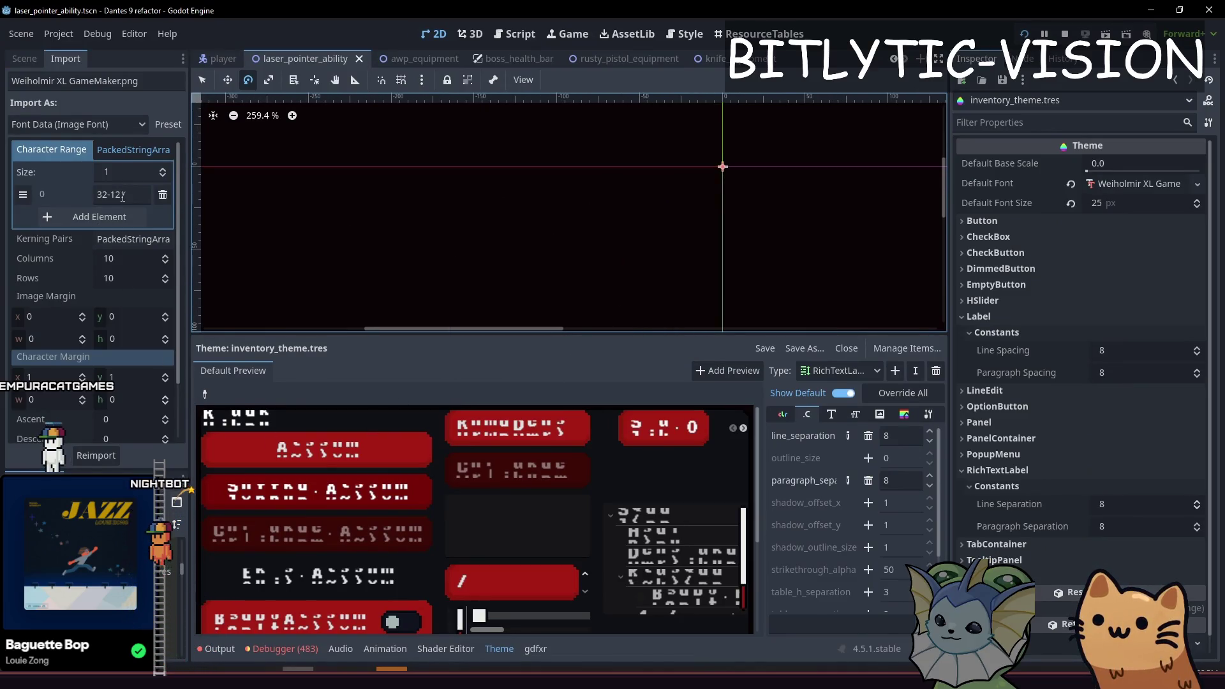
left_click_drag(122, 195, 83, 191)
type("20-")
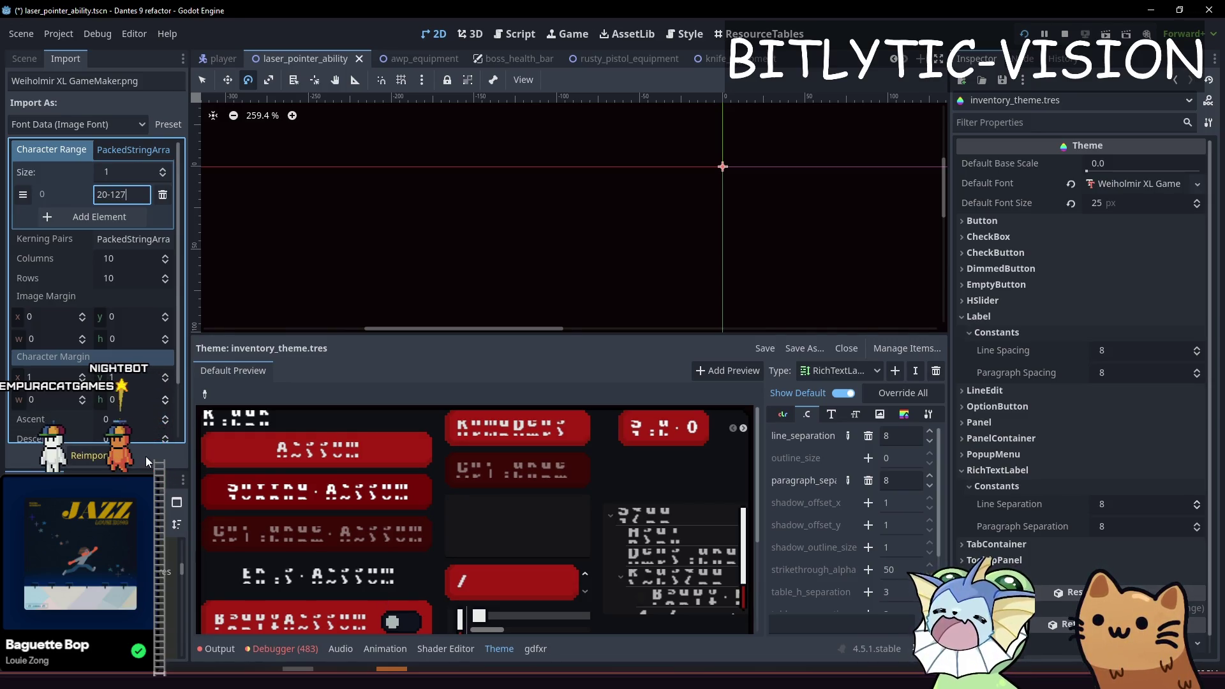
type("3")
left_click(110, 453)
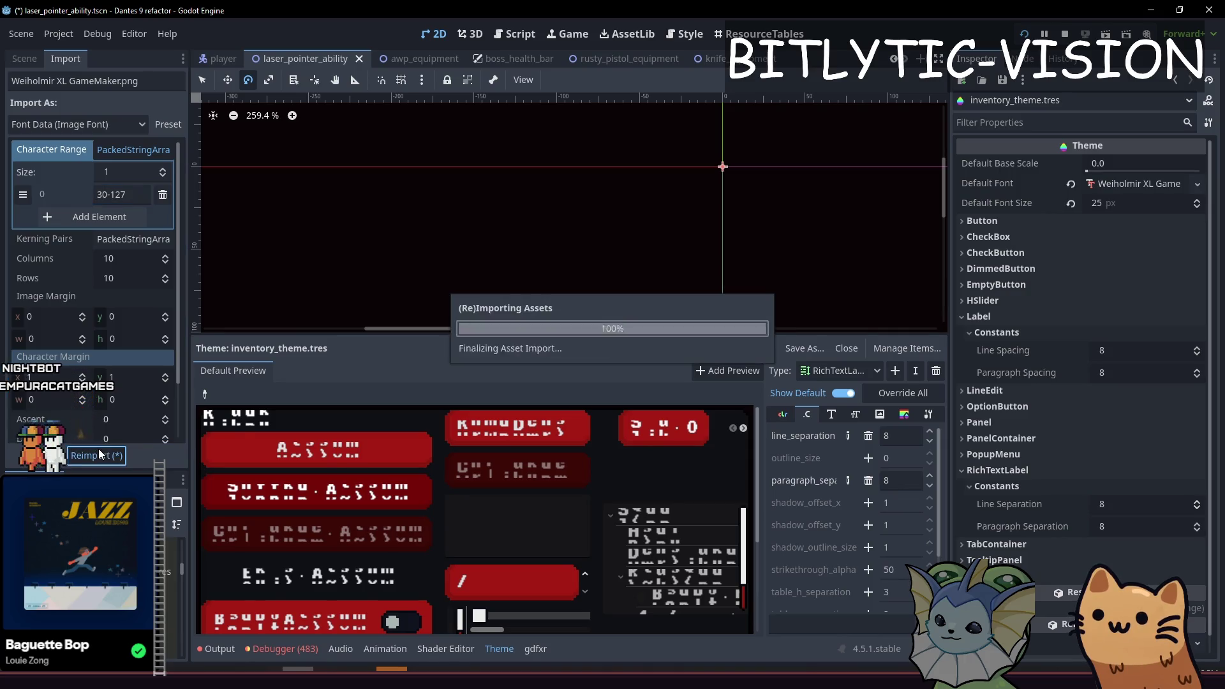
left_click(107, 194)
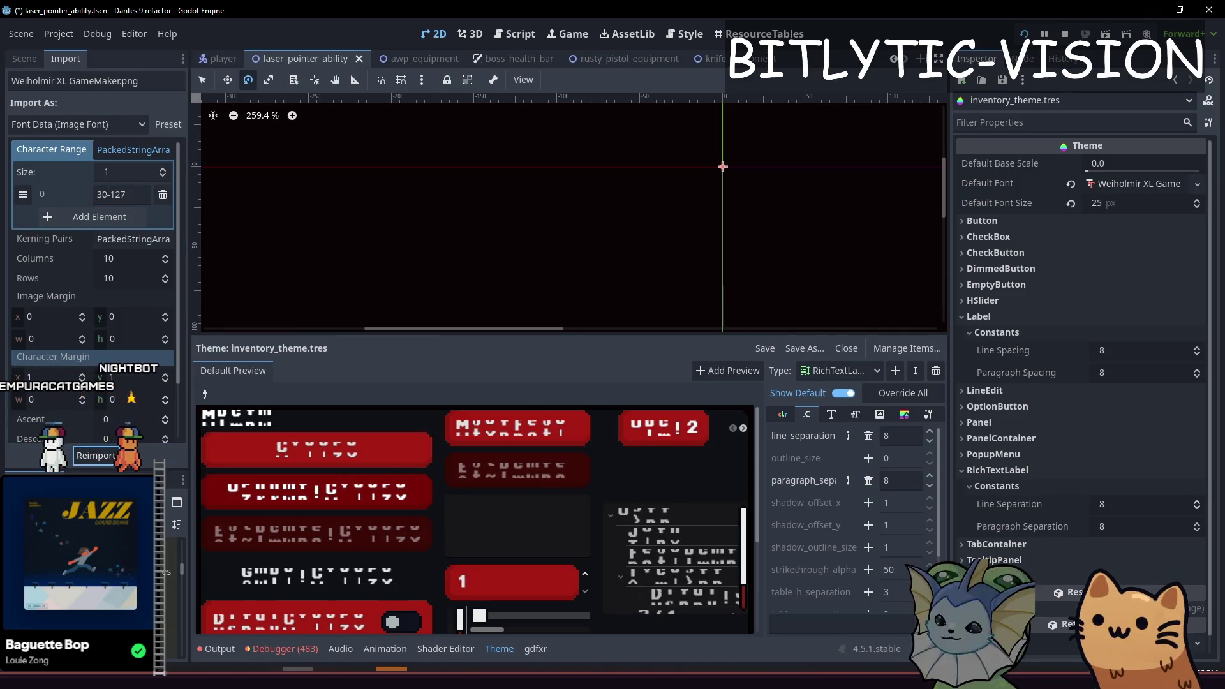
key("BackSpace")
type("1")
key("Return")
left_click(95, 456)
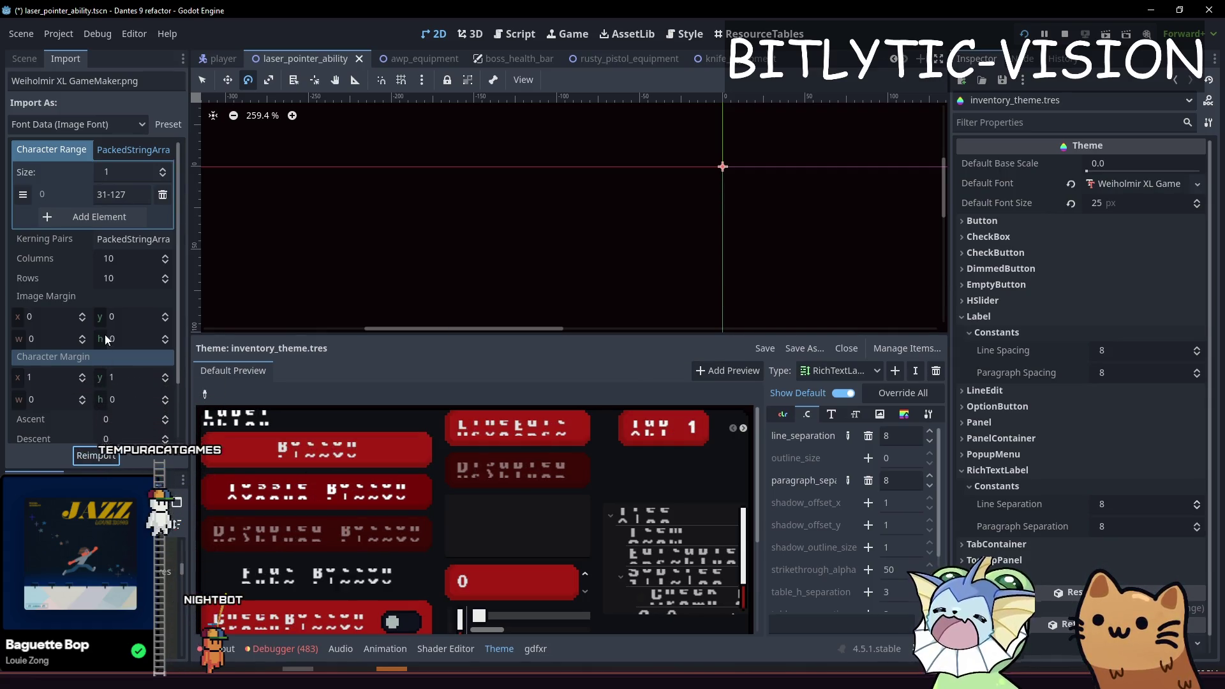
Set Image Margin x and y to 1 and reimport the font.
left_click(74, 296)
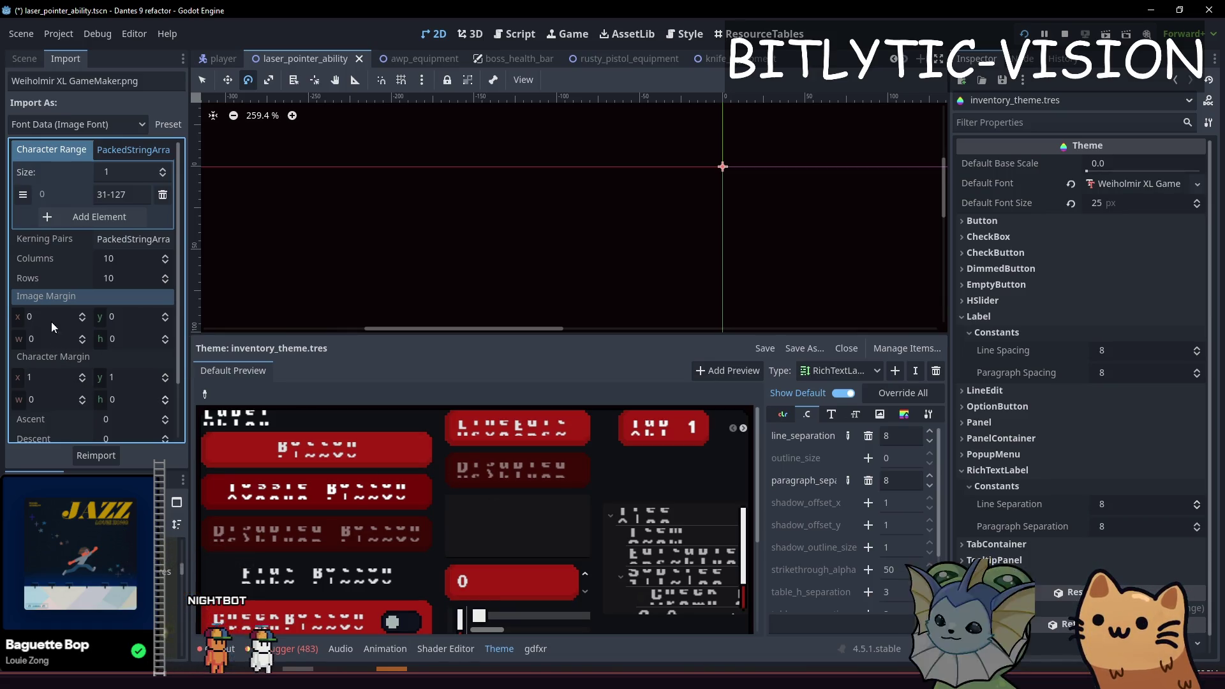
key("Tab")
type("1")
left_click(102, 455)
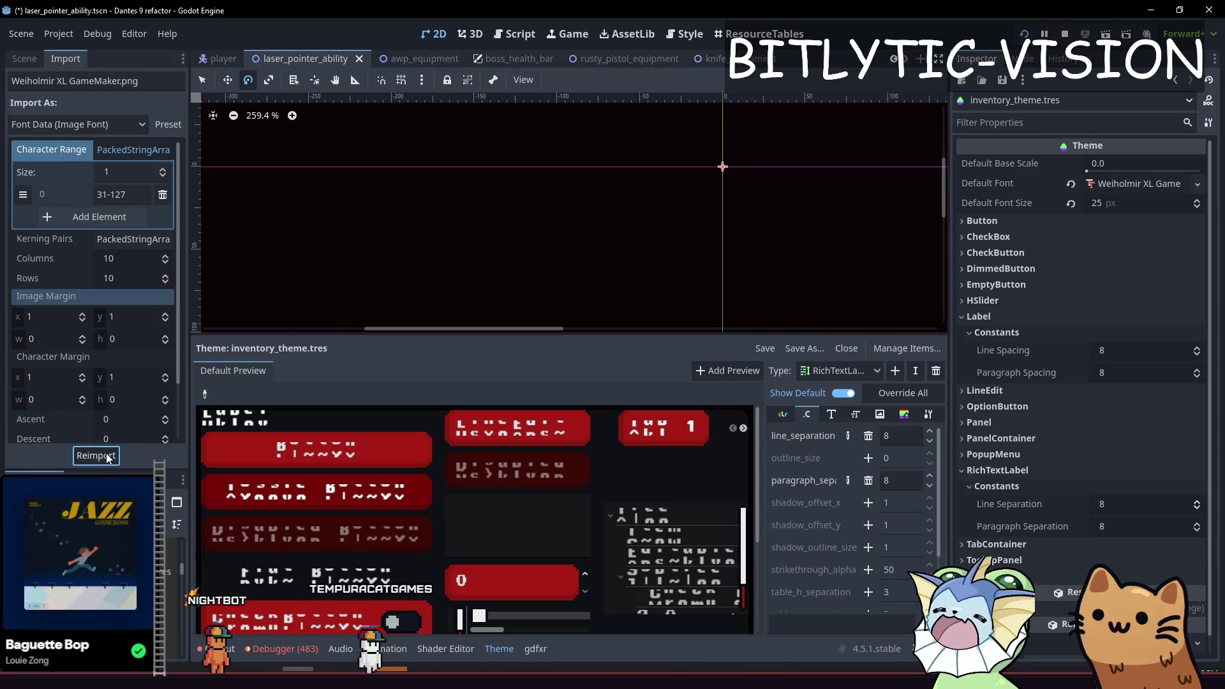
Set Image Margin x and y to -1 and reimport the font.
left_click(66, 315)
type("-1")
key("Tab")
type("-1")
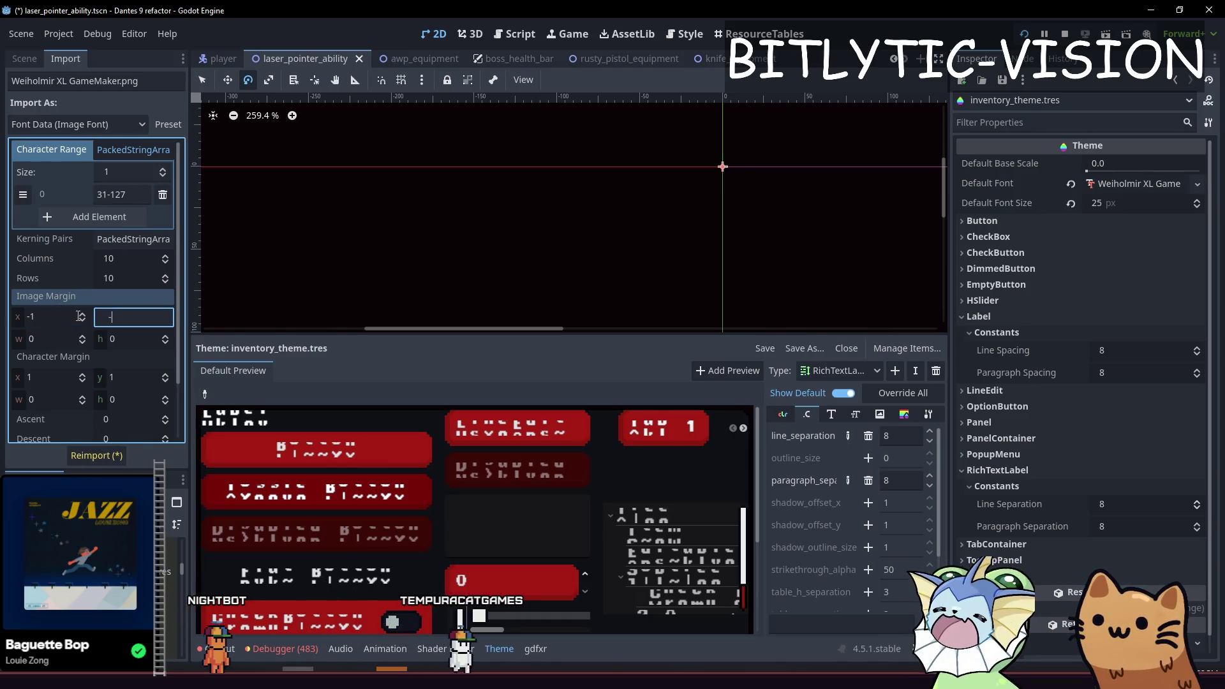
left_click(96, 455)
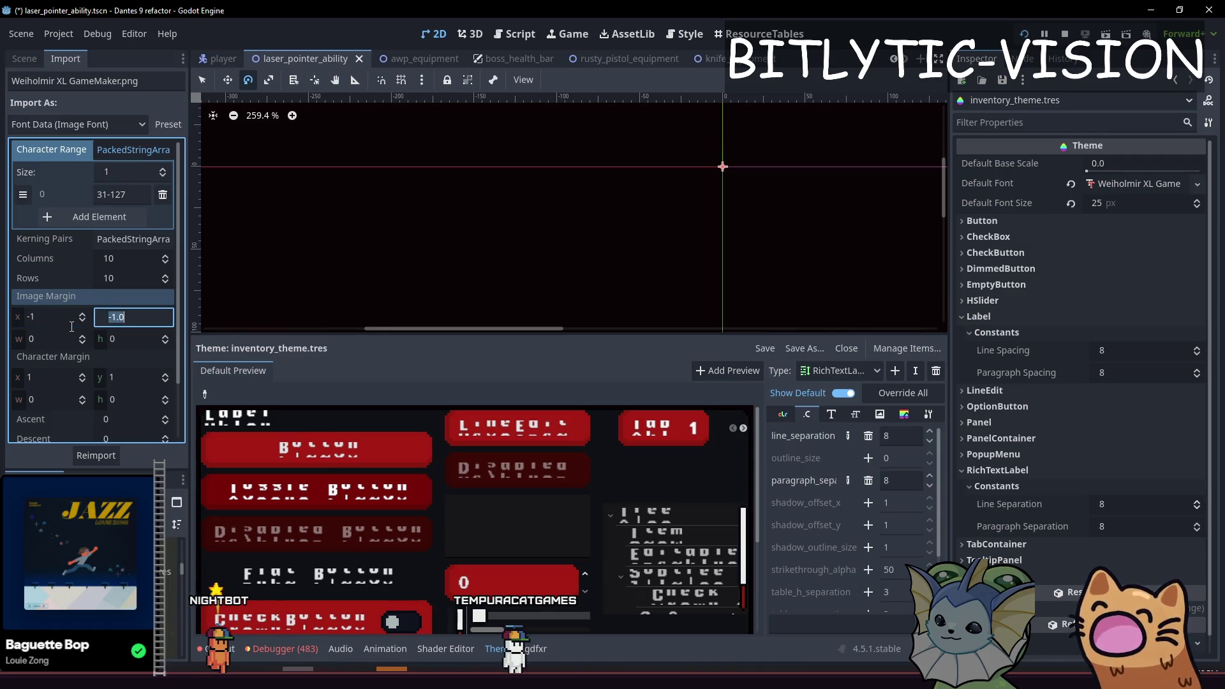
Adjust the image margin width and height values, reimporting after each change.
scroll(71, 326, "up", 1)
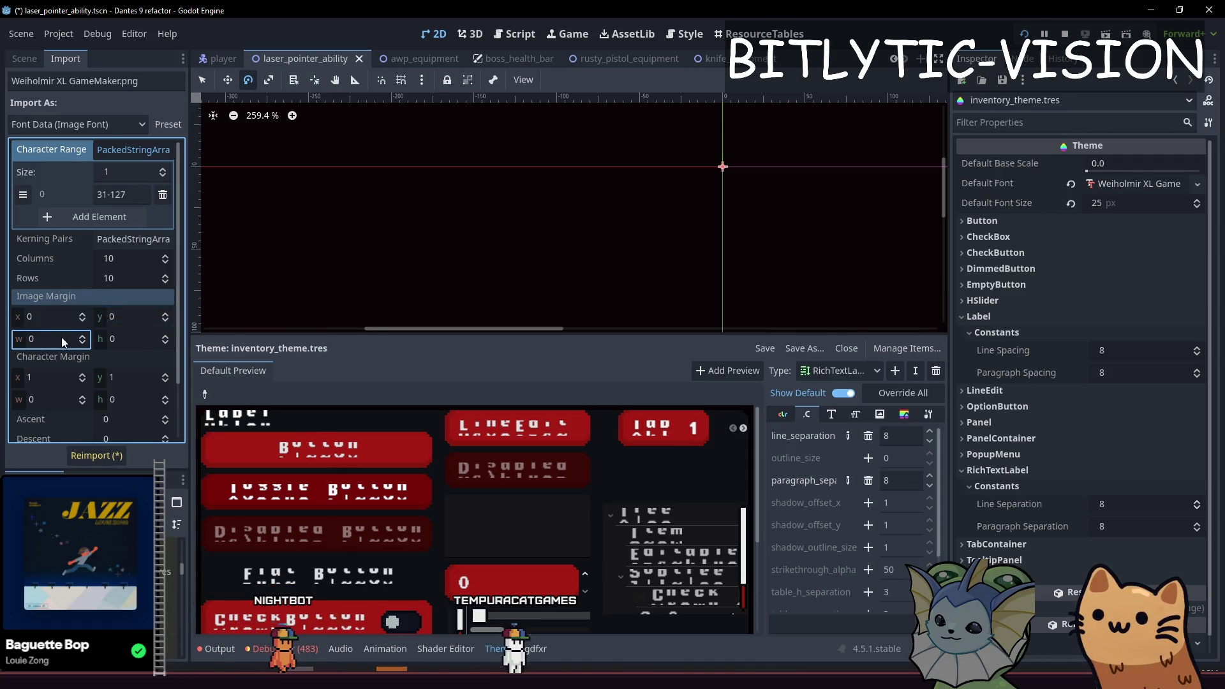
key("Tab")
type("1")
left_click(116, 455)
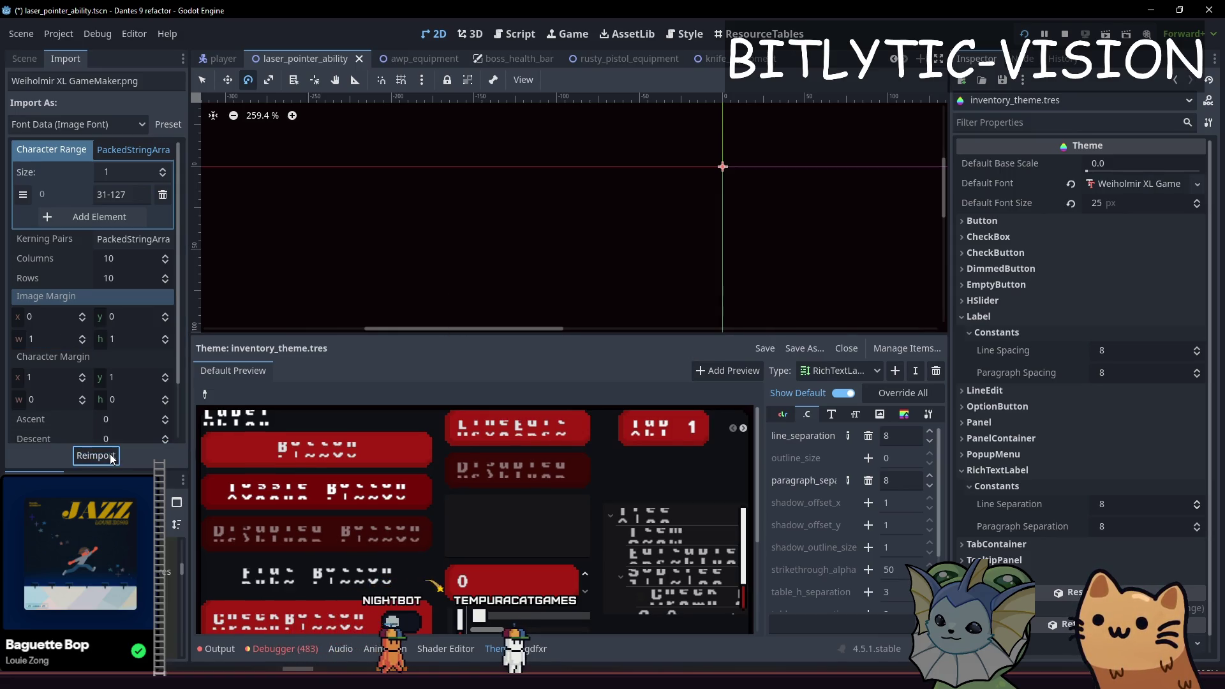
left_click(65, 336)
type("36")
left_click(64, 337)
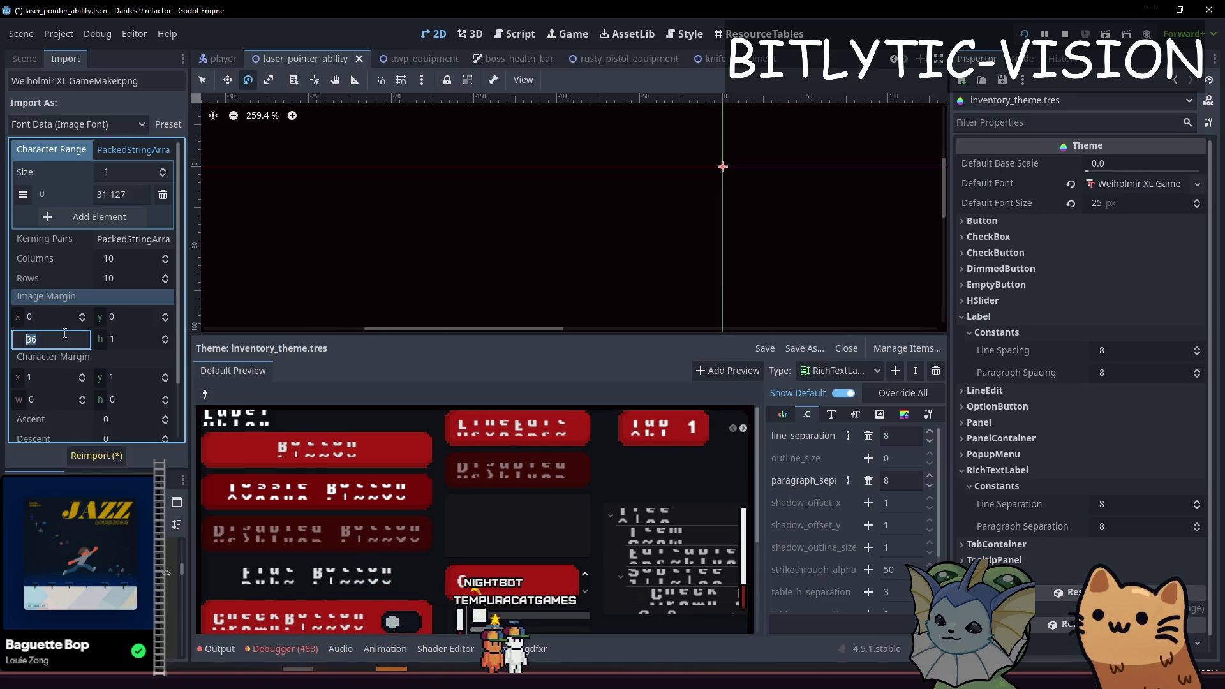
key("Tab")
type("-1")
key("Return")
left_click(92, 457)
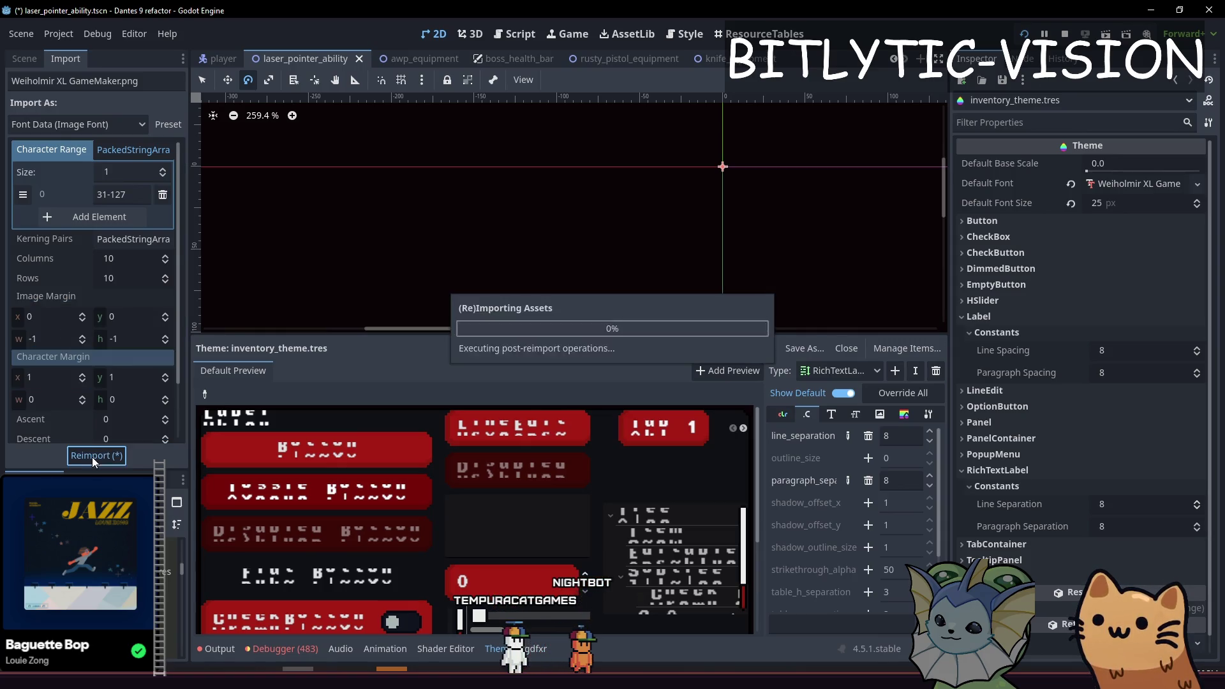
Set Character Margin x and y to 2 and reimport the font.
left_click(49, 381)
type("0")
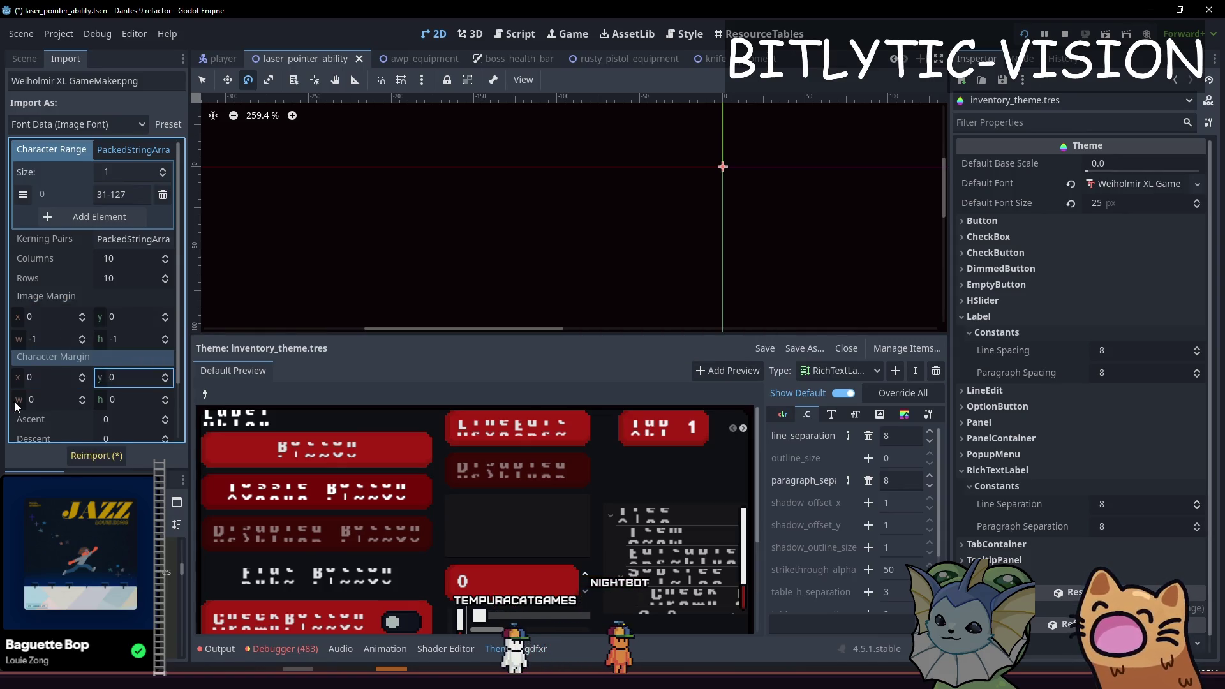
left_click(104, 455)
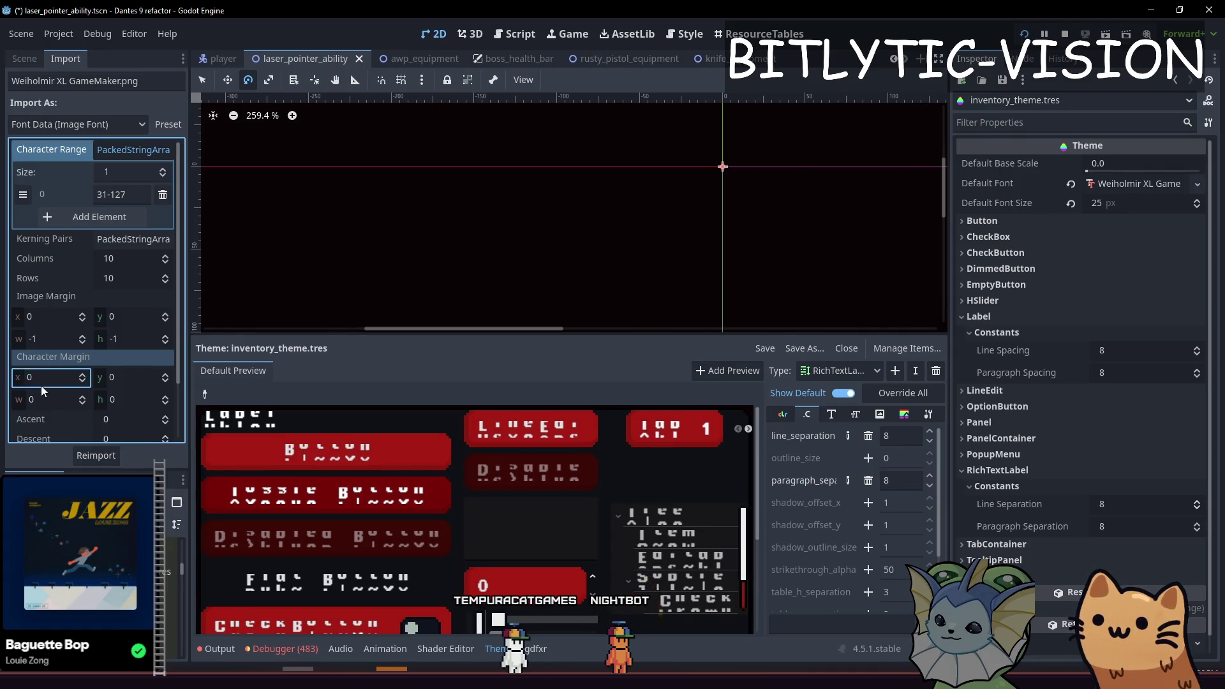
type("2")
left_click(82, 459)
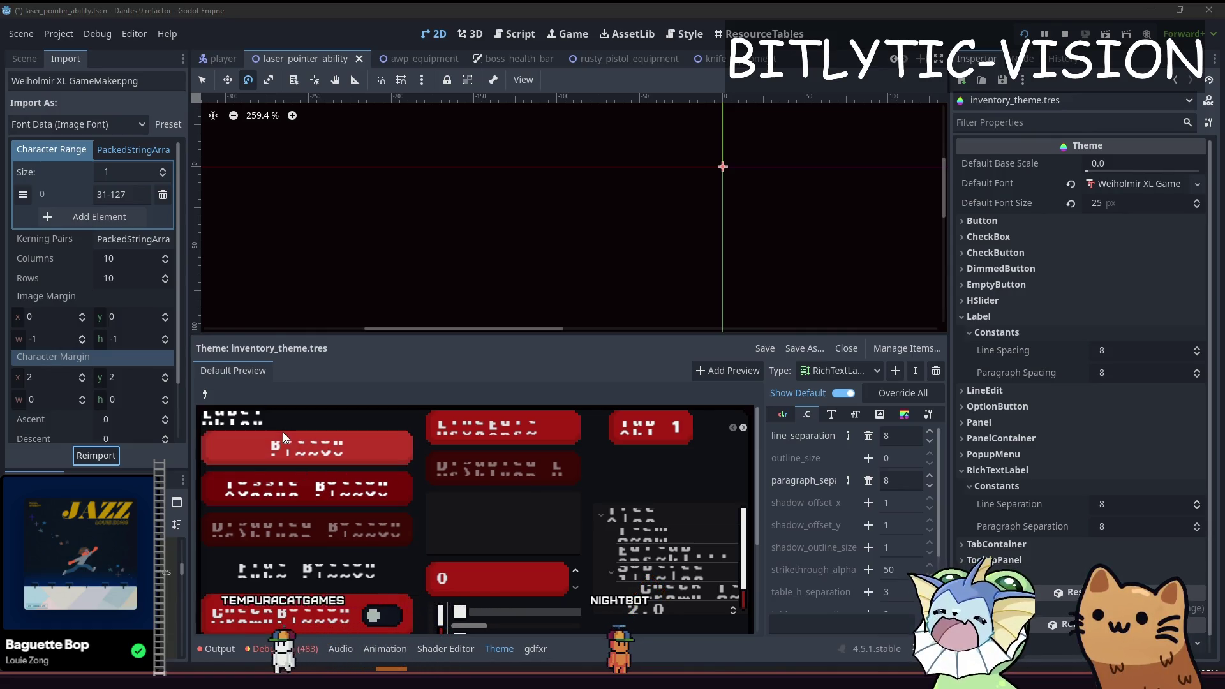
key("alt+Tab")
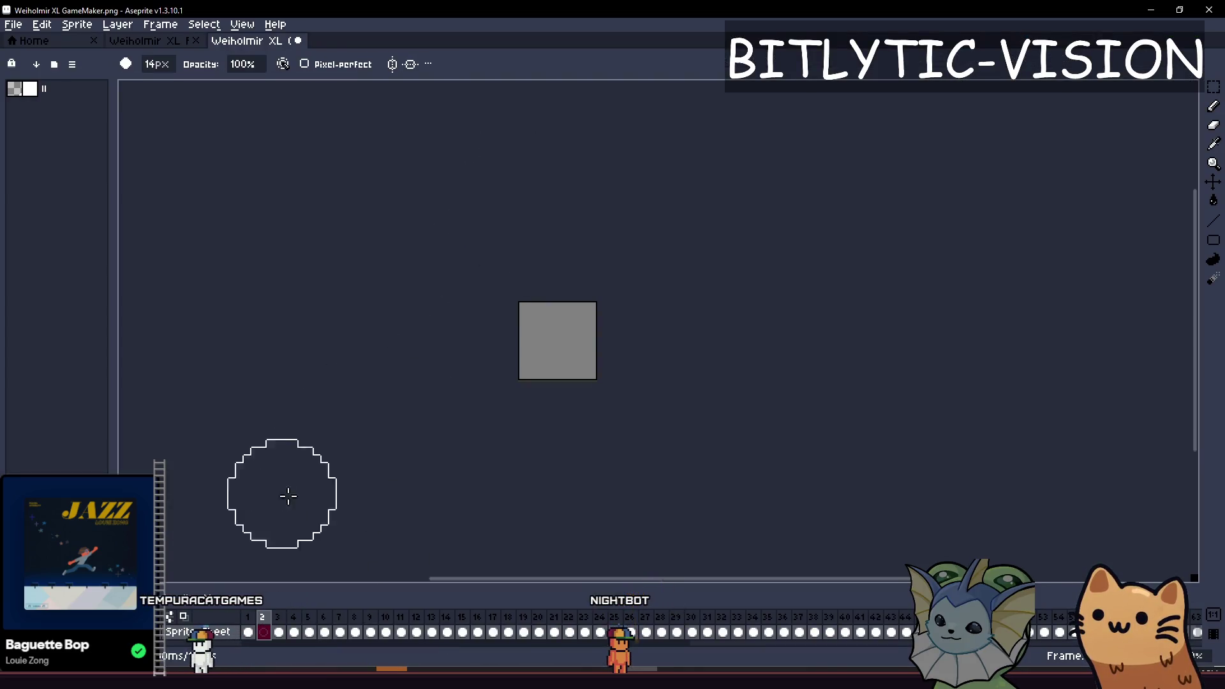
Open the single-image Export dialog by mistake and cancel it.
left_click(13, 24)
mouse_move(95, 151)
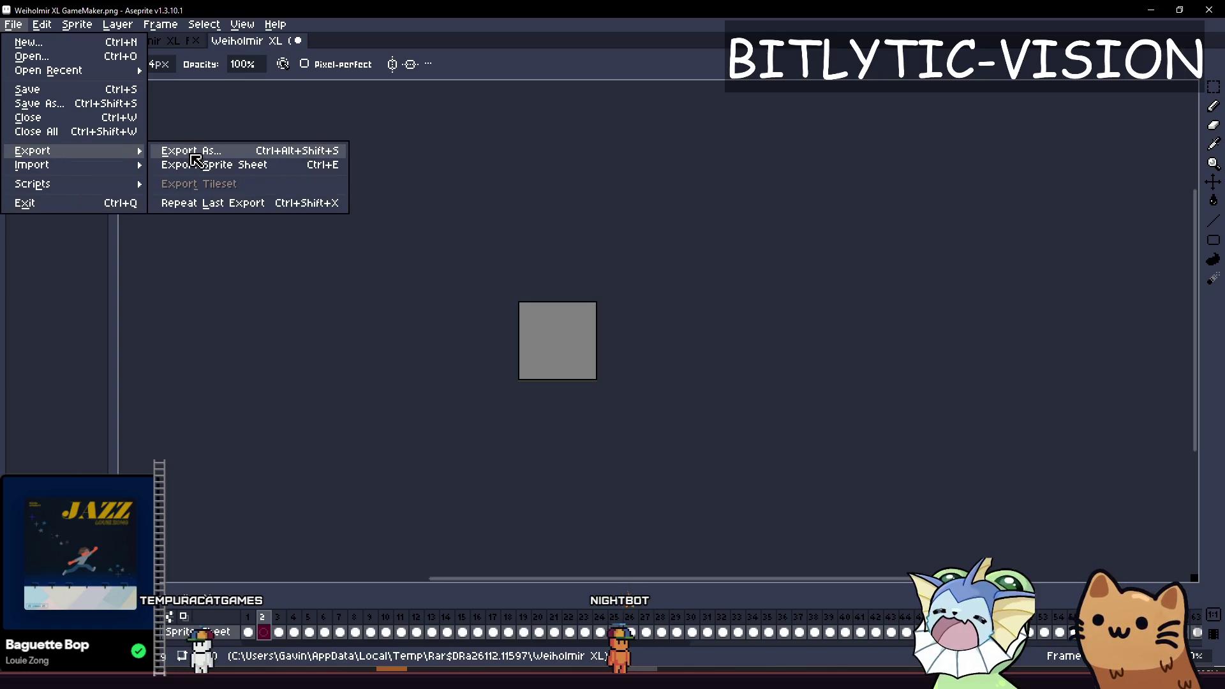
left_click(167, 151)
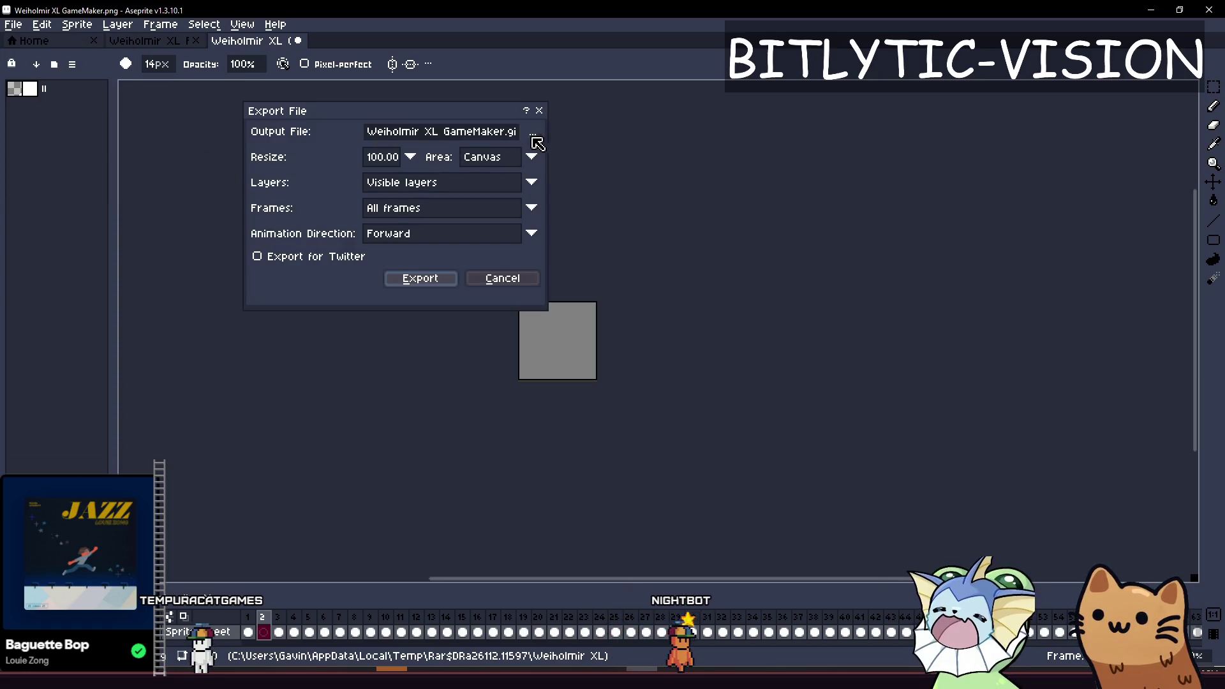
left_click(539, 110)
Export the glyphs as a sprite sheet to Weiholmir XL GameMaker.png after checking the preview.
left_click(42, 24)
mouse_move(13, 24)
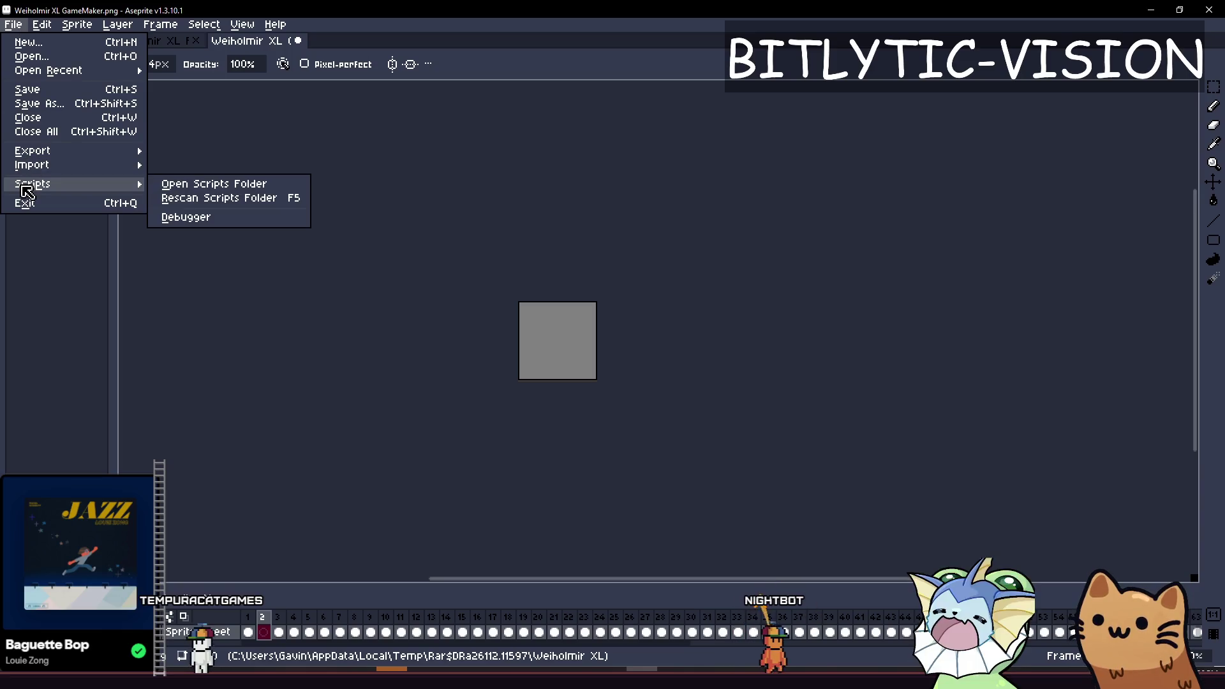
mouse_move(39, 155)
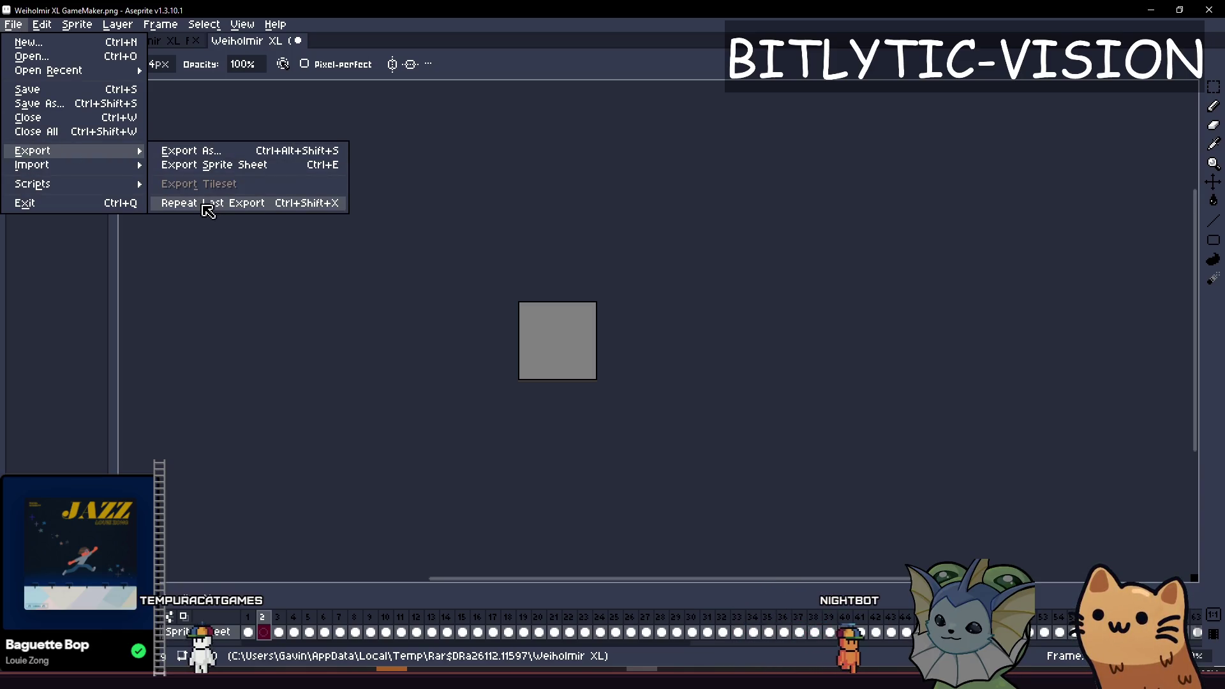
left_click(210, 165)
left_click_drag(660, 190, 960, 165)
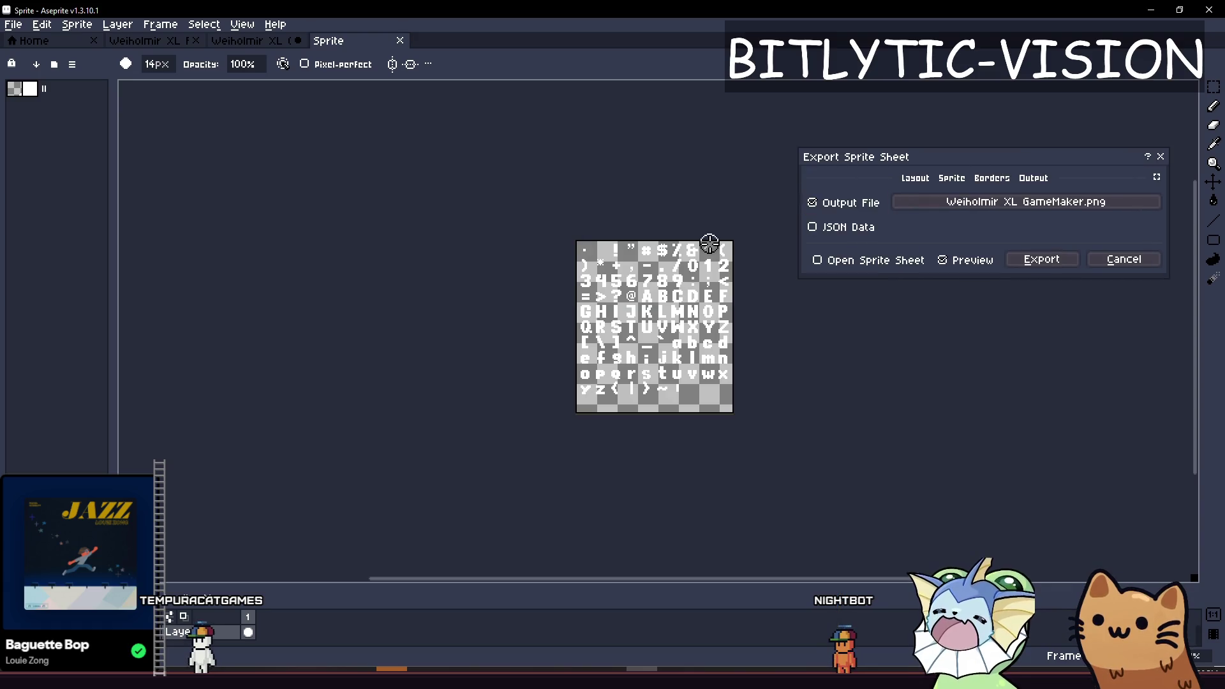
scroll(561, 329, "up", 2)
mouse_move(561, 329)
left_mouse_down()
mouse_move(548, 360)
mouse_move(560, 332)
mouse_move(582, 324)
mouse_move(590, 285)
mouse_move(545, 277)
mouse_move(577, 269)
mouse_move(528, 293)
mouse_move(669, 288)
mouse_move(561, 255)
mouse_move(653, 250)
mouse_move(515, 235)
mouse_move(509, 217)
mouse_move(596, 217)
mouse_move(481, 277)
mouse_move(560, 224)
mouse_move(533, 251)
left_mouse_up()
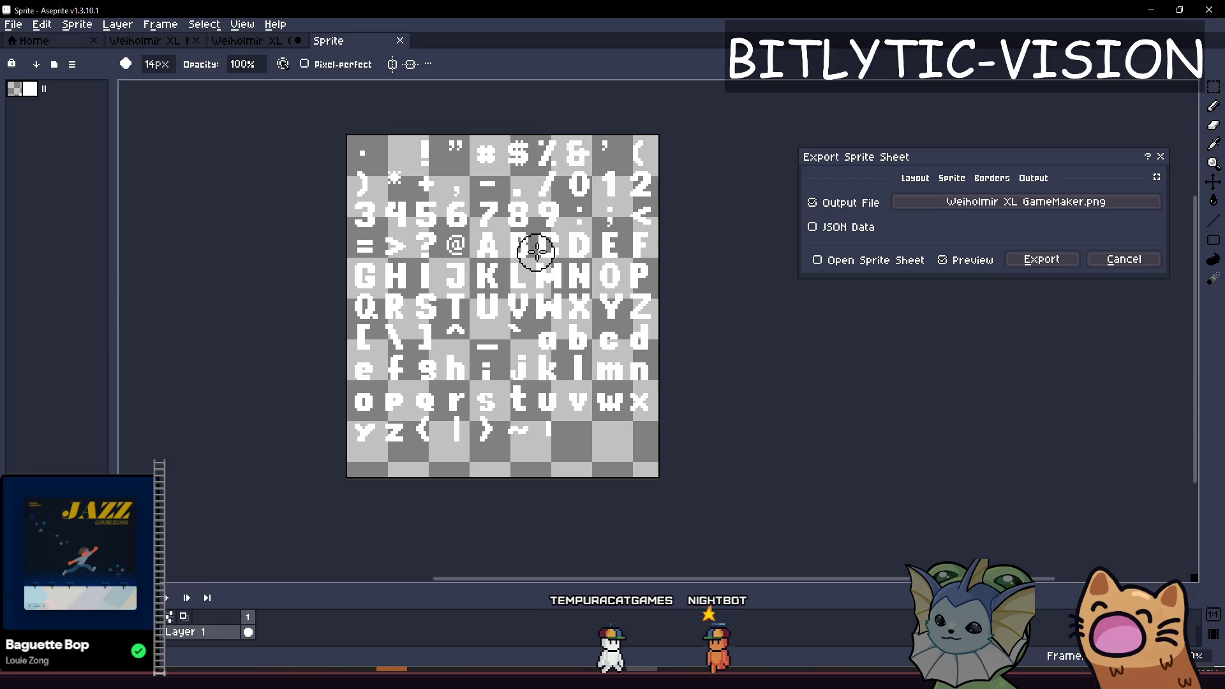
key("Return")
key("alt+Tab")
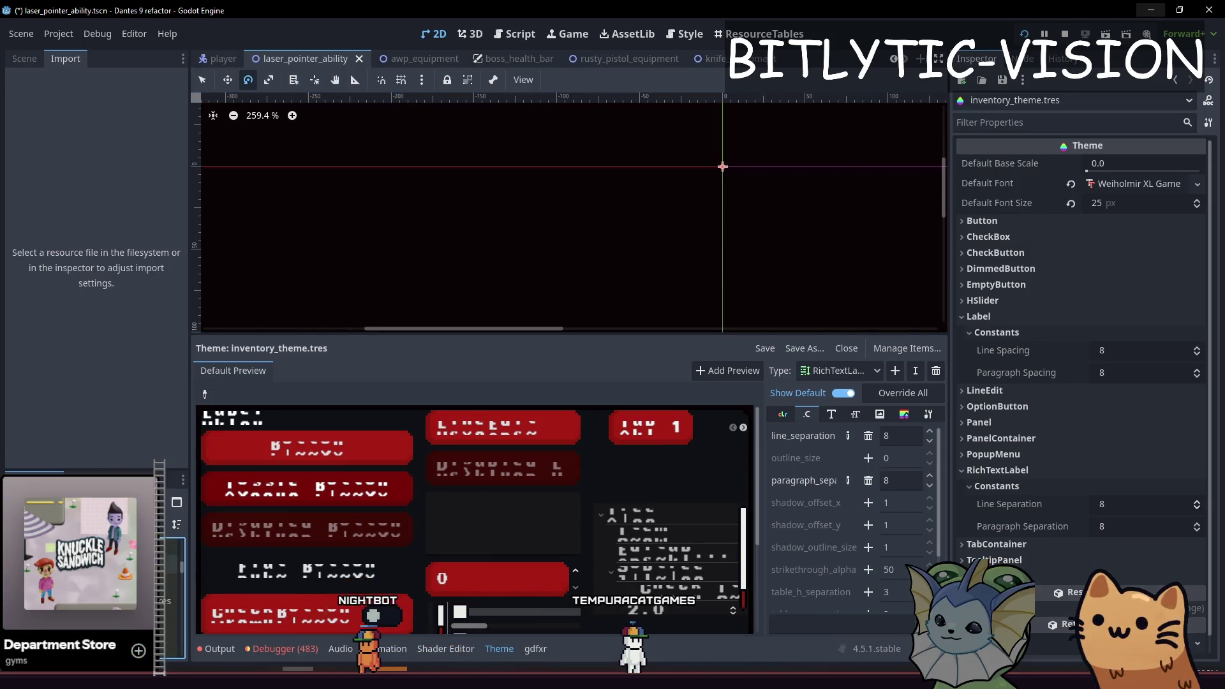
Assign dante-3x5-mono.ttf, then dante-3x5 v2.ttf, as the theme's Default Font.
left_click(169, 560)
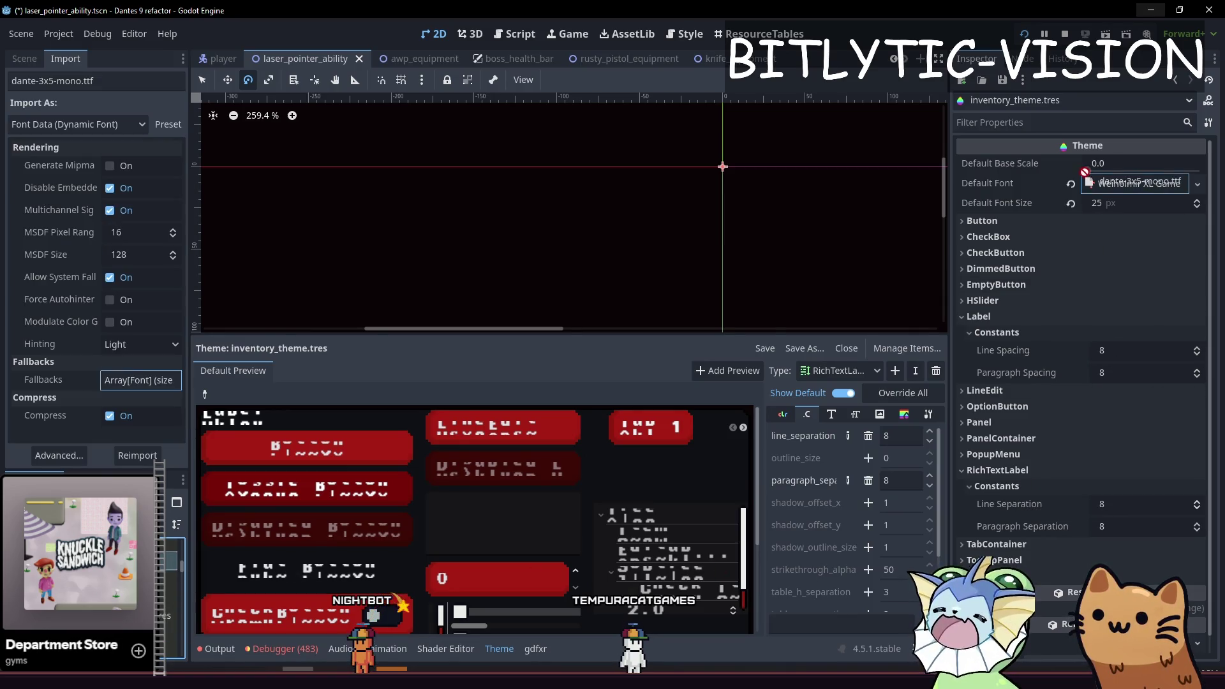
left_click_drag(1124, 191, 1126, 185)
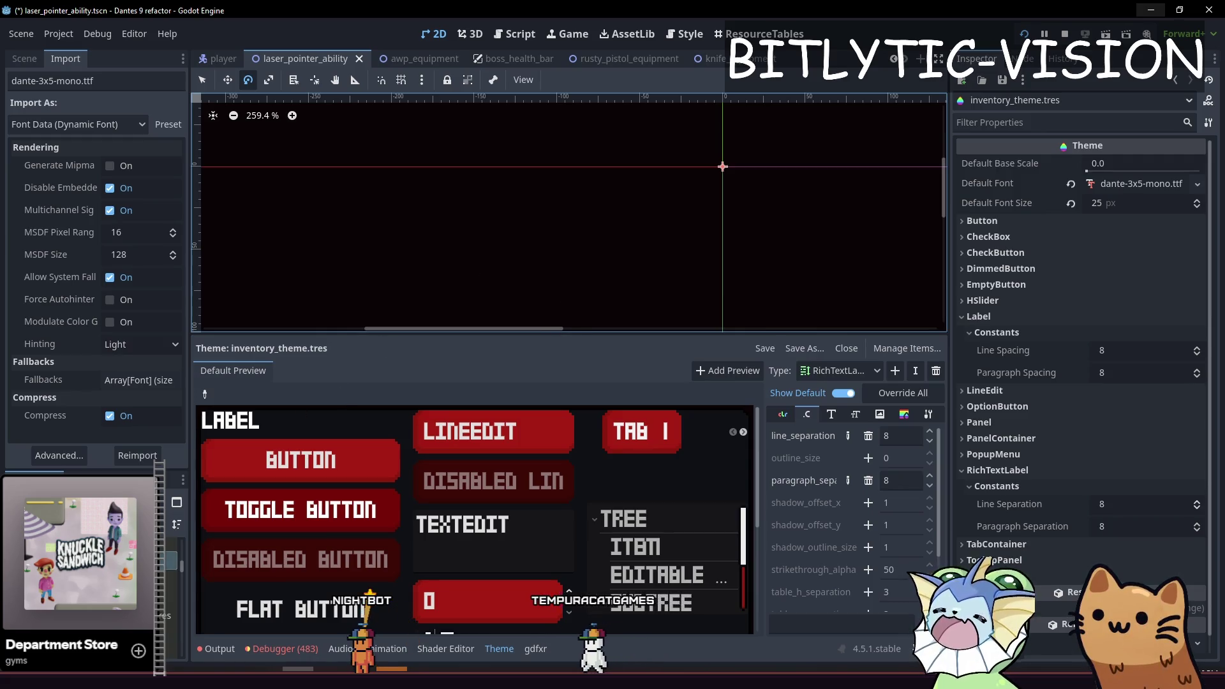
left_click(169, 574)
mouse_move(169, 574)
left_mouse_down()
mouse_move(1123, 186)
mouse_move(1141, 191)
left_mouse_up()
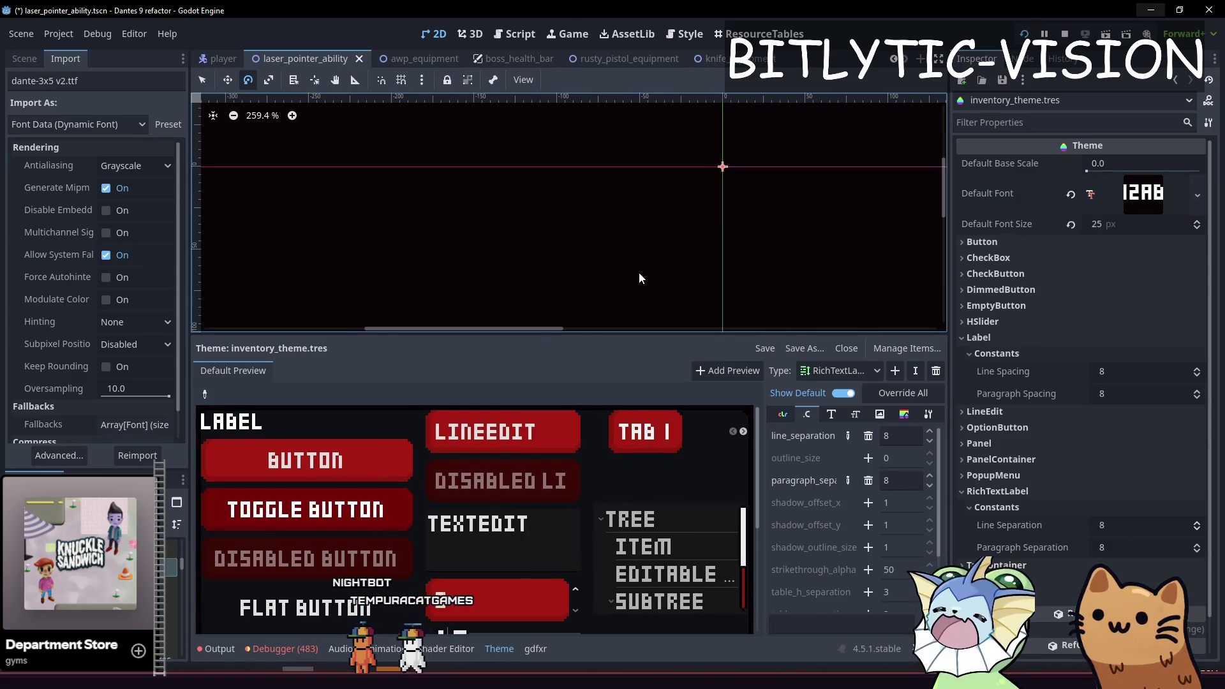
Enlarge the 2D viewport, toggle the bottom output panel, and stop the running game.
left_click_drag(568, 336, 549, 443)
left_click(236, 655)
left_click(236, 655)
left_click(1064, 33)
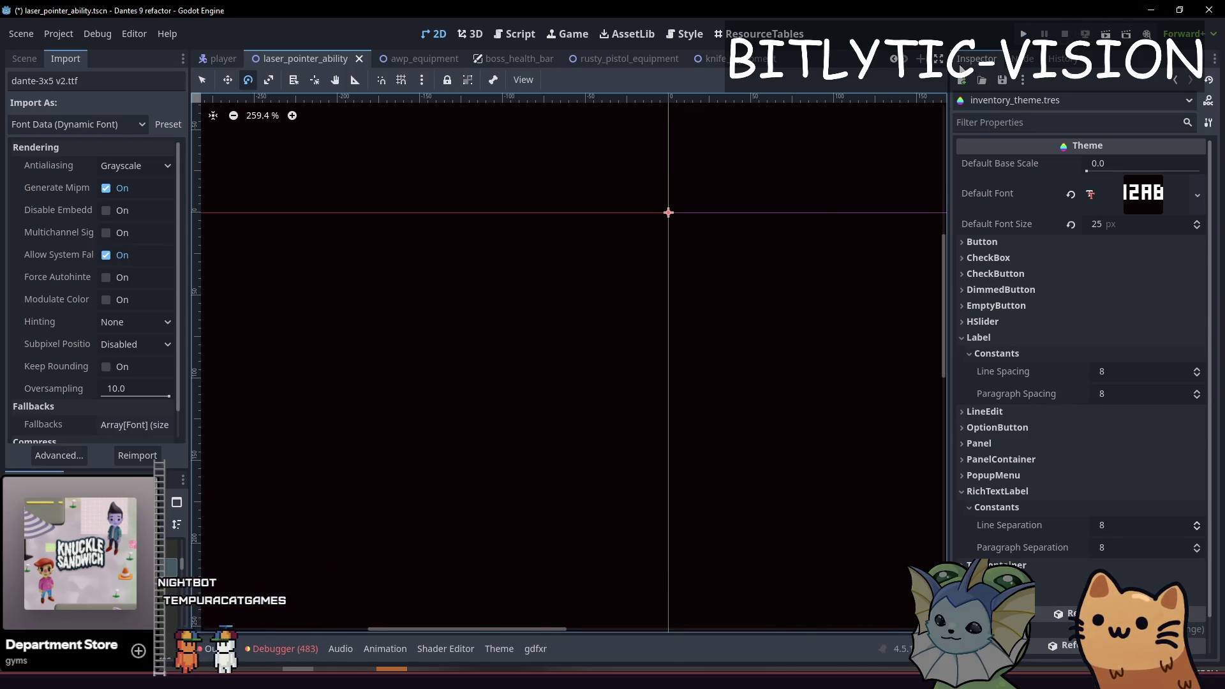
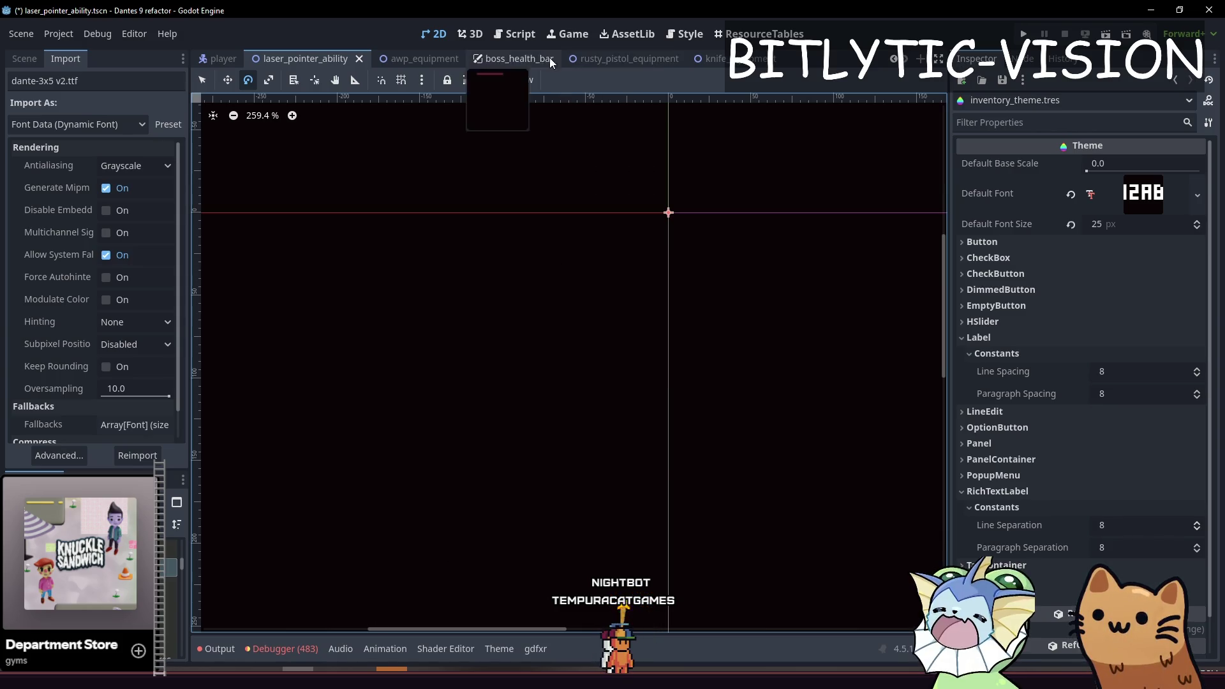
Show the script editor with the Scene dock and select the TracerHandler node.
left_click(526, 32)
left_click(25, 59)
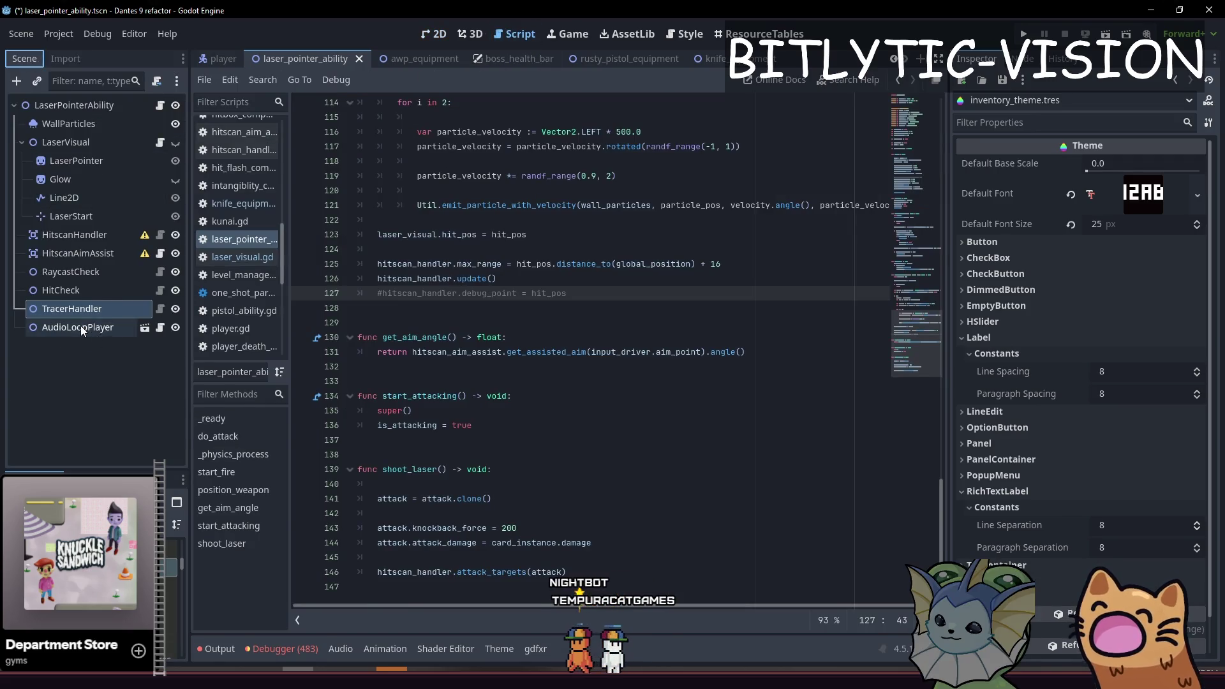
left_click(82, 309)
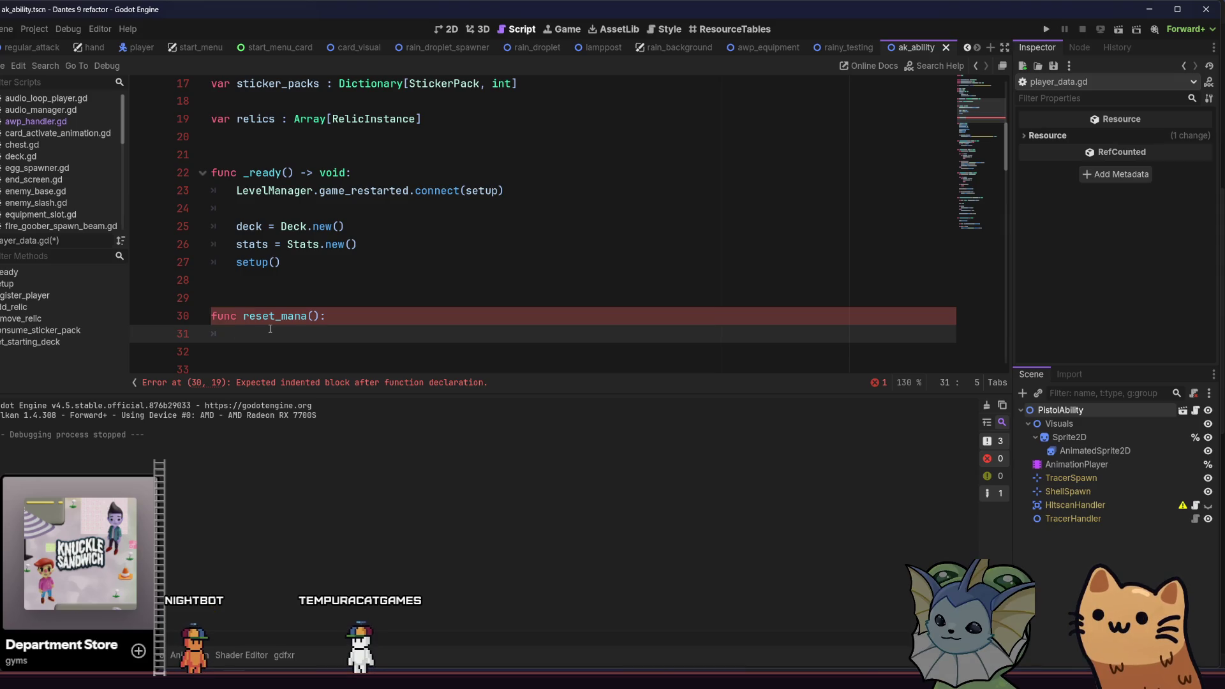
In reset_mana, write stats.current_mana = stats.max_mana using autocomplete.
type("st")
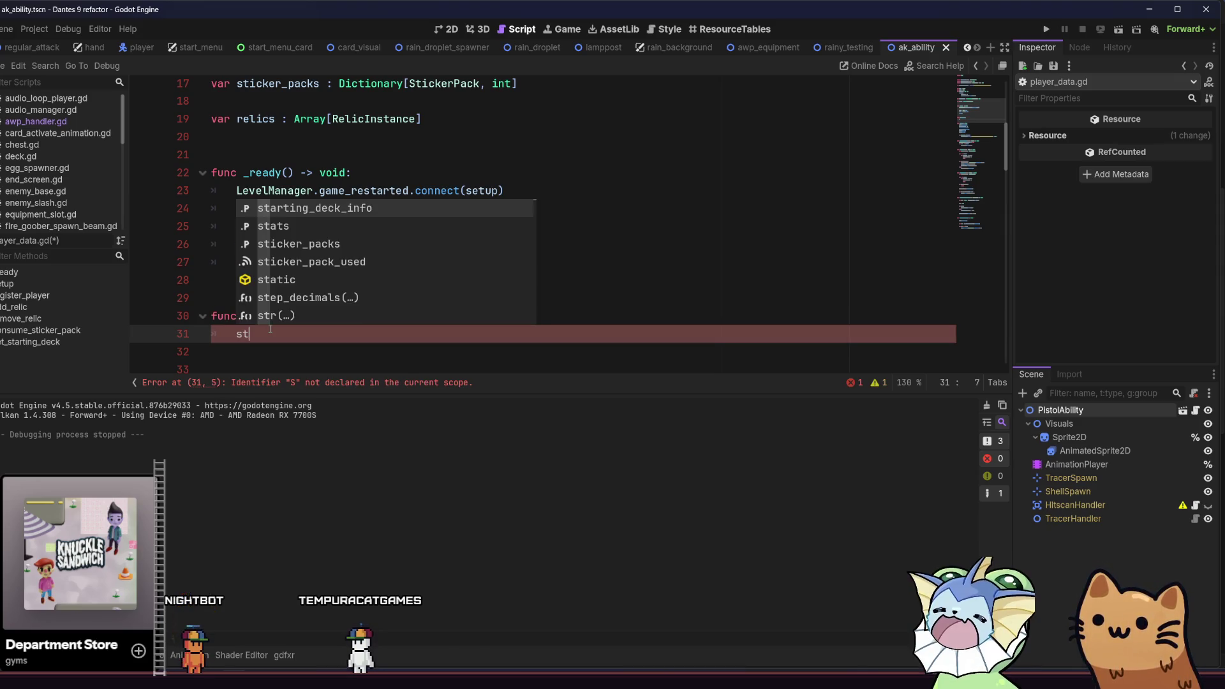
type("ats.")
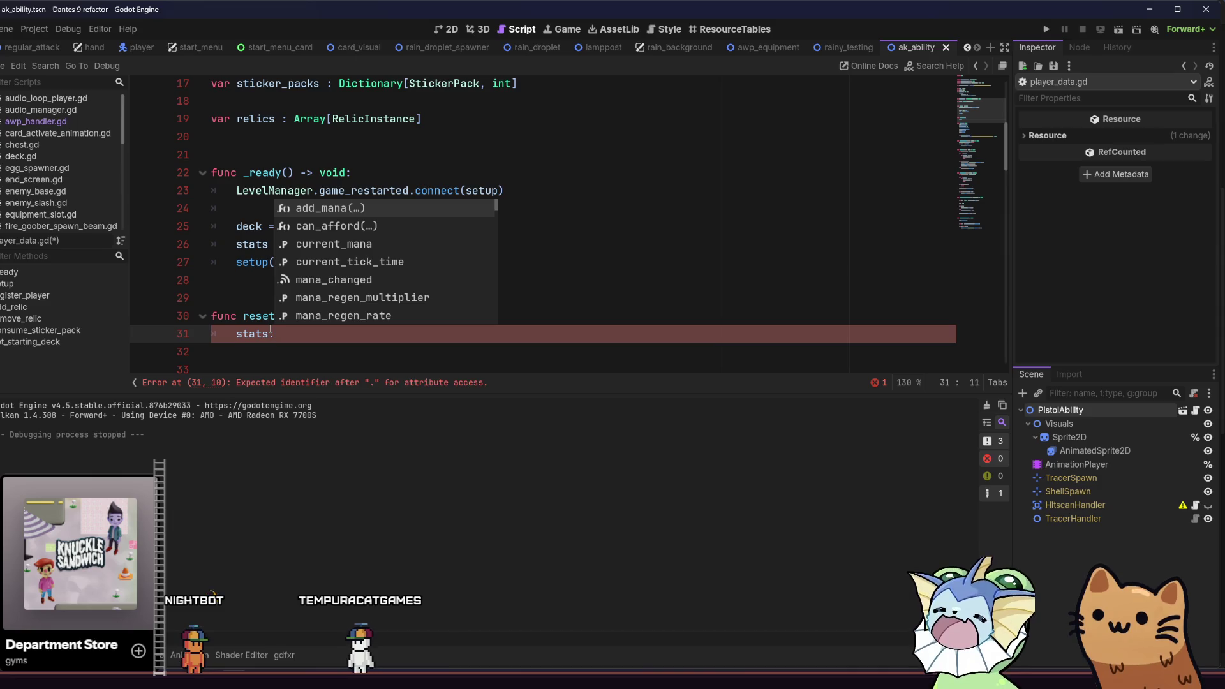
key("Down")
key("Down")
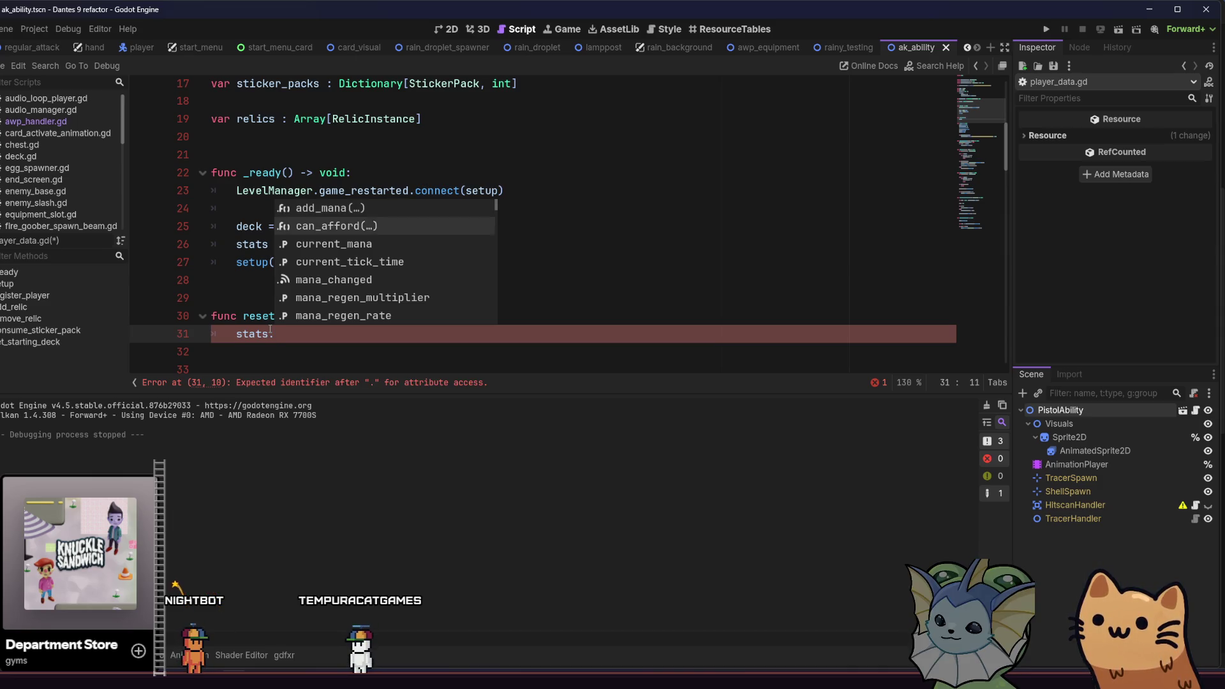
key("Return")
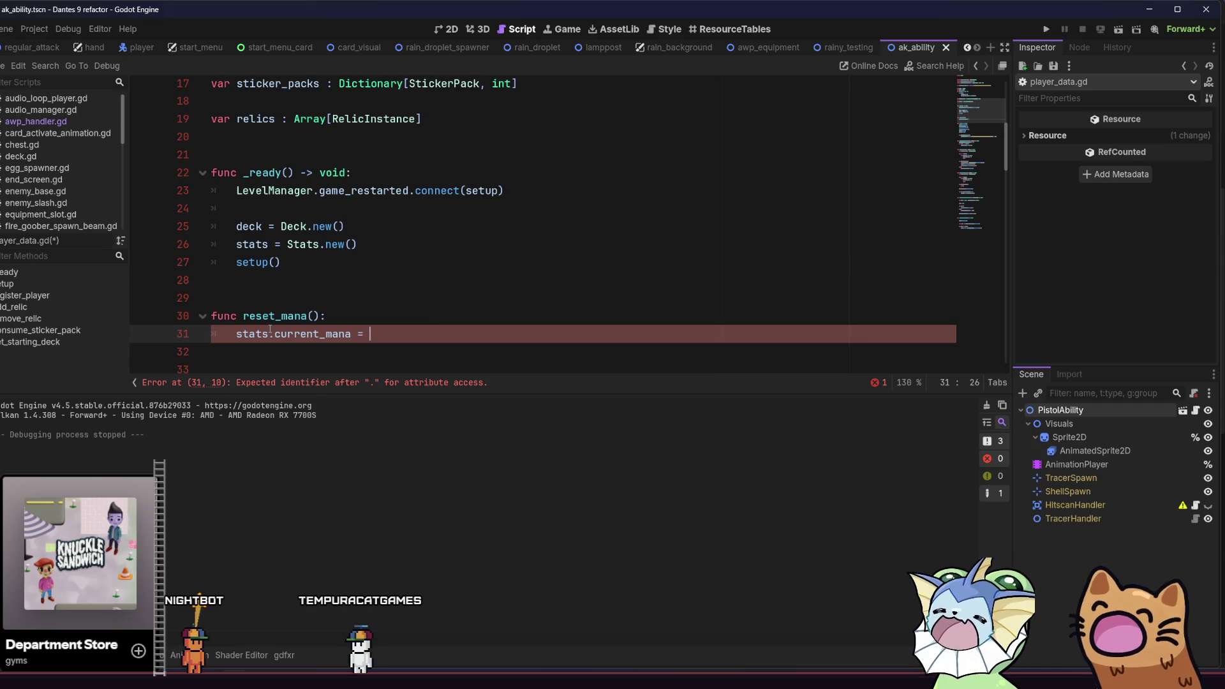
type("stat")
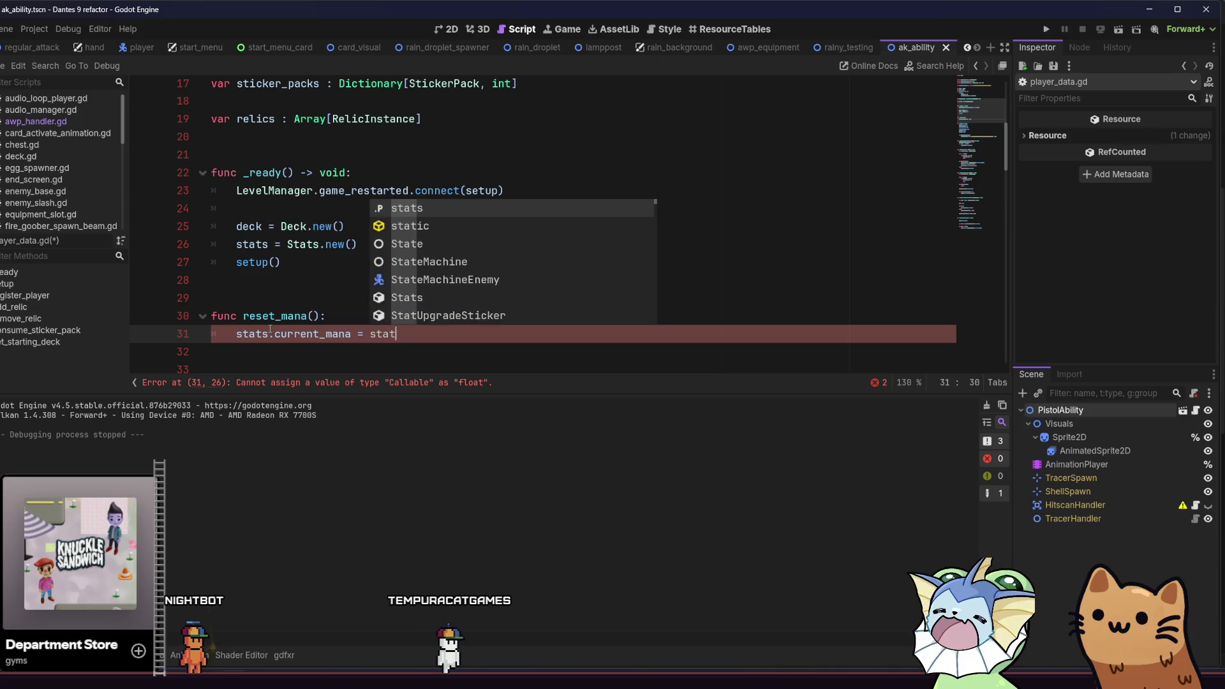
type("s,")
key("Escape")
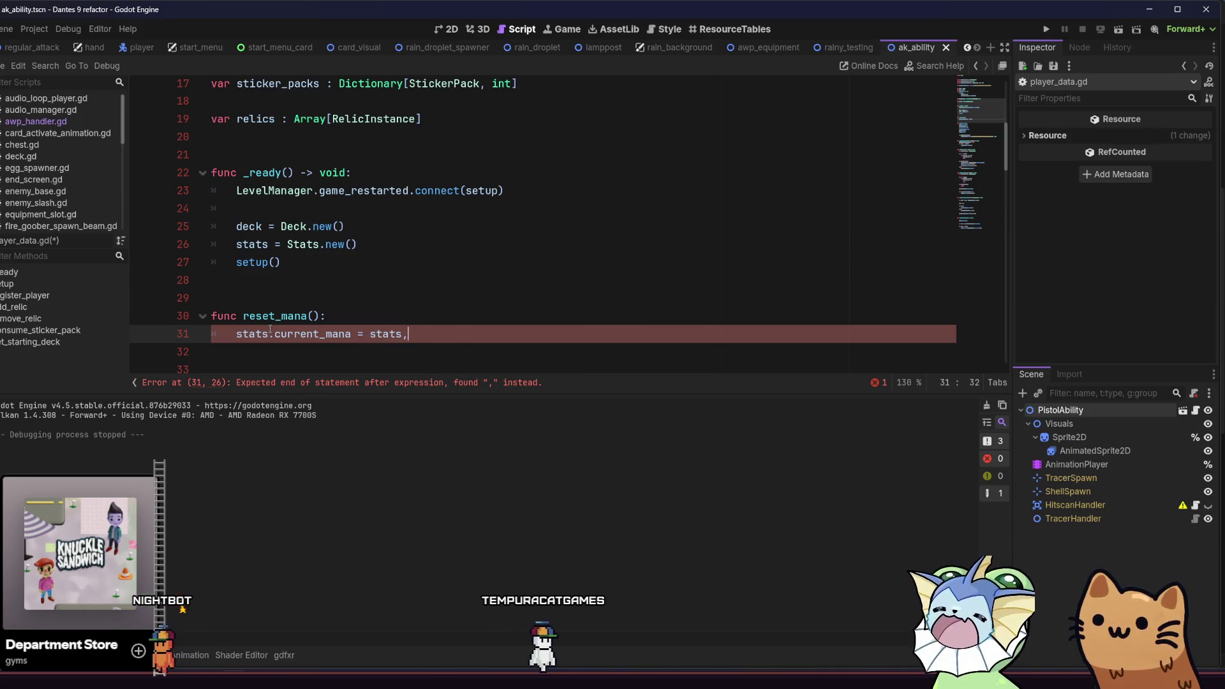
key("BackSpace")
type(".max")
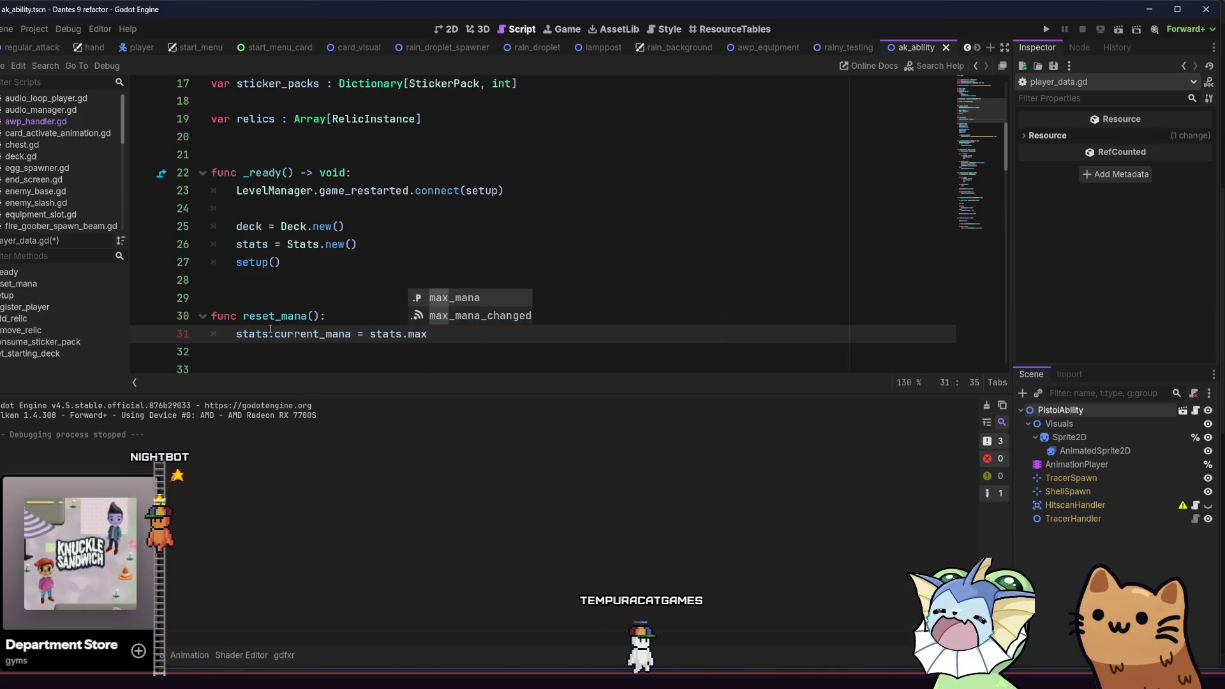
key("Return")
Save player_data.gd and place the cursor on the blank line inside _ready.
key("ctrl+s")
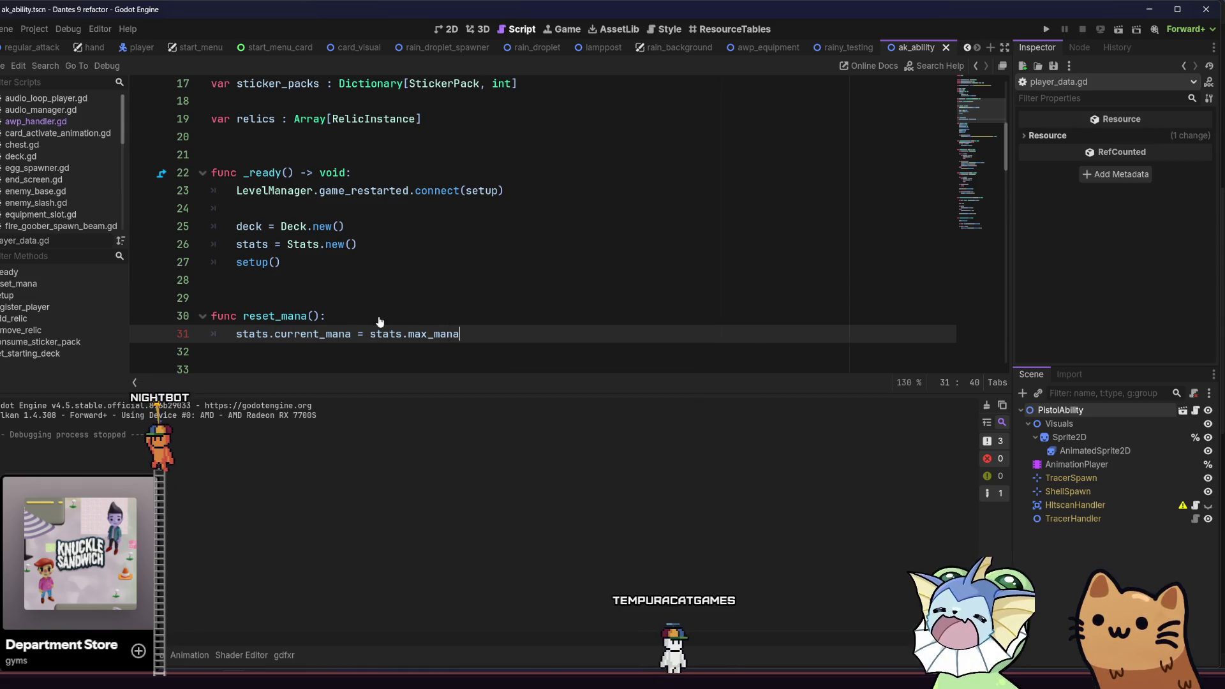
left_click(371, 323)
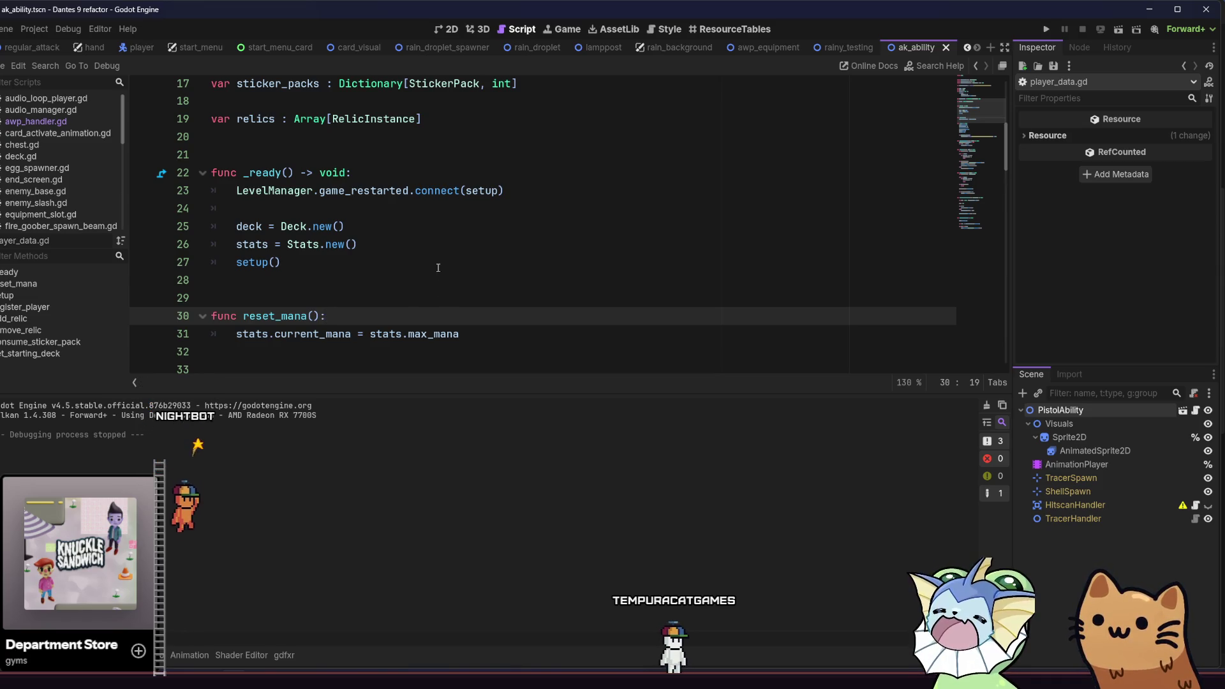
left_click(405, 206)
On line 24 of _ready, write LevelManager.room_ended using autocomplete.
type(":")
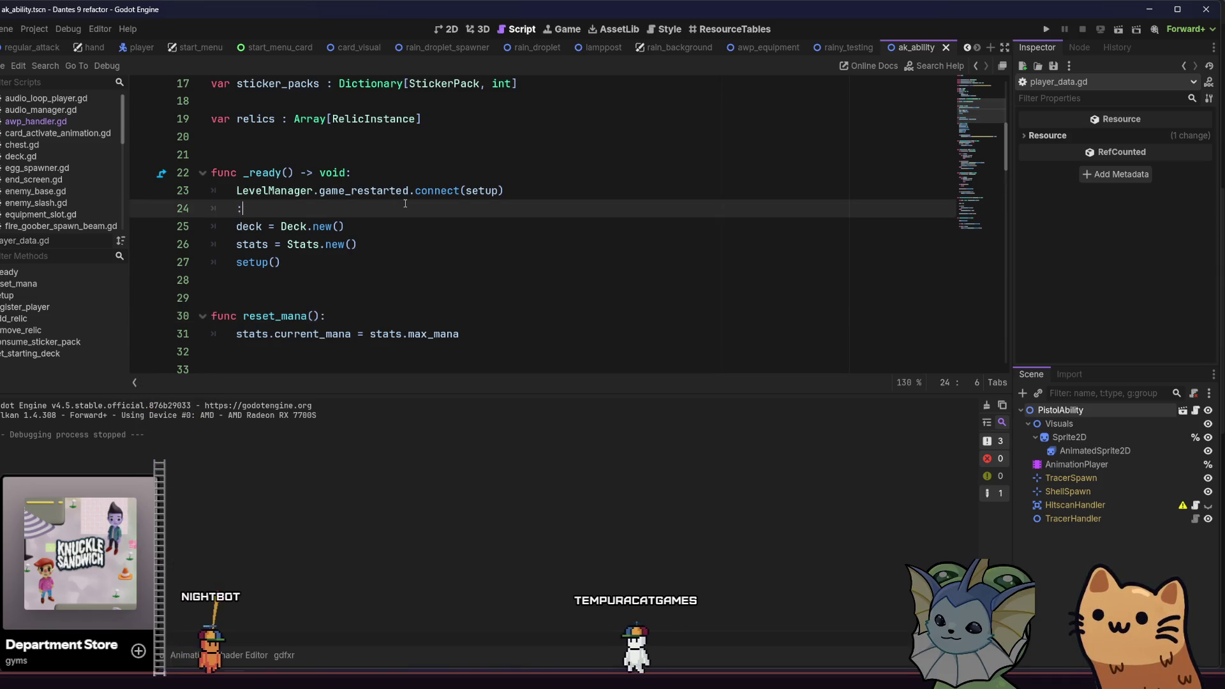
key("BackSpace")
type("Level")
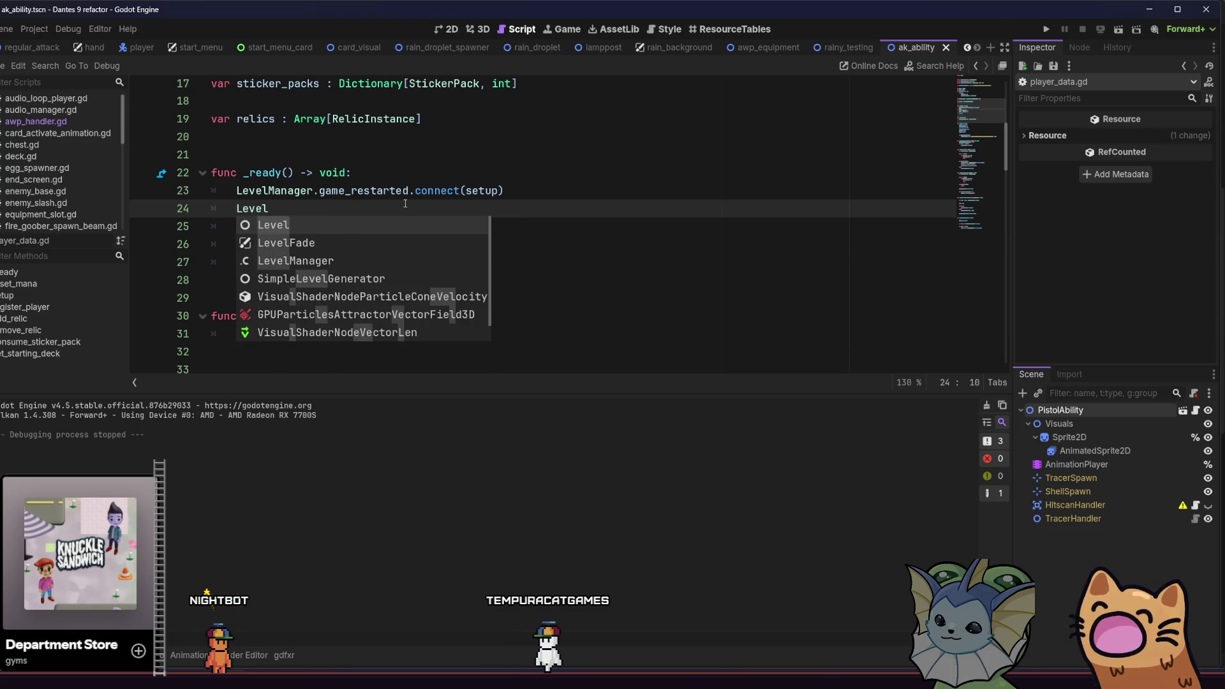
type("Mana")
key("Return")
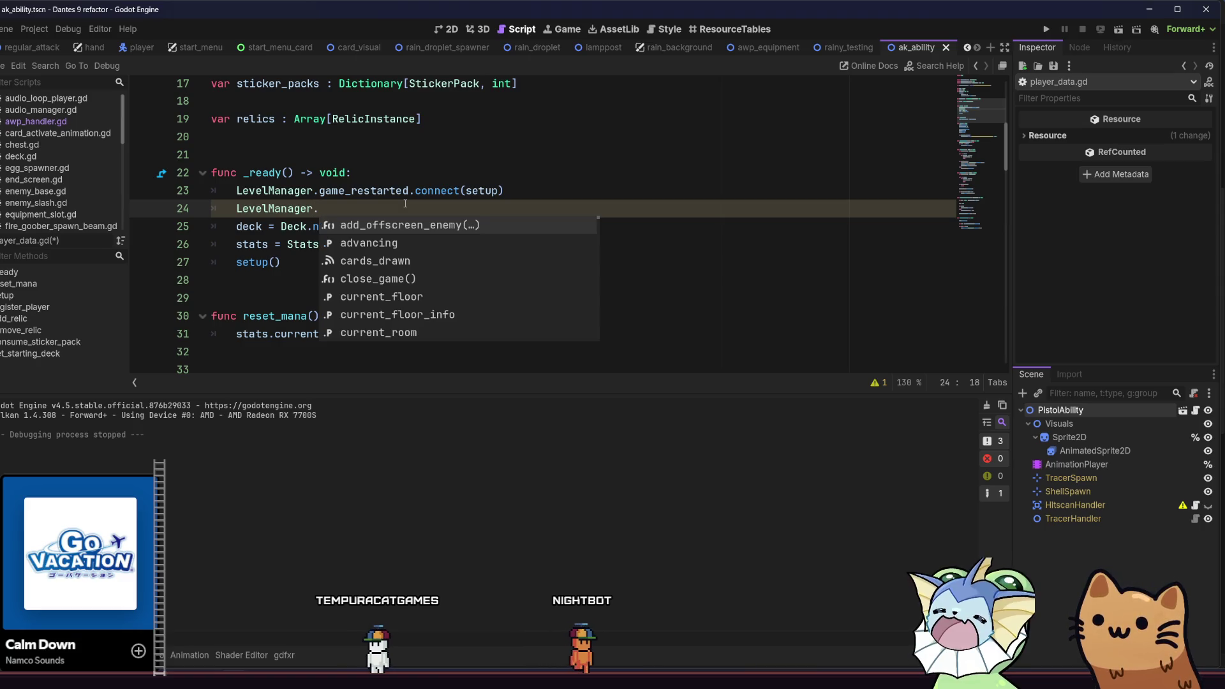
type("room")
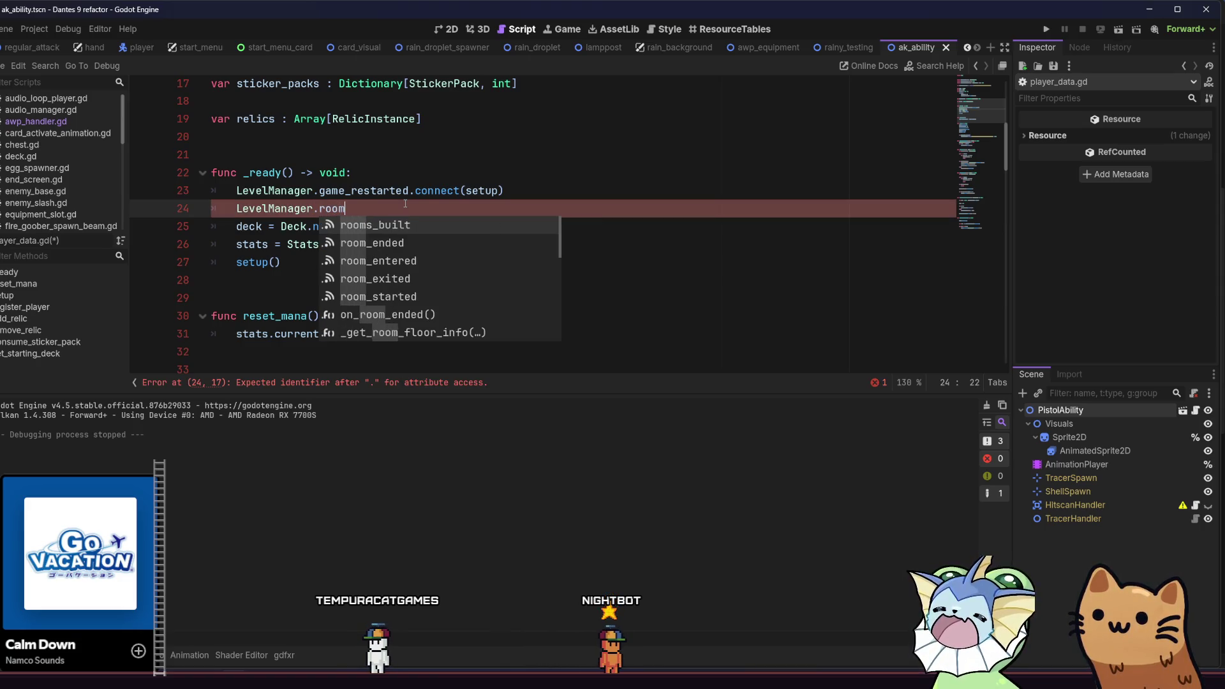
key("Down")
key("Down")
key("Down")
key("Up")
key("Up")
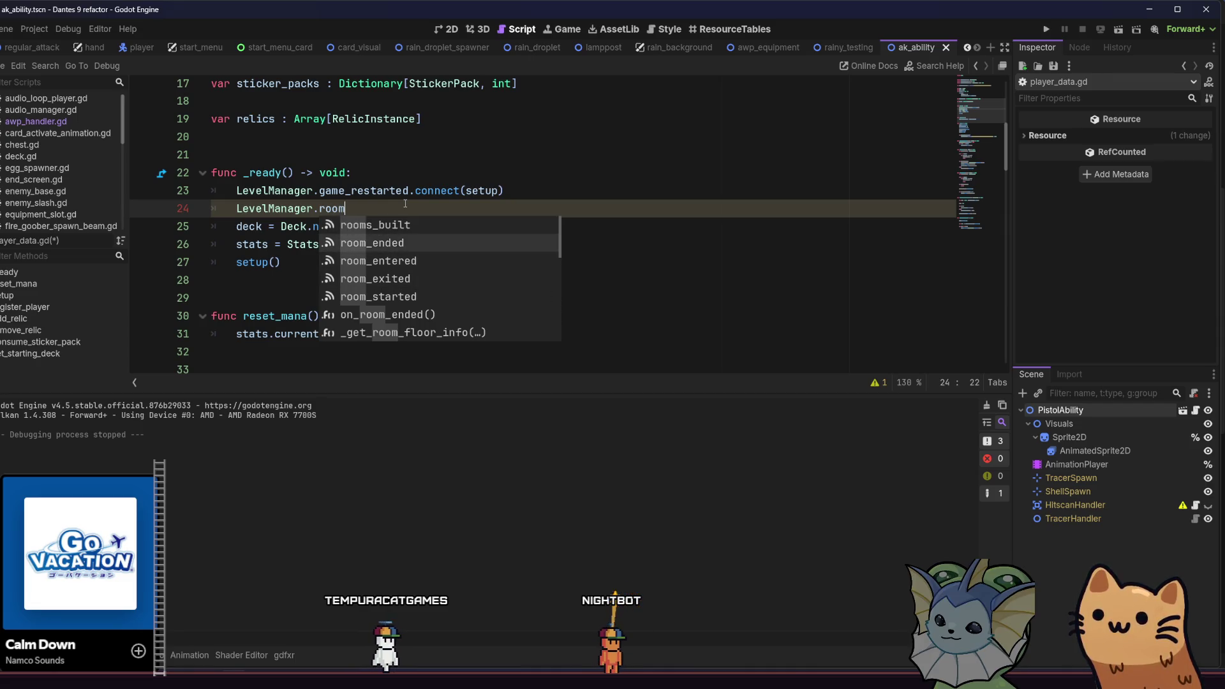
key("Return")
key("Down")
key("Down")
key("Down")
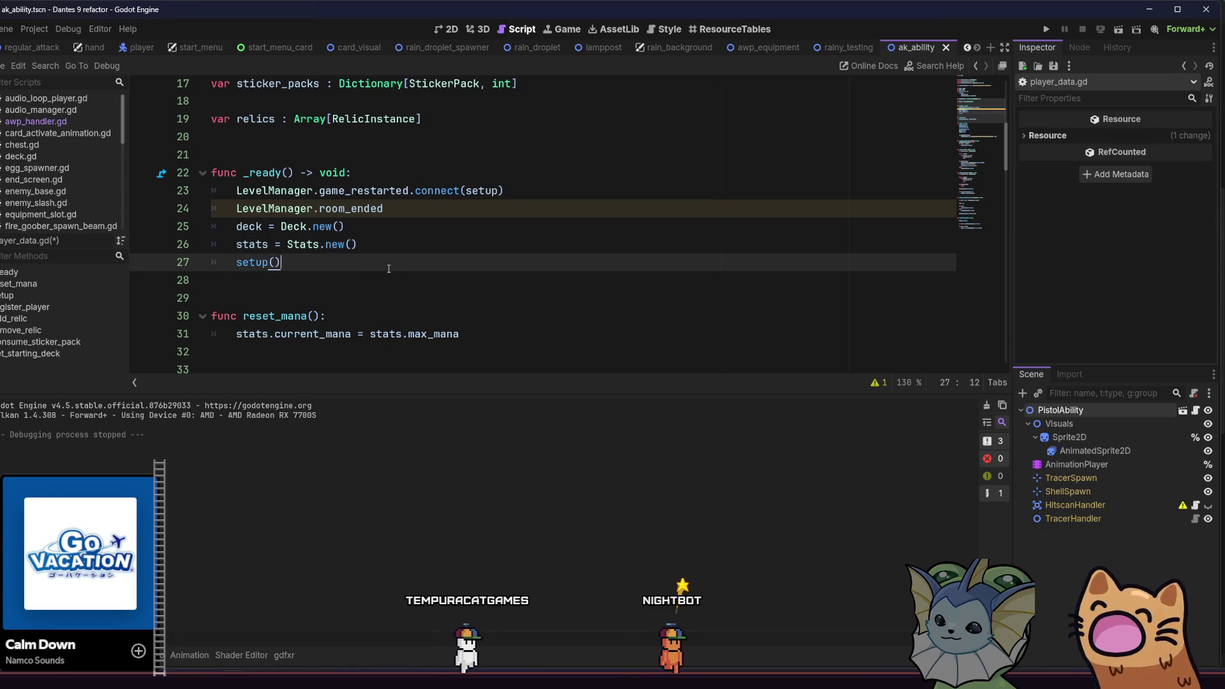
key("Up")
key("Up")
key("Up")
Finish the line as .connect(reset_mana), save the script, and run the project.
type(".con")
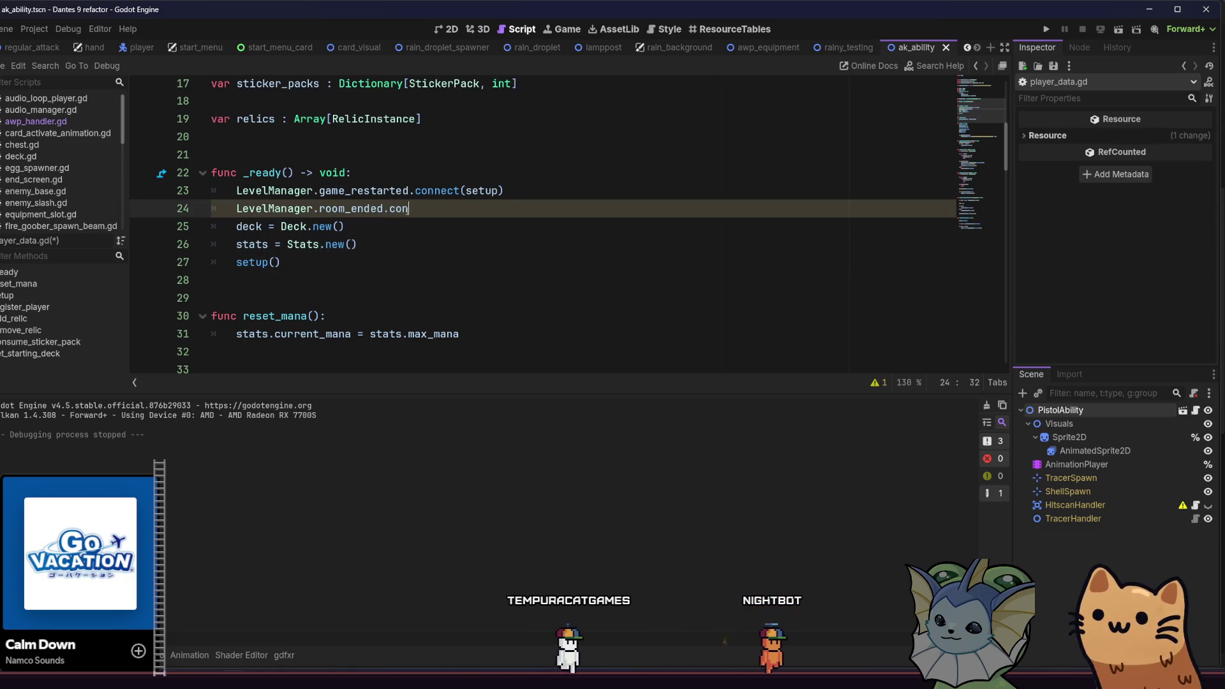
key("Return")
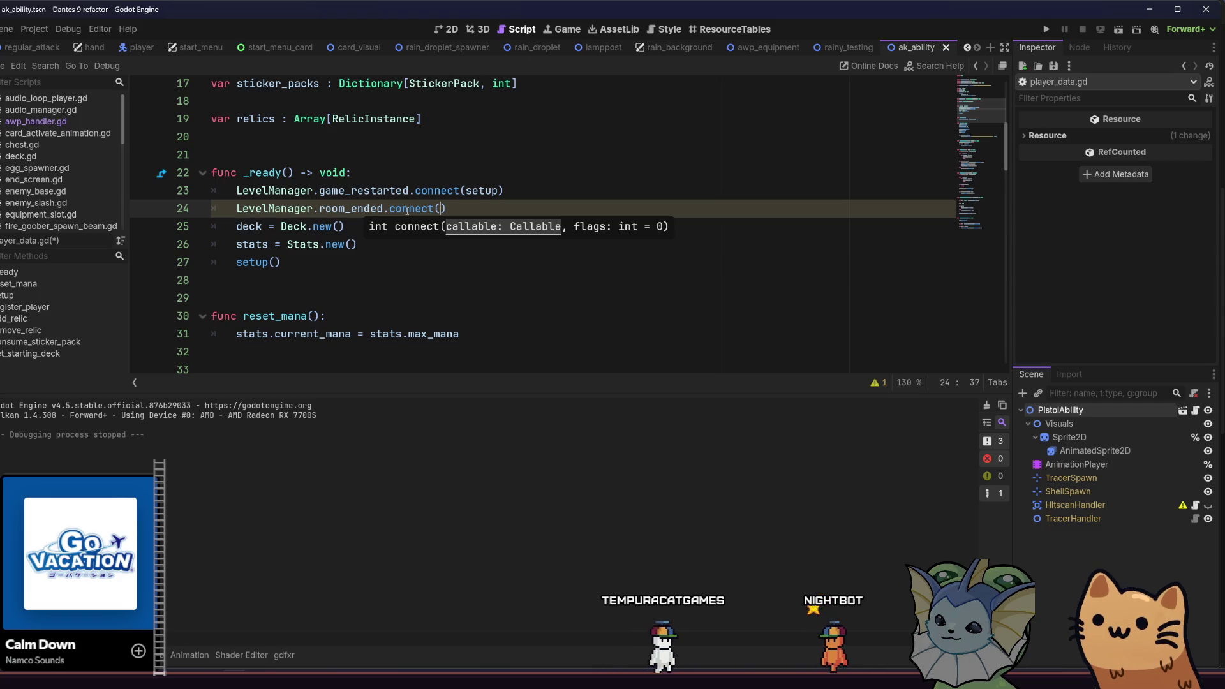
type("m")
key("BackSpace")
key("BackSpace")
key("BackSpace")
type("res")
key("Return")
key("ctrl+s")
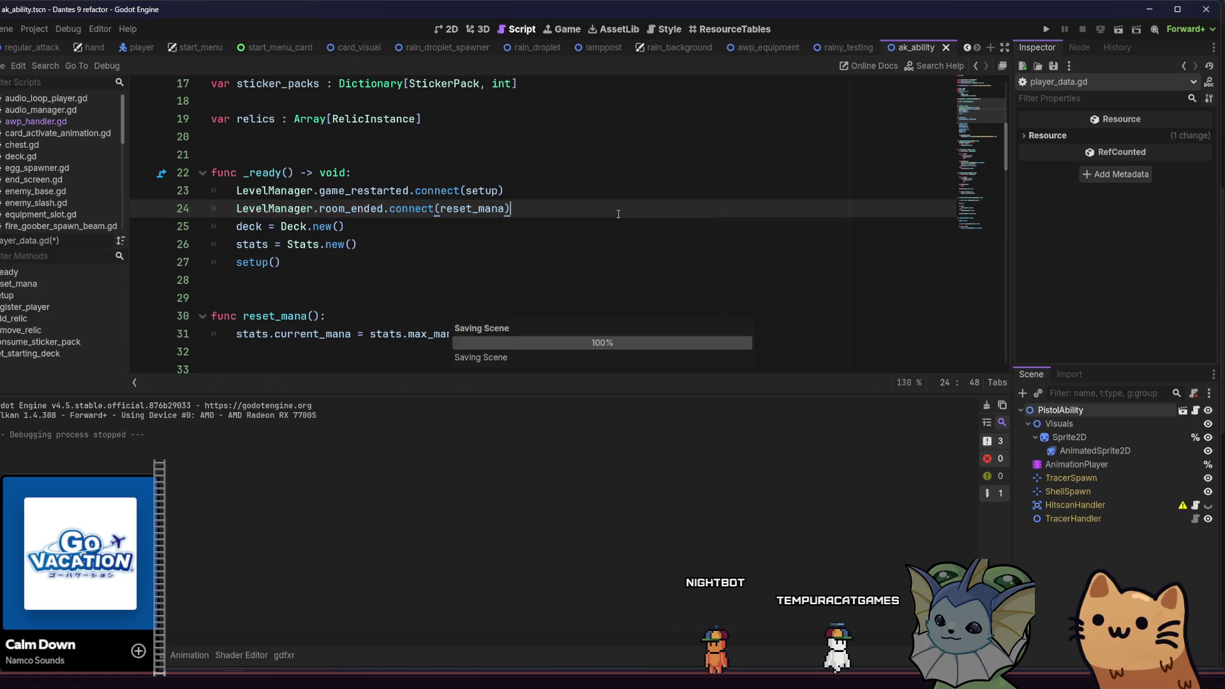
left_click(1048, 29)
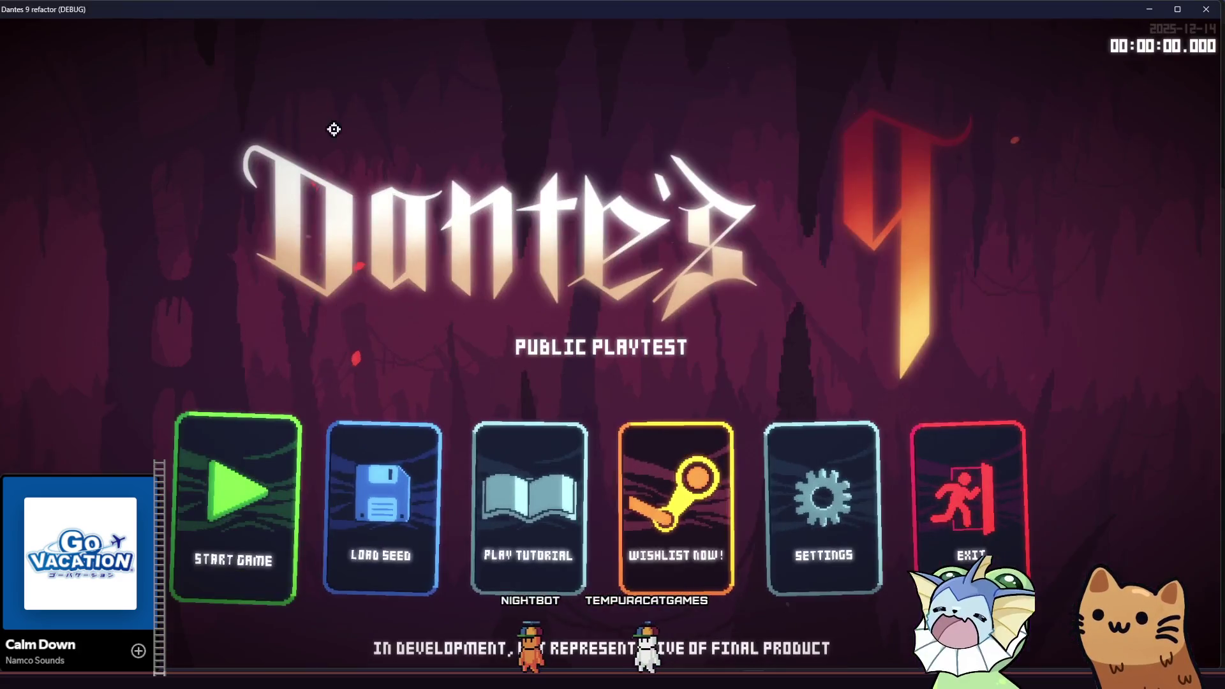
Start a new game from the Dante's 9 main menu's Start Game card.
left_click(226, 513)
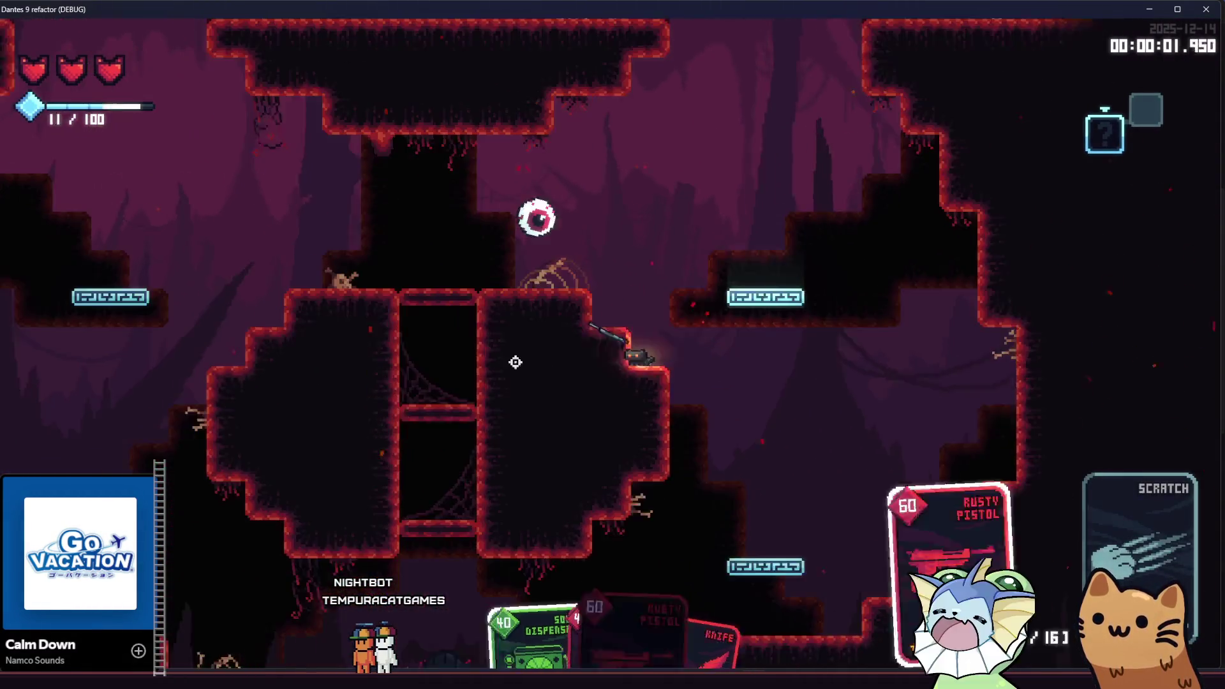
Defeat the eye enemies and the plant enemy, then open the nearby chest.
key("space")
mouse_move(516, 362)
left_mouse_down()
mouse_move(615, 185)
mouse_move(588, 169)
mouse_move(478, 276)
left_mouse_up()
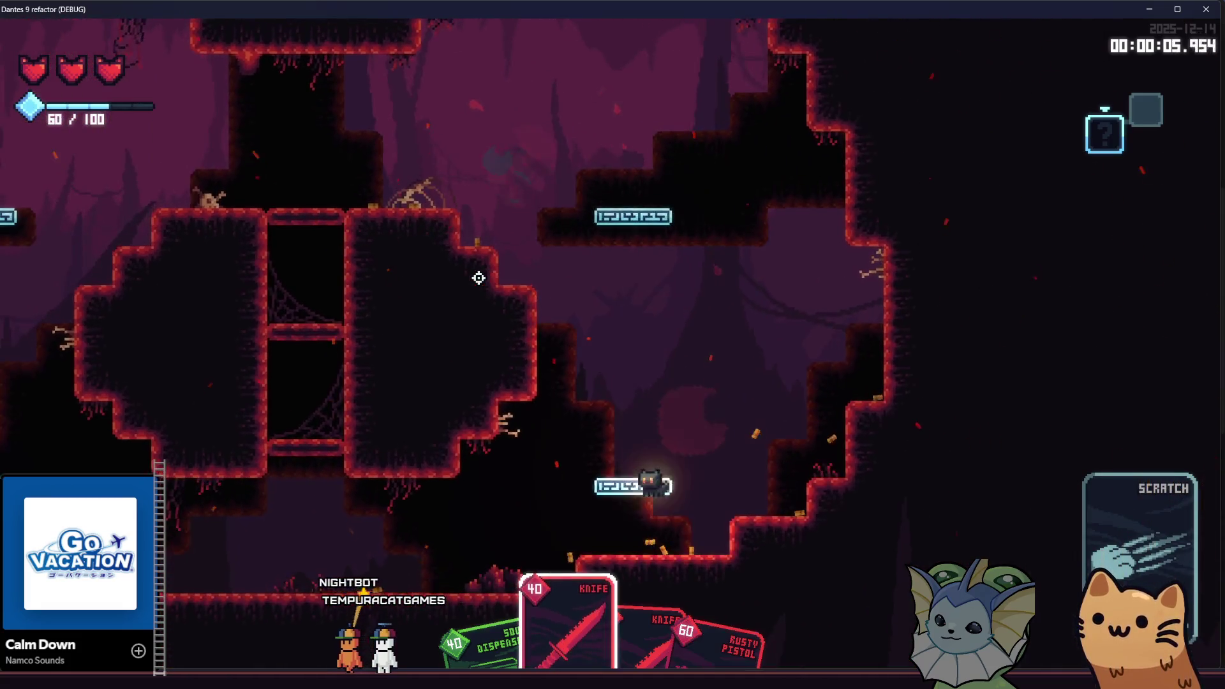
key("space")
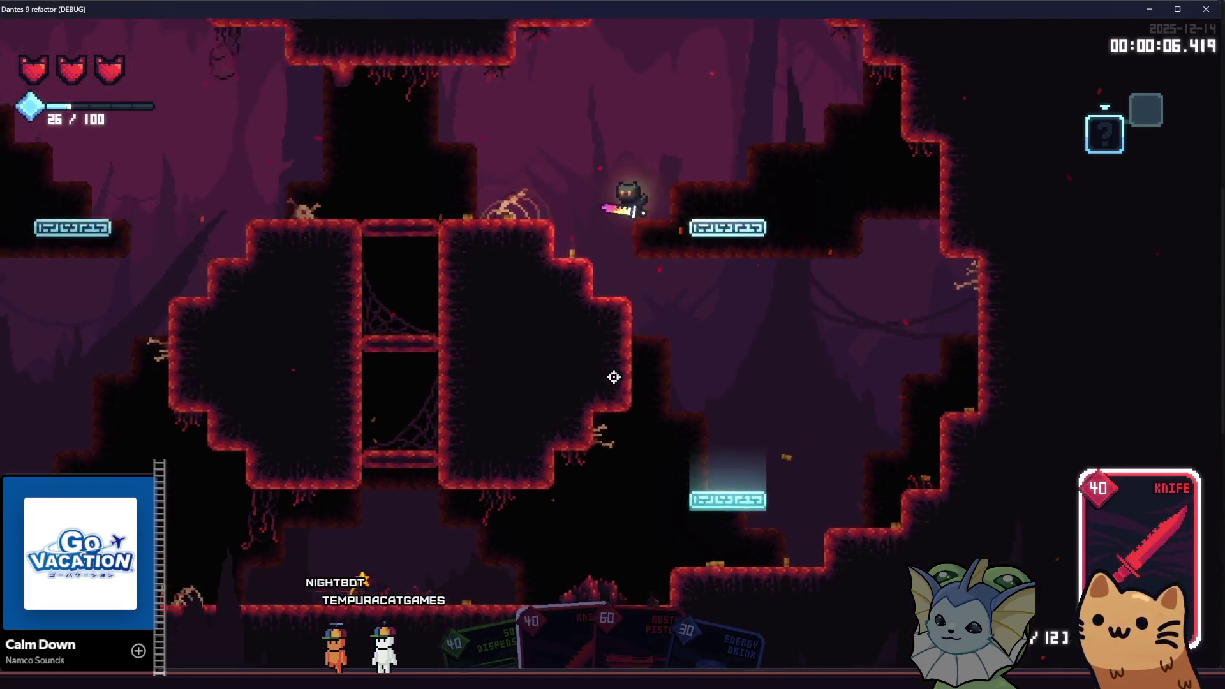
left_click(691, 308)
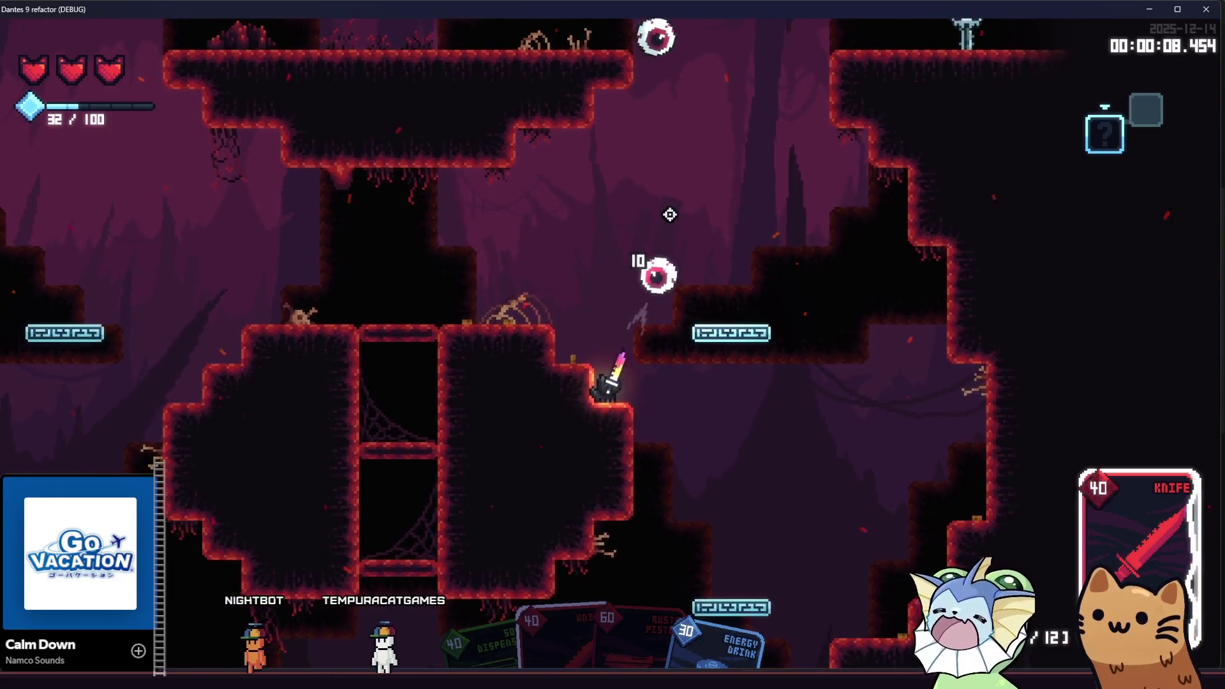
left_click(669, 213)
left_click(637, 223)
key("a")
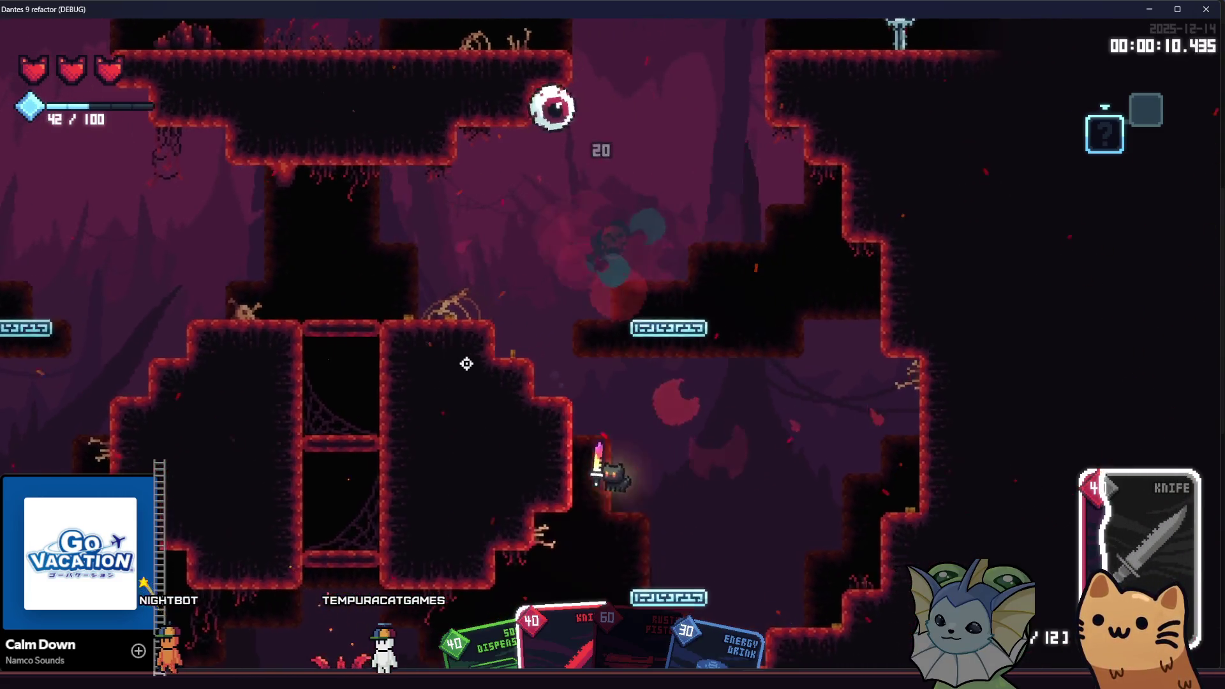
left_click(437, 367)
left_click(370, 365)
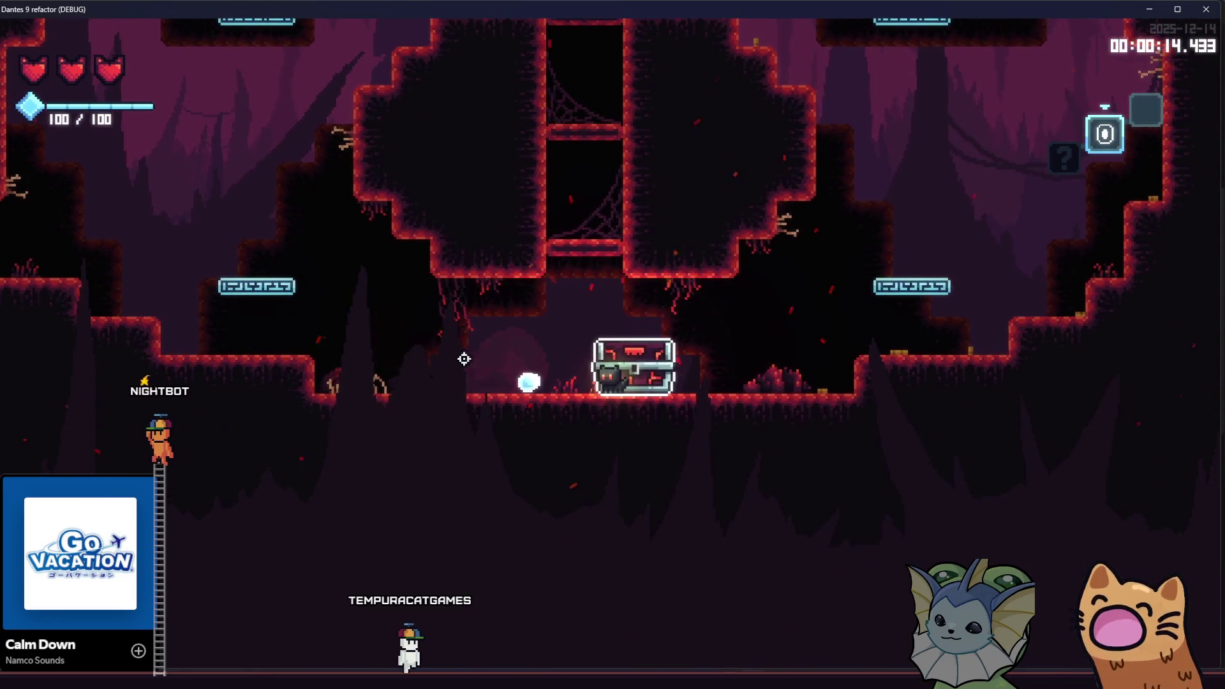
key("e")
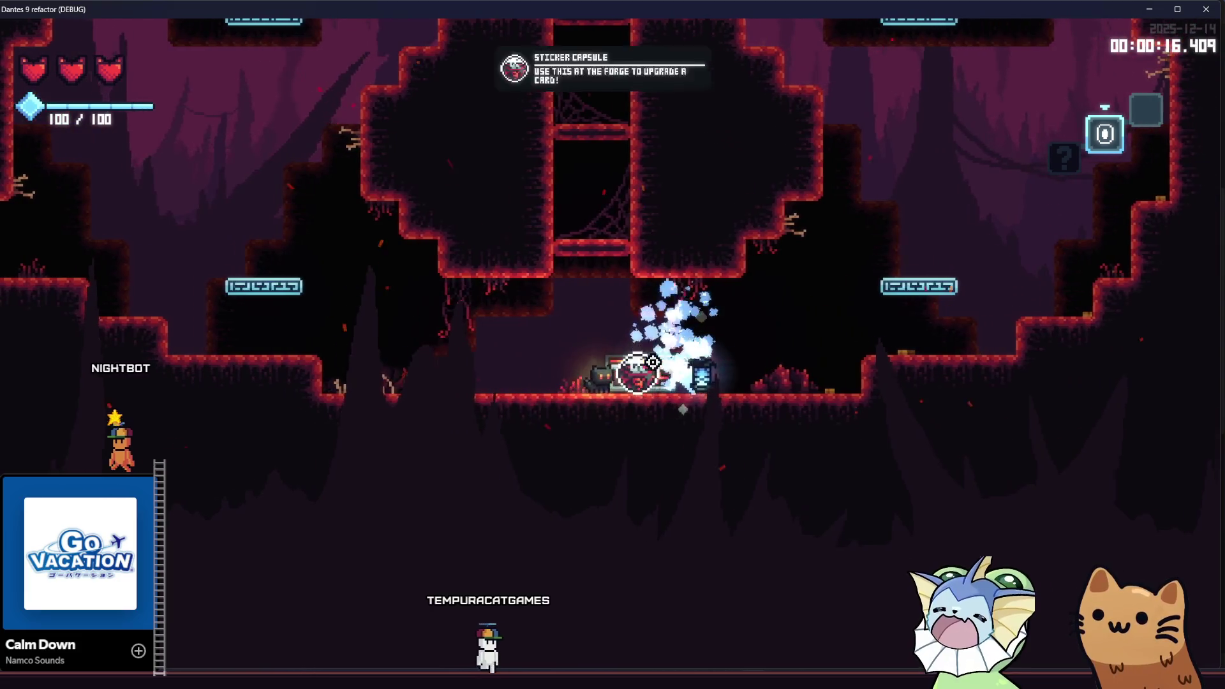
Climb the high platform on the right, then walk the cat left off the ledge.
key("d")
key("space")
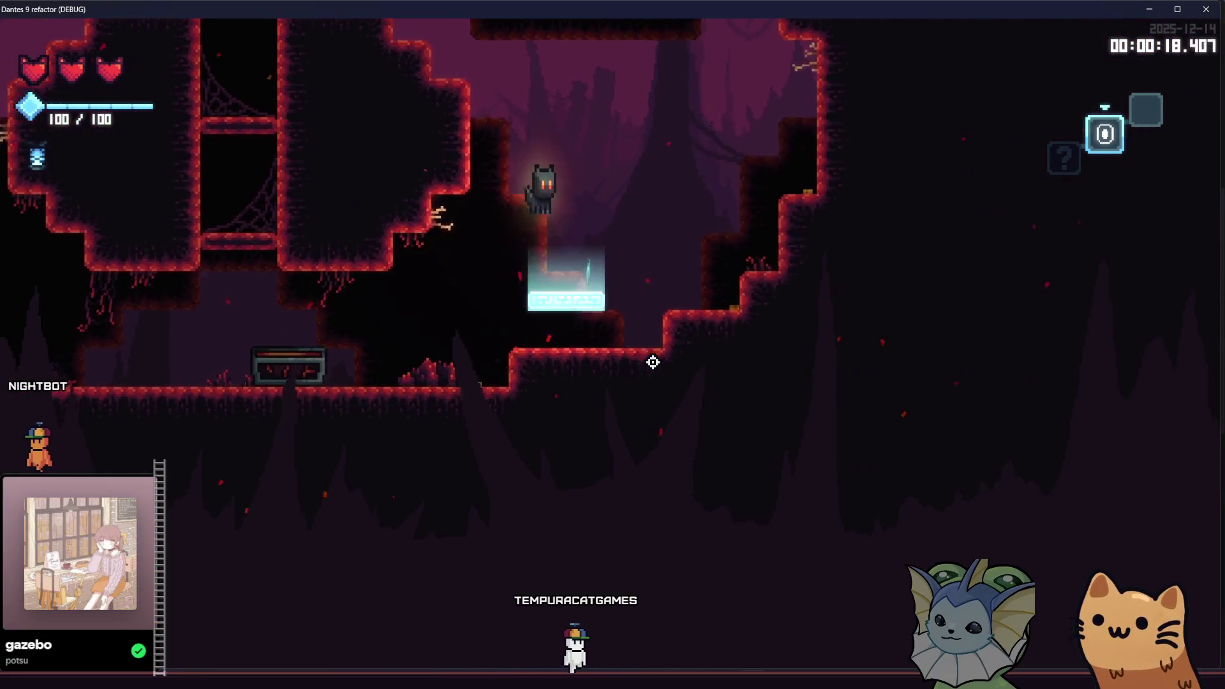
key("space")
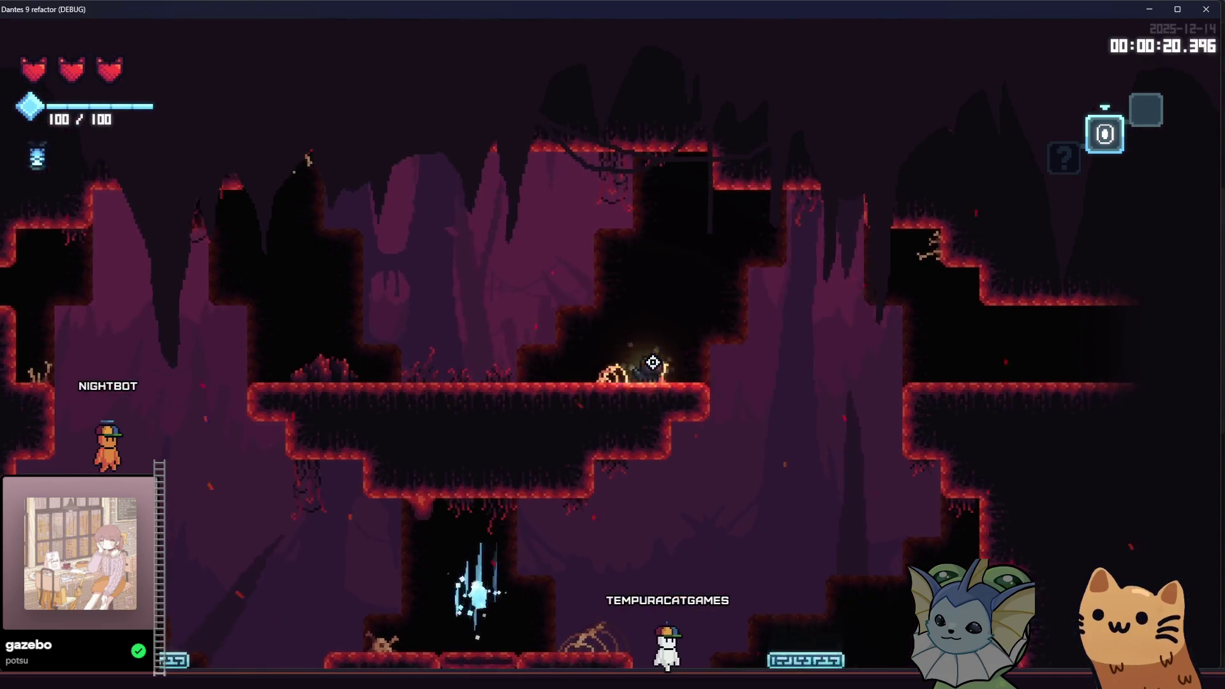
key("a")
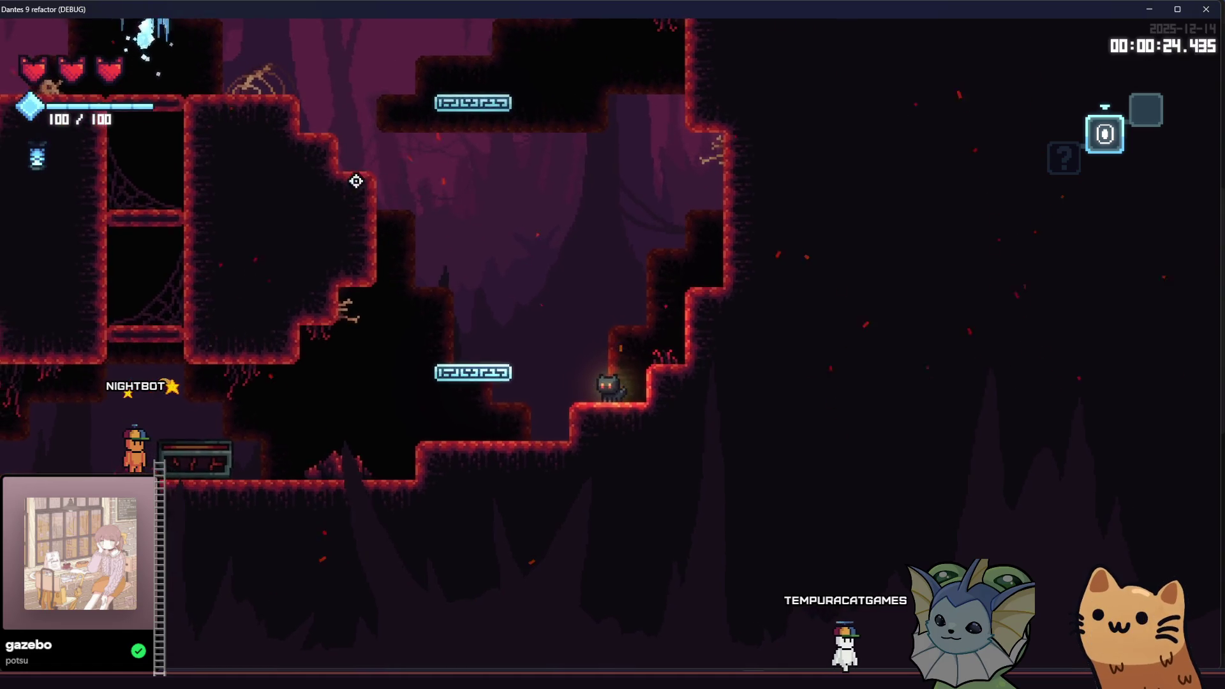
key("a")
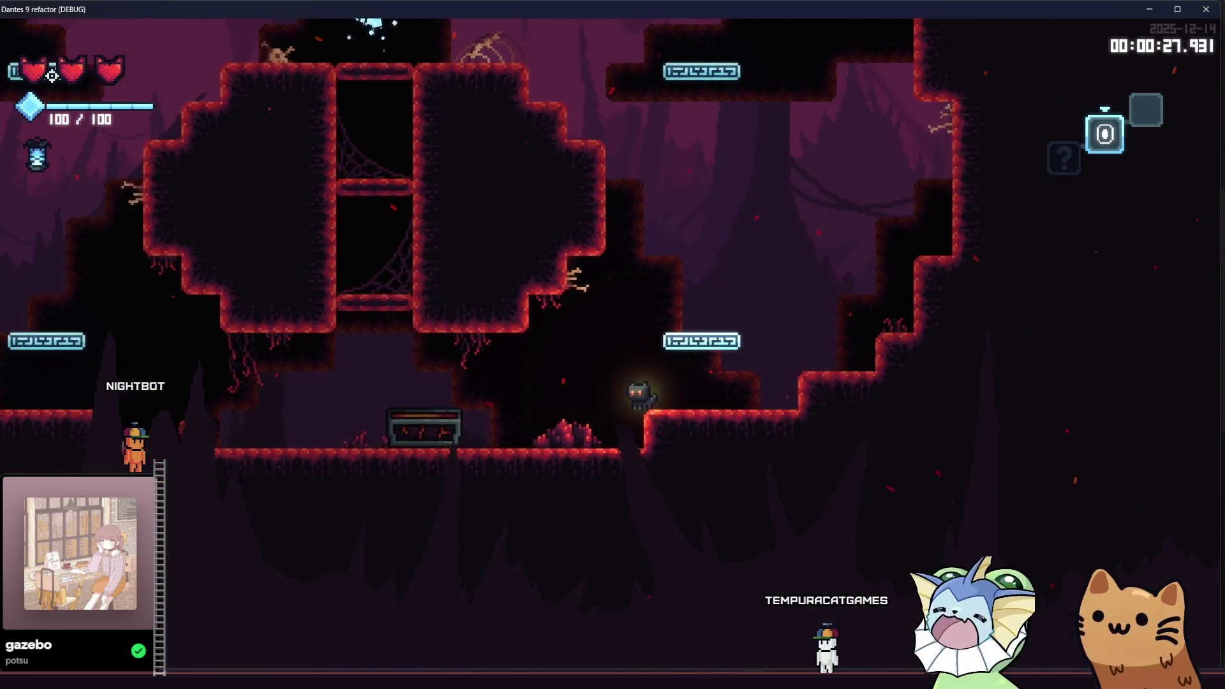
mouse_move(38, 159)
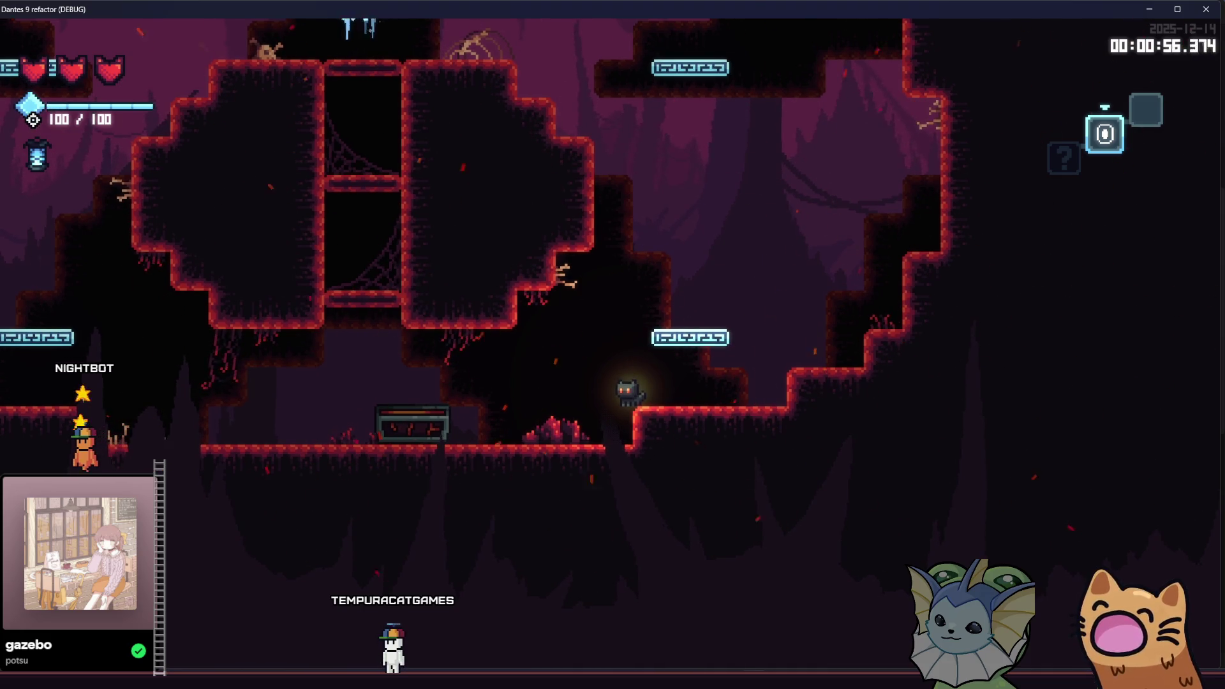
mouse_move(85, 133)
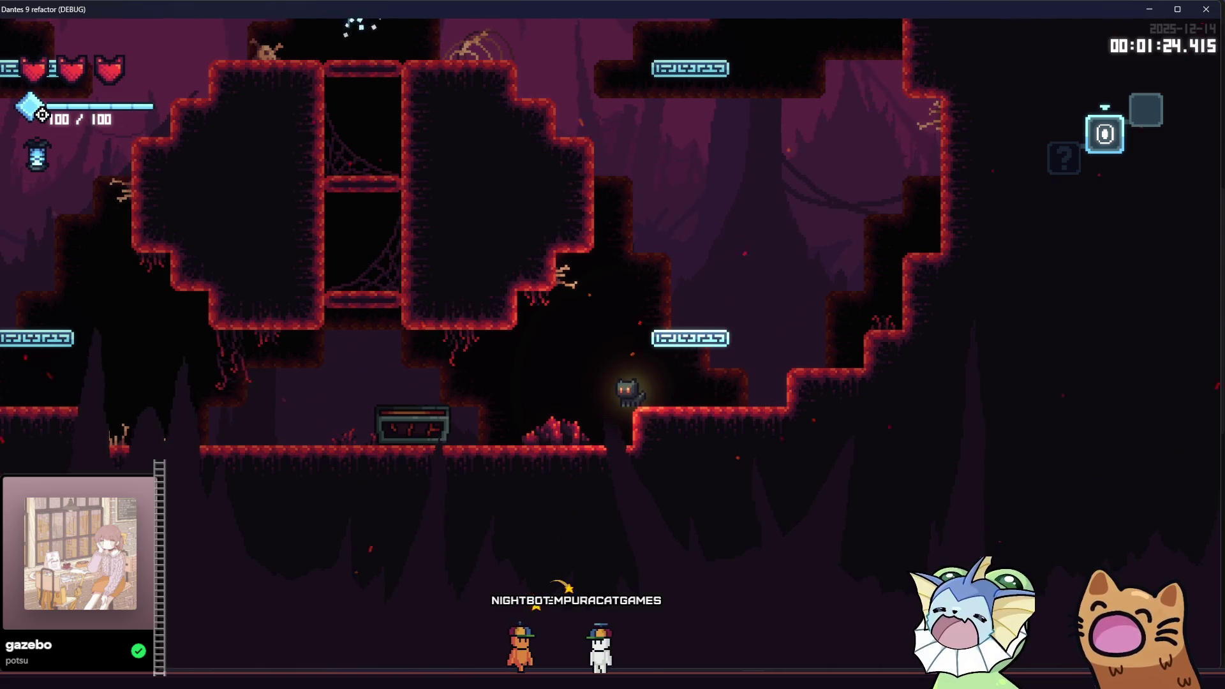
Walk the cat further left, then close the game window to stop debugging.
key("Left")
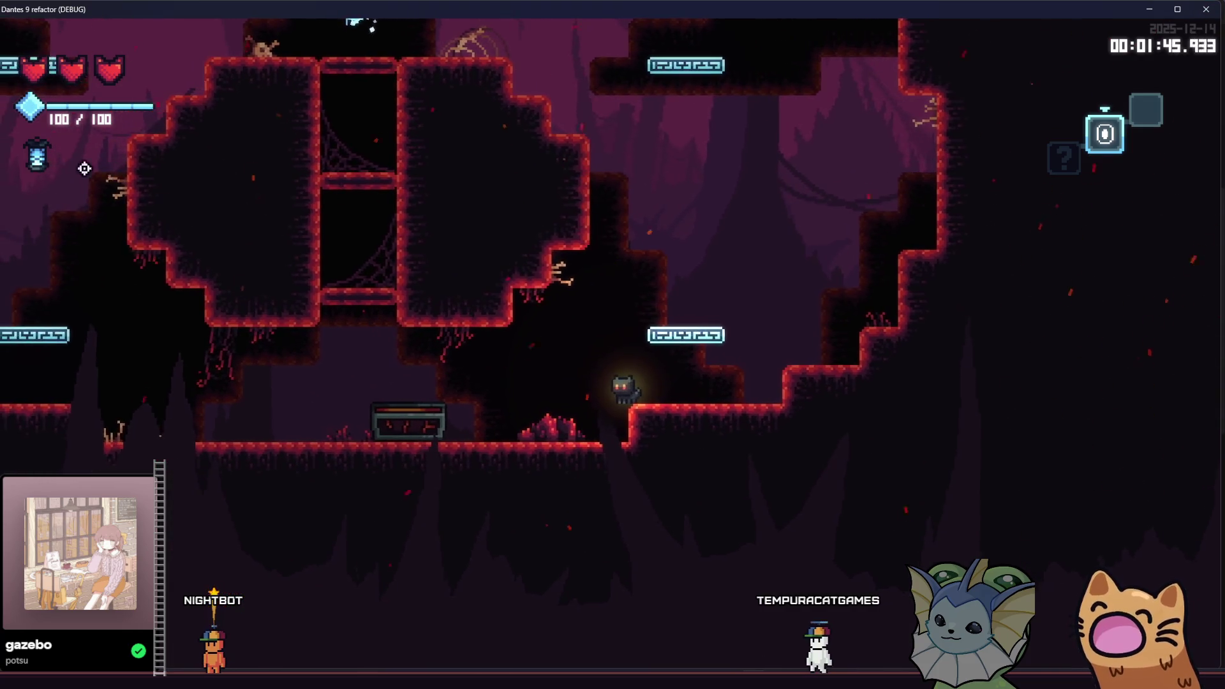
mouse_move(60, 150)
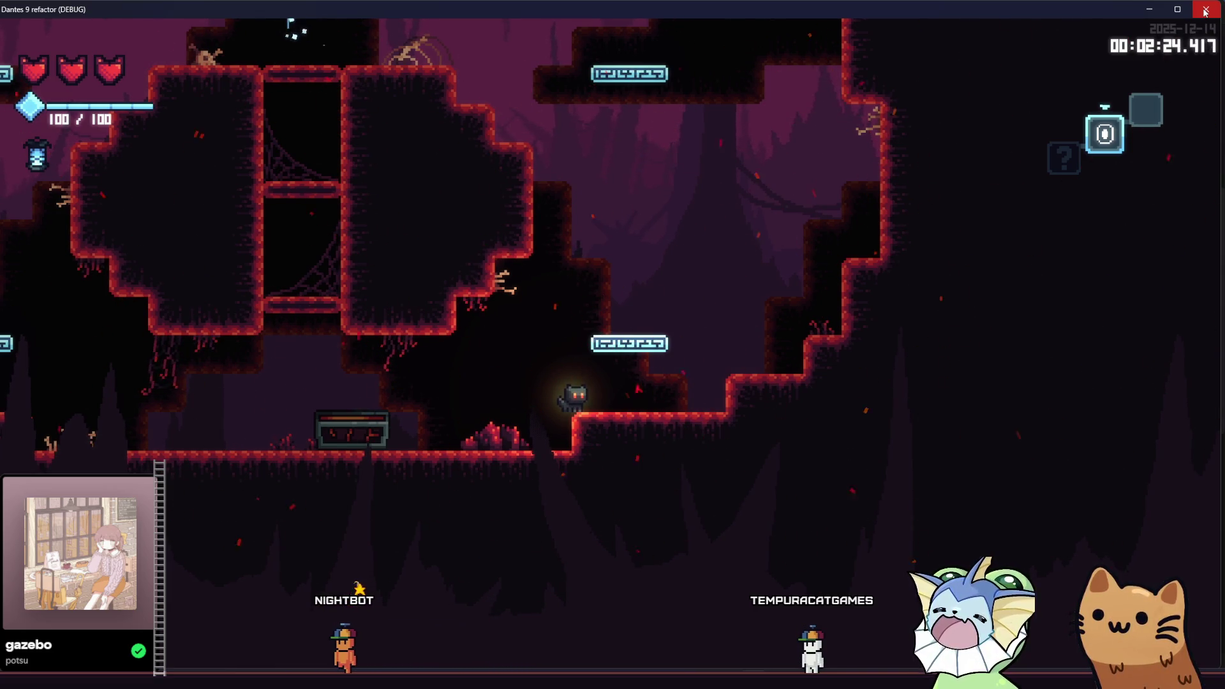
left_click(1204, 10)
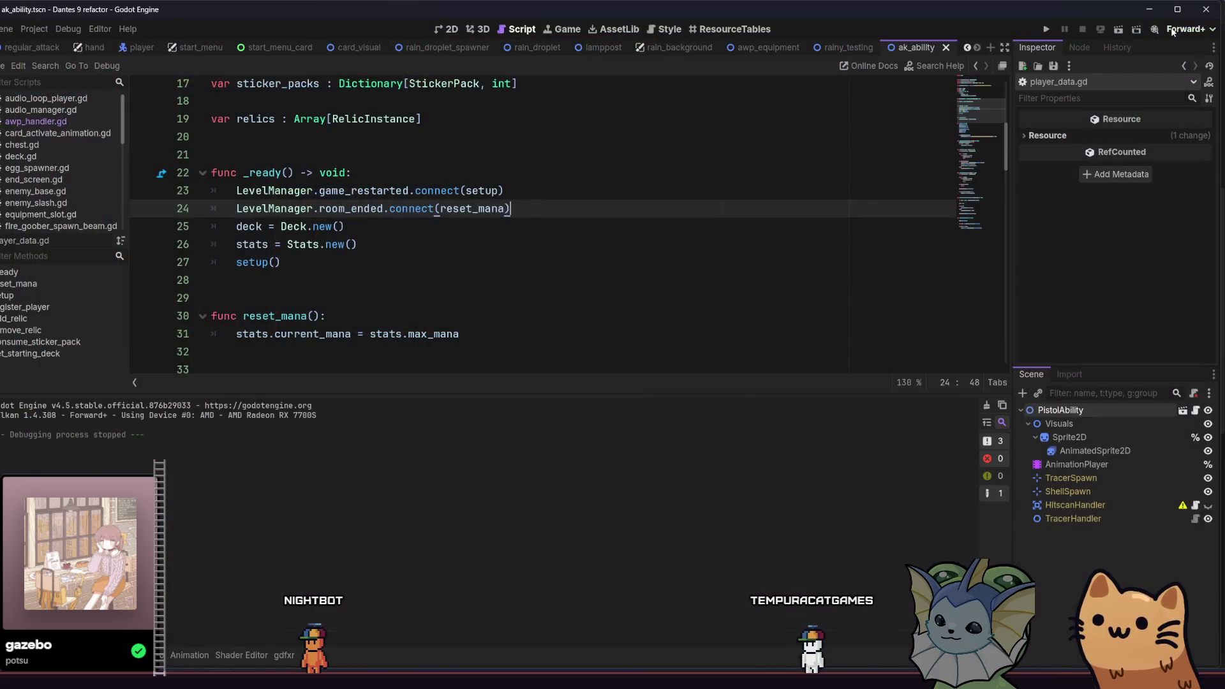
Quick-open mana_bar.tscn and view it in the 2D workspace.
key("shift+alt+o")
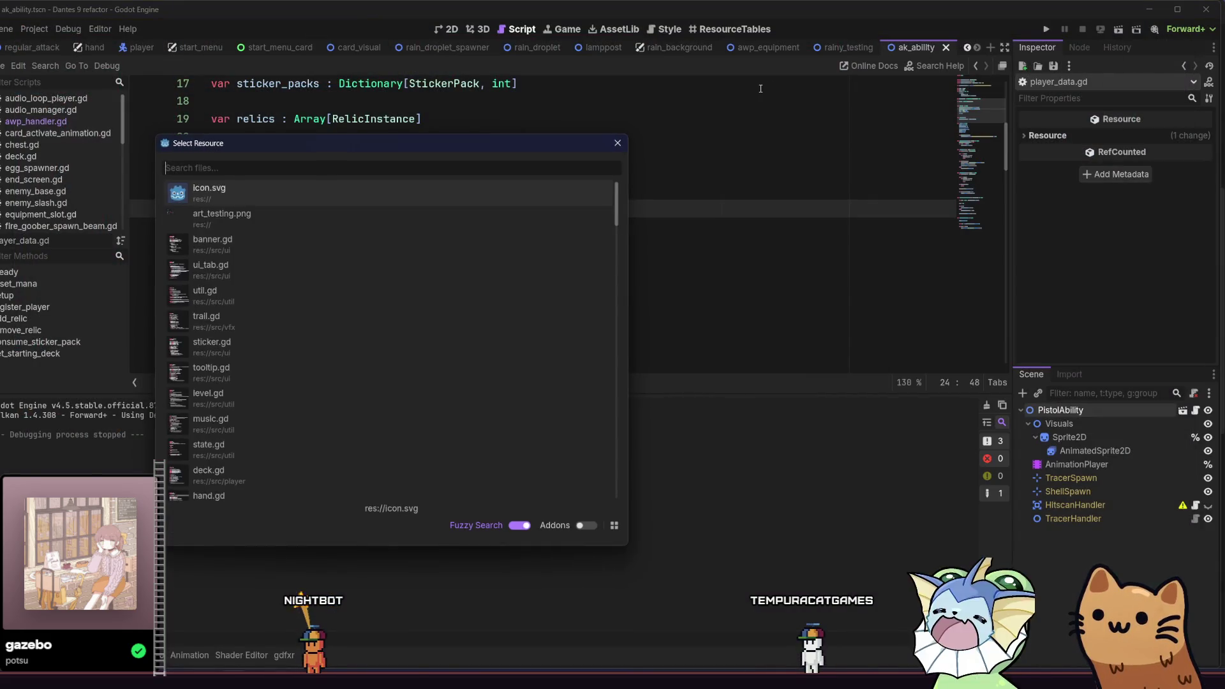
type("mana")
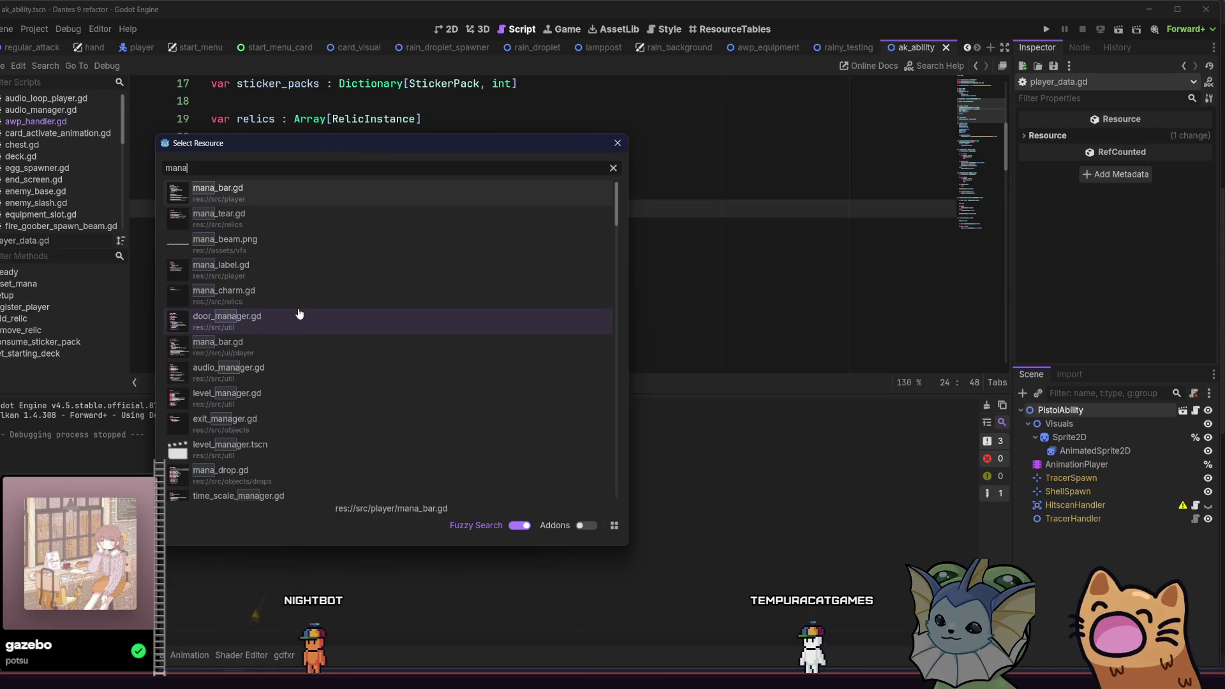
type("_bar")
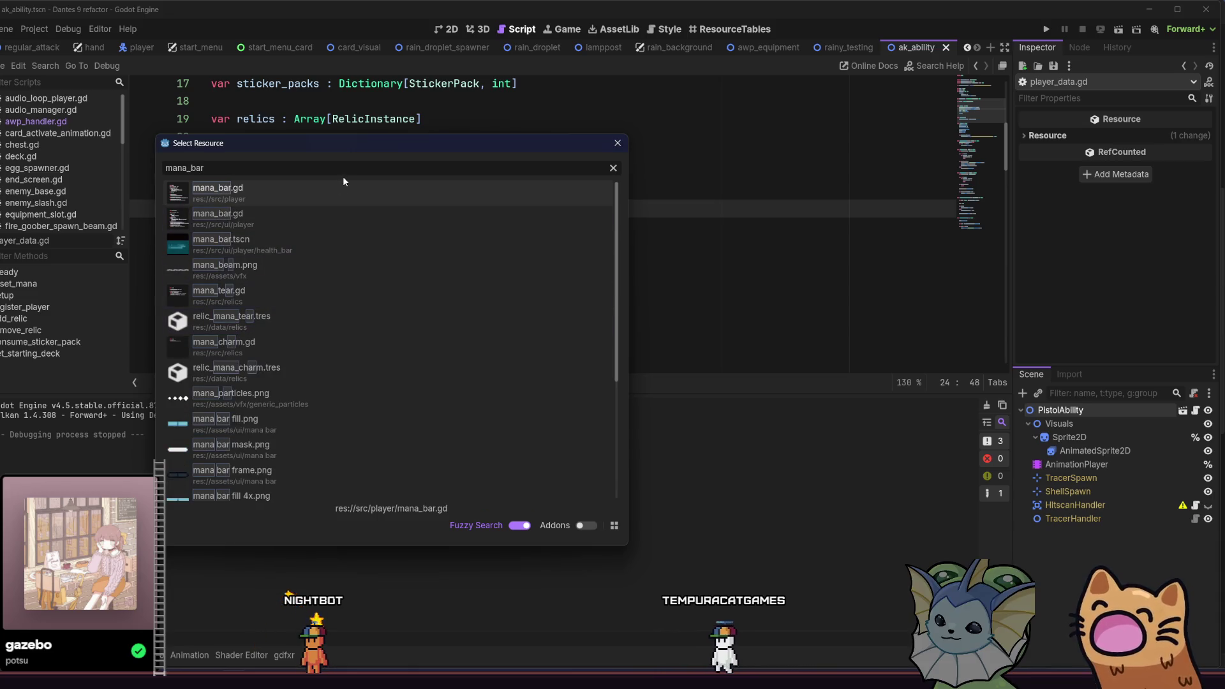
double_click(340, 244)
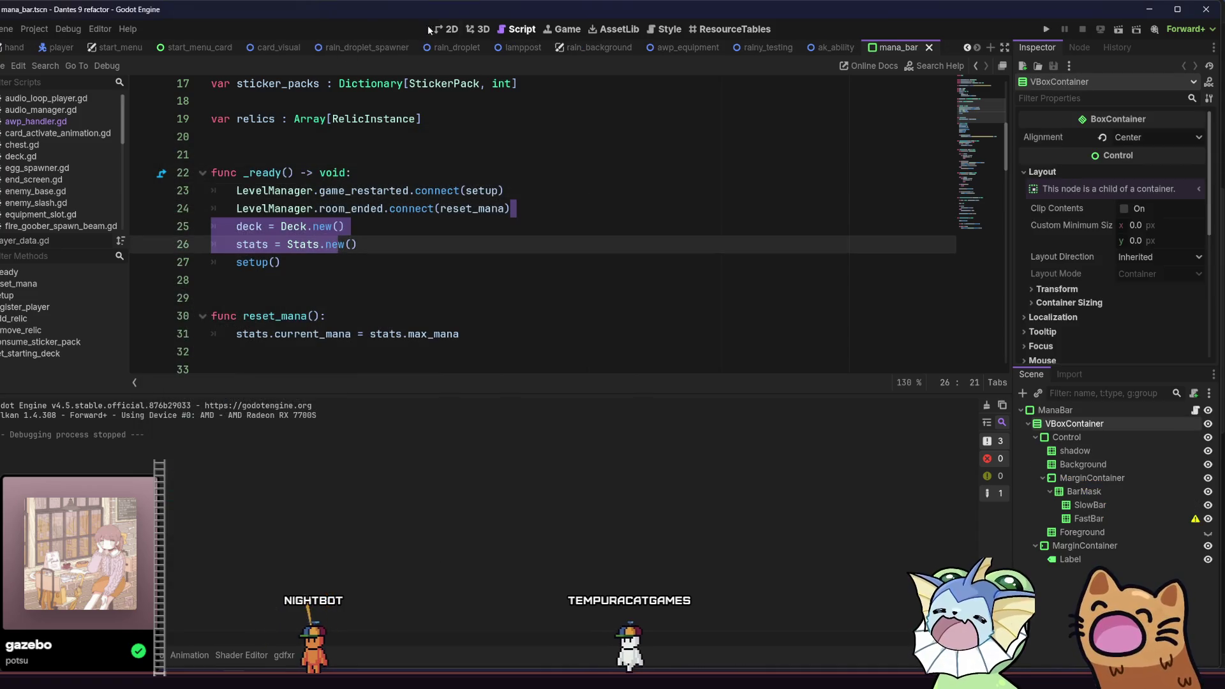
left_click(449, 28)
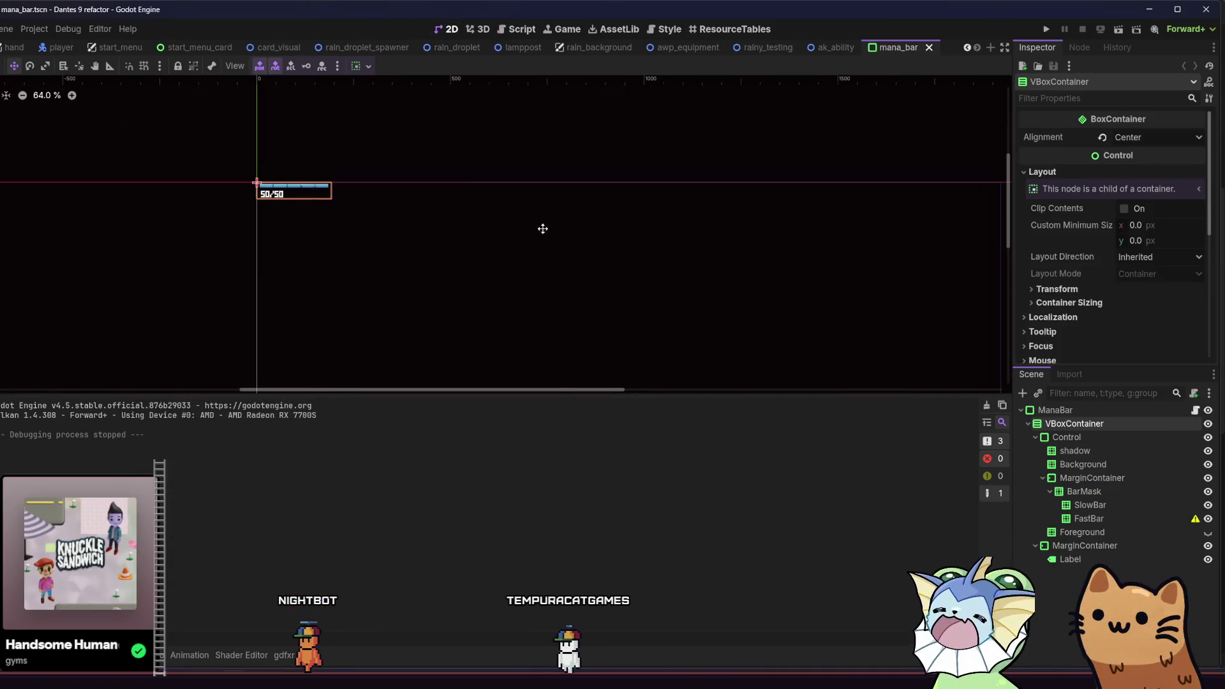
Toggle Foreground visibility off and on, select Label, then close mana_bar without saving.
scroll(284, 182, "up", 5)
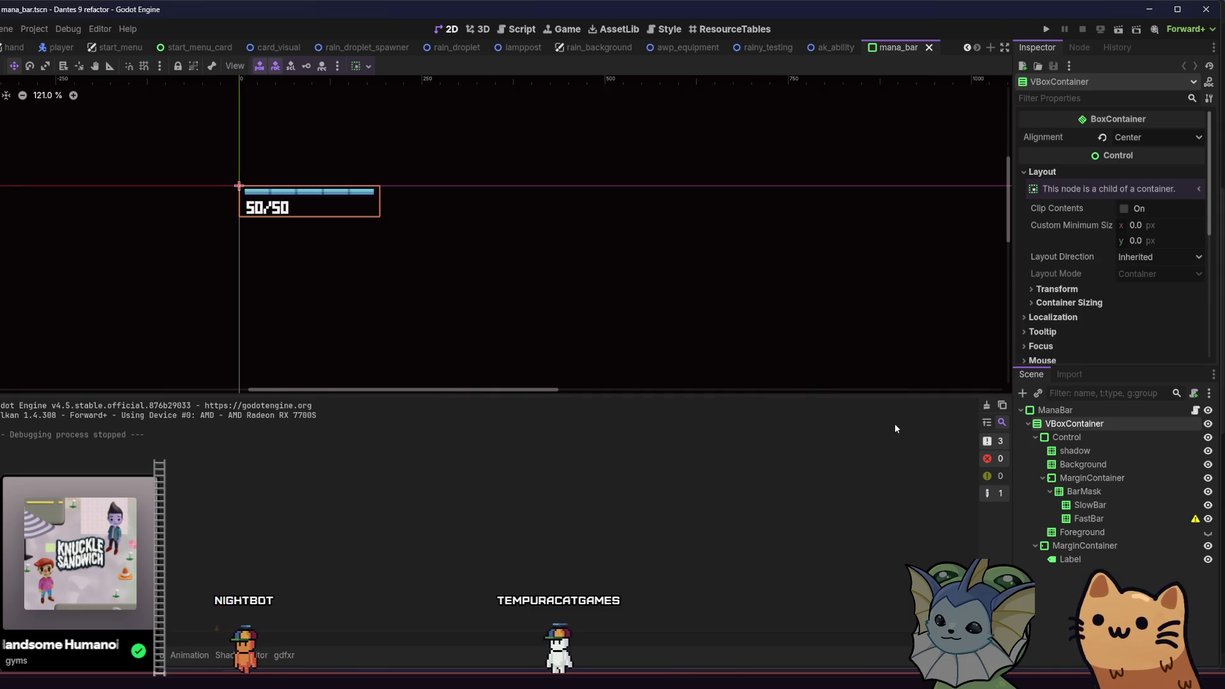
left_click(1207, 532)
left_click(1207, 532)
left_click(1122, 546)
left_click(1121, 558)
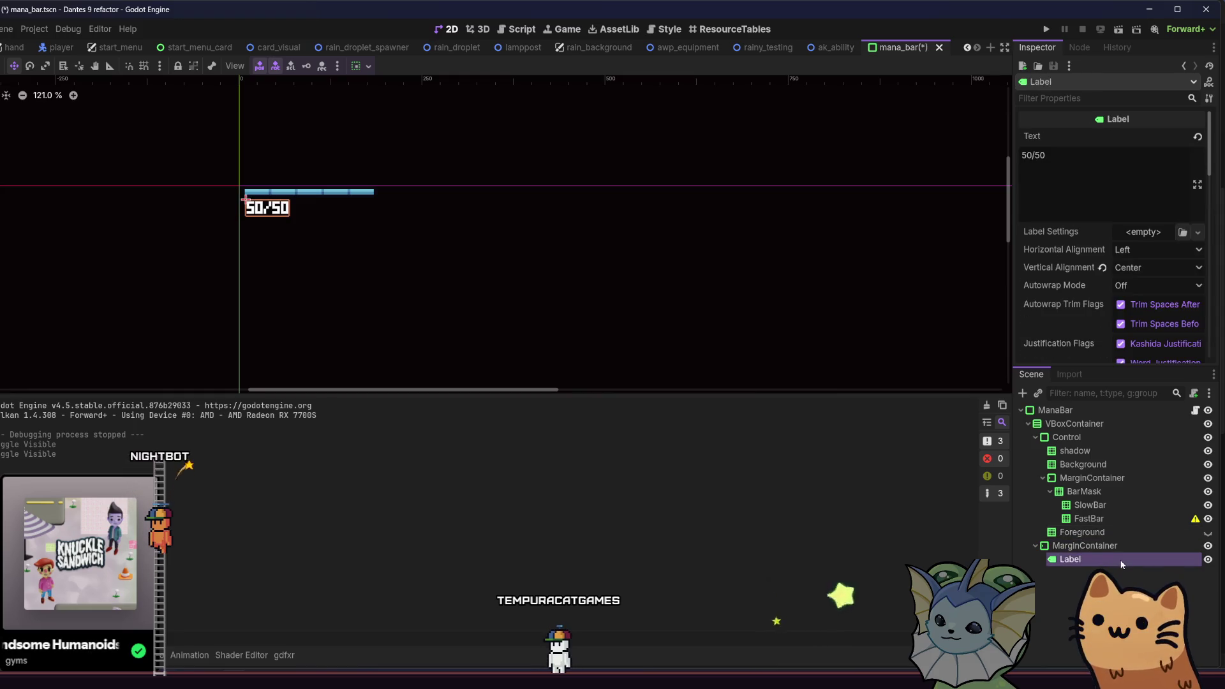
left_click(939, 47)
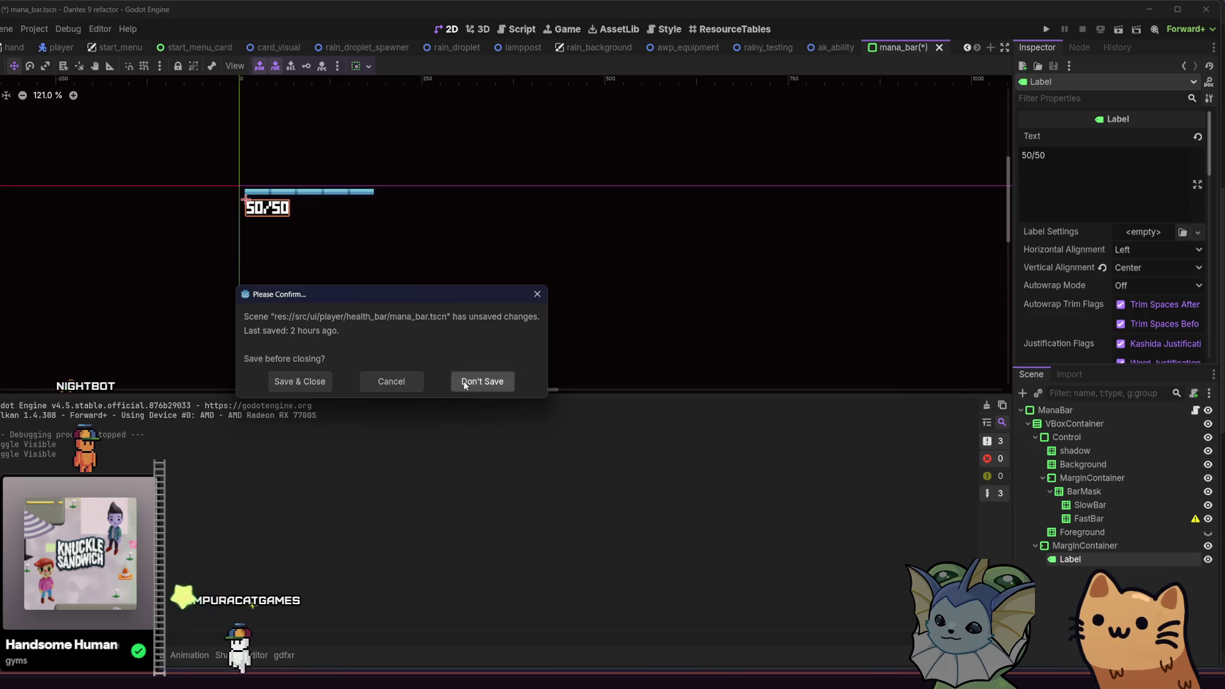
left_click(485, 380)
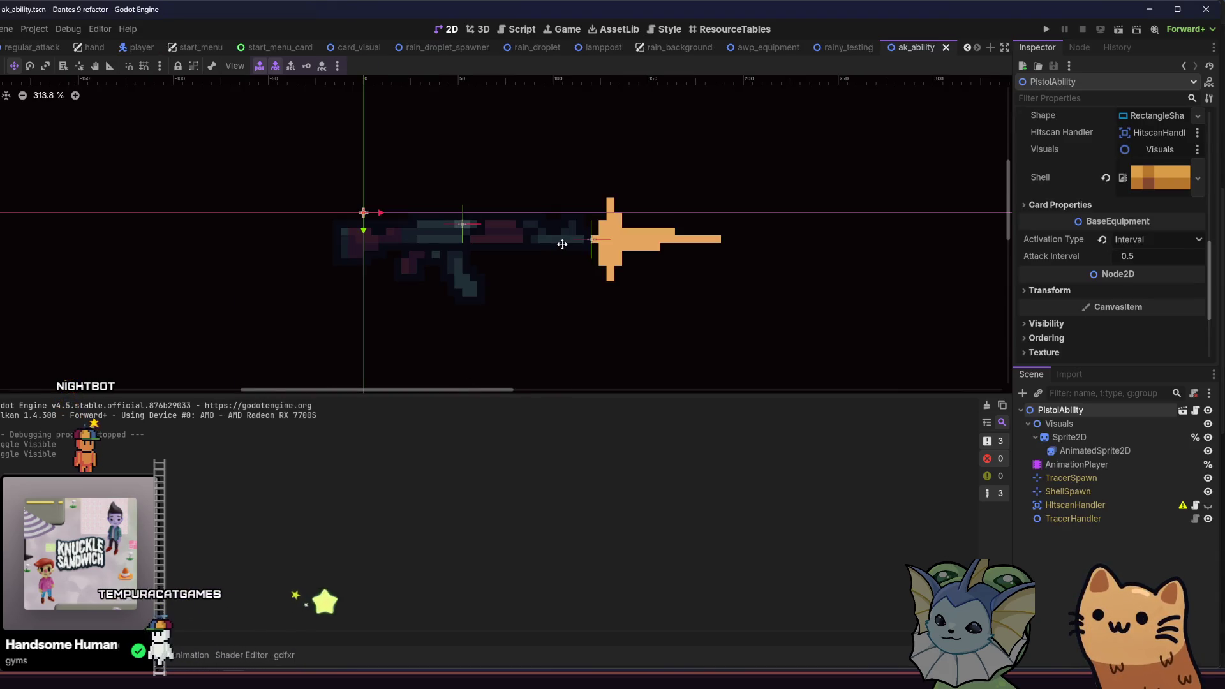
Quick-open health_bar.tscn and select the HBoxContainer3 node.
key("shift+alt+o")
type("health_bar")
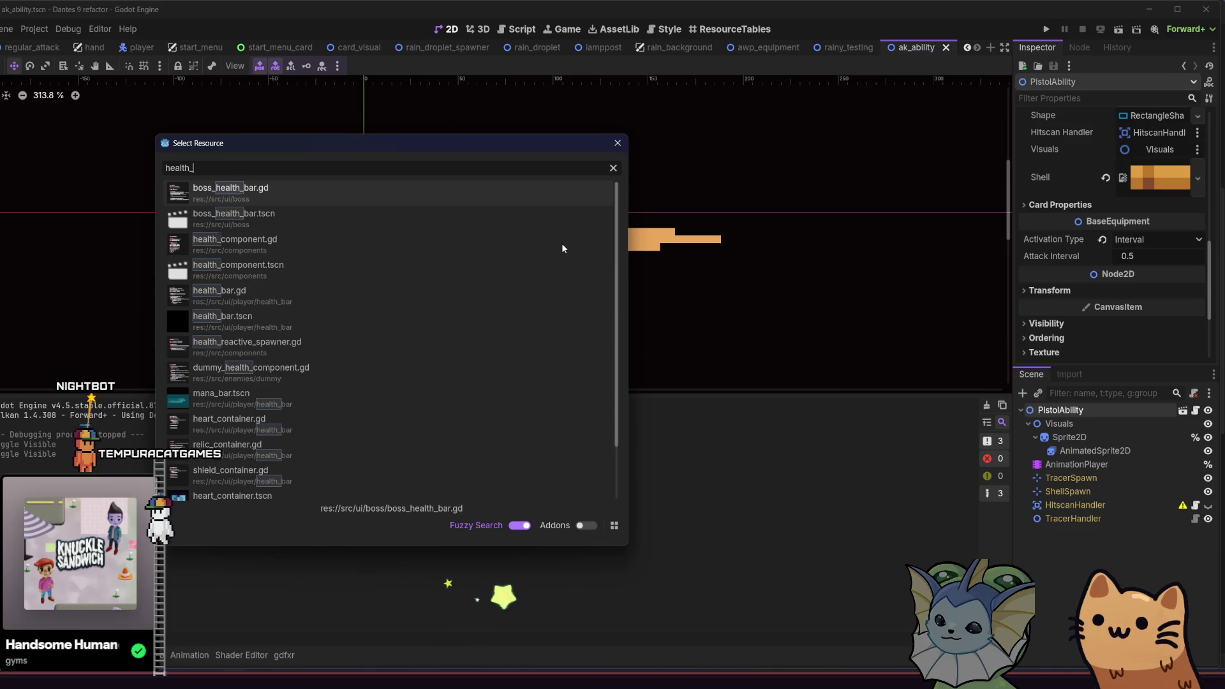
left_click(395, 265)
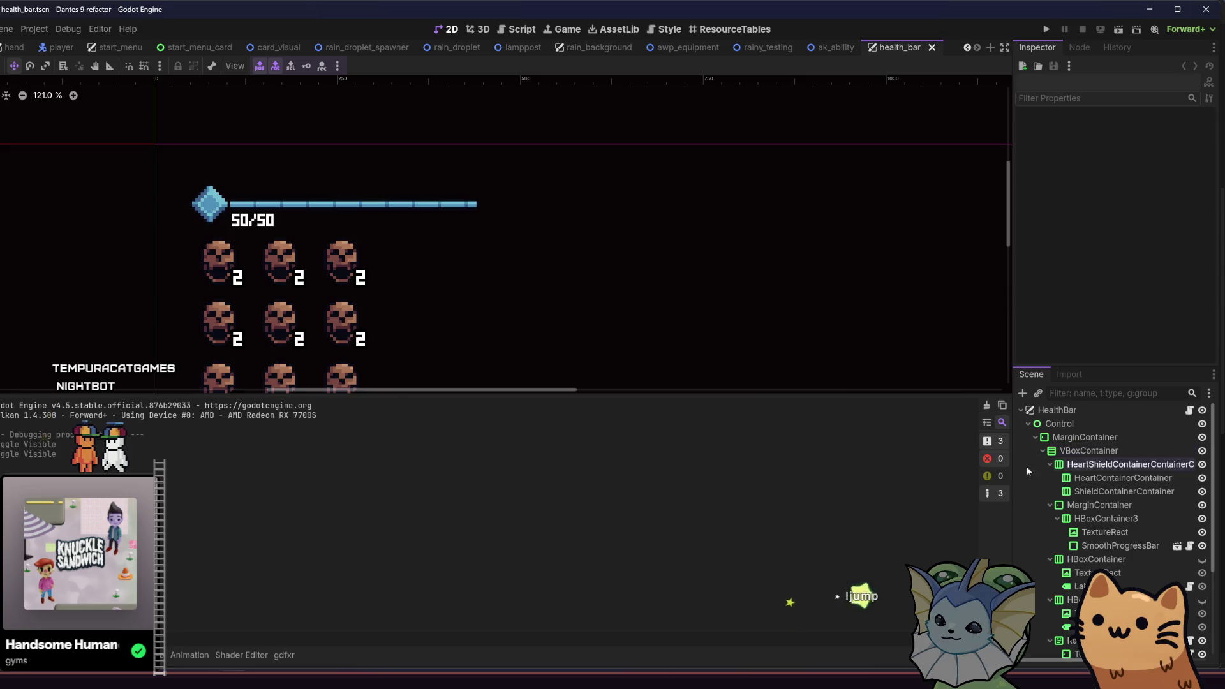
left_click(1095, 534)
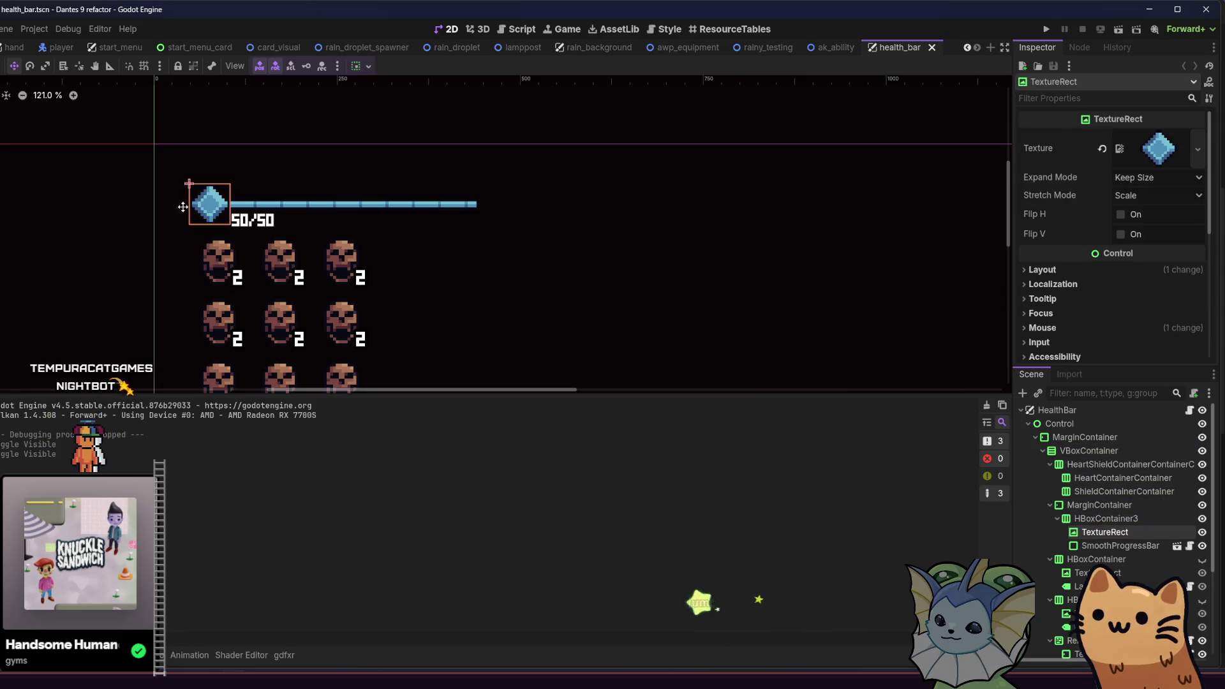
scroll(202, 203, "up", 5)
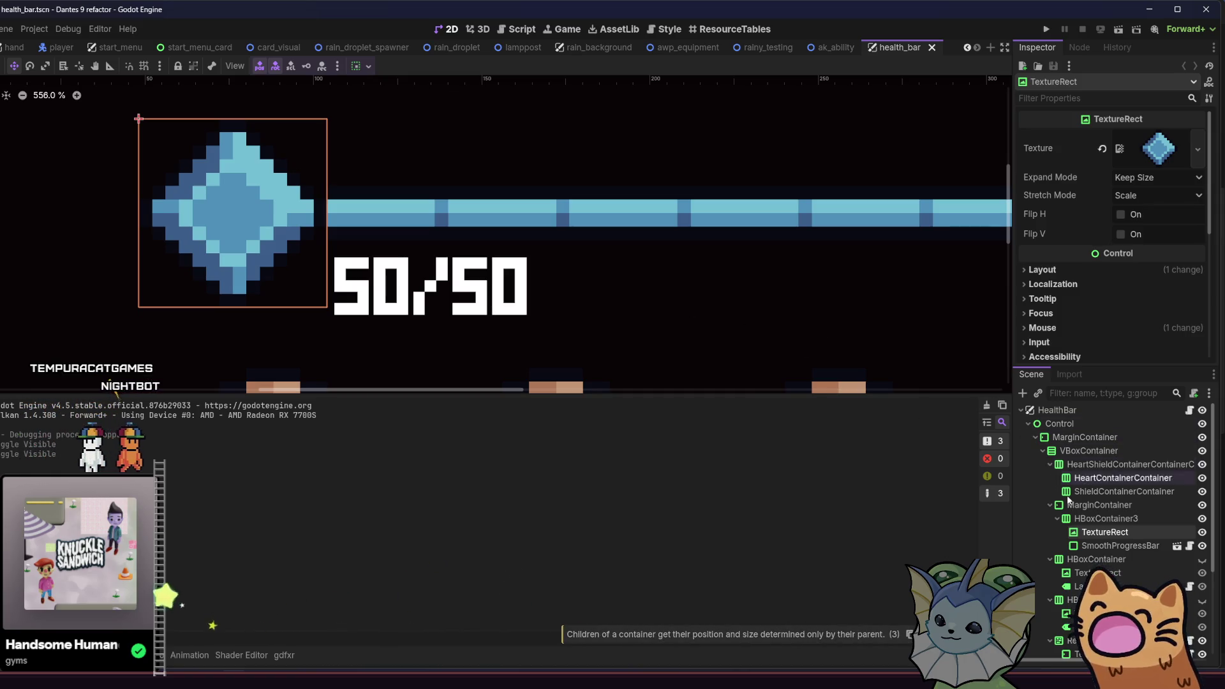
left_click(1093, 519)
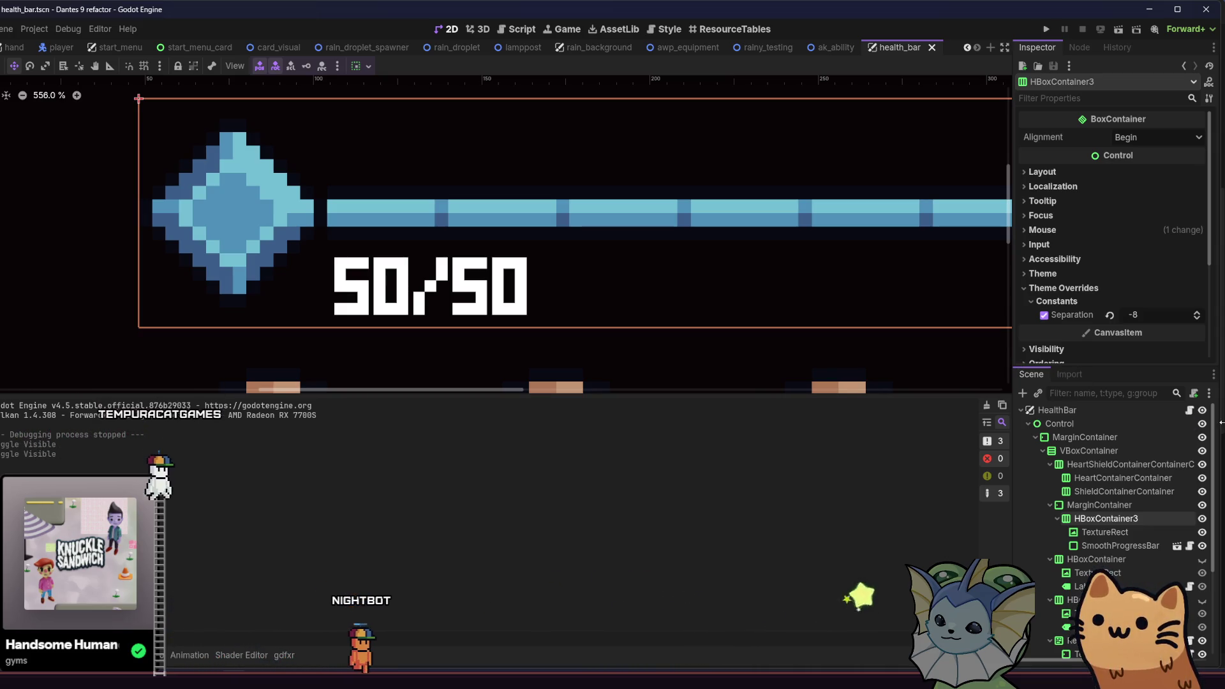
Set HBoxContainer3's Separation theme override to -12 and save the scene.
left_click(1197, 319)
left_click(1197, 319)
left_click(1197, 319)
left_click(1197, 319)
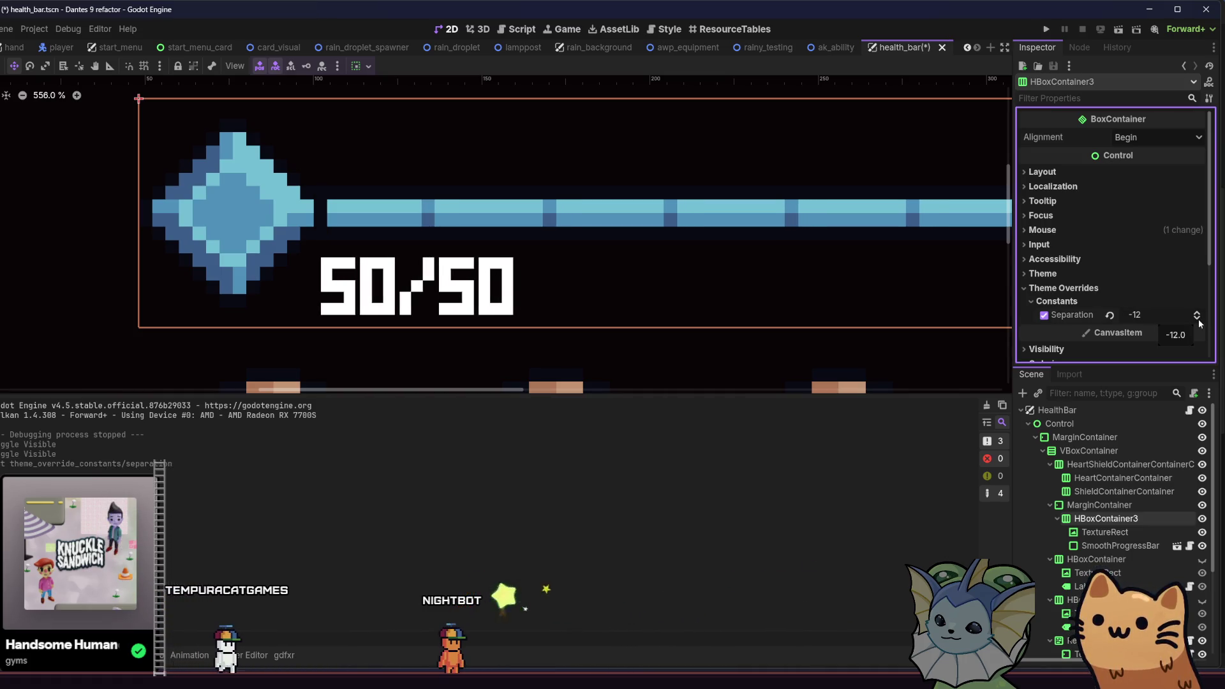
scroll(788, 319, "down", 3)
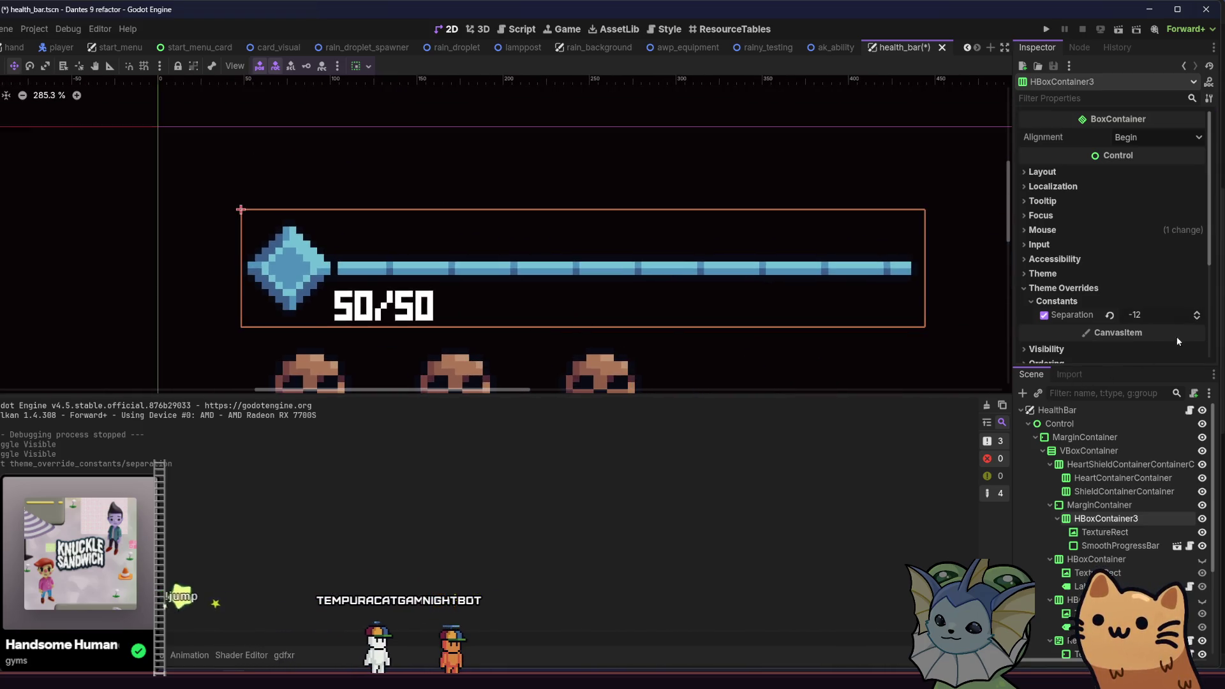
left_click(1197, 312)
left_click(1197, 313)
left_click(1197, 317)
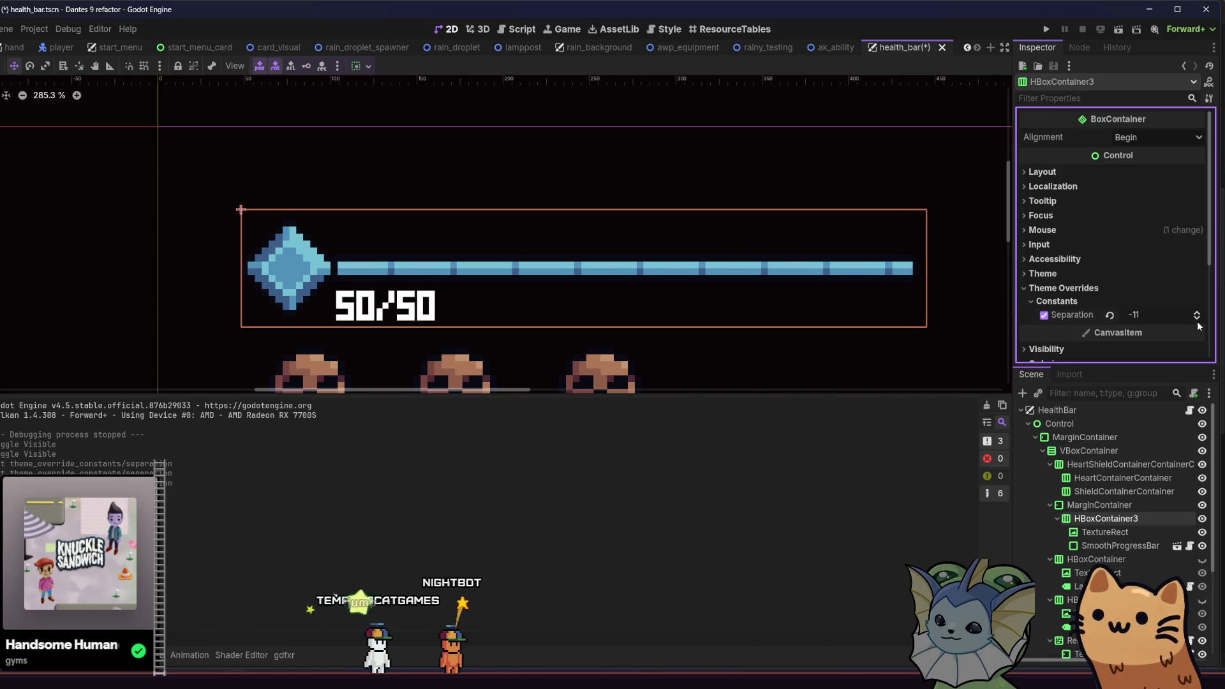
key("ctrl+s")
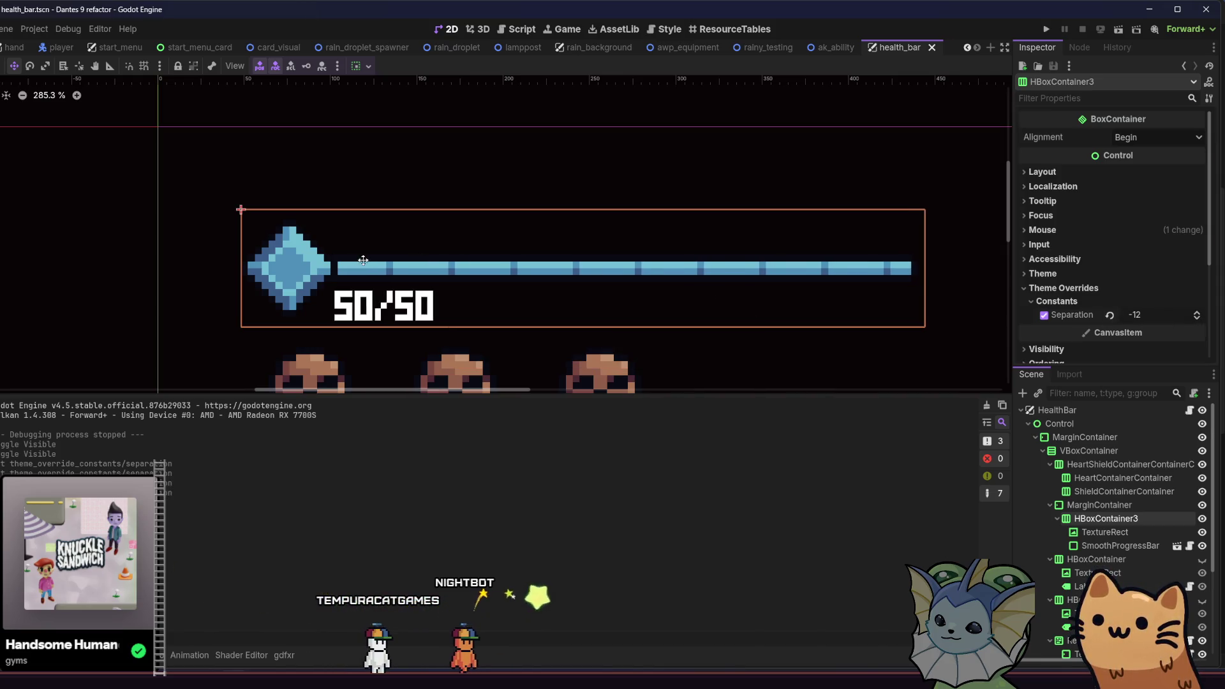
scroll(458, 281, "up", 2)
scroll(459, 281, "up", 1)
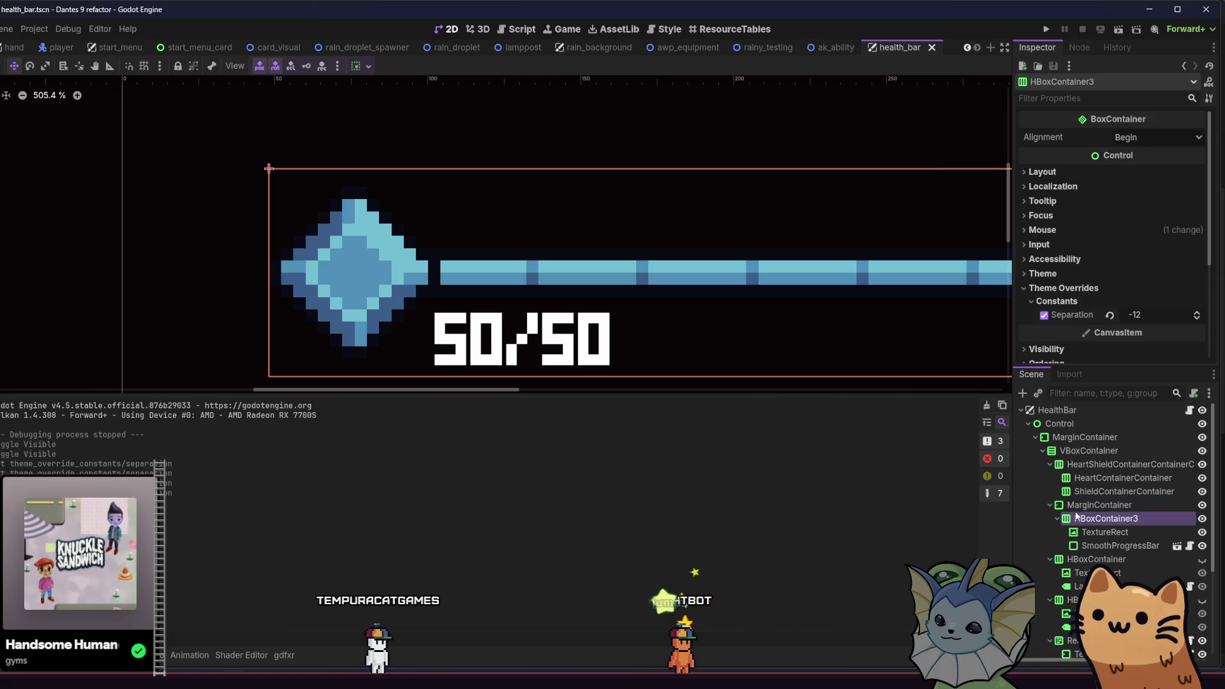
Inspect the MarginContainer and HBoxContainer3 layout, panning the canvas to the skull counters.
left_click(1099, 504)
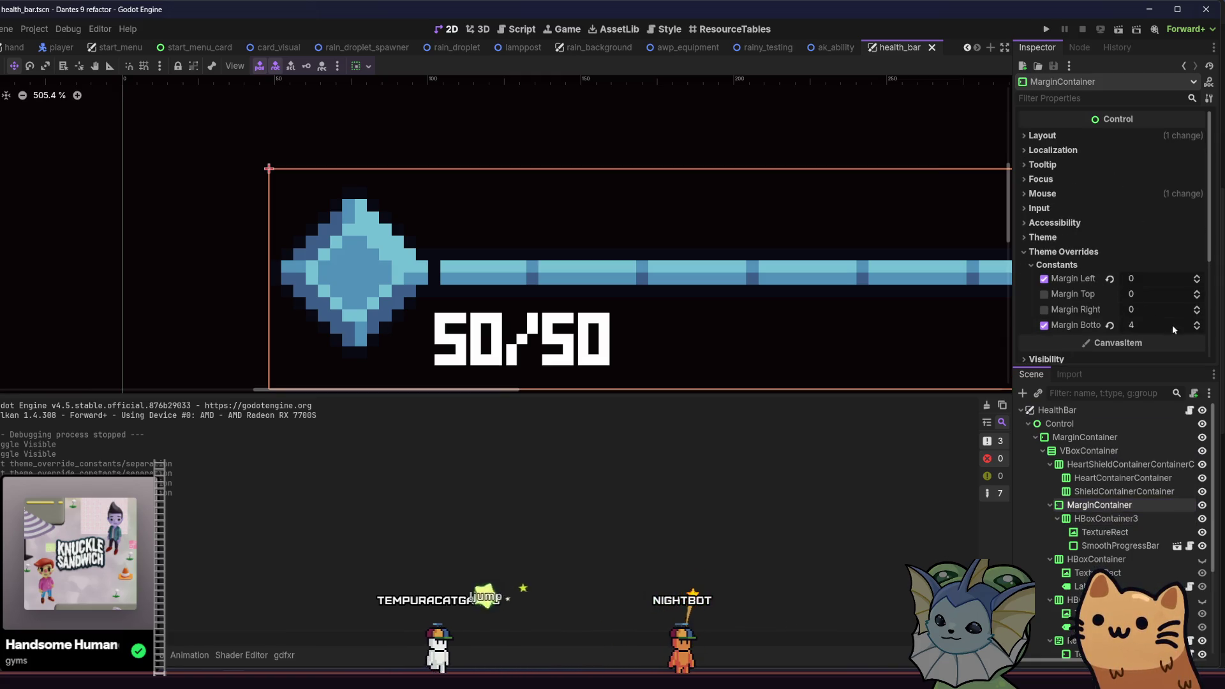
scroll(722, 329, "down", 5)
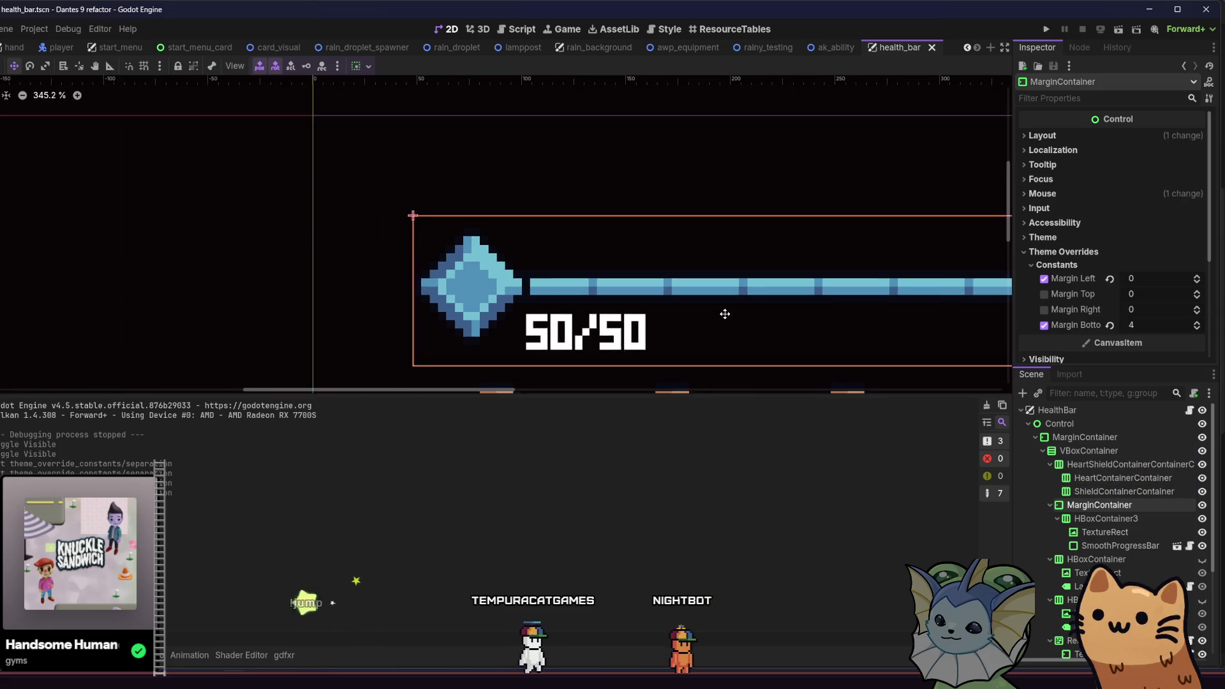
left_click(1076, 521)
left_click_drag(782, 356, 658, 299)
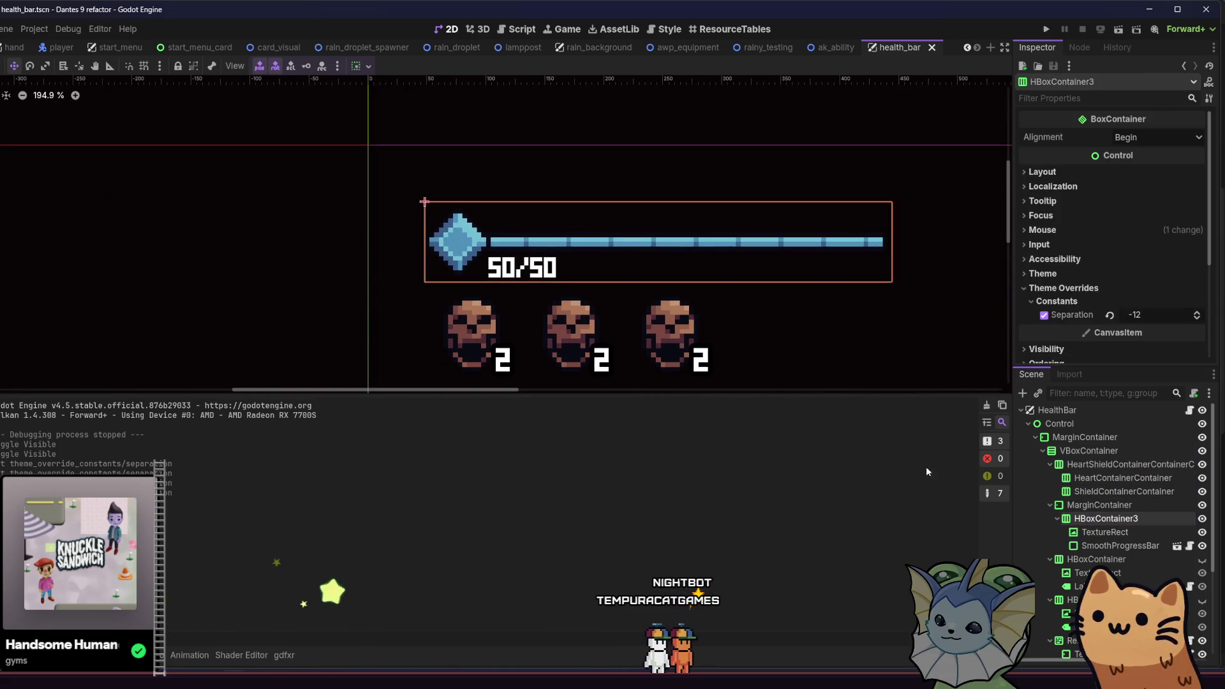
Adjust the MarginContainer's left margin to shift the bar right, save, and run the game.
left_click(1064, 504)
left_click(1195, 283)
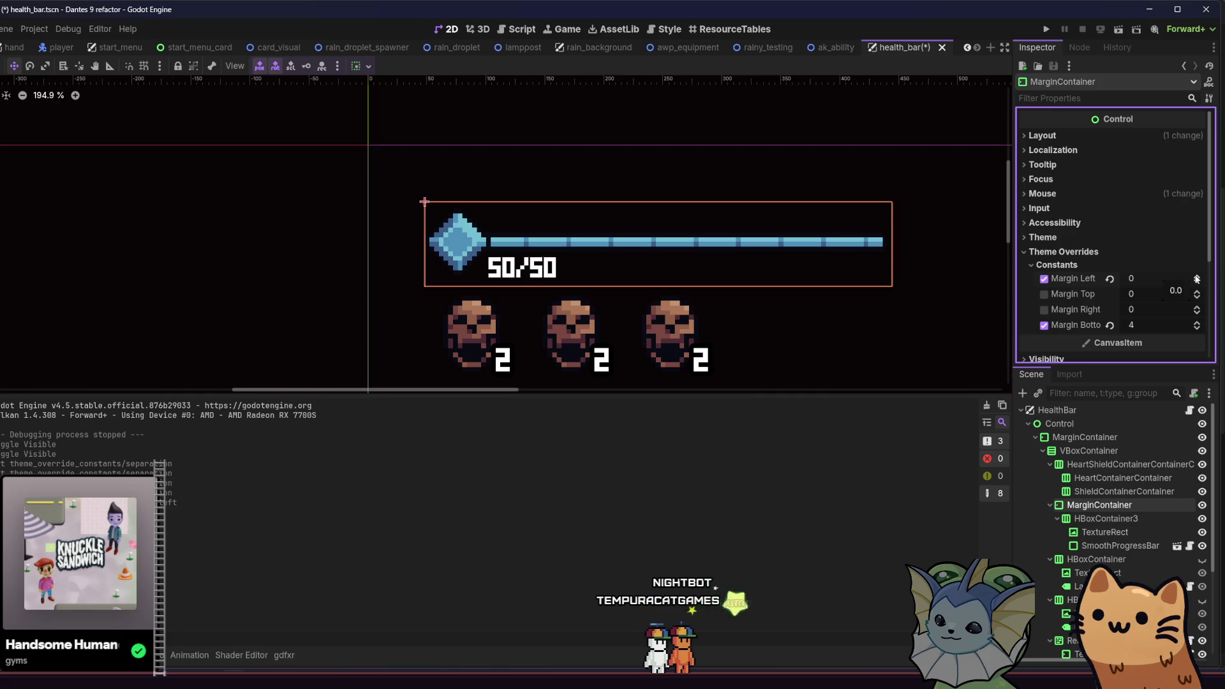
scroll(562, 244, "down", 6)
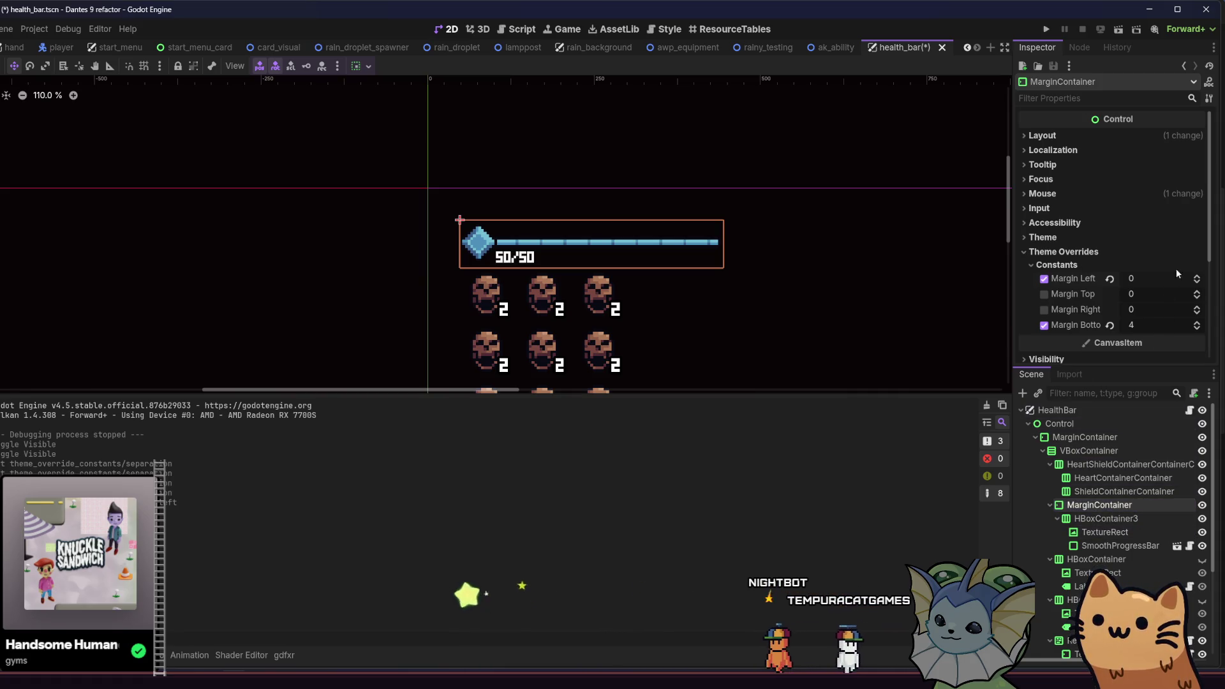
double_click(1196, 278)
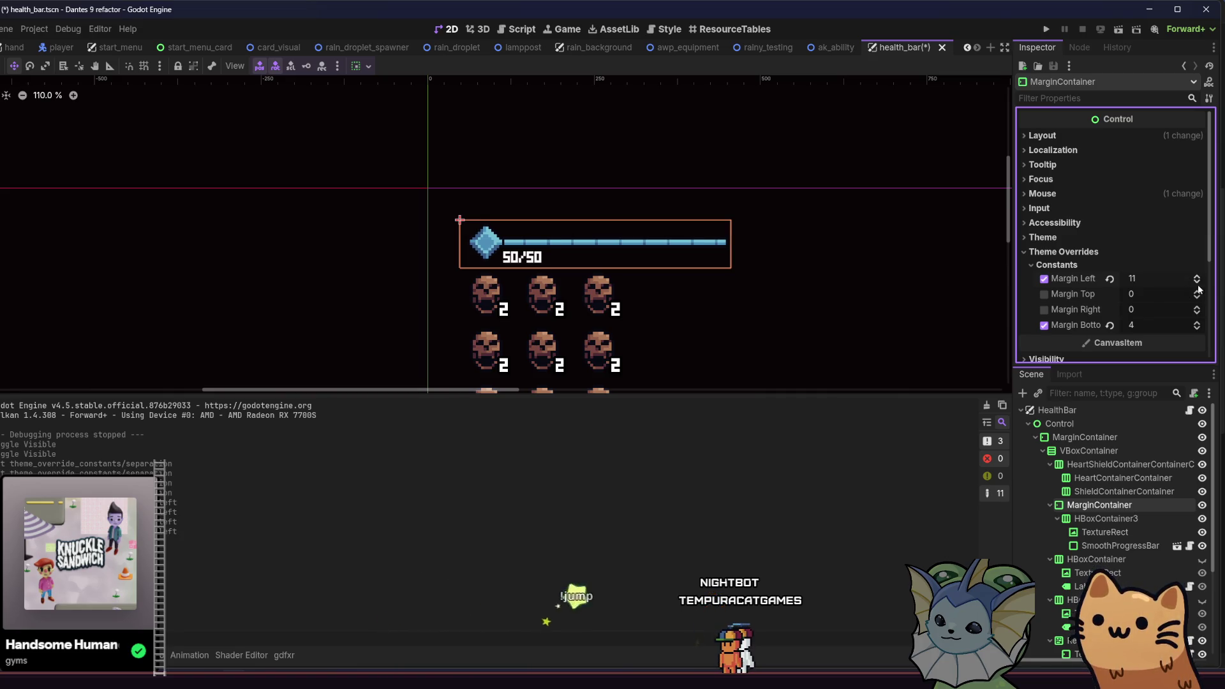
key("ctrl+s")
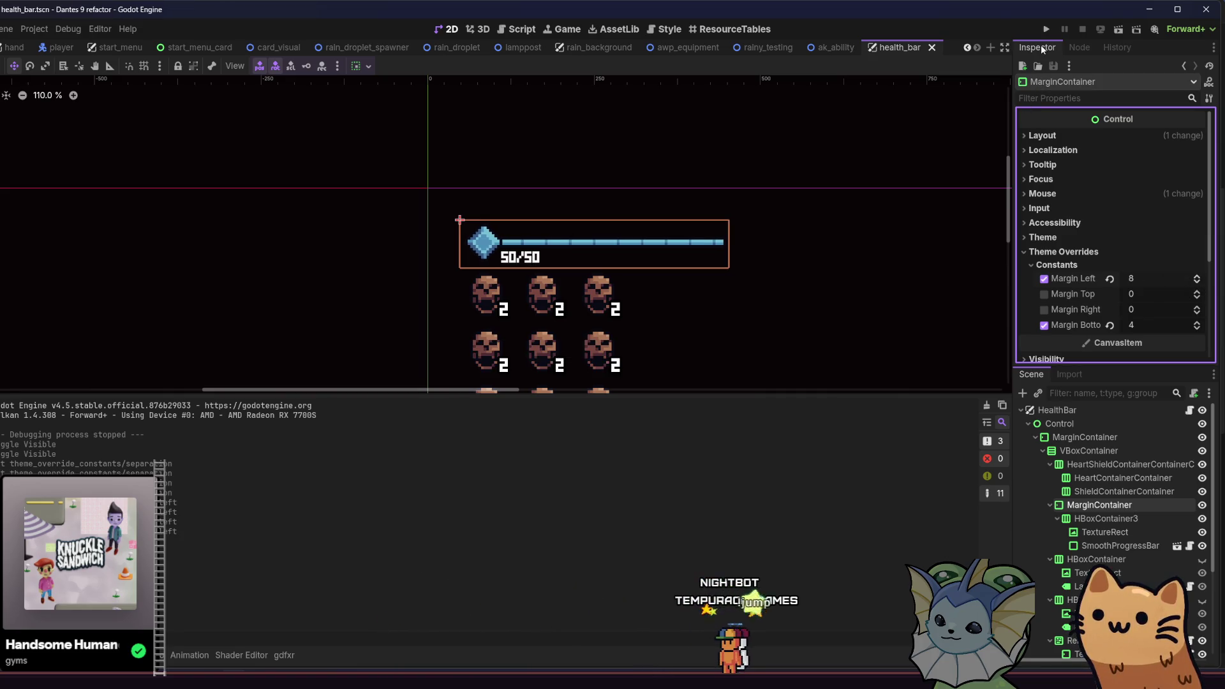
left_click(1050, 31)
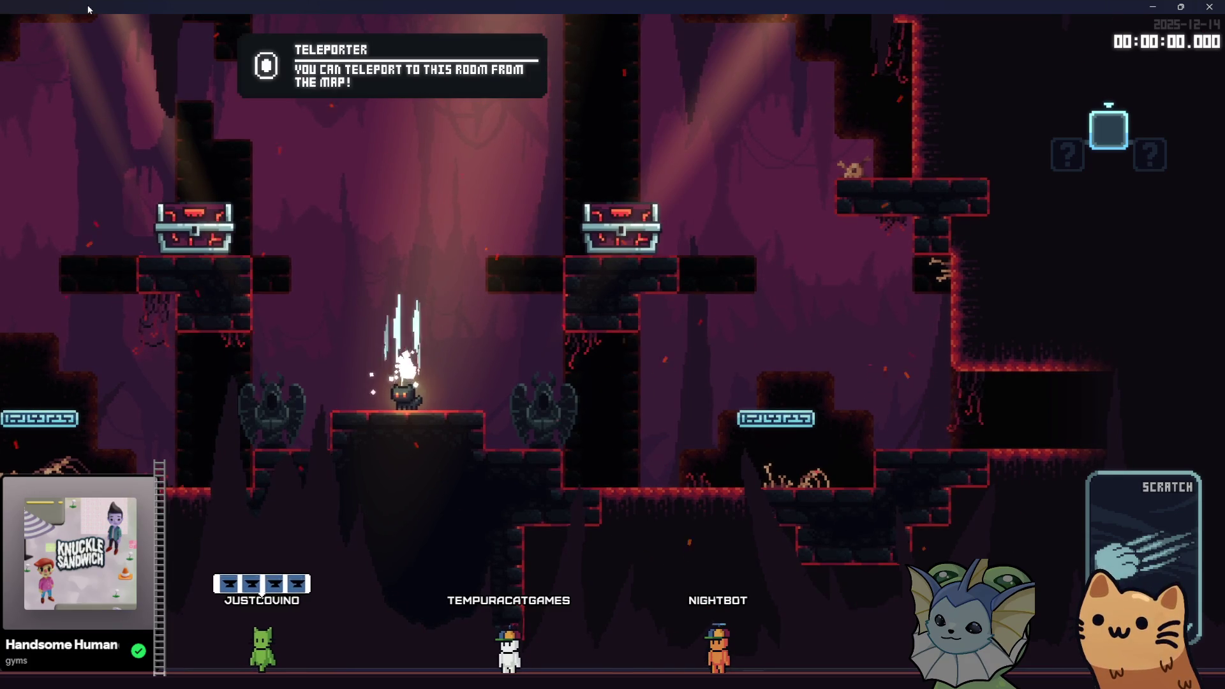
Restore and maximize the game window, then close the playtest to return to the health bar scene.
left_click_drag(89, 12, 357, 71)
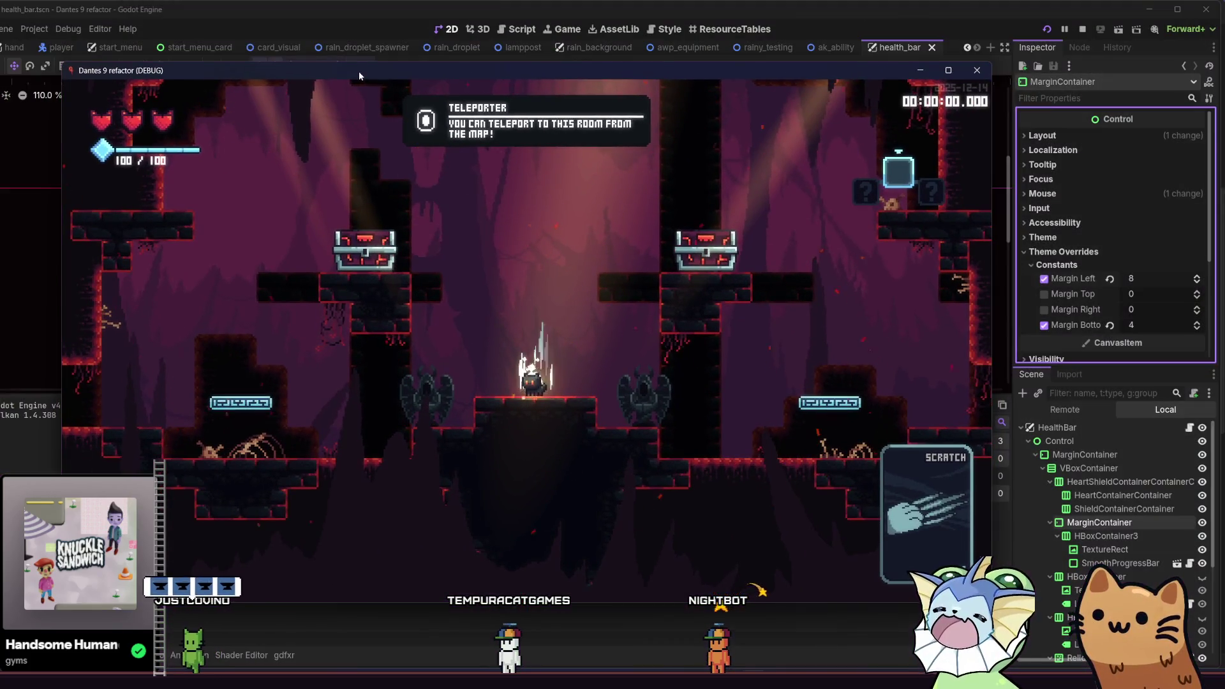
double_click(359, 71)
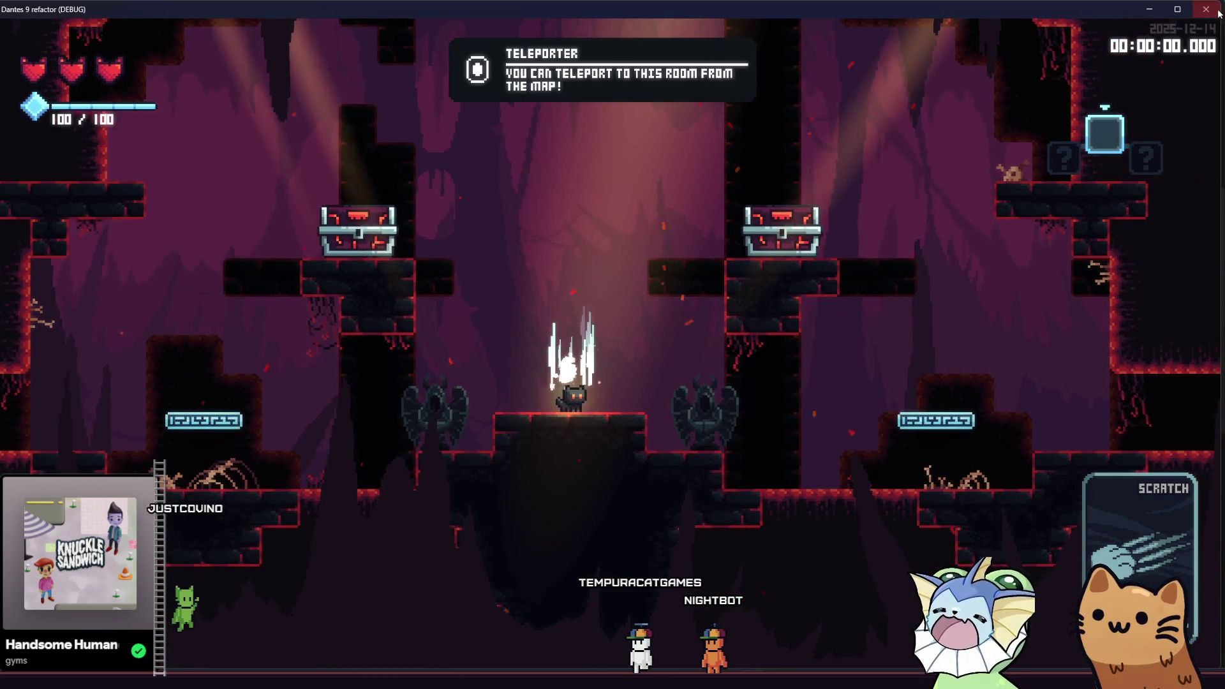
left_click(1205, 8)
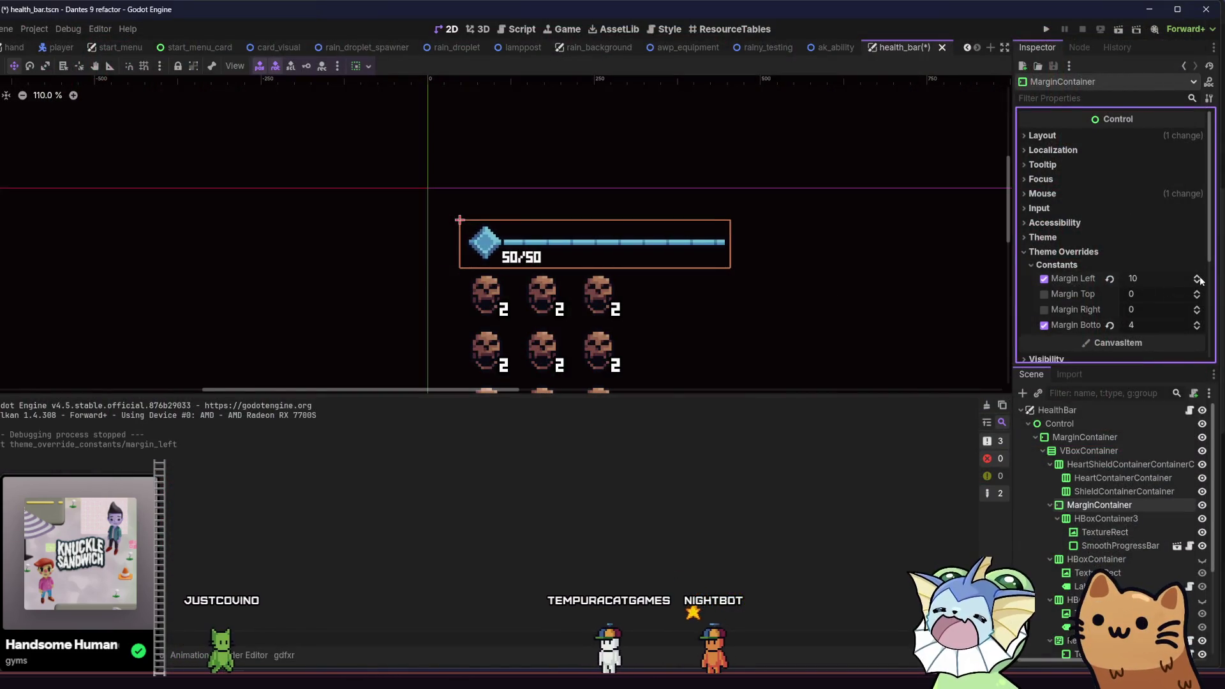
Run the project, saving the health bar scene with Margin Left at 12.
left_click(1045, 30)
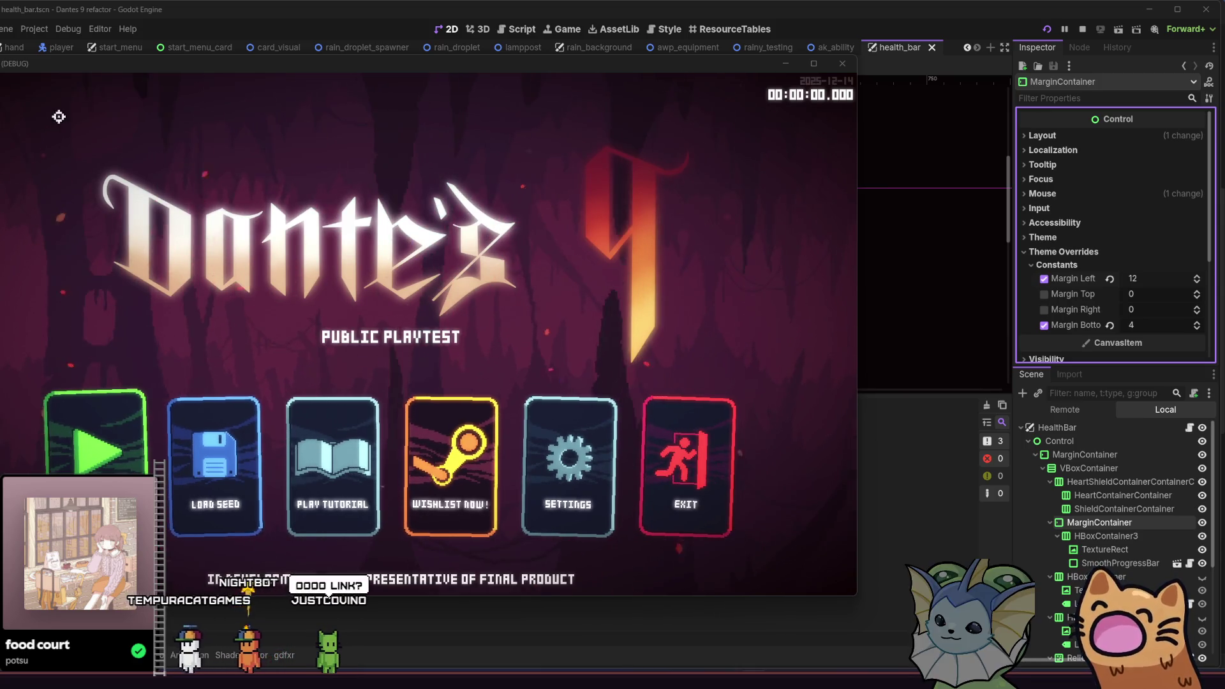
Maximize the game window, start a new game, and jump and dash the cat left.
key("super+Up")
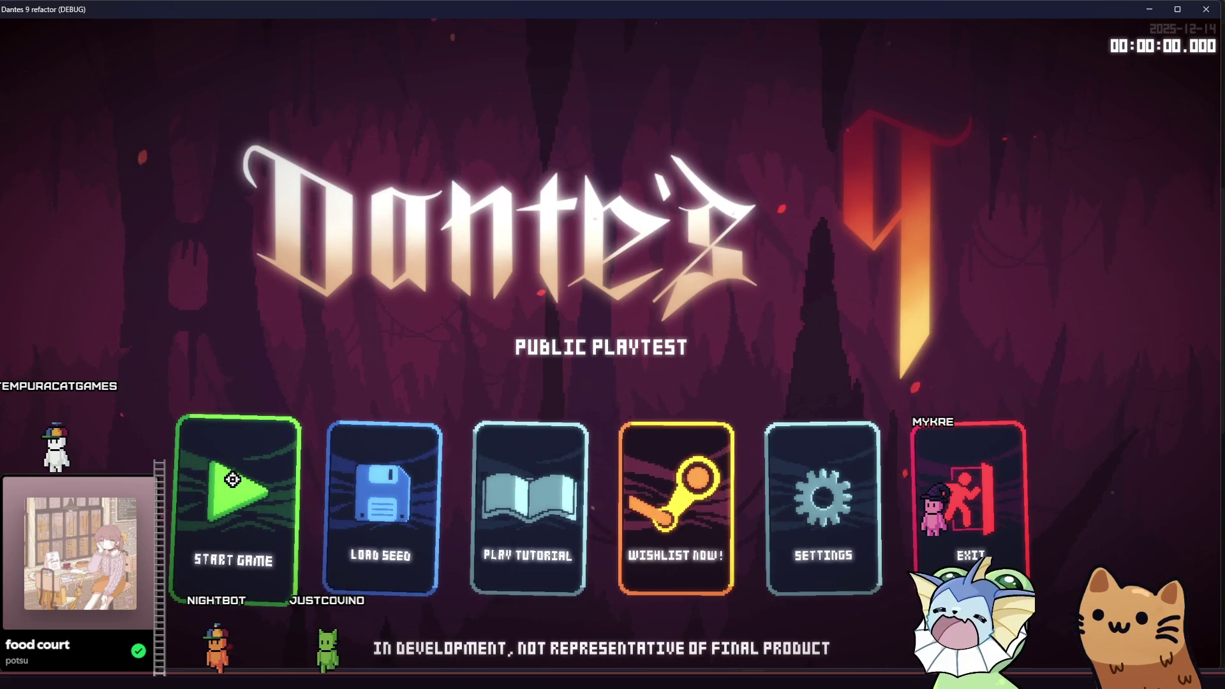
left_click(232, 479)
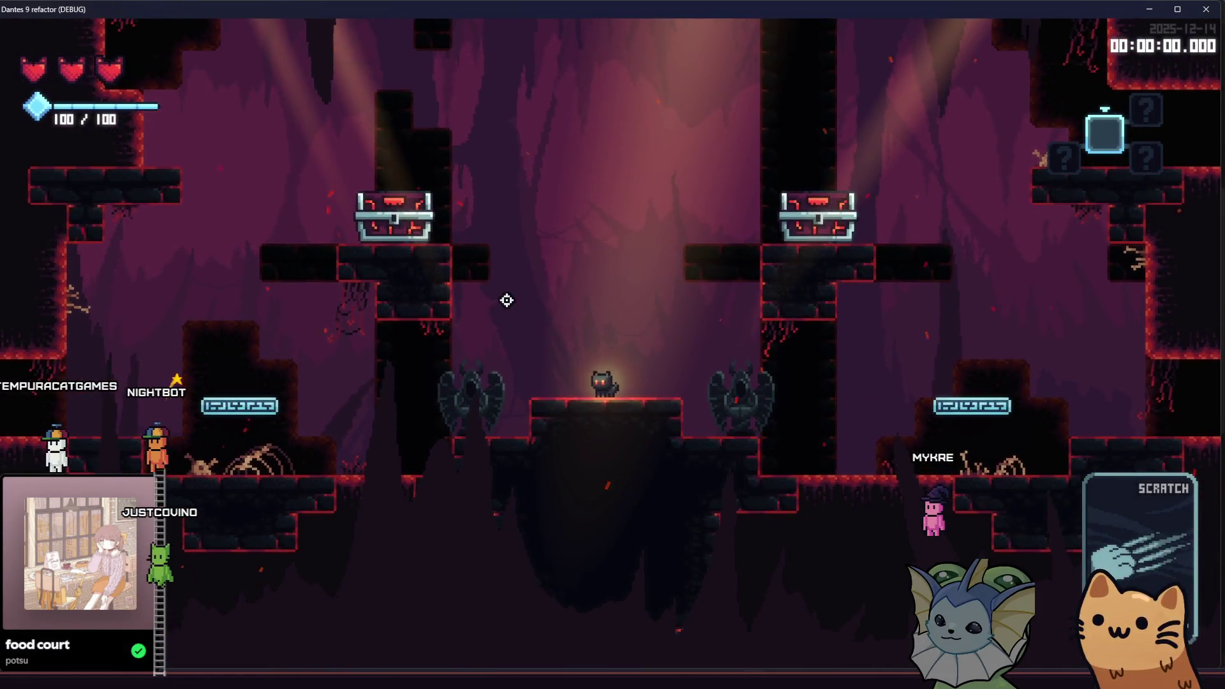
key("a")
key("space")
key("shift")
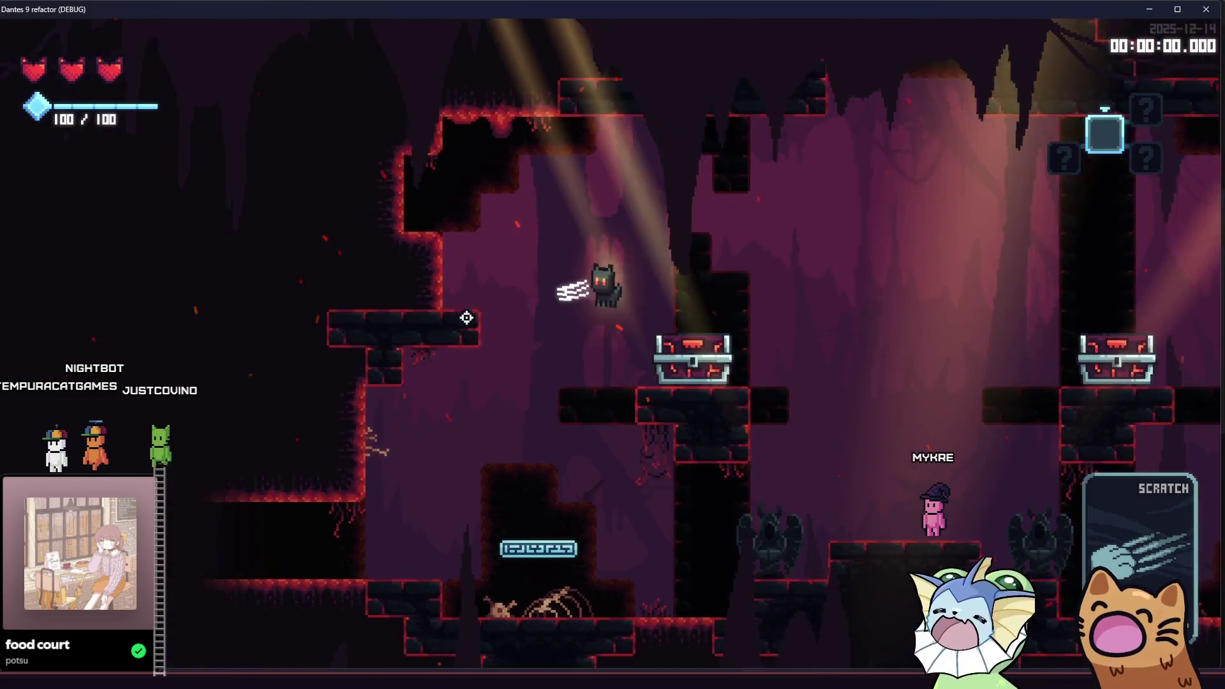
Move the cat back onto the central platform and left chest, stop the test, and lower Margin Left to 11.
key("d")
key("shift")
key("space")
key("space")
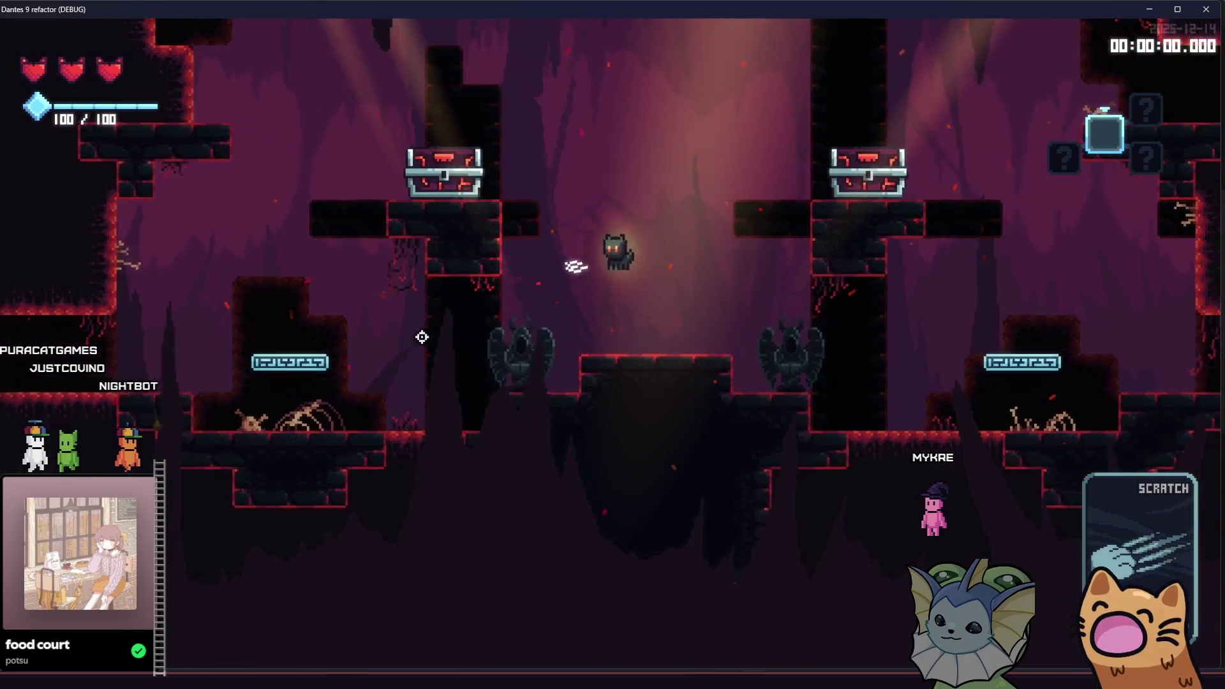
key("a")
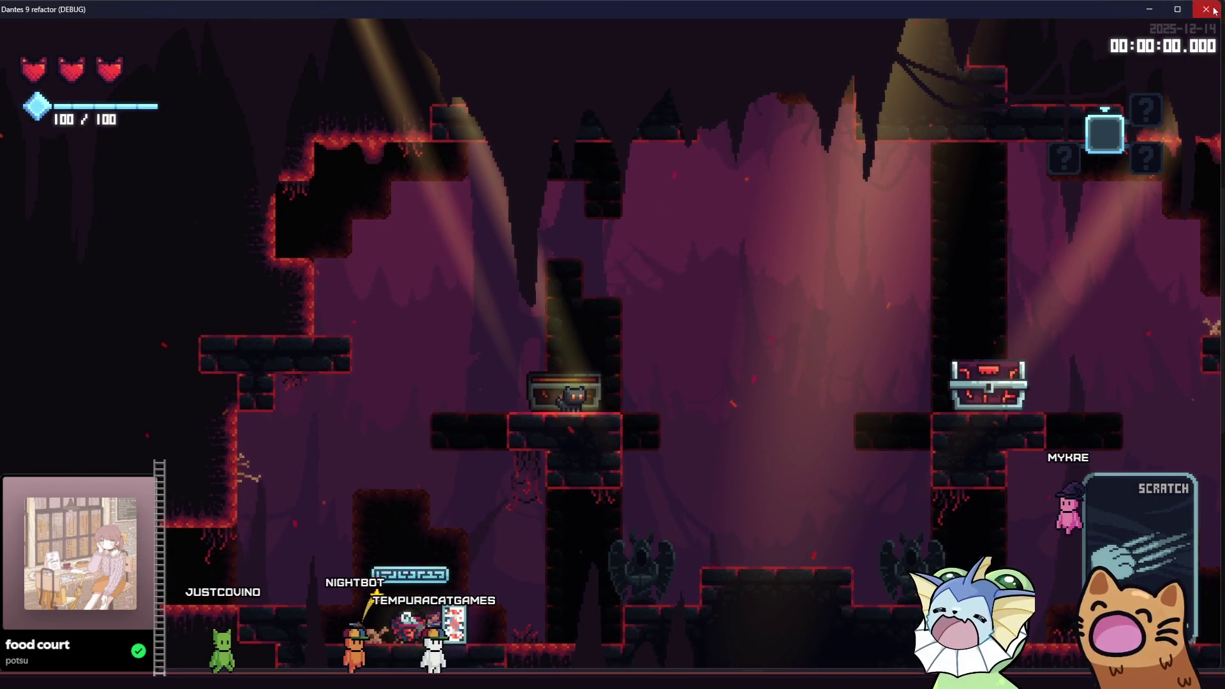
key("F8")
left_click(1193, 282)
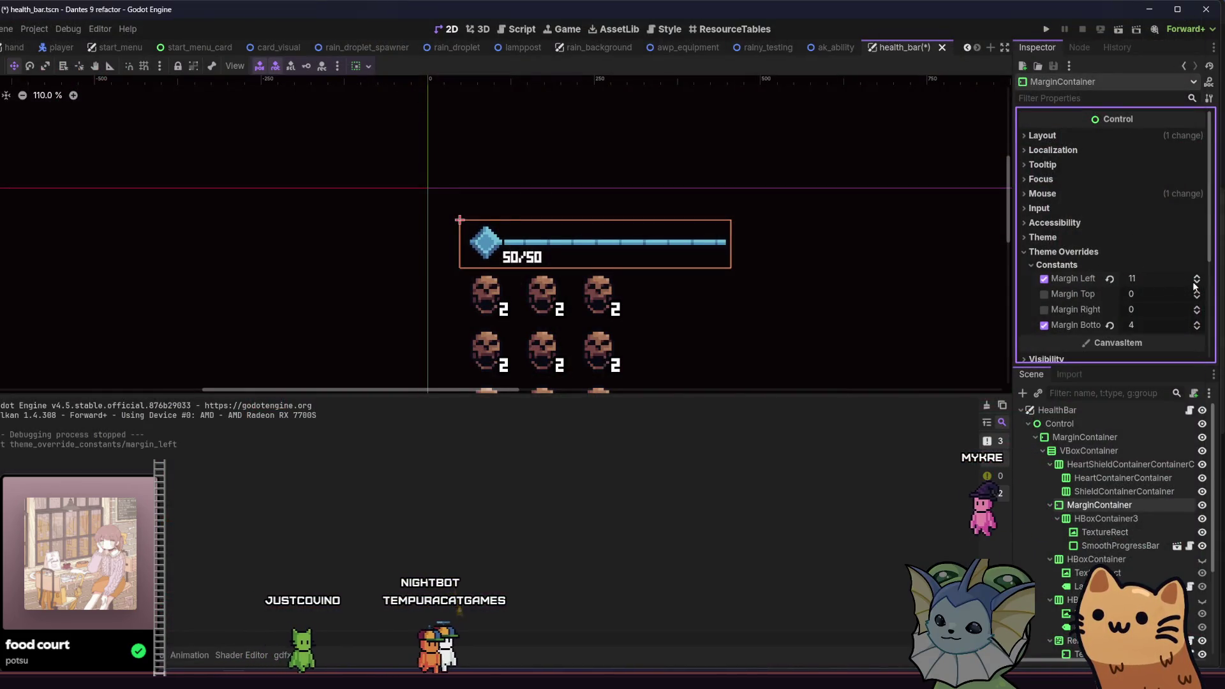
Save the health bar scene with Margin Left at 10 and relaunch the project.
key("ctrl+s")
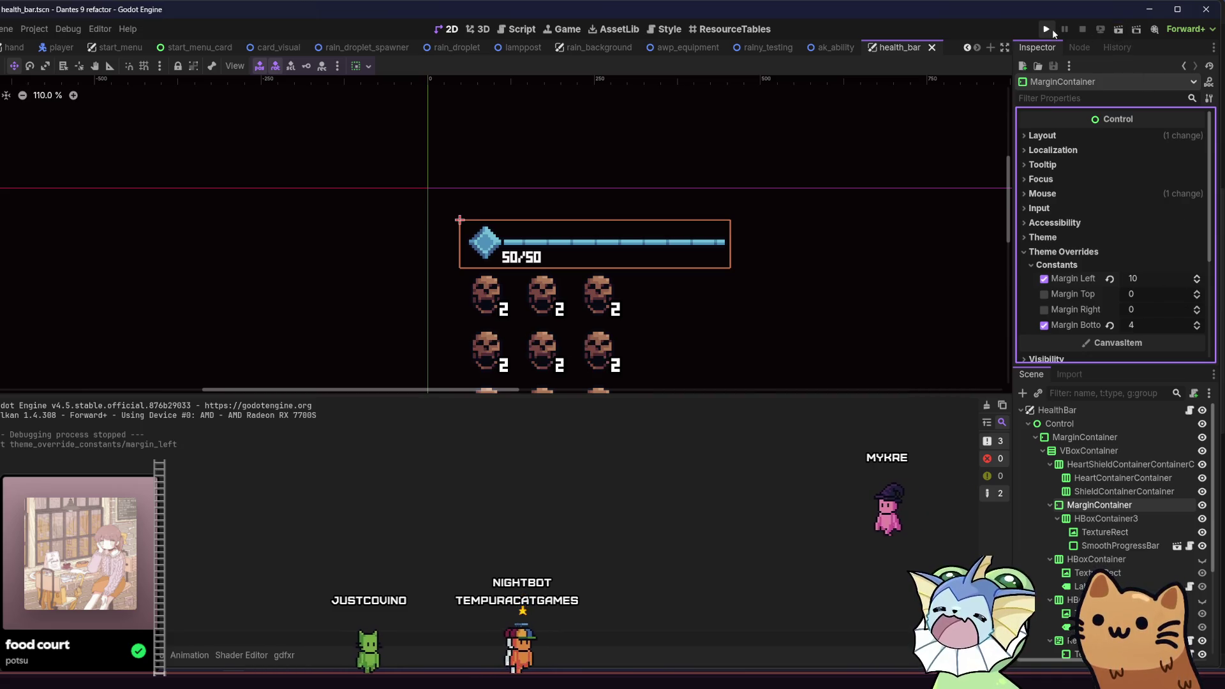
left_click(1047, 30)
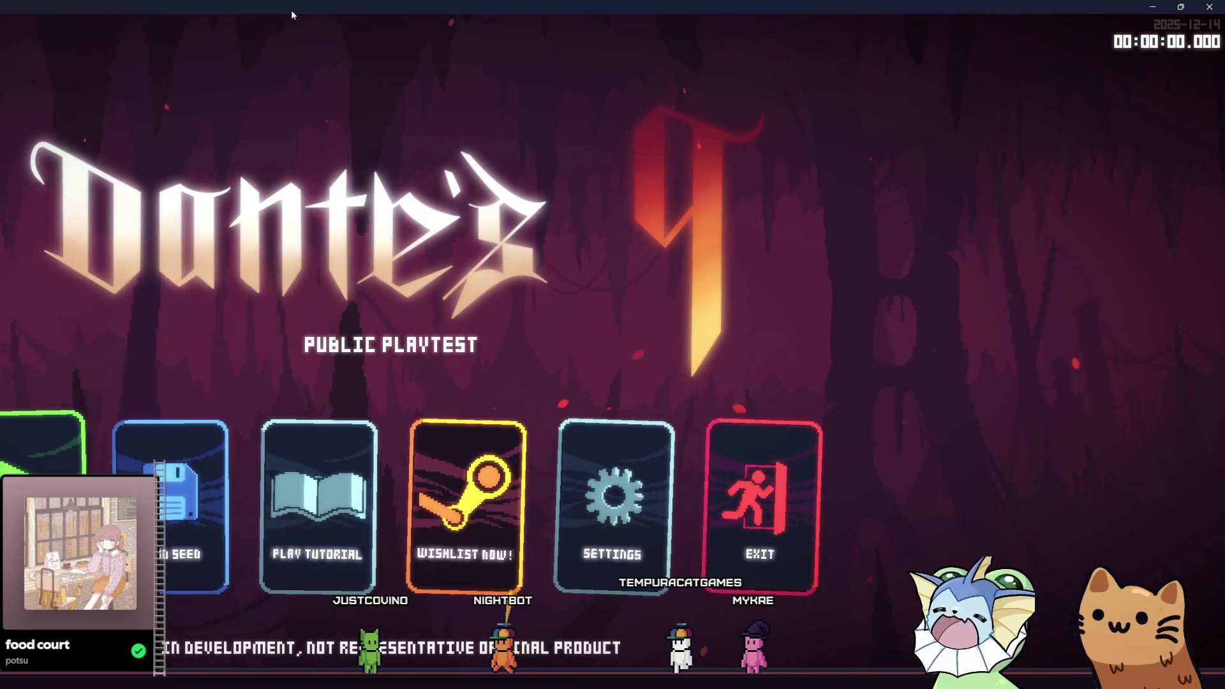
Start a new game, walk the cat into the chest for the potion, and open the Tab card collection.
double_click(289, 10)
left_click(246, 470)
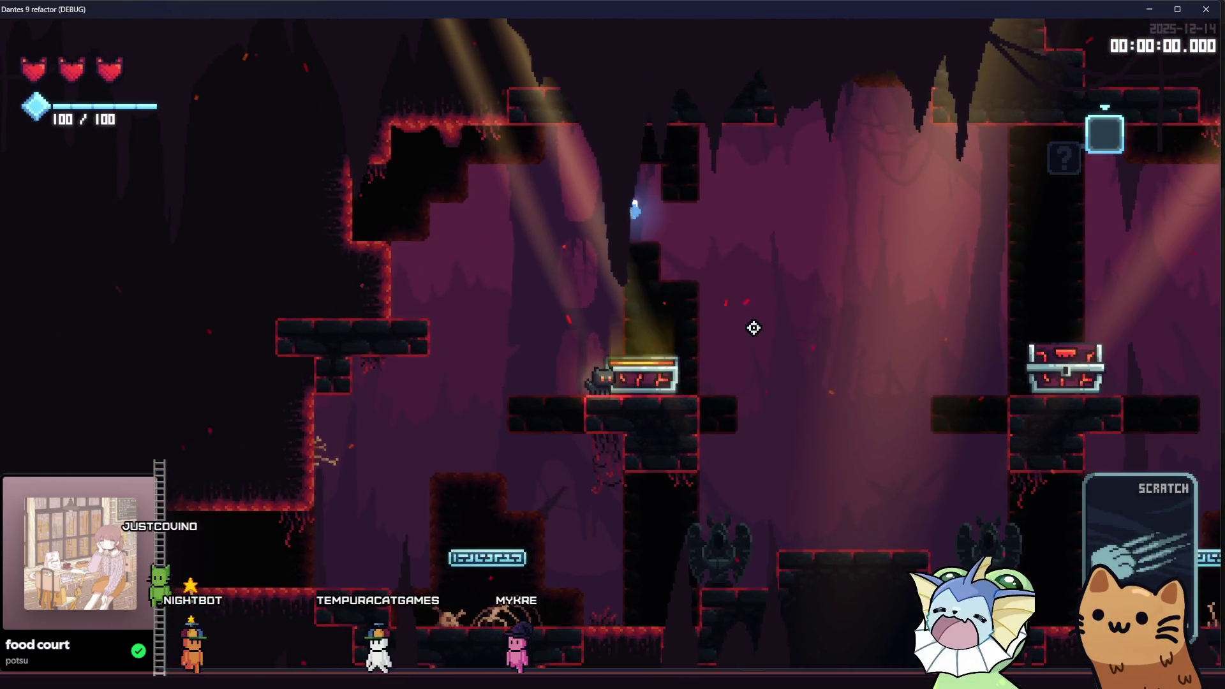
key("d")
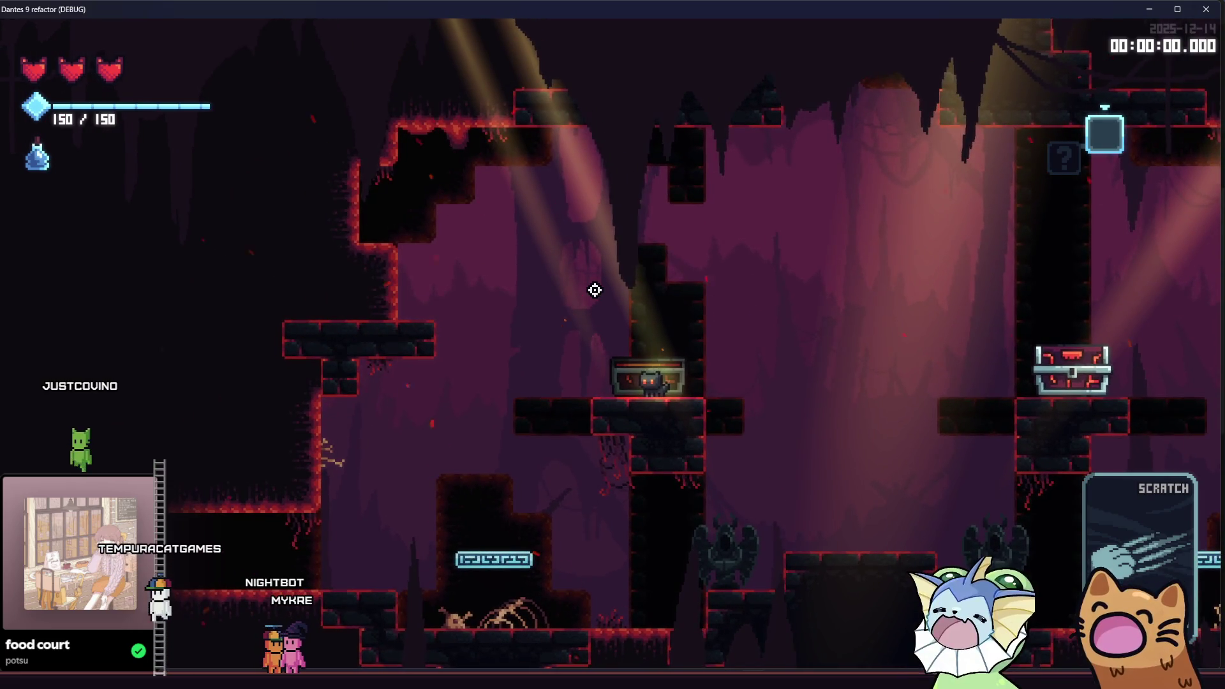
key("d")
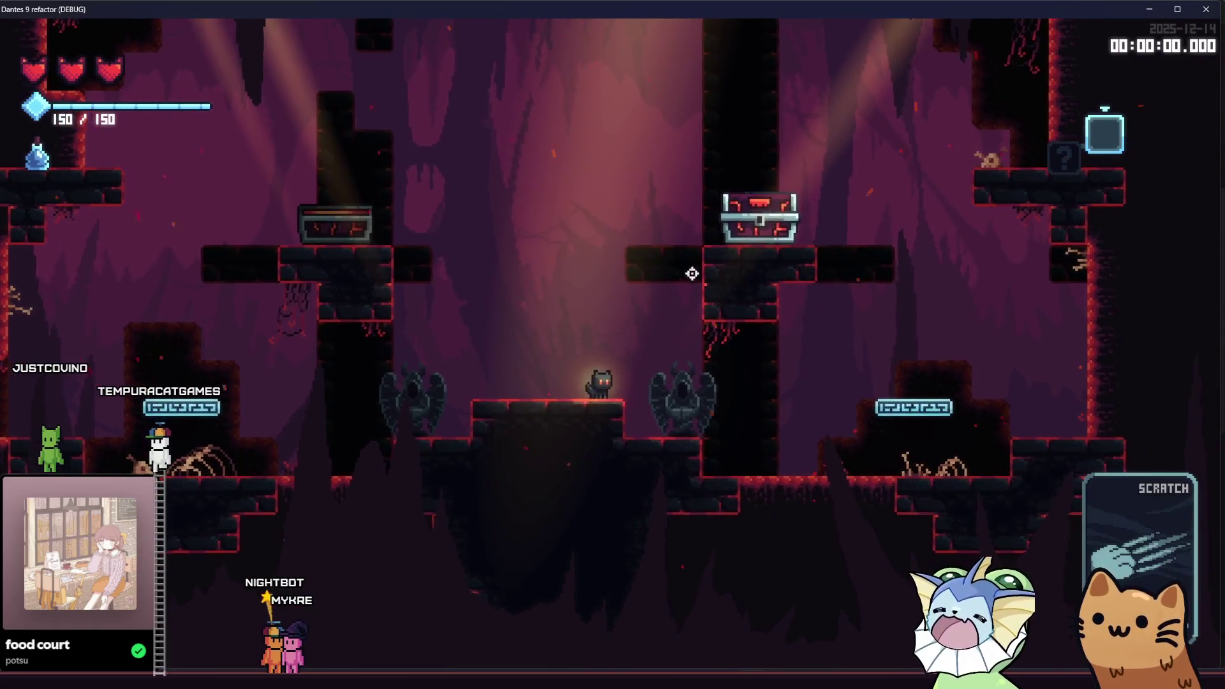
key("a")
key("space")
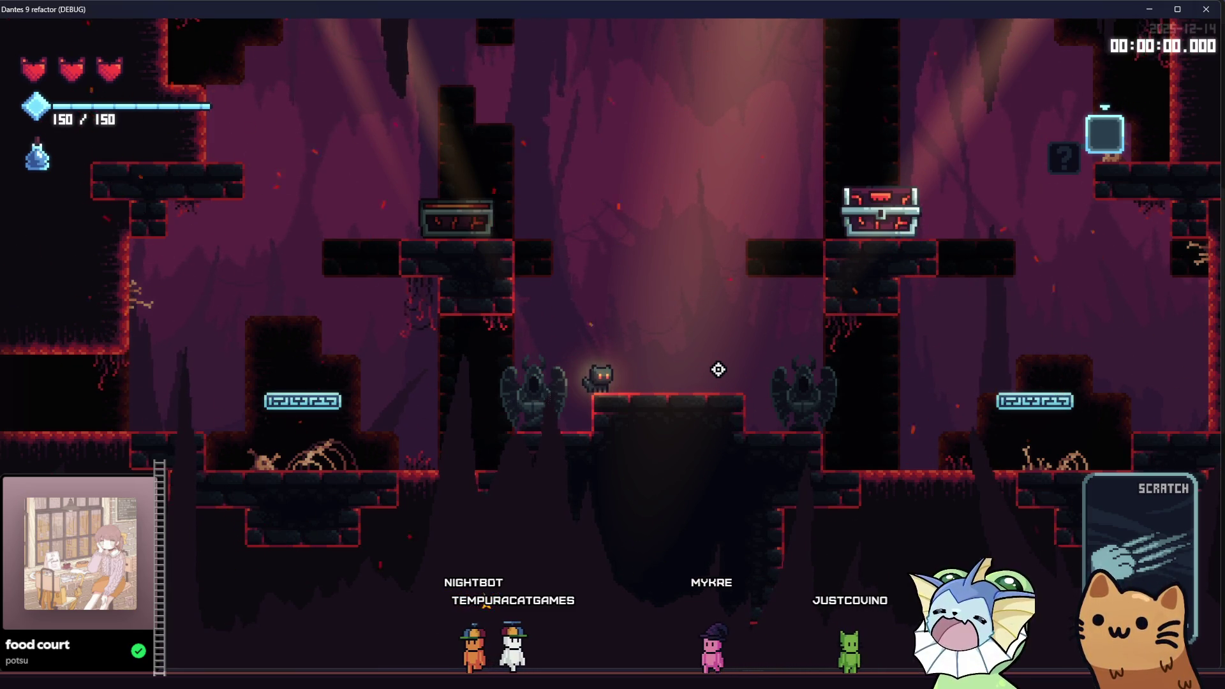
key("Tab")
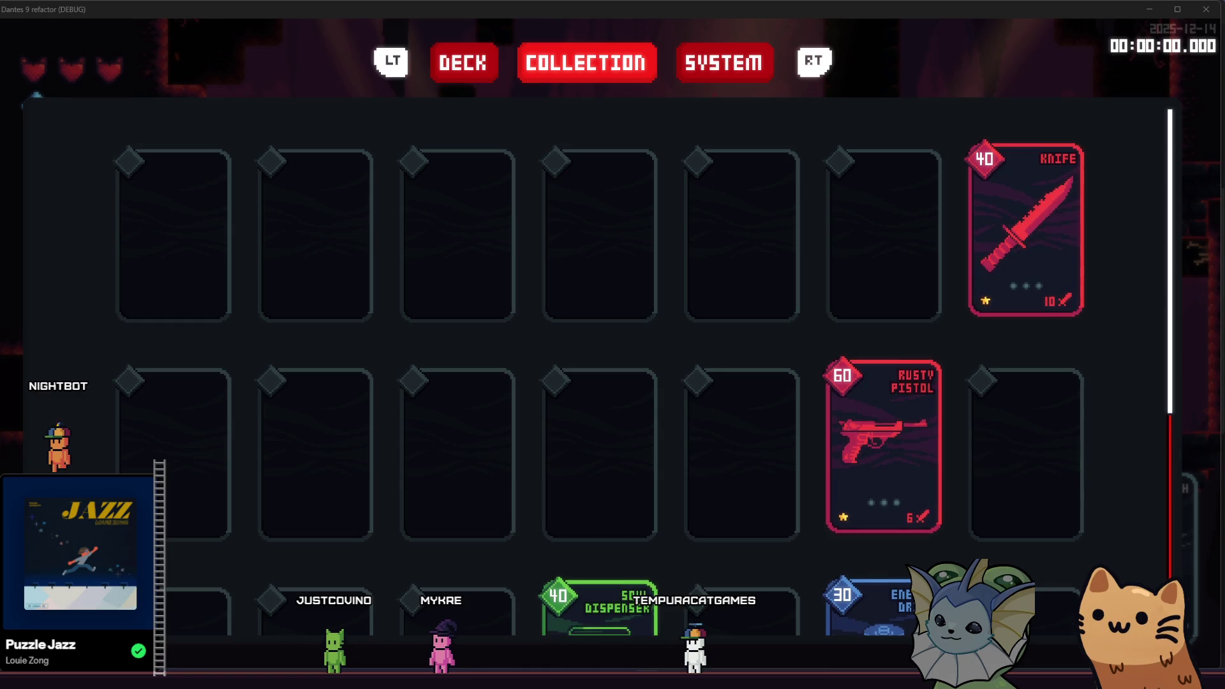
Scroll through the notes on the A.W.P. wiki page in Firefox.
key("alt+Tab")
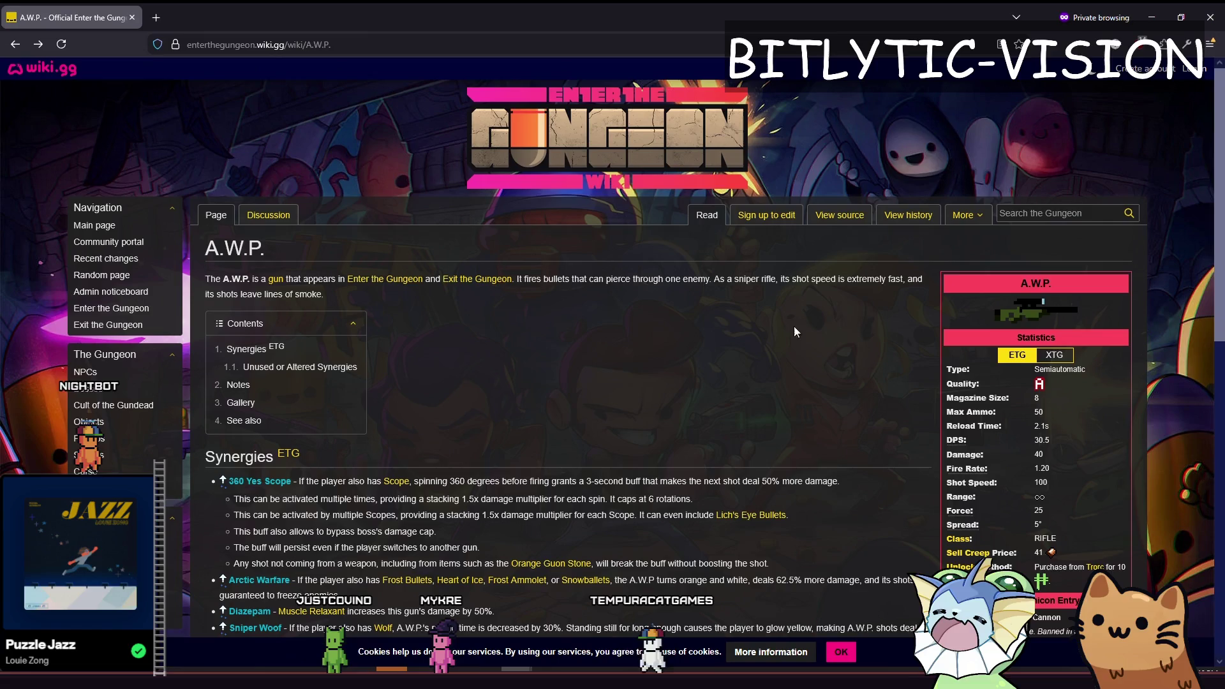
scroll(806, 297, "down", 2)
scroll(798, 318, "up", 2)
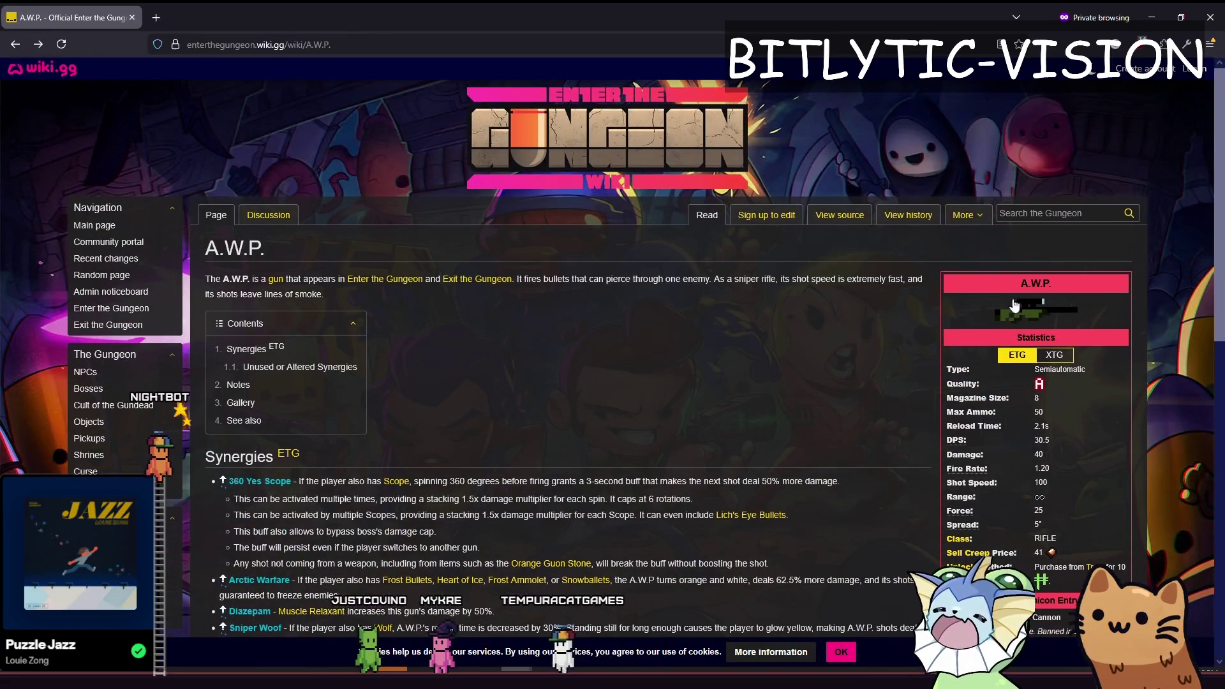
scroll(820, 251, "down", 2)
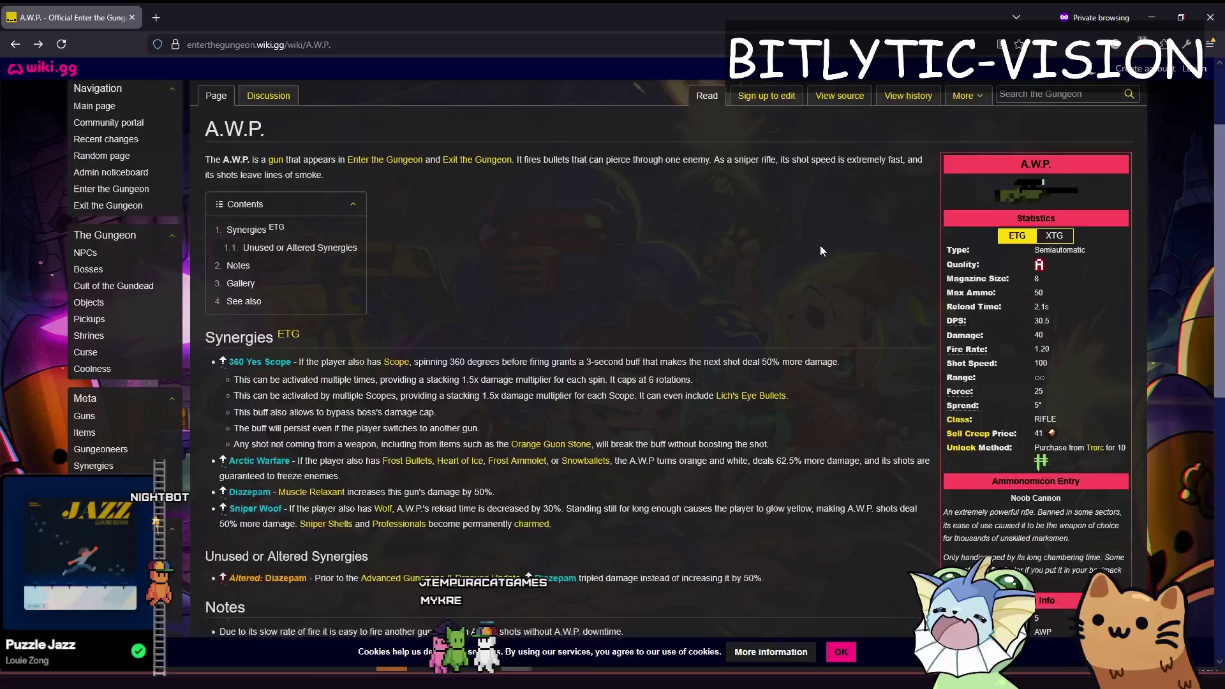
scroll(820, 245, "down", 6)
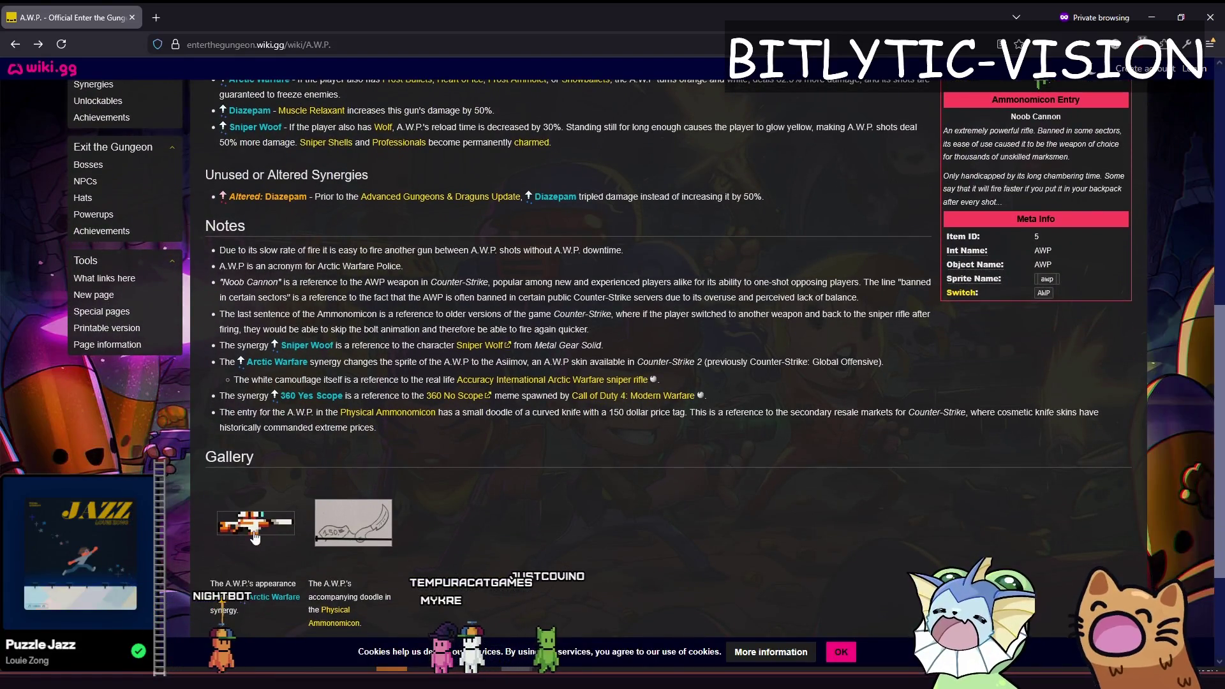
scroll(259, 535, "down", 1)
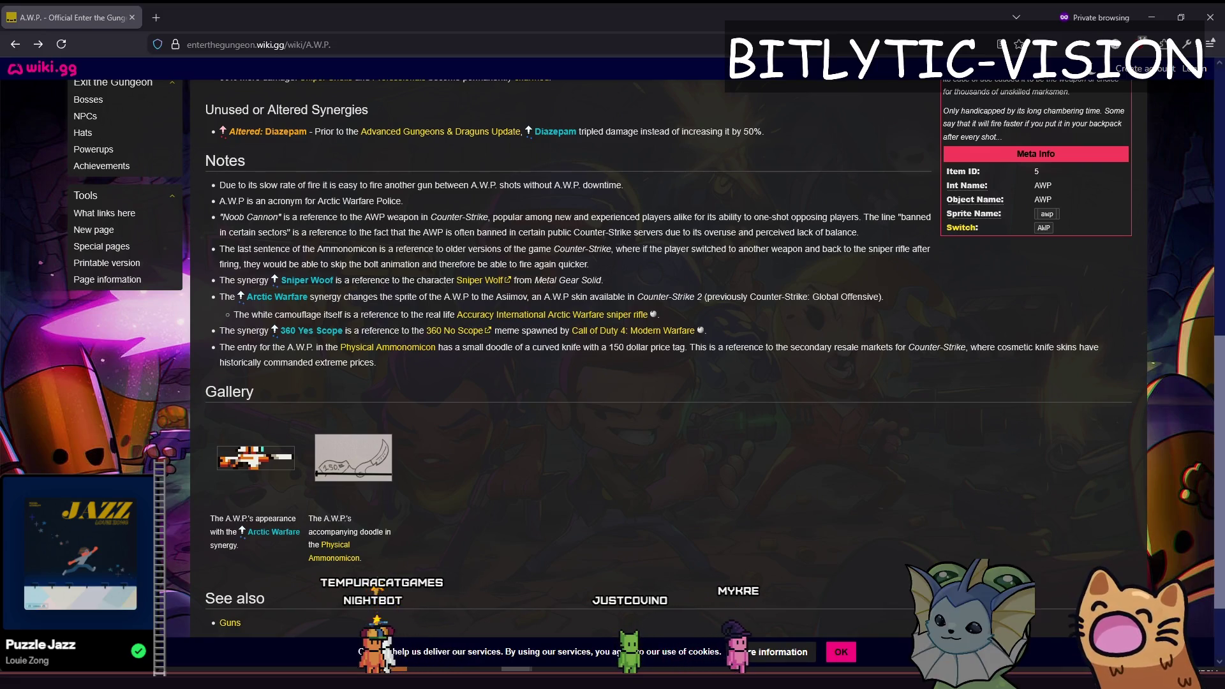
Hide the Asiimov AWP image search, view the enlarged gallery doodle, then return to Godot.
key("alt+Tab")
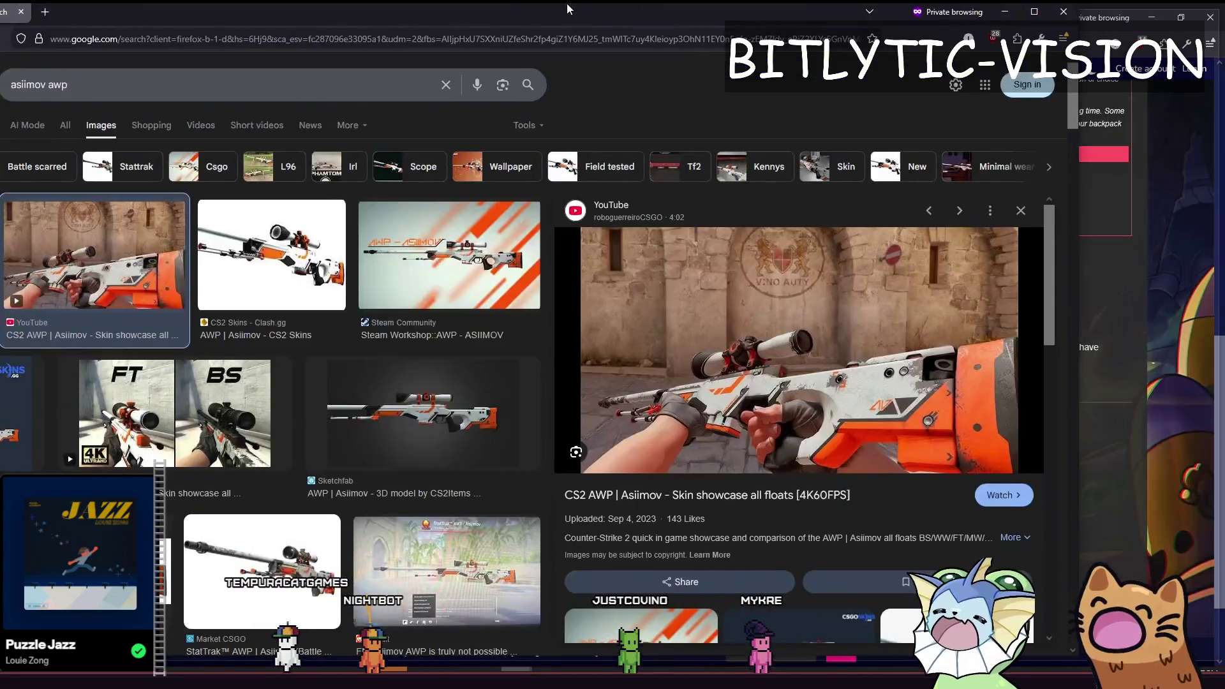
left_click(1004, 12)
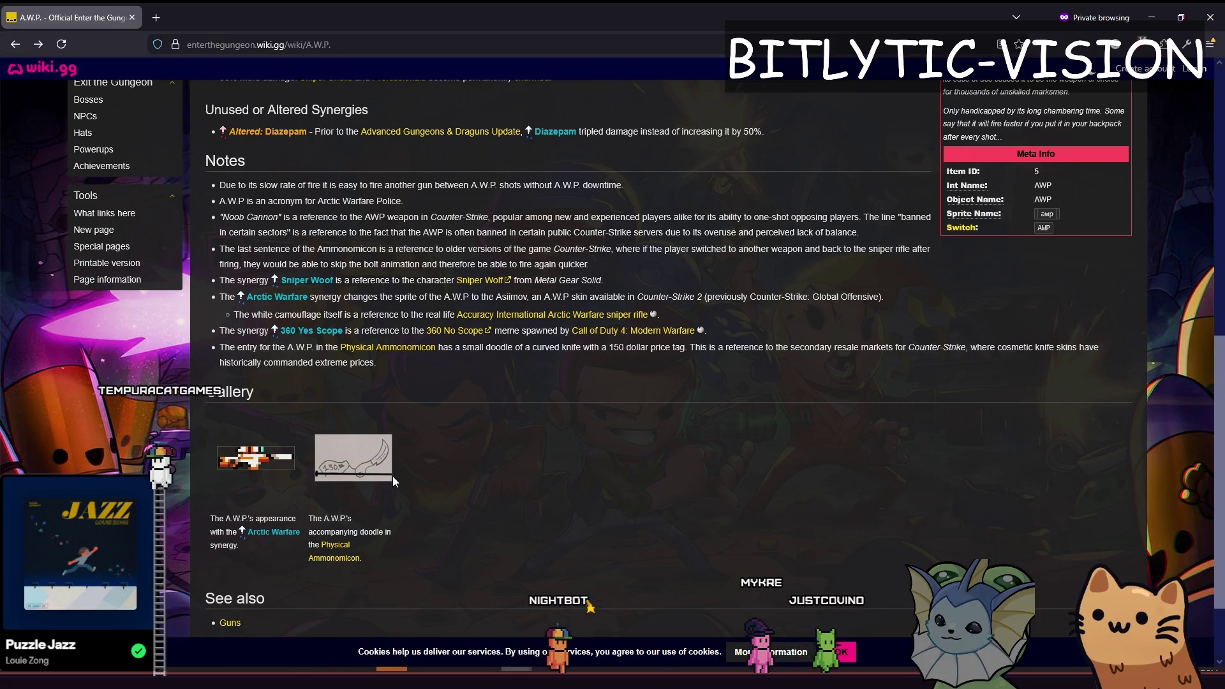
left_click(362, 476)
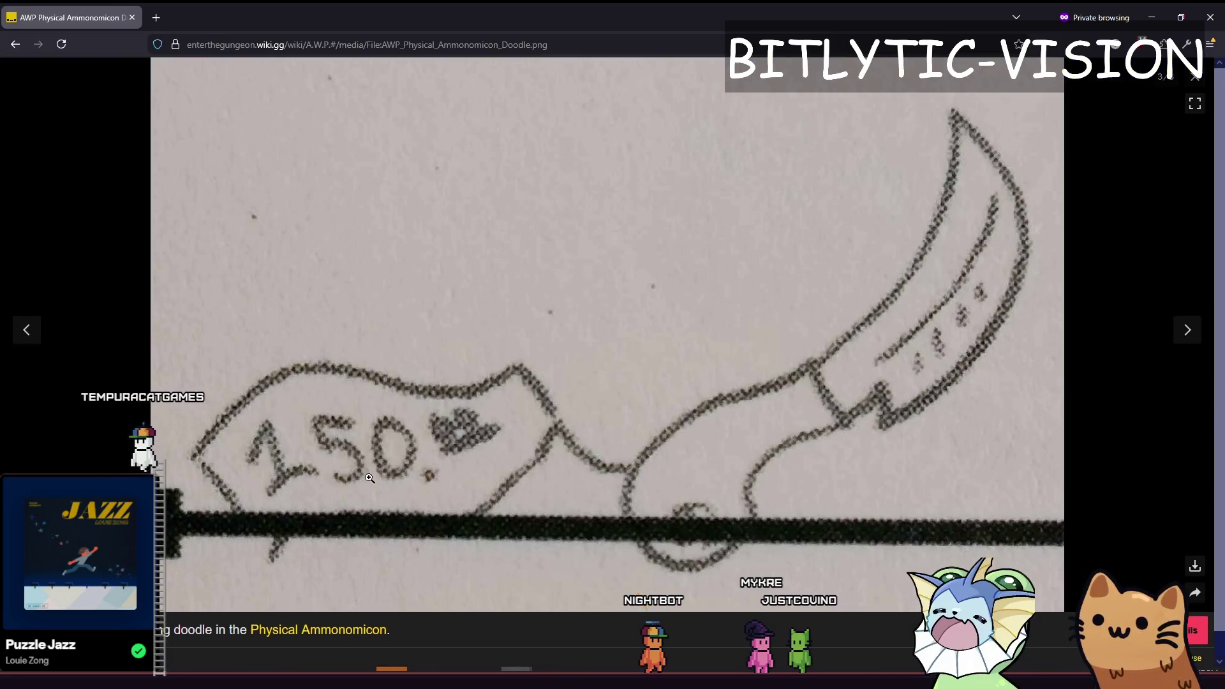
key("Escape")
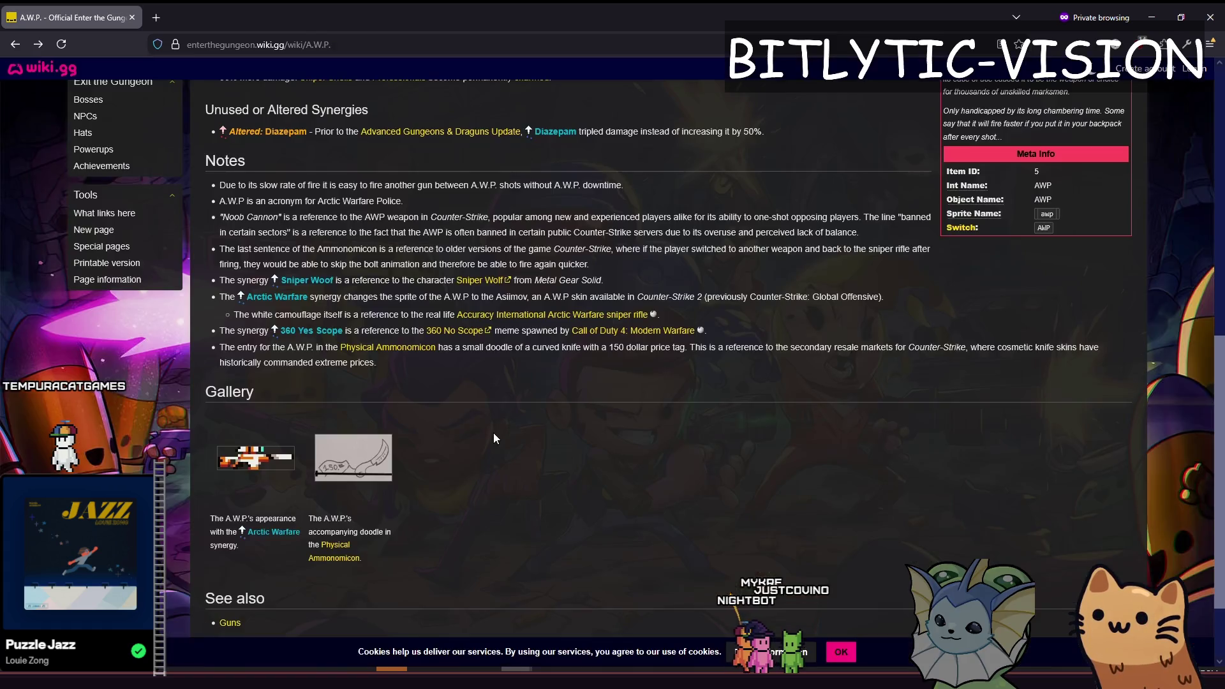
left_click(308, 510)
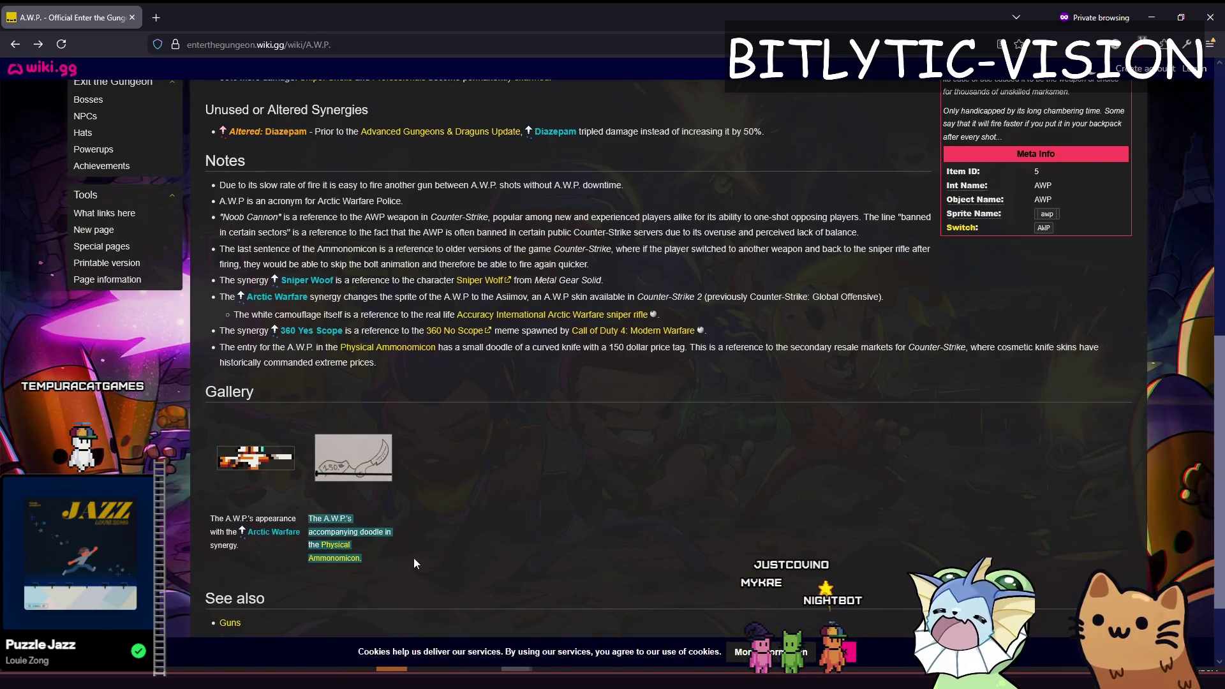
key("alt+Tab")
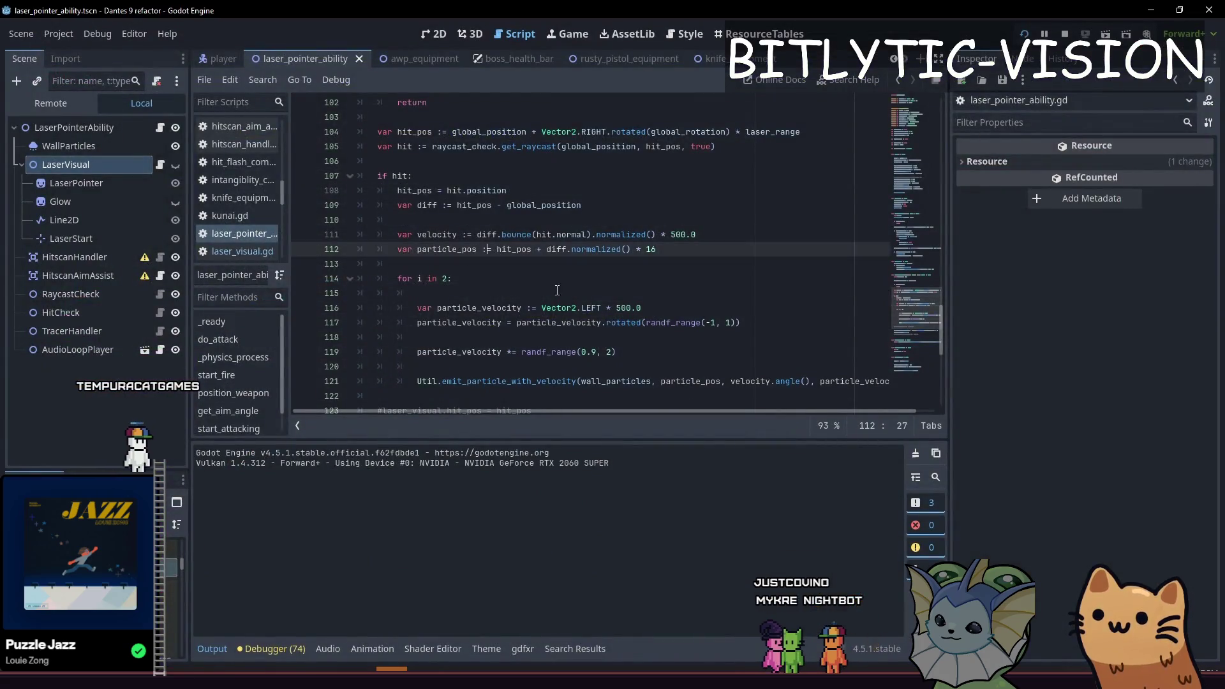
Save, then review the hit-particle block in laser_pointer_ability.gd from line 121 up to the function start.
left_click(723, 277)
key("ctrl+s")
left_click(702, 381)
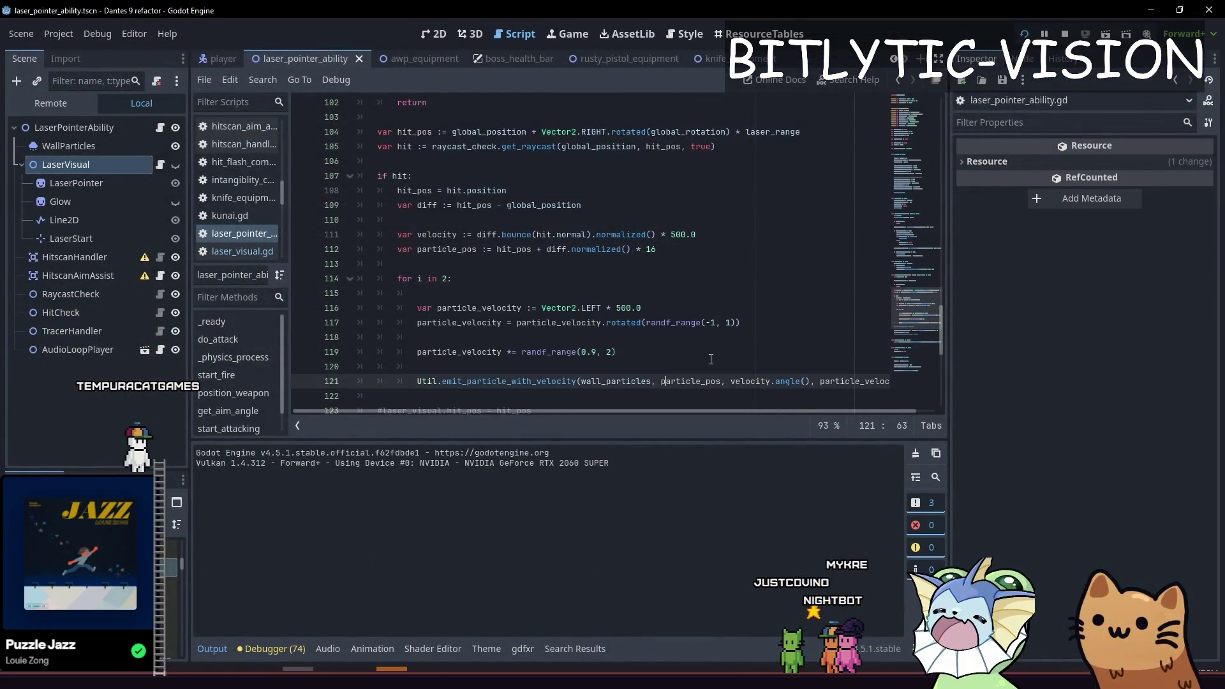
scroll(692, 270, "down", 3)
key("End")
key("shift+Up")
key("shift+Up")
key("shift+Up")
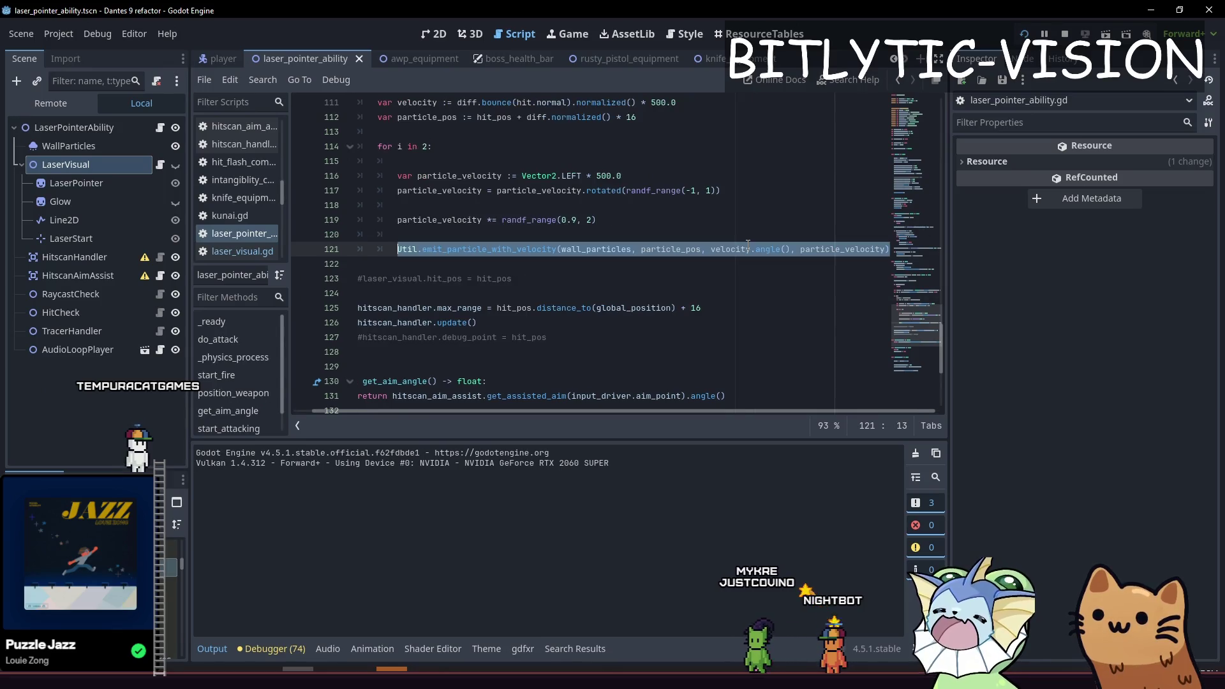
key("shift+Up")
key("shift+Up")
key("shift+Up")
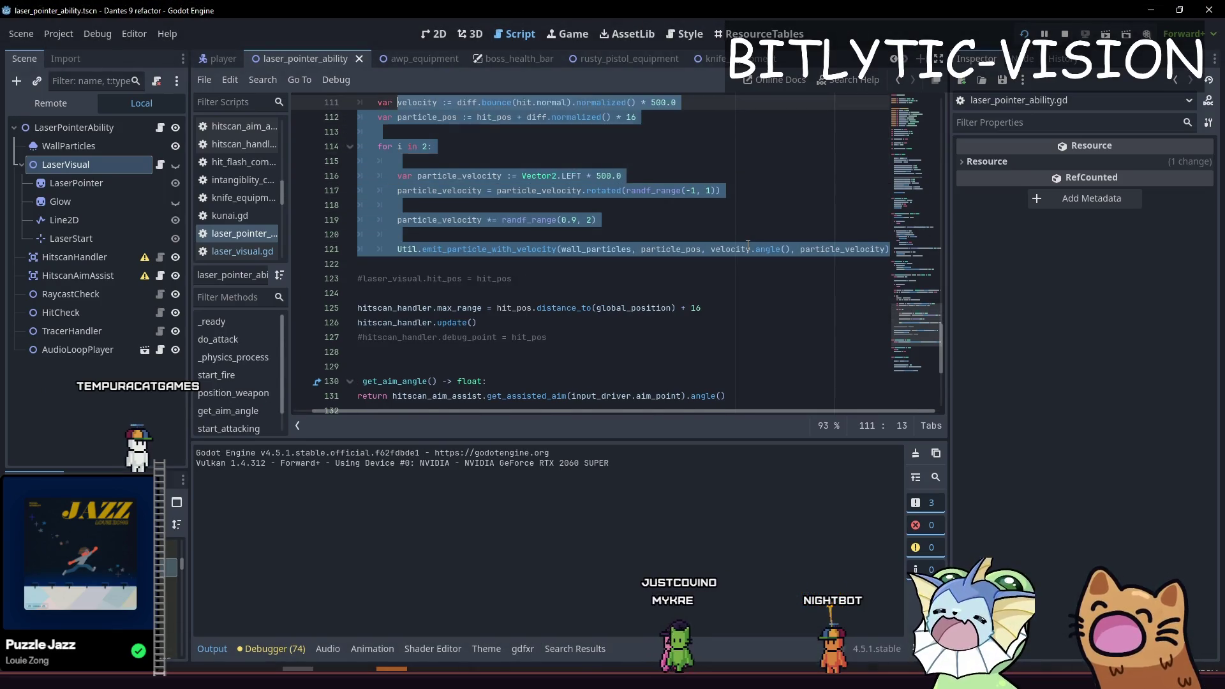
key("shift+Up")
key("shift+Up")
key("shift+Up")
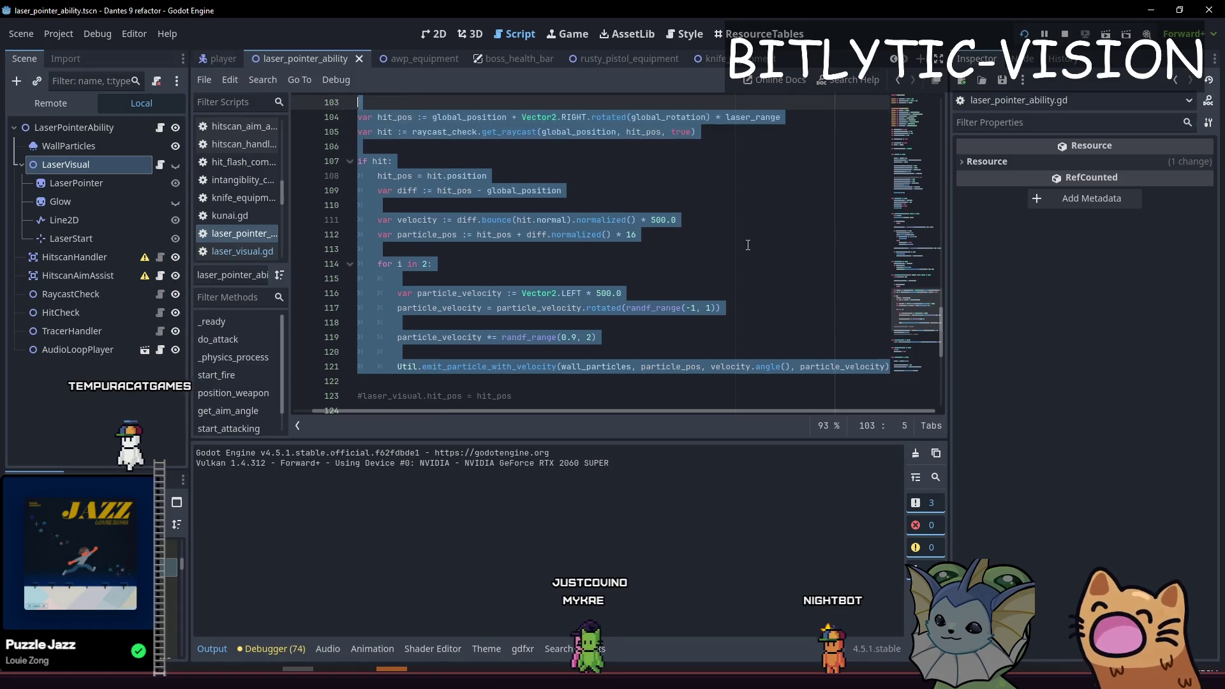
key("Left")
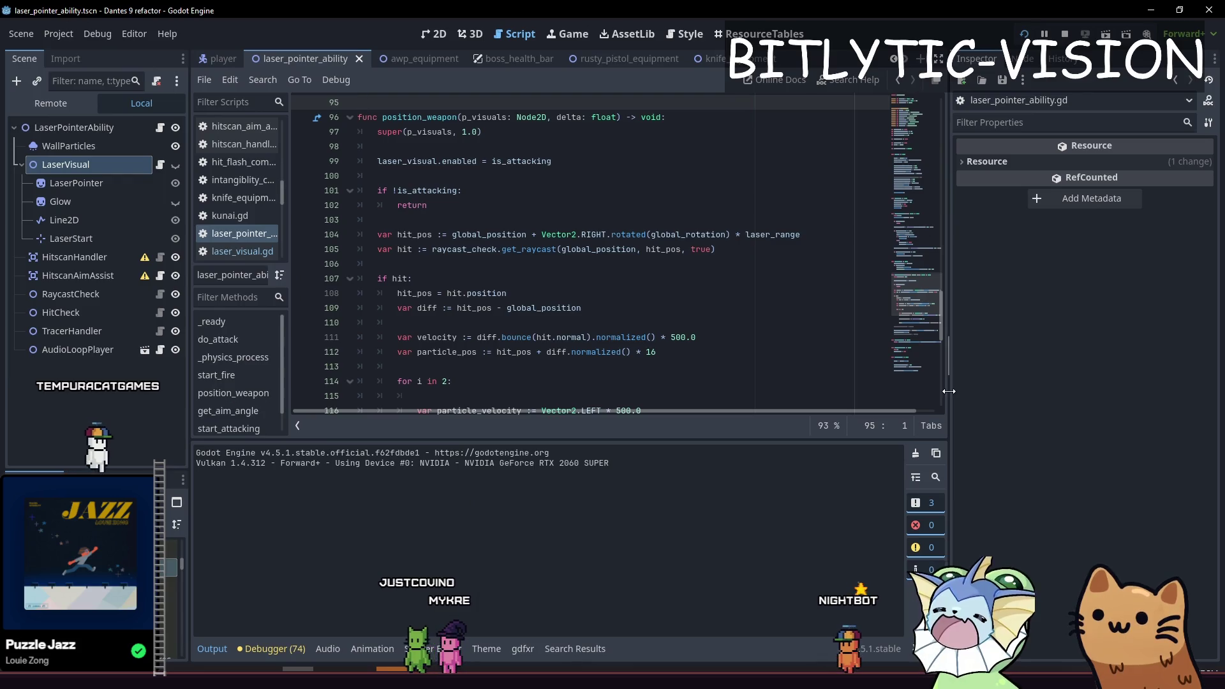
Widen the script area, collapse the Output panel, add blank lines after line 127, and rerun the game.
left_click_drag(950, 396, 1078, 396)
scroll(453, 383, "down", 7)
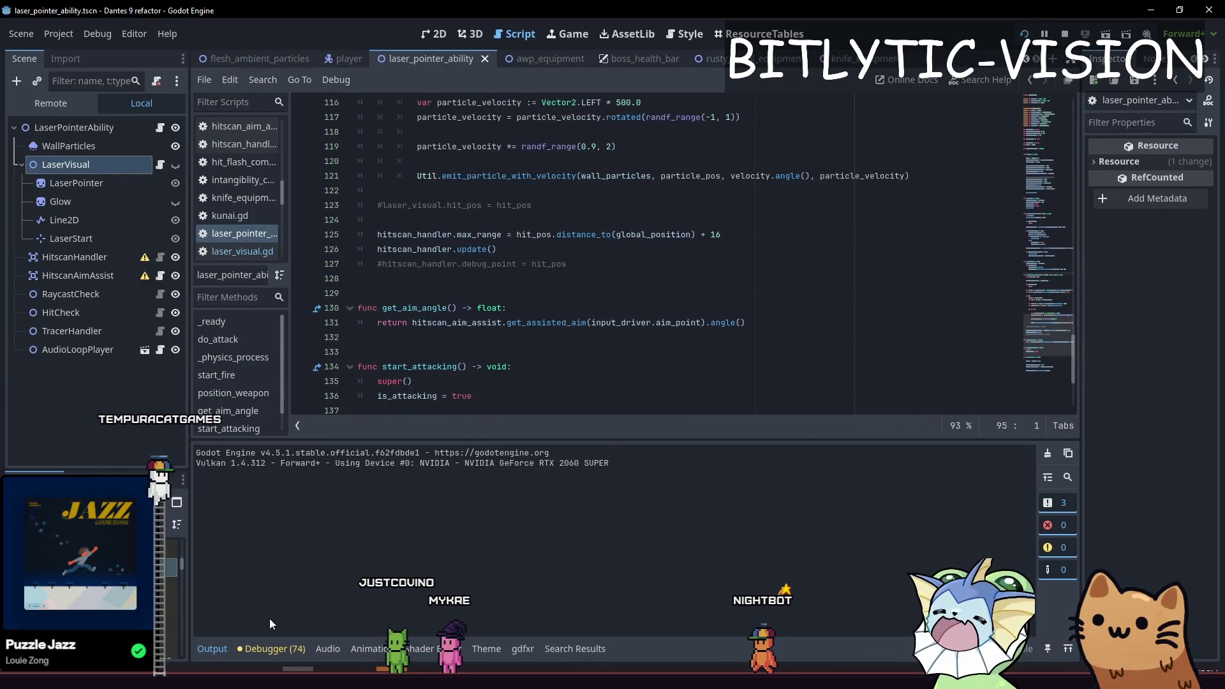
left_click_drag(451, 442, 452, 631)
left_click(424, 309)
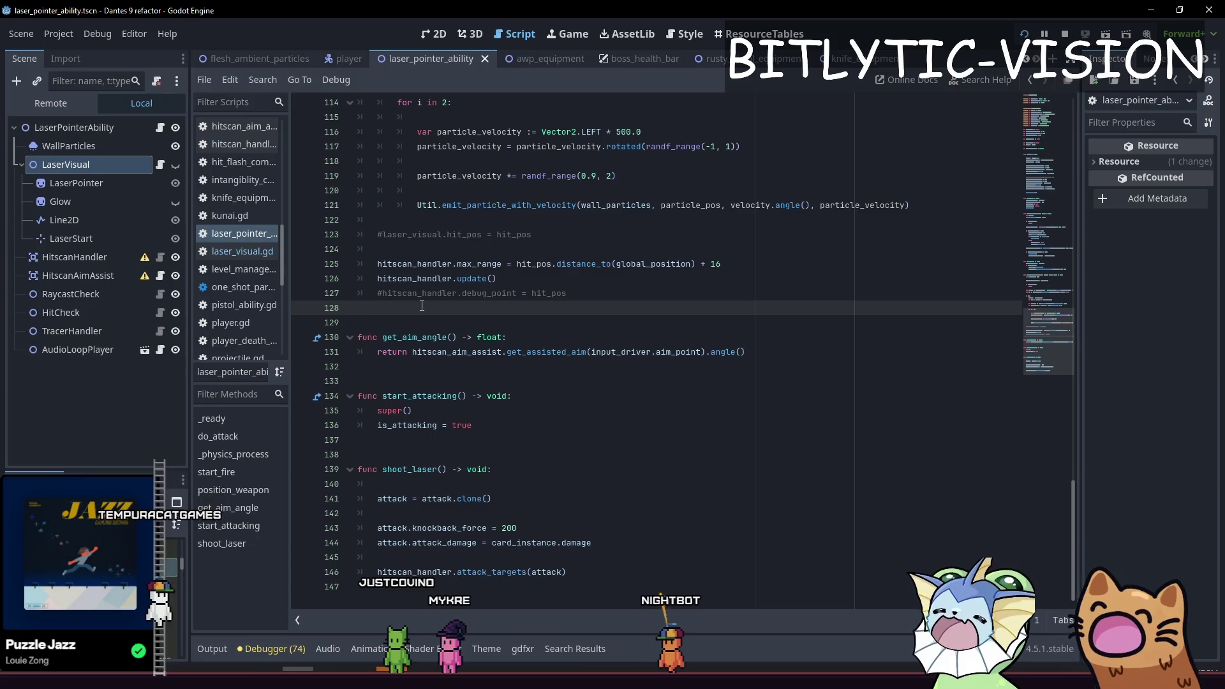
key("Return")
key("Return")
key("Return")
key("F5")
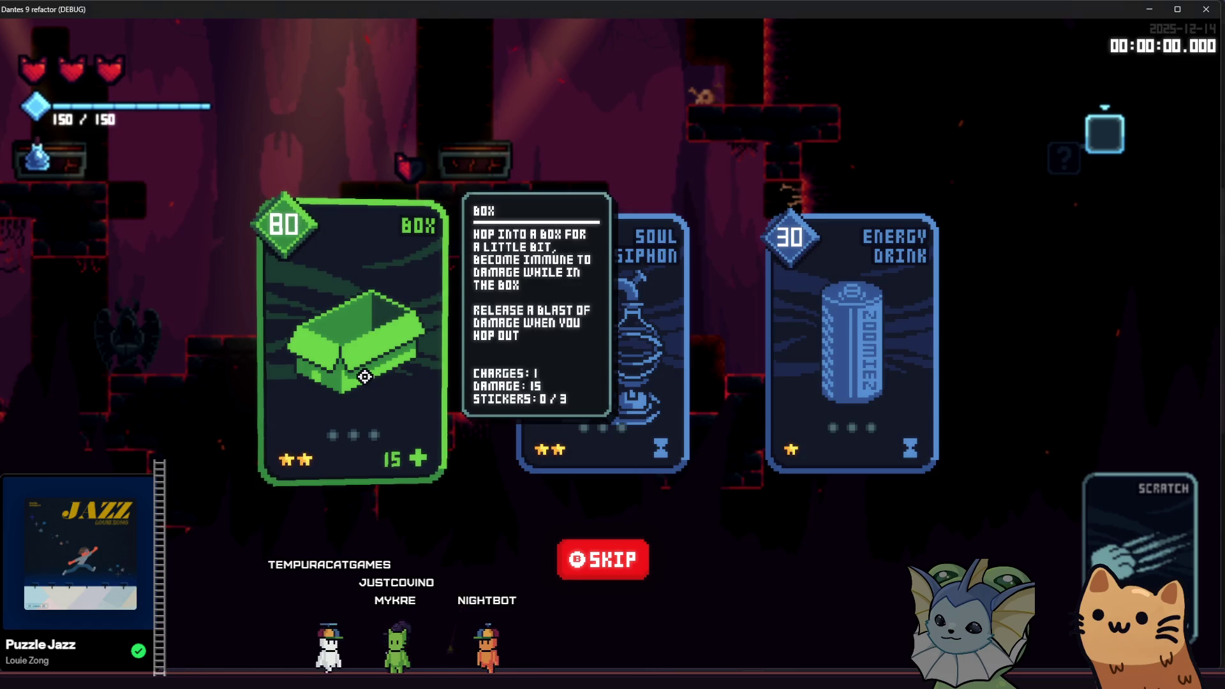
Pick the BOX card and fight bats and enemies through the cave into the chest room.
left_click(366, 399)
key("d")
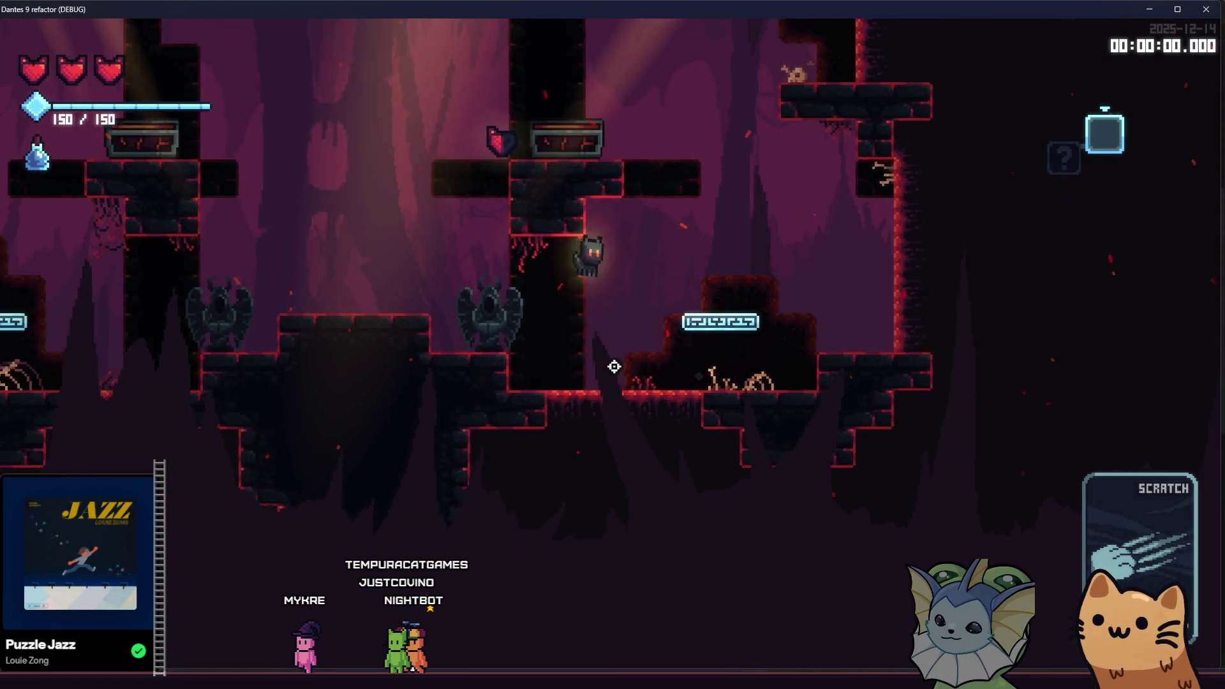
key("d")
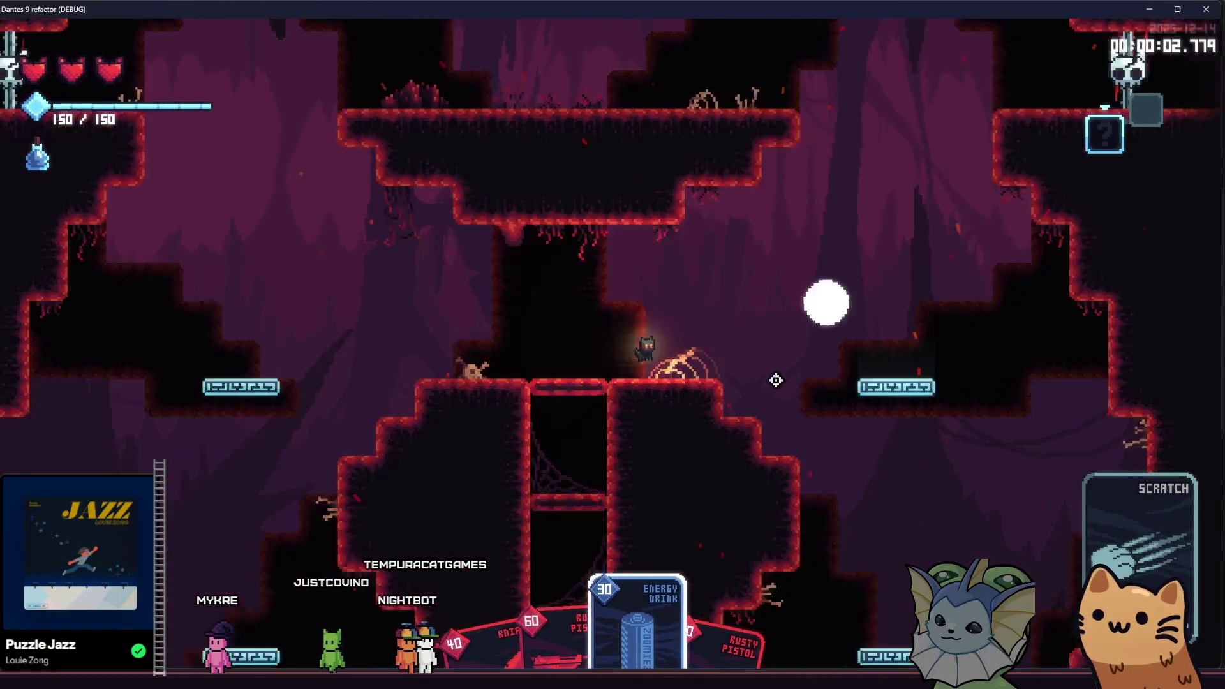
left_click(774, 381)
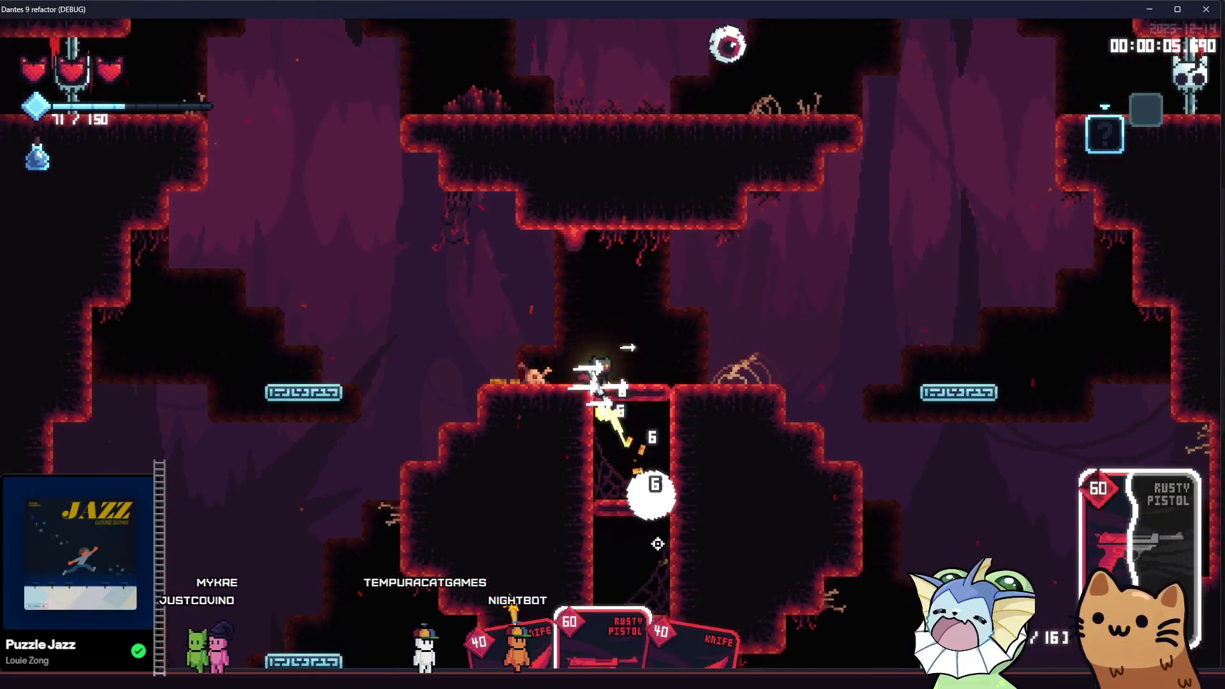
left_click(750, 453)
left_click(750, 453)
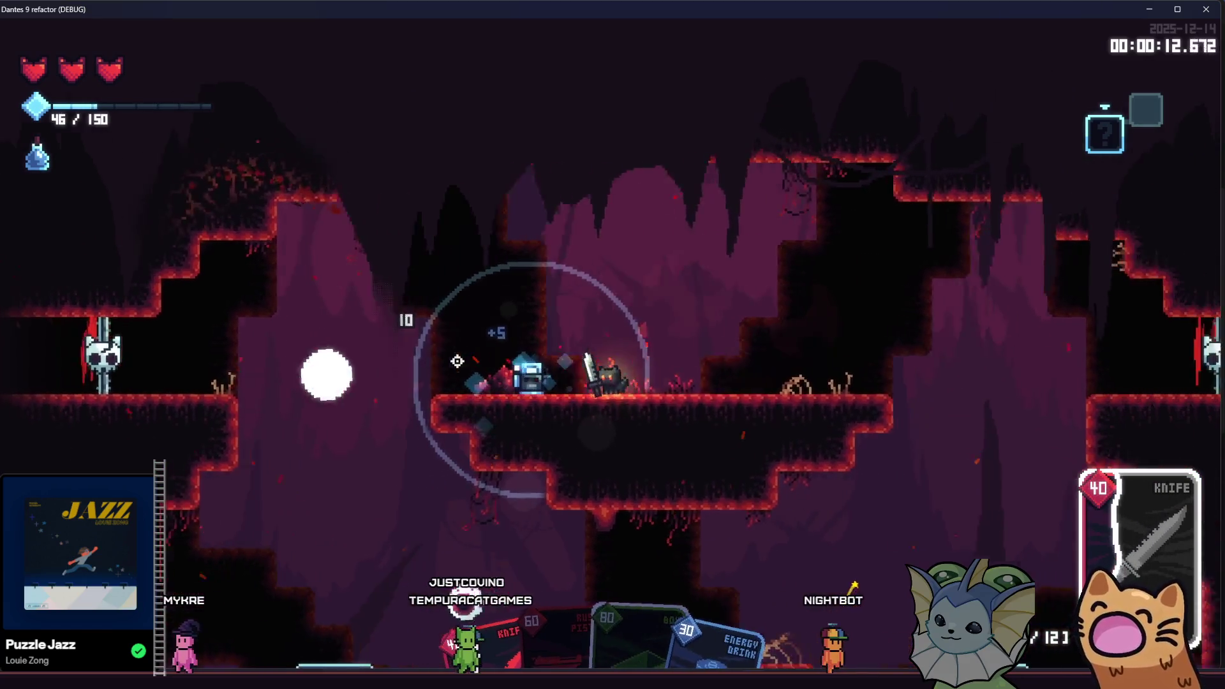
left_click(457, 361)
key("d")
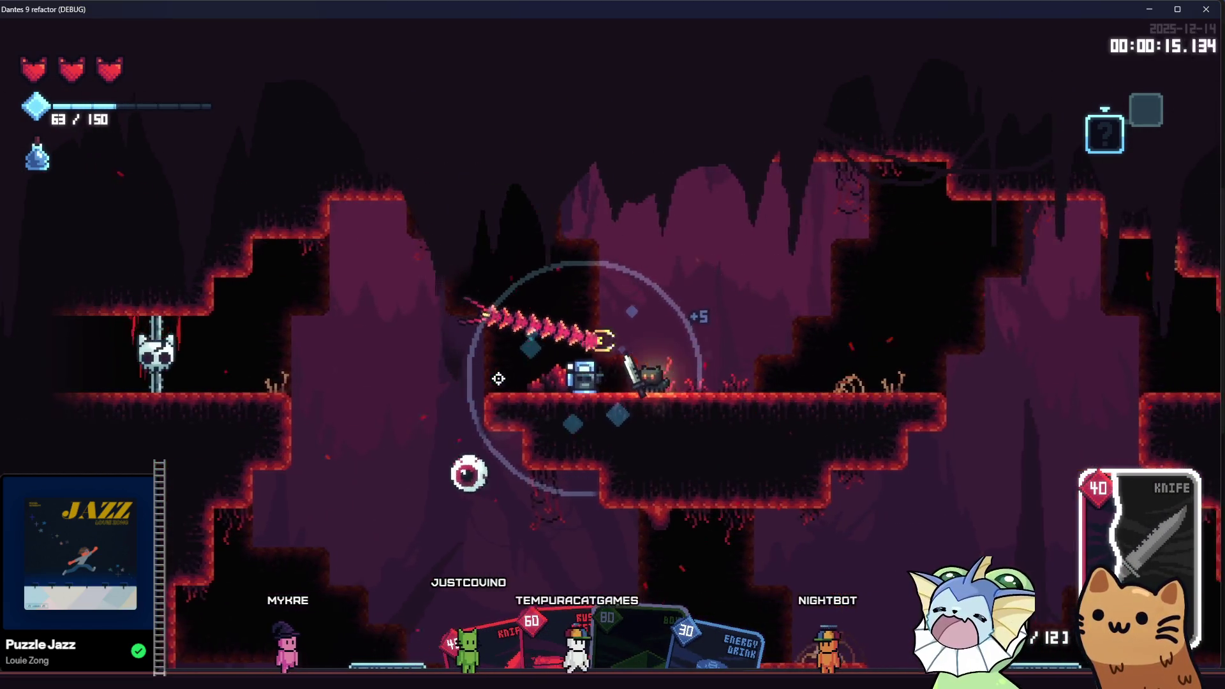
left_click(498, 378)
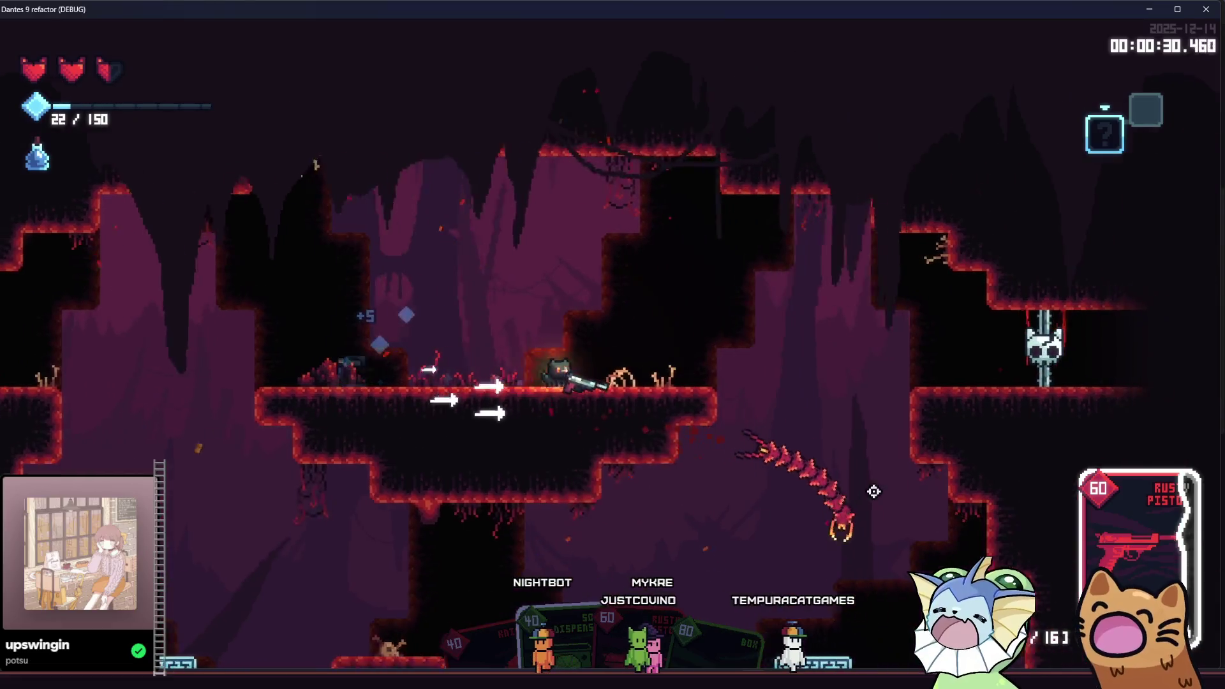
left_click(873, 491)
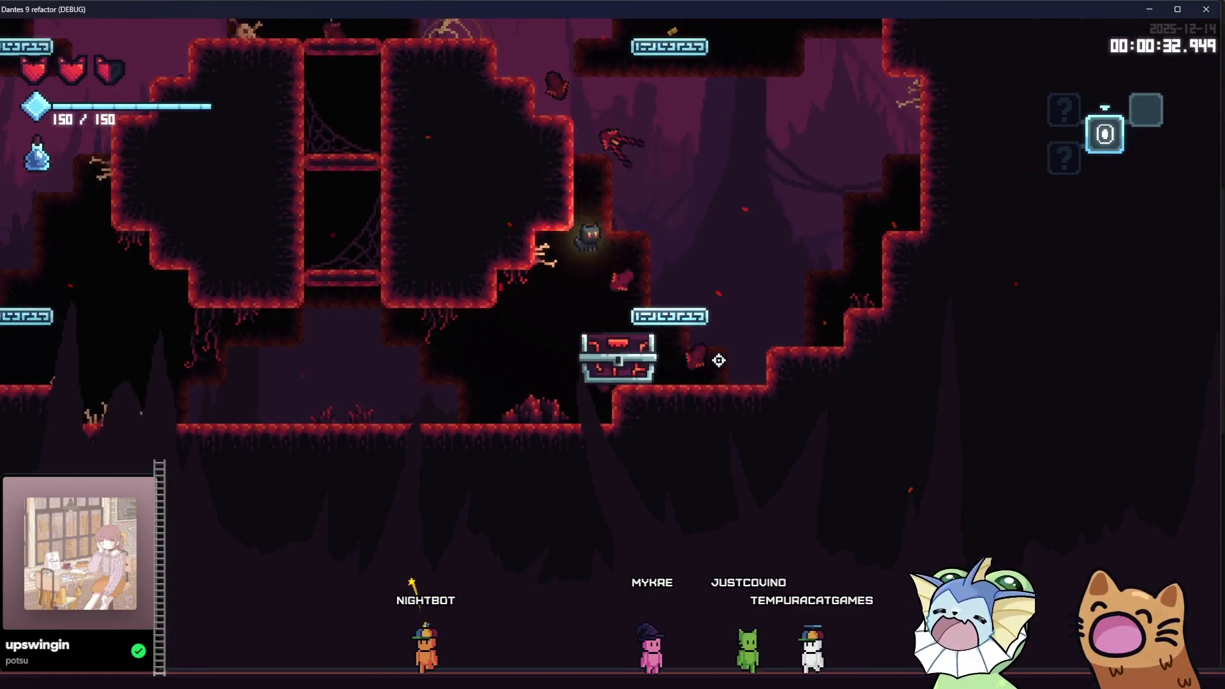
Open the chest, then move between rooms attacking centipedes with the Rusty Pistol and Knife.
key("e")
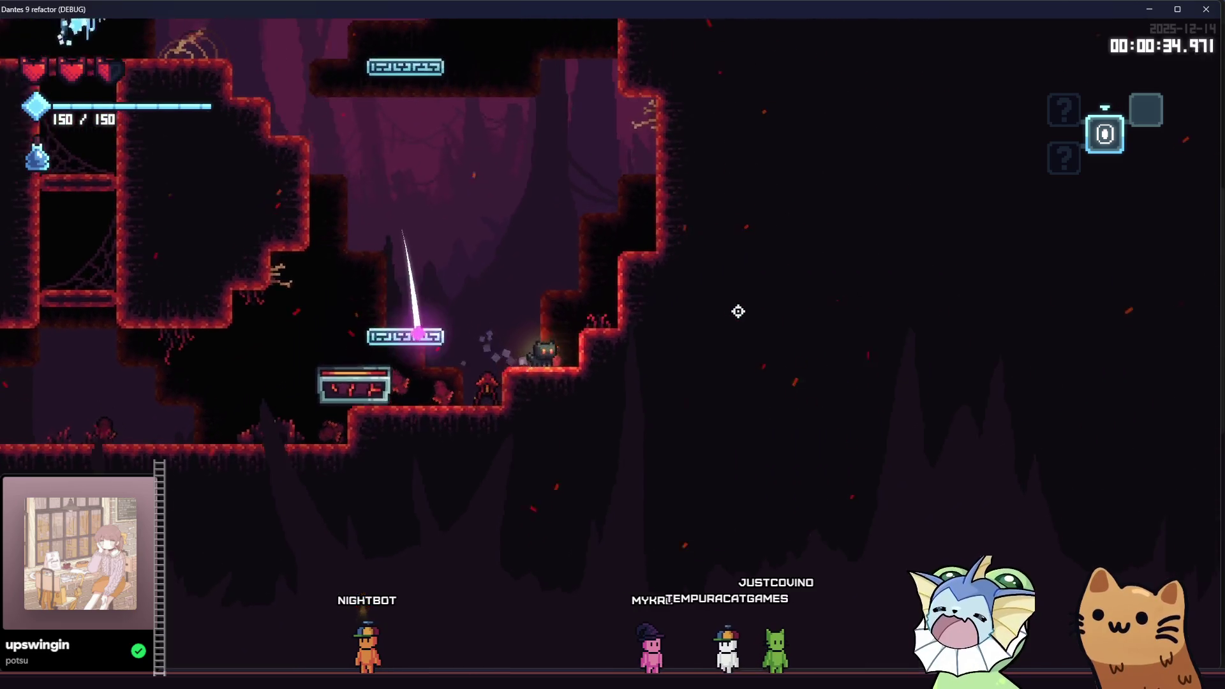
key("a")
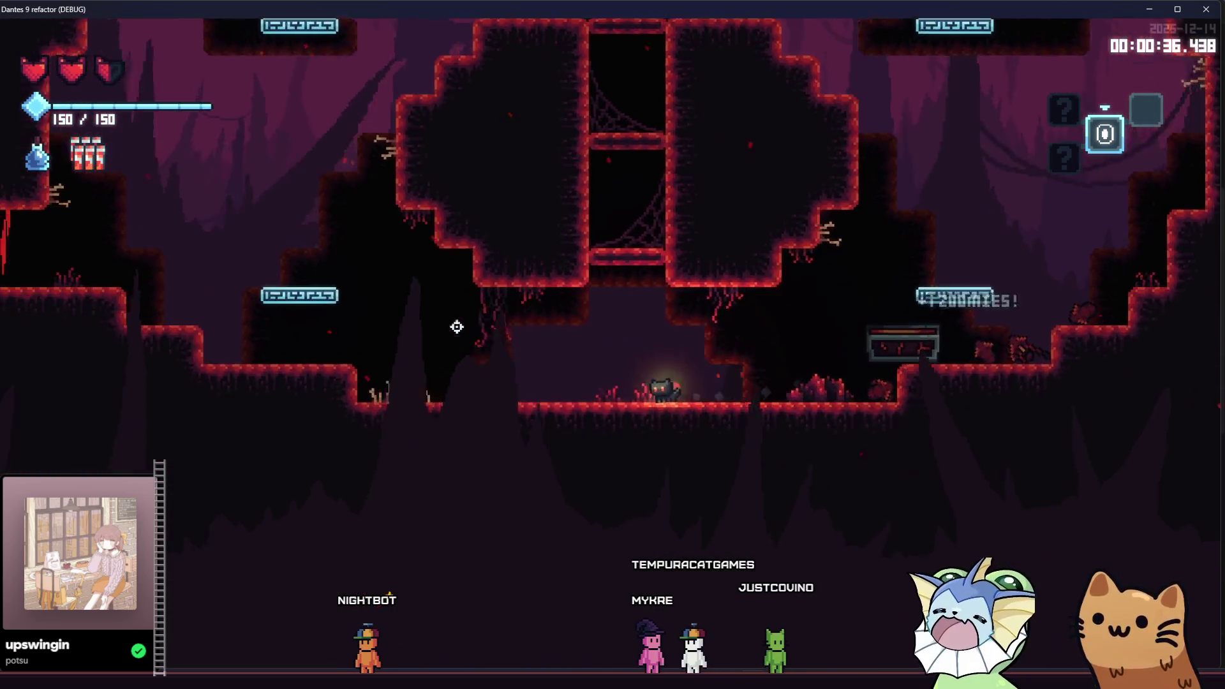
key("a")
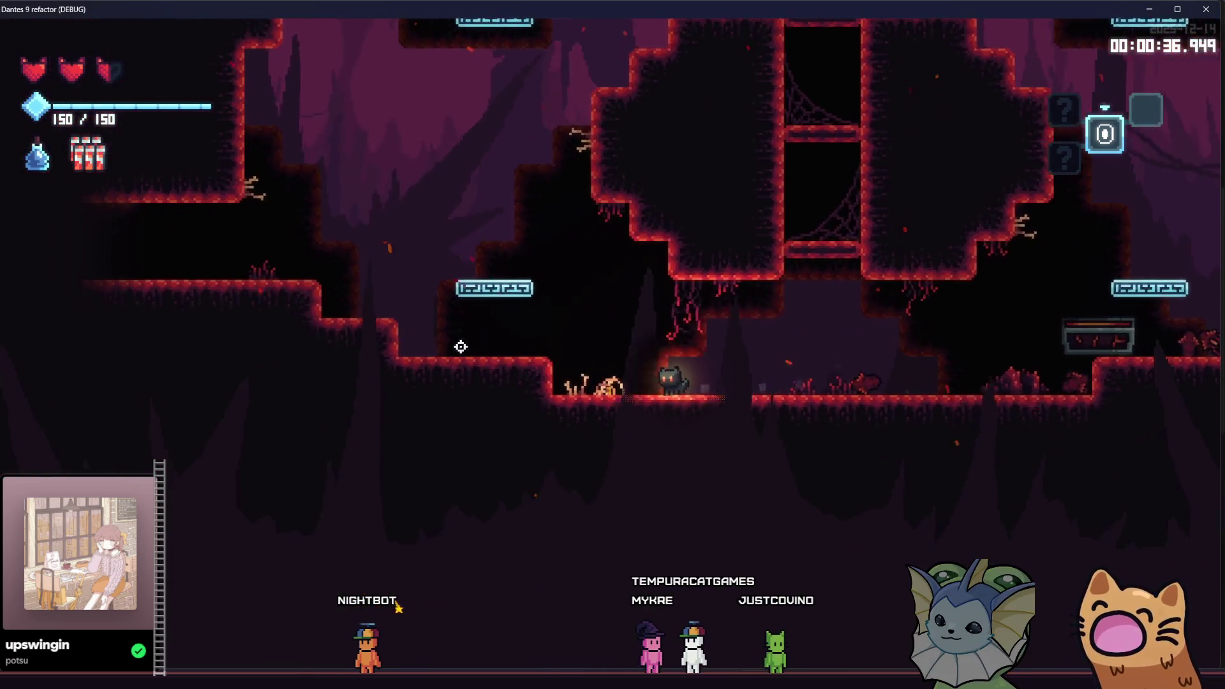
key("d")
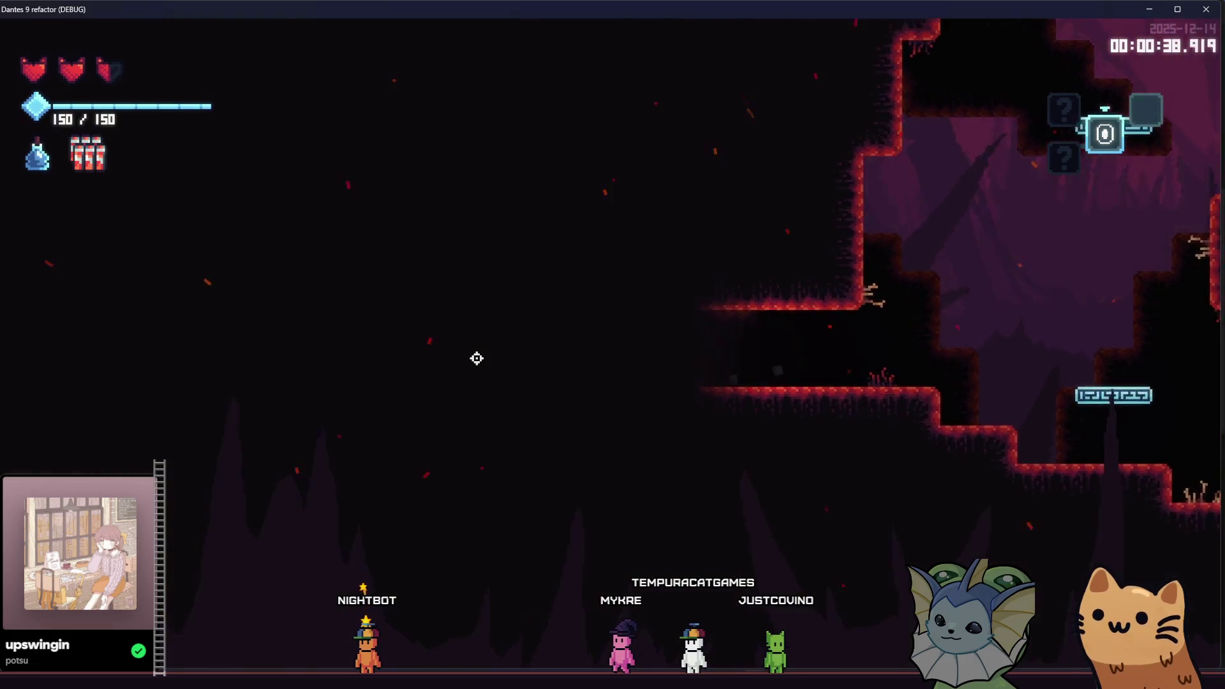
key("a")
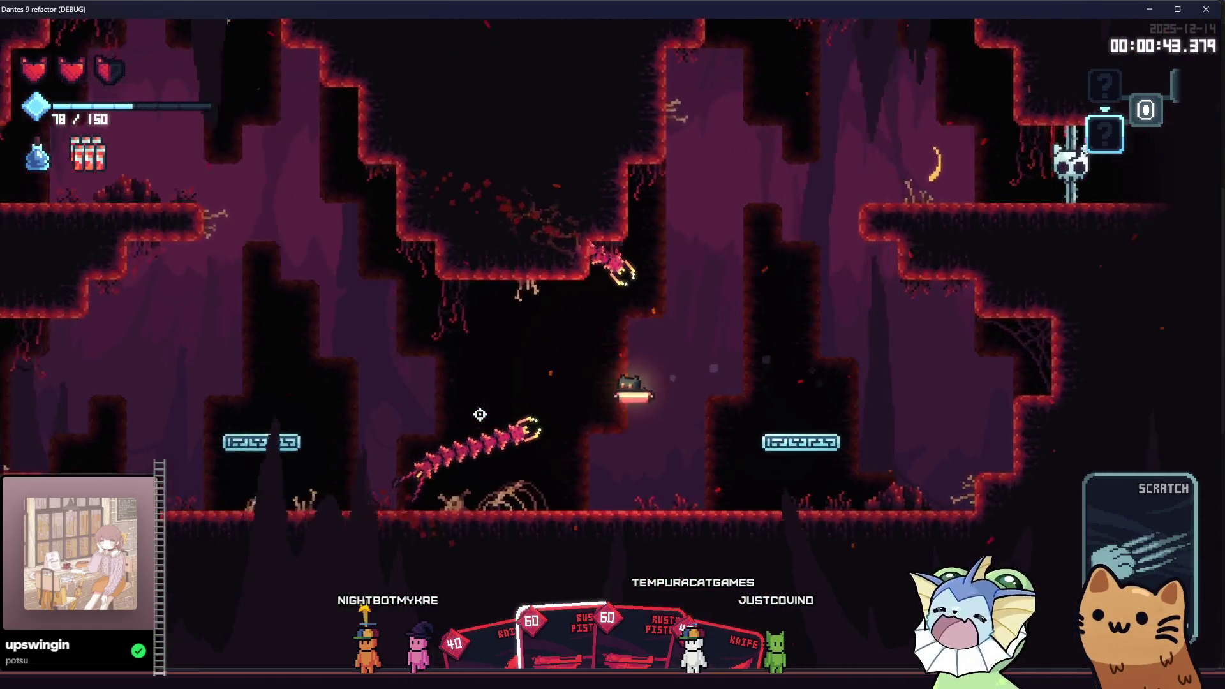
left_click(583, 418)
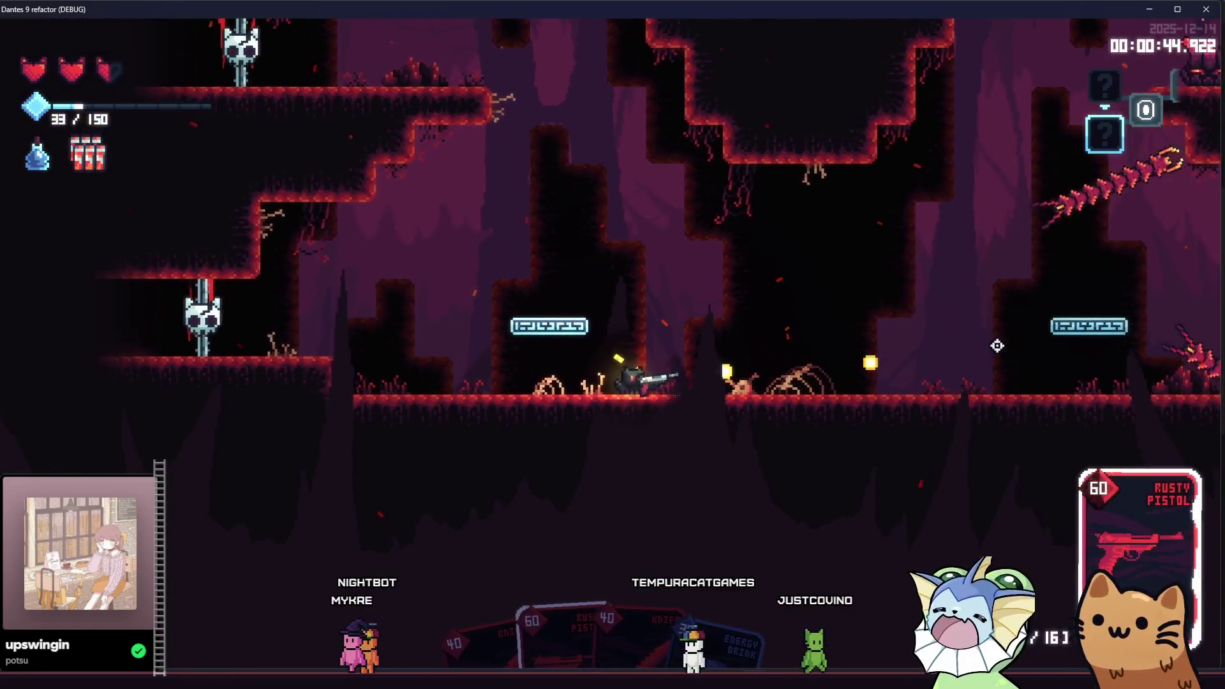
left_click(1022, 168)
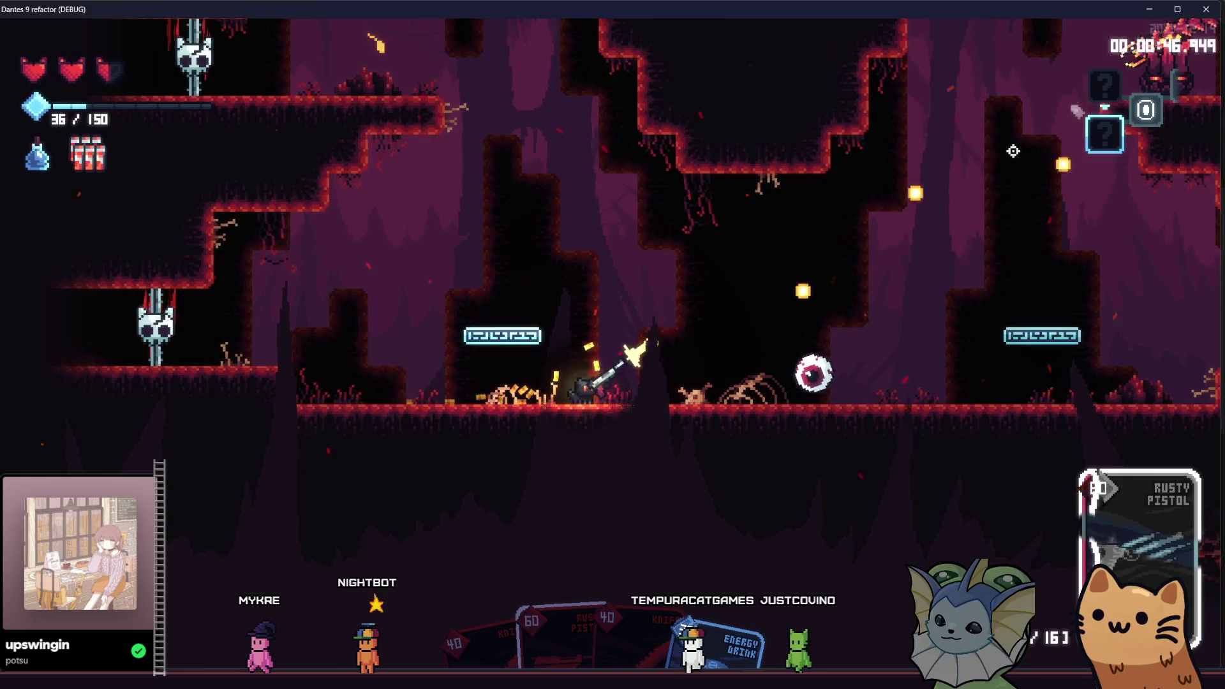
key("space")
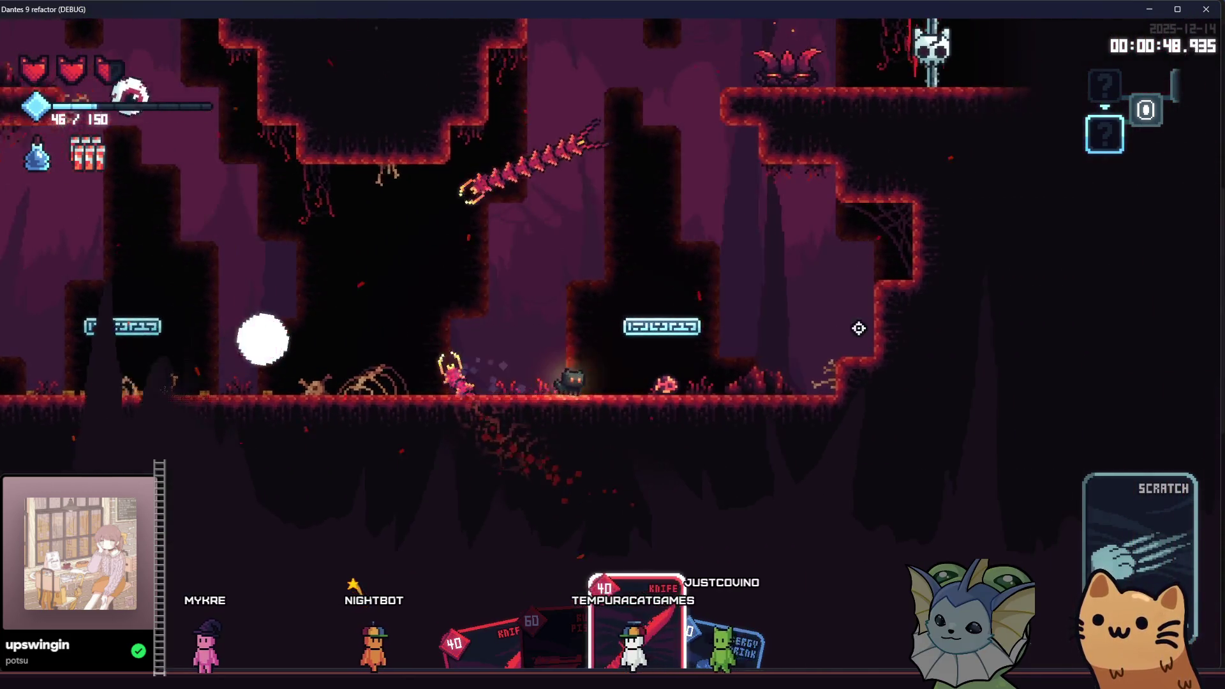
left_click(849, 328)
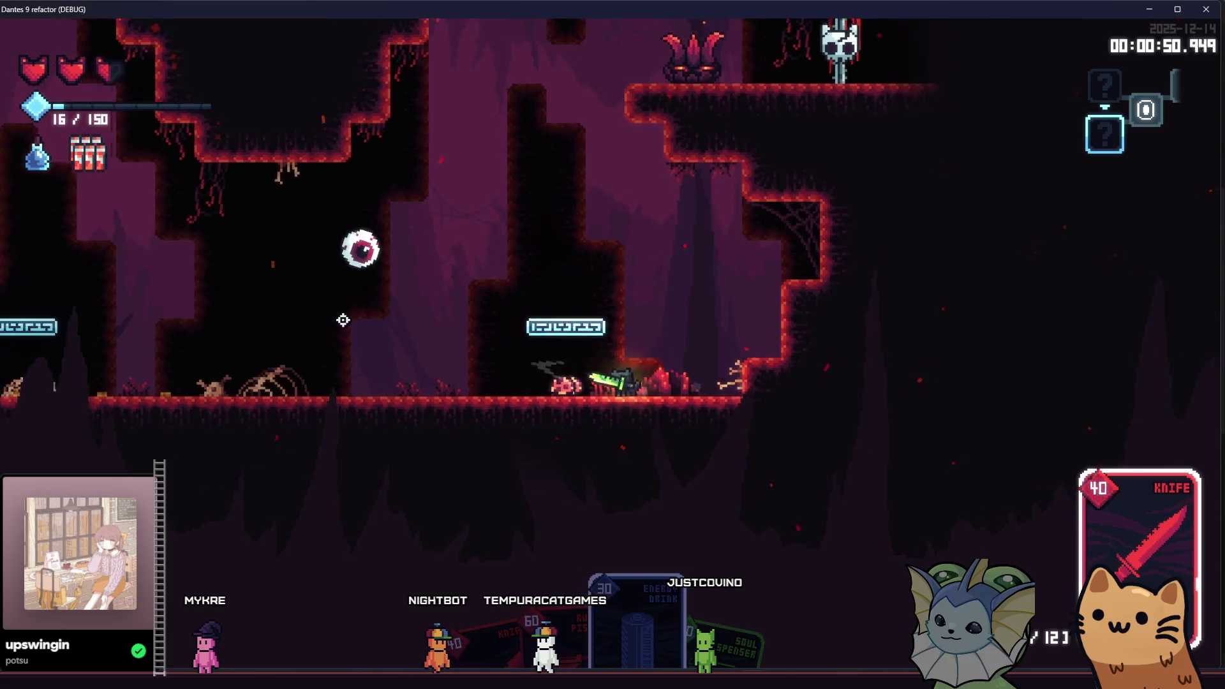
Fight past the mound onto the upper ledge, slashing the plant enemy repeatedly.
key("a")
left_click(851, 397)
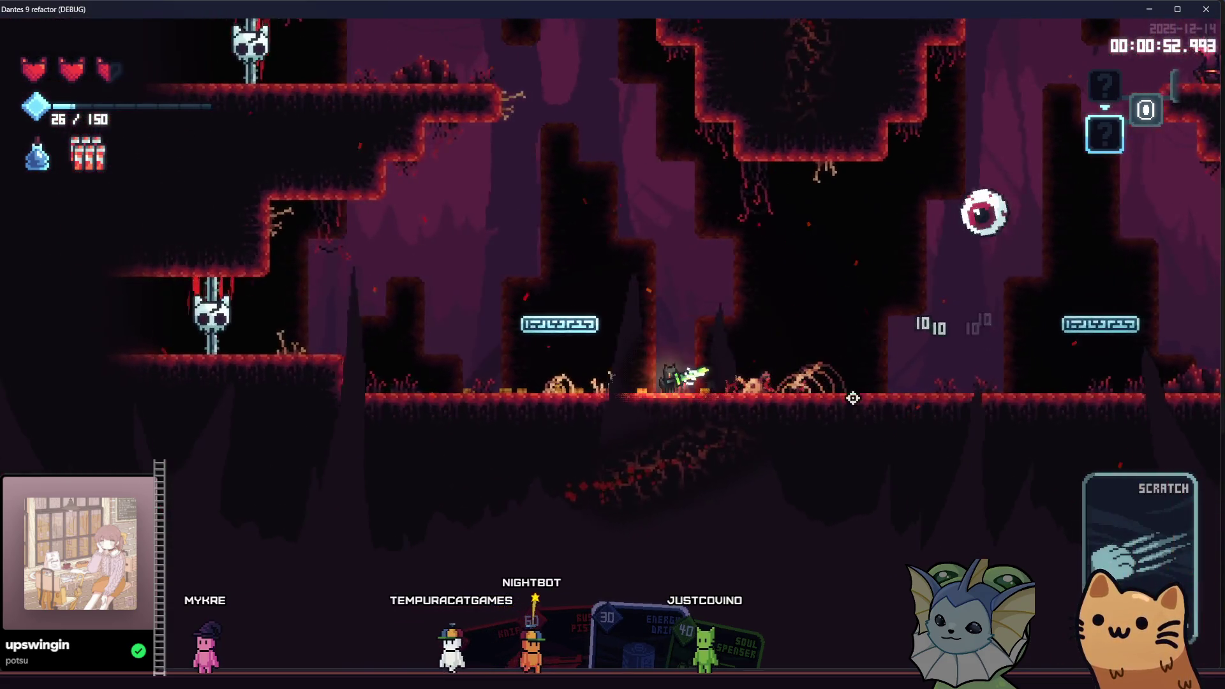
key("d")
left_click(743, 307)
key("space")
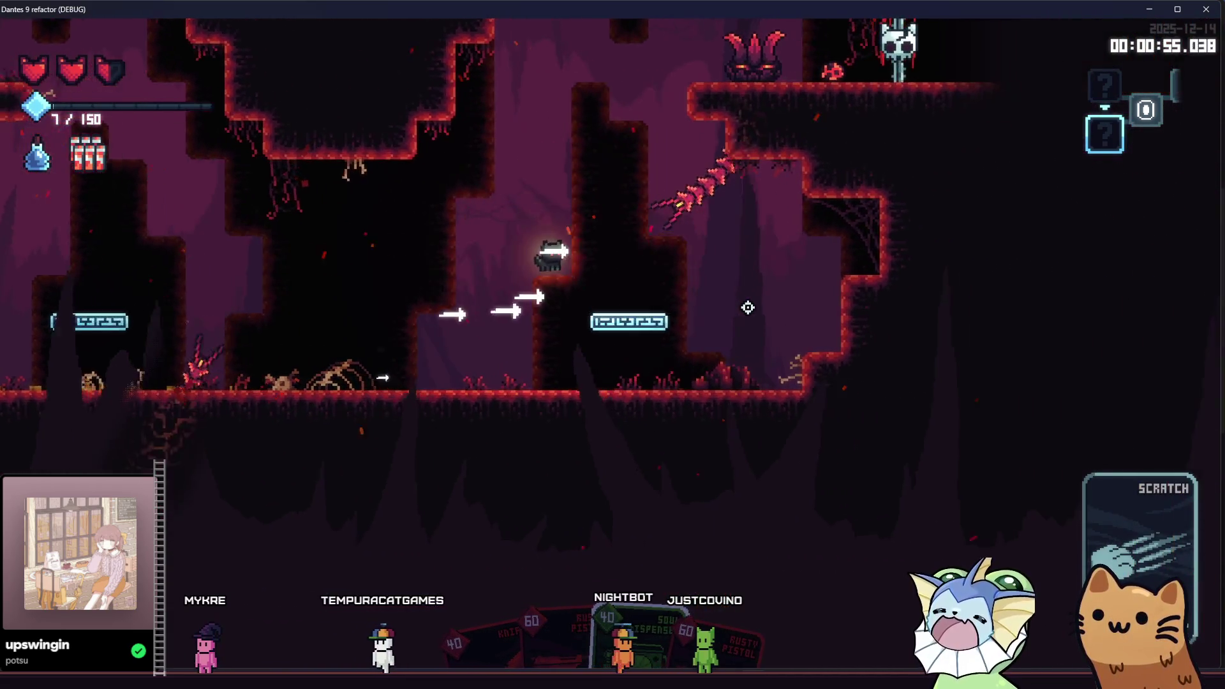
key("space")
key("d")
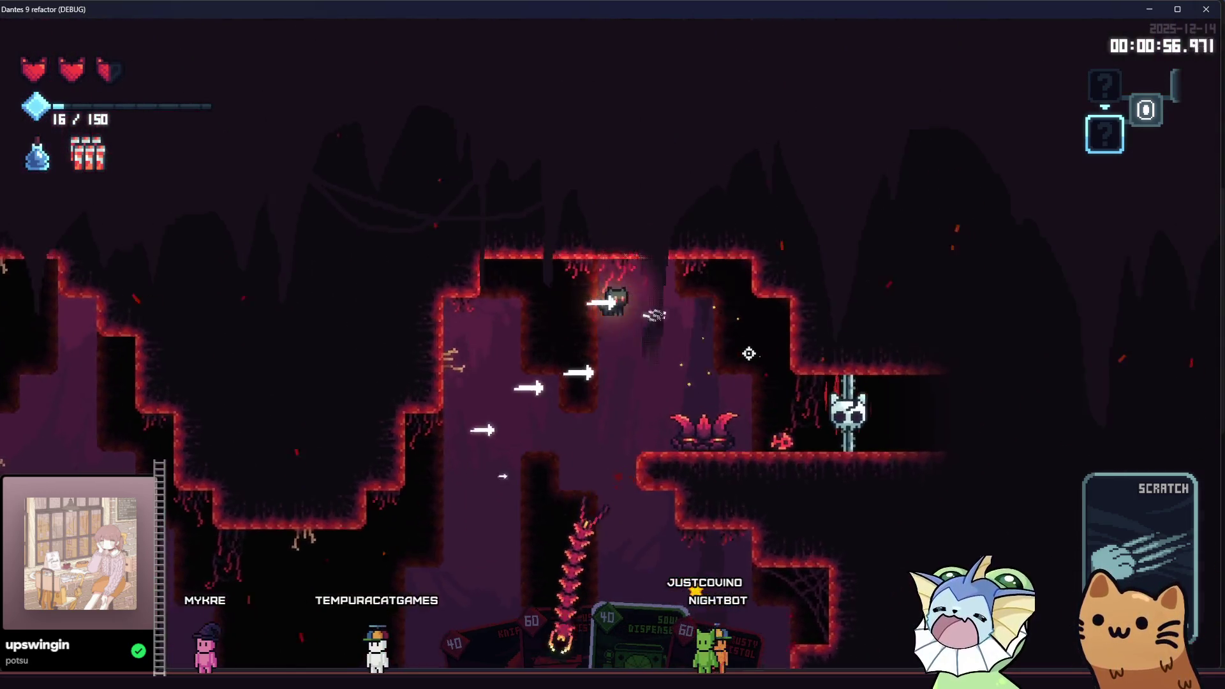
left_click(700, 382)
left_click(640, 348)
left_click(640, 348)
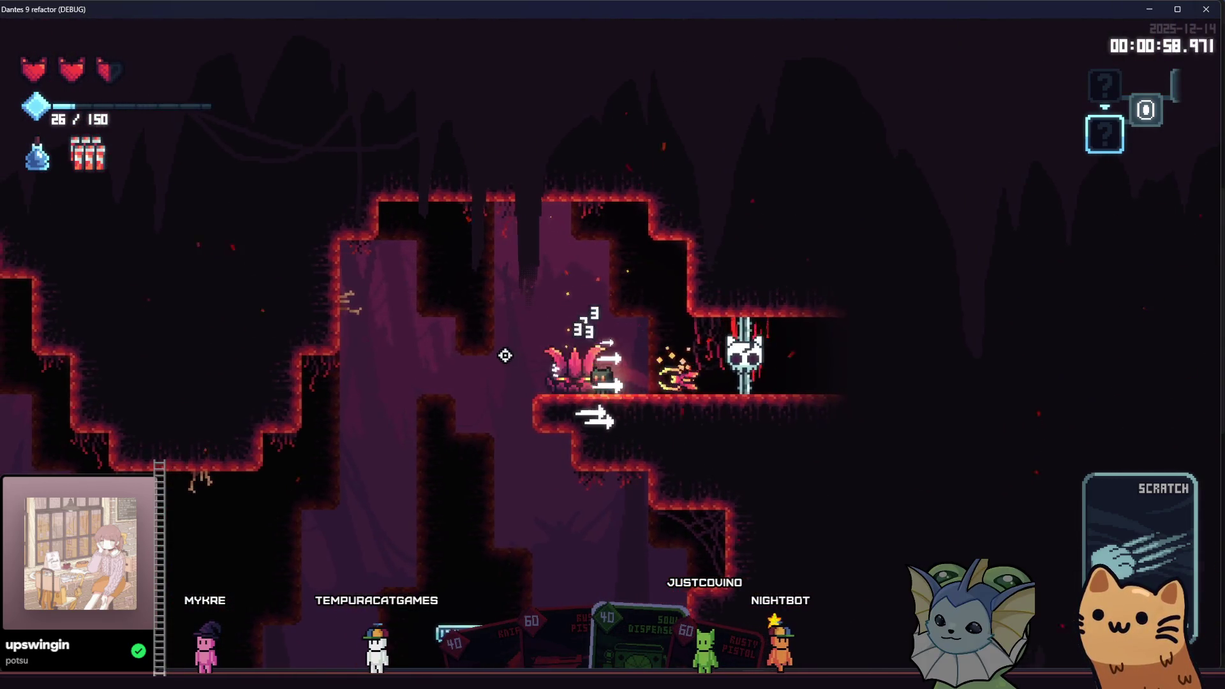
key("a")
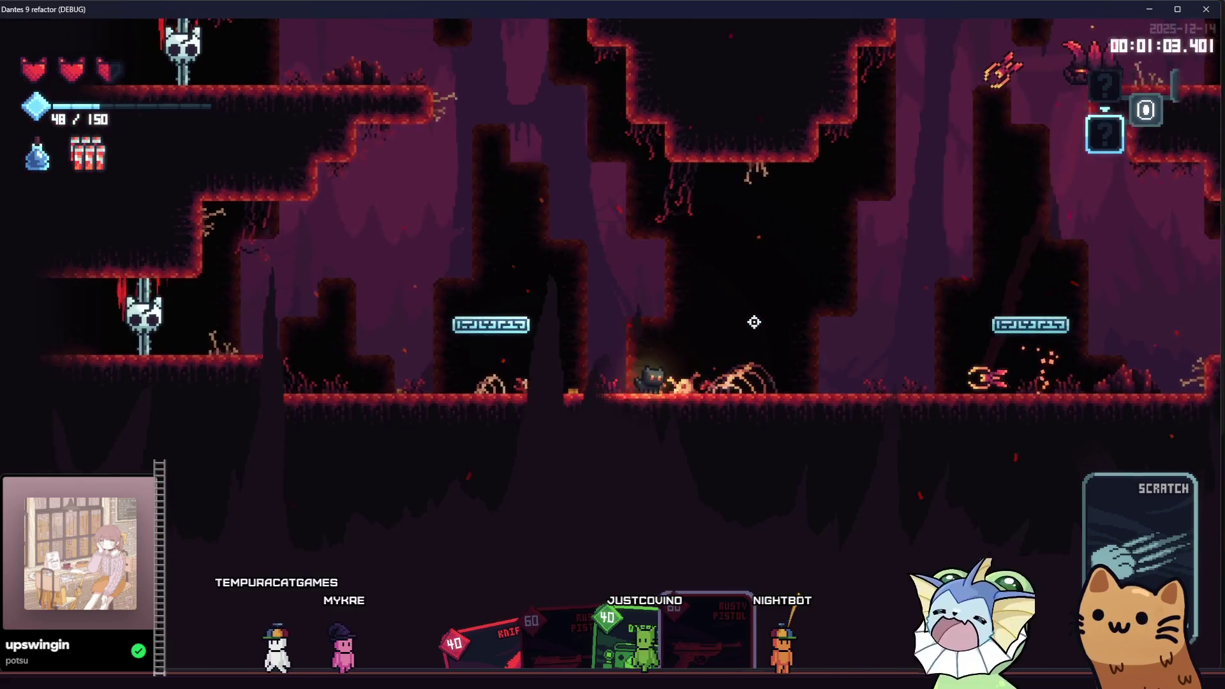
Battle through the lower shaft, kill the cat enemy, and stop the debug game.
left_click(751, 323)
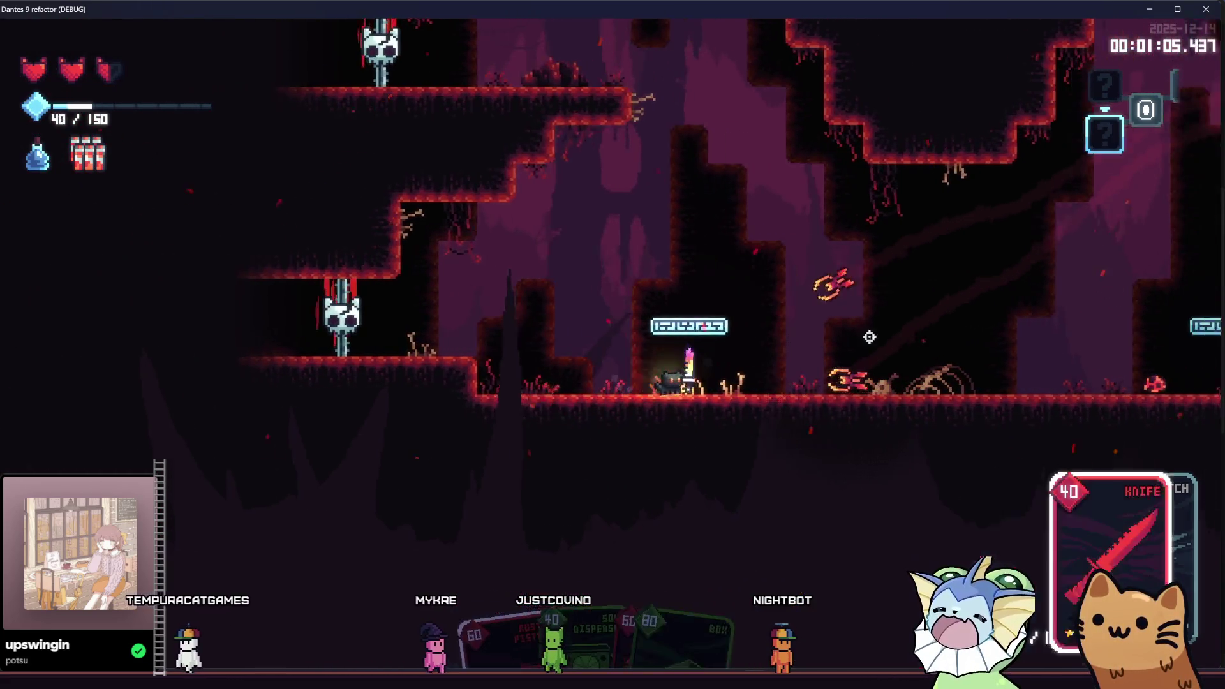
key("a")
left_click(446, 257)
key("a")
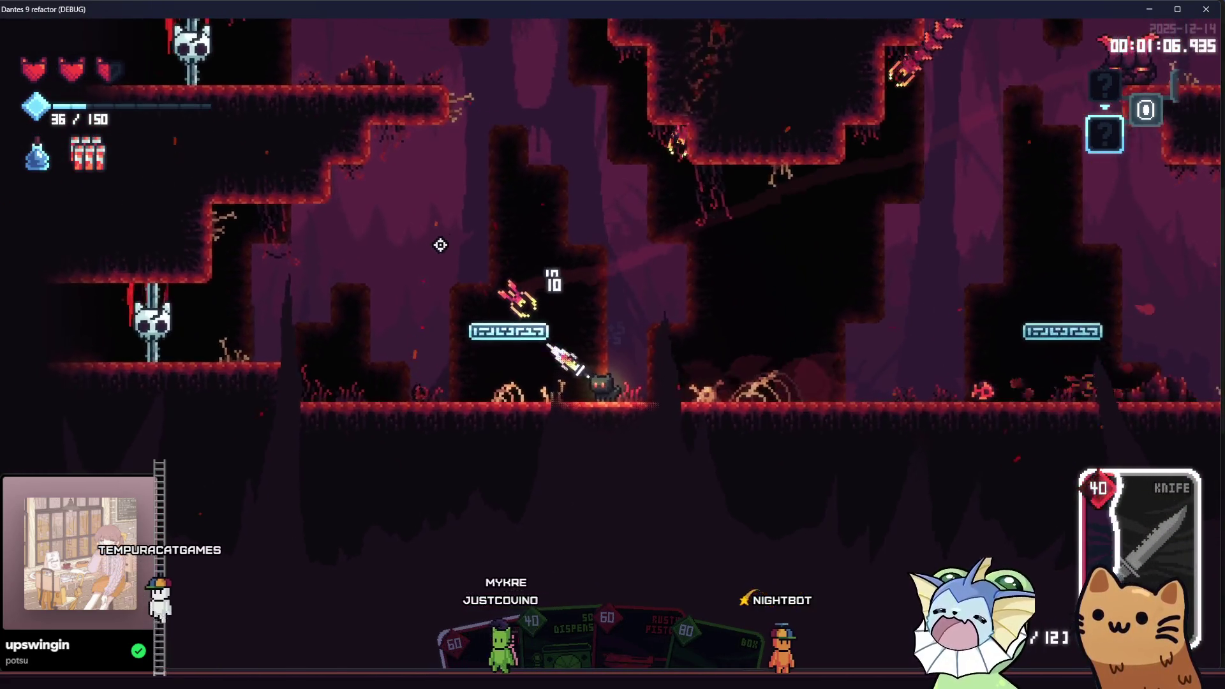
key("space")
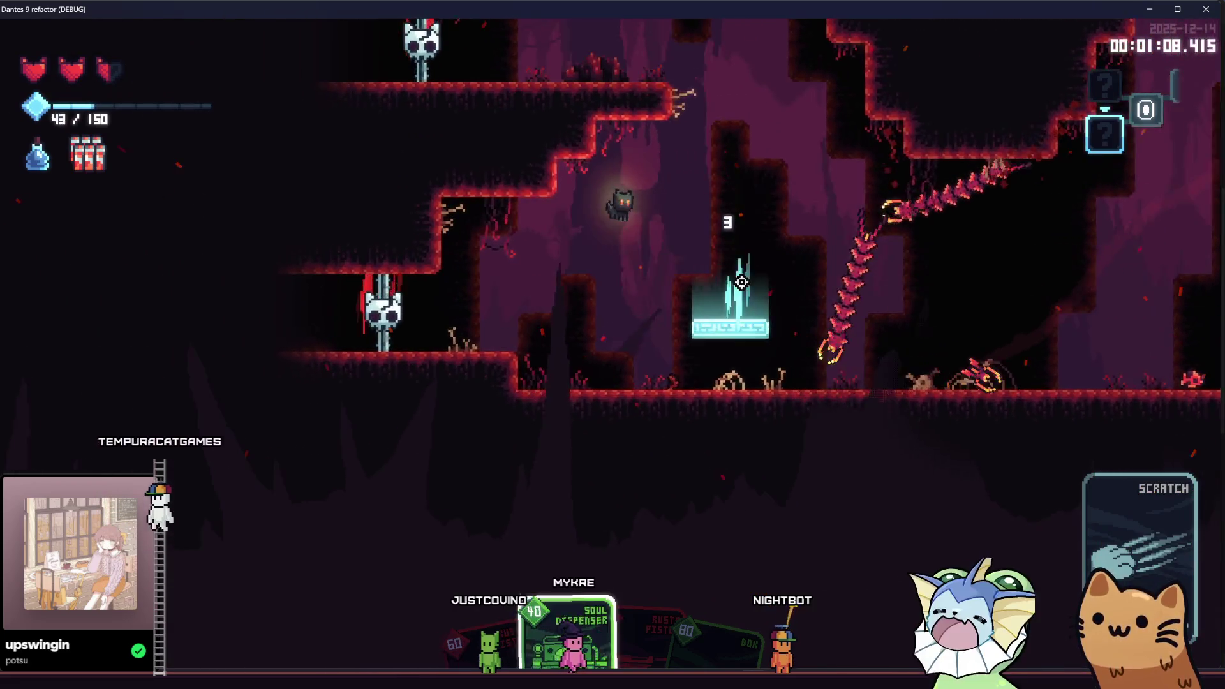
key("a")
left_click(788, 285)
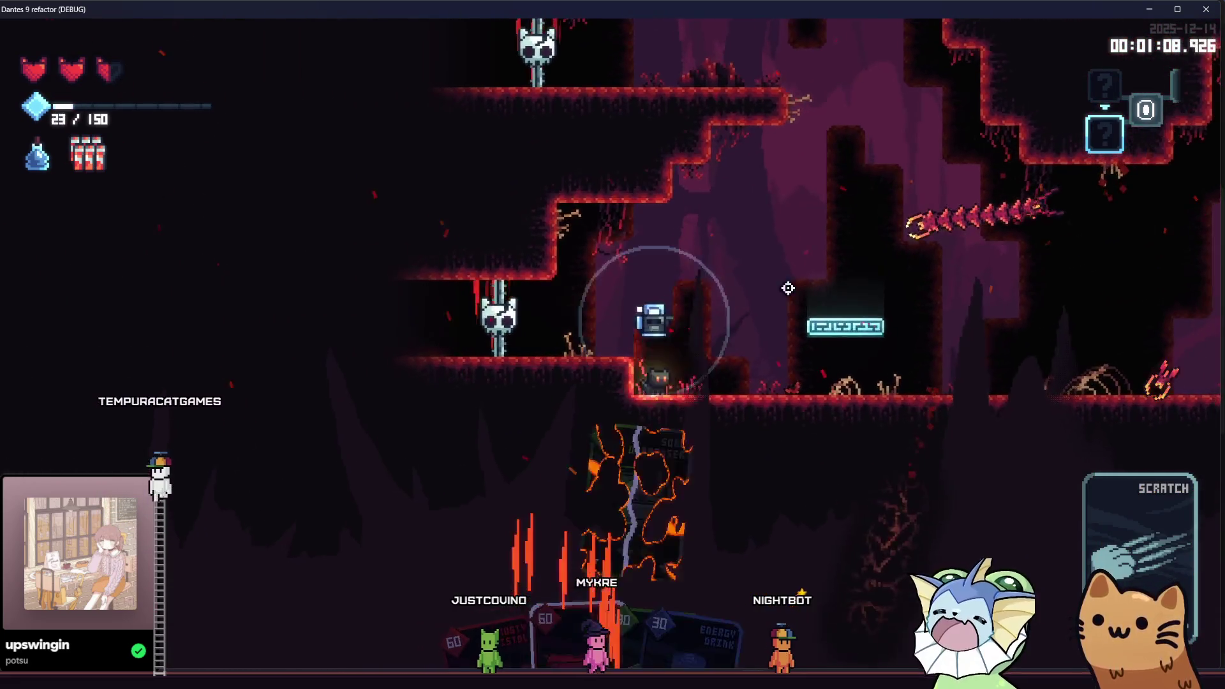
key("d")
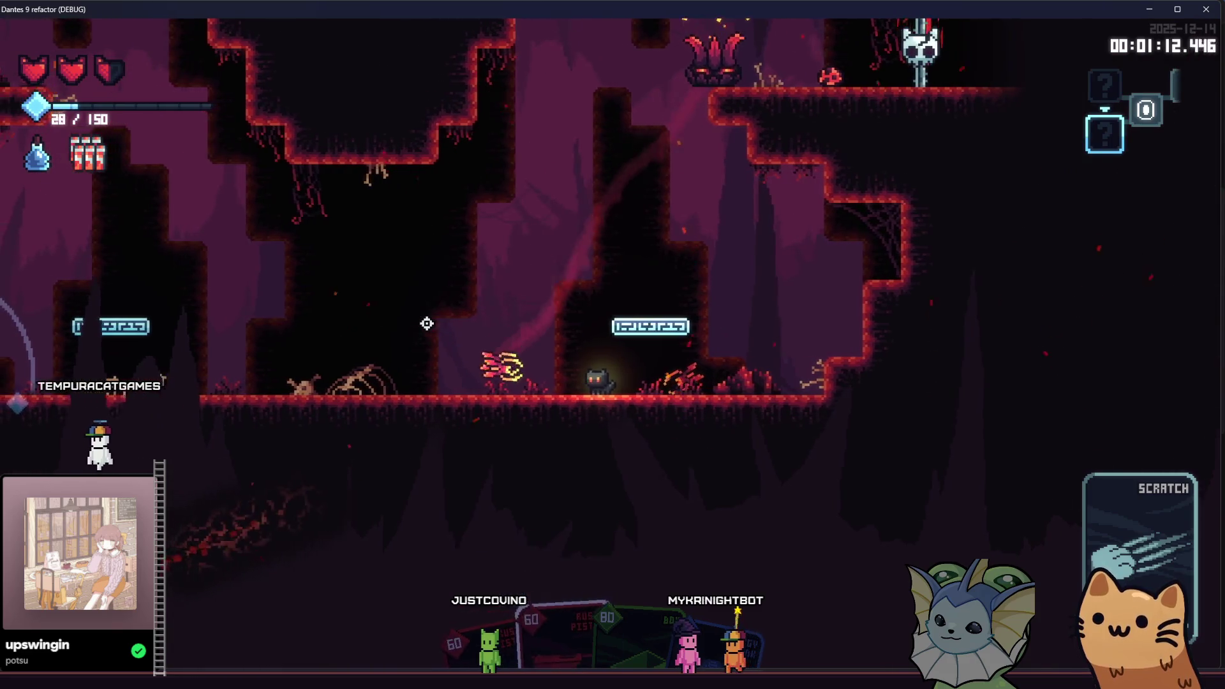
key("d")
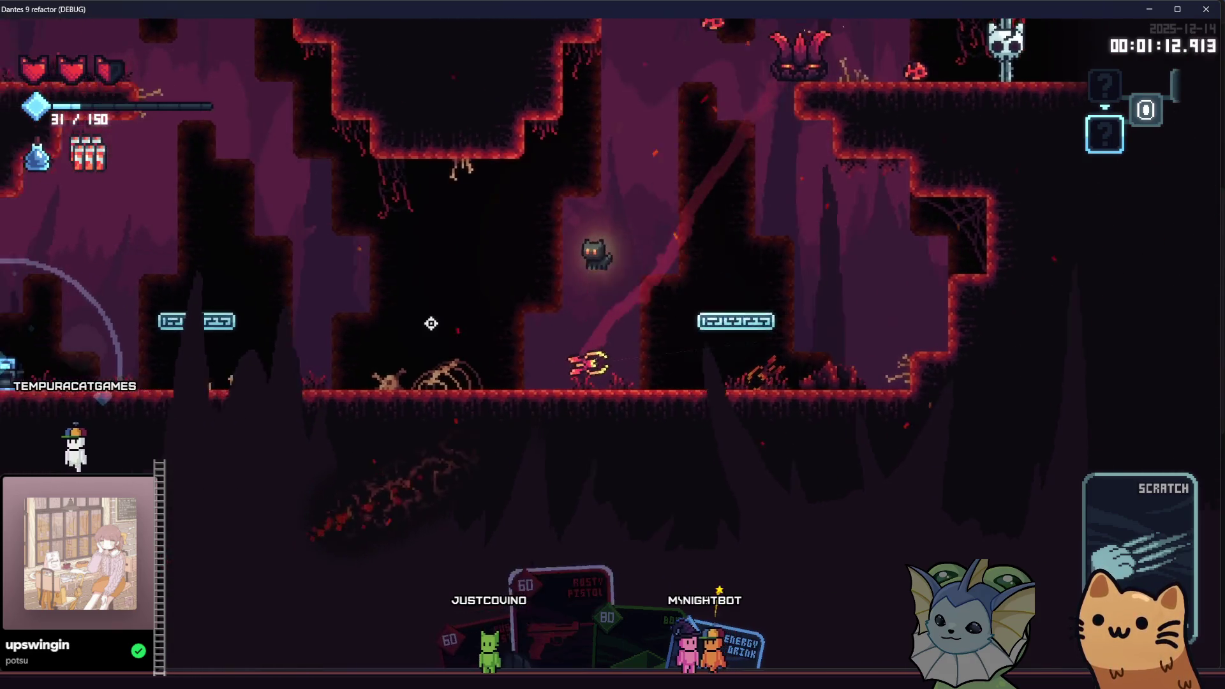
left_click(591, 323)
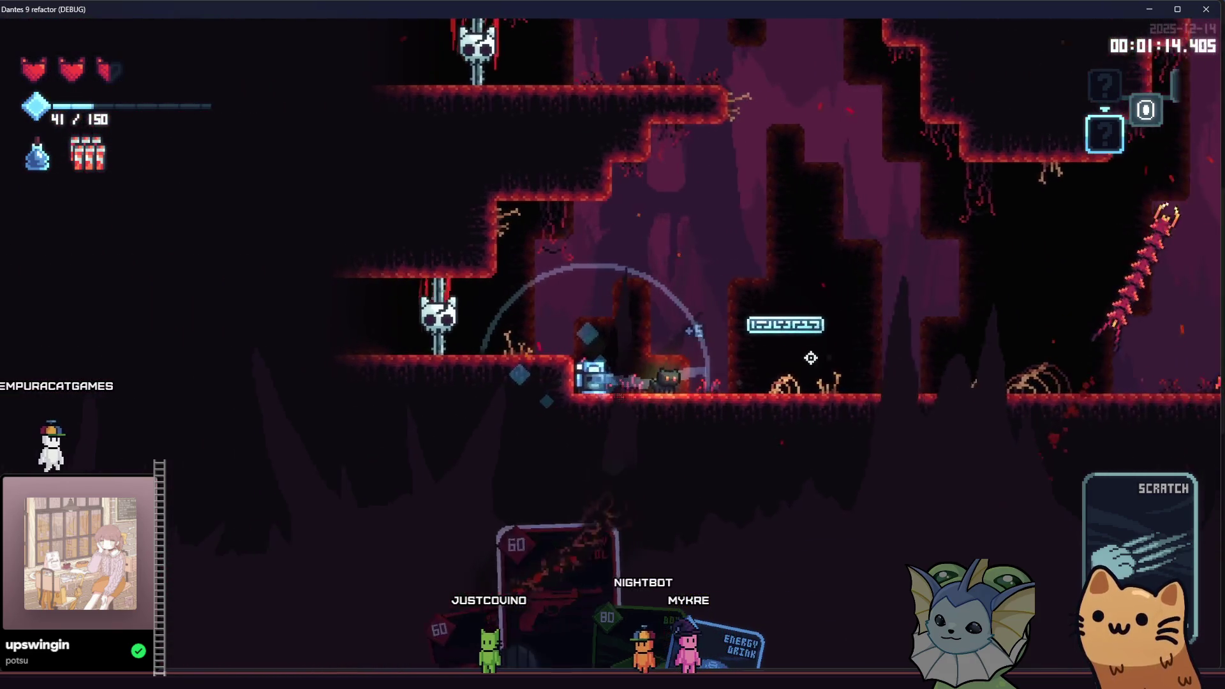
left_click(810, 358)
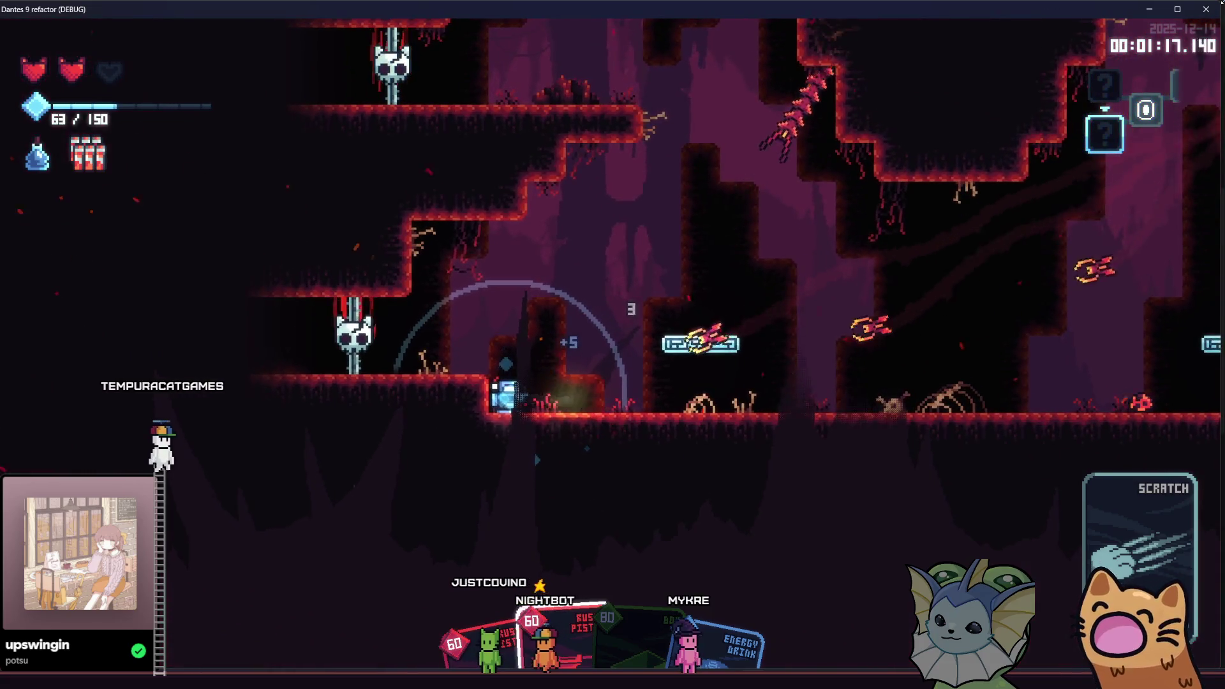
key("F8")
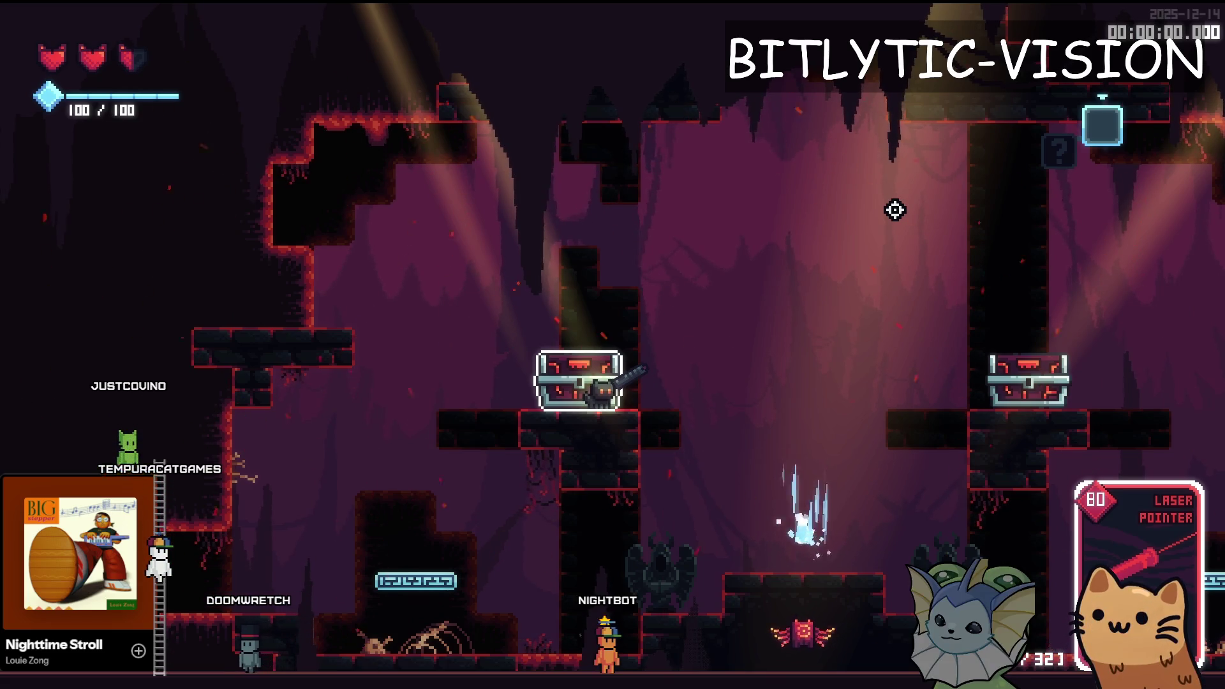
Open the in-game collection, then return to laser_pointer_ability.gd and place the caret in the script.
key("Tab")
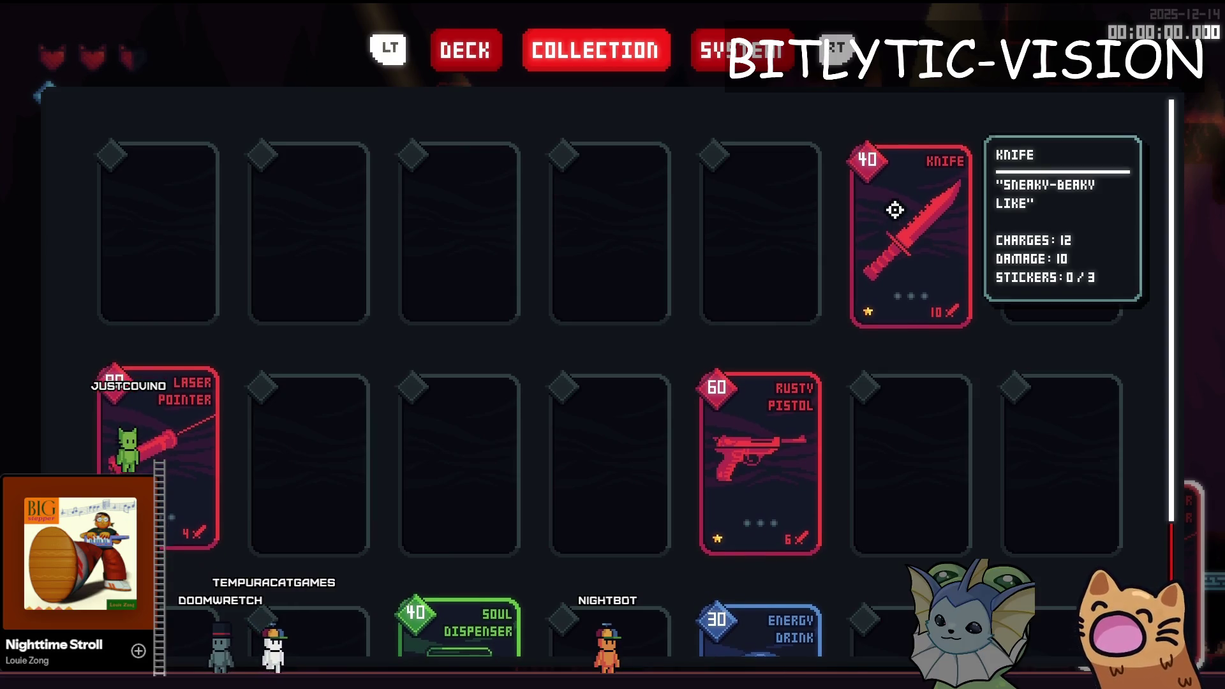
key("alt+Tab")
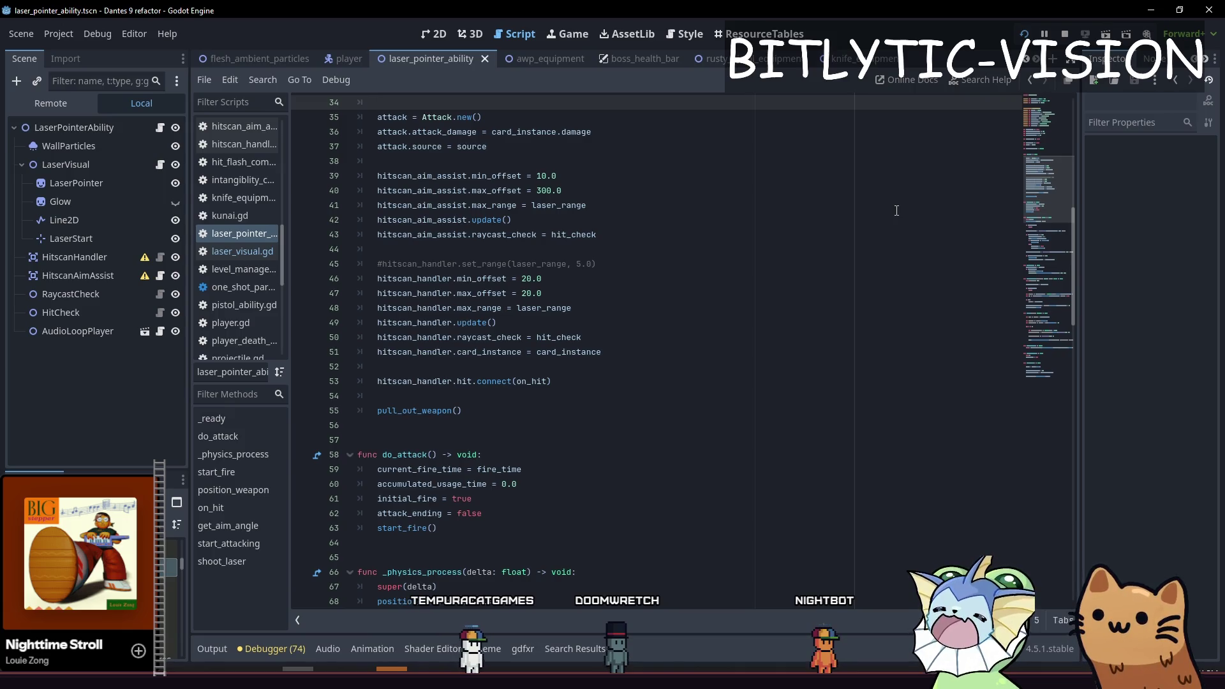
left_click(701, 410)
key("Up")
key("Up")
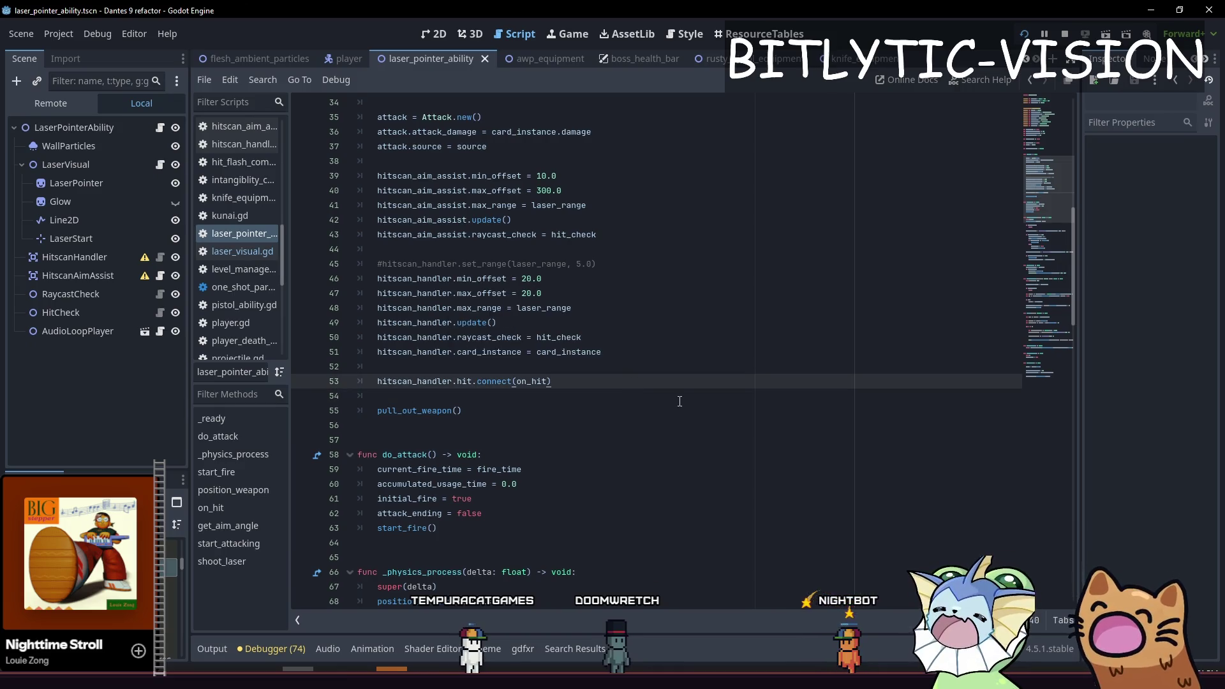
key("alt+shift+o")
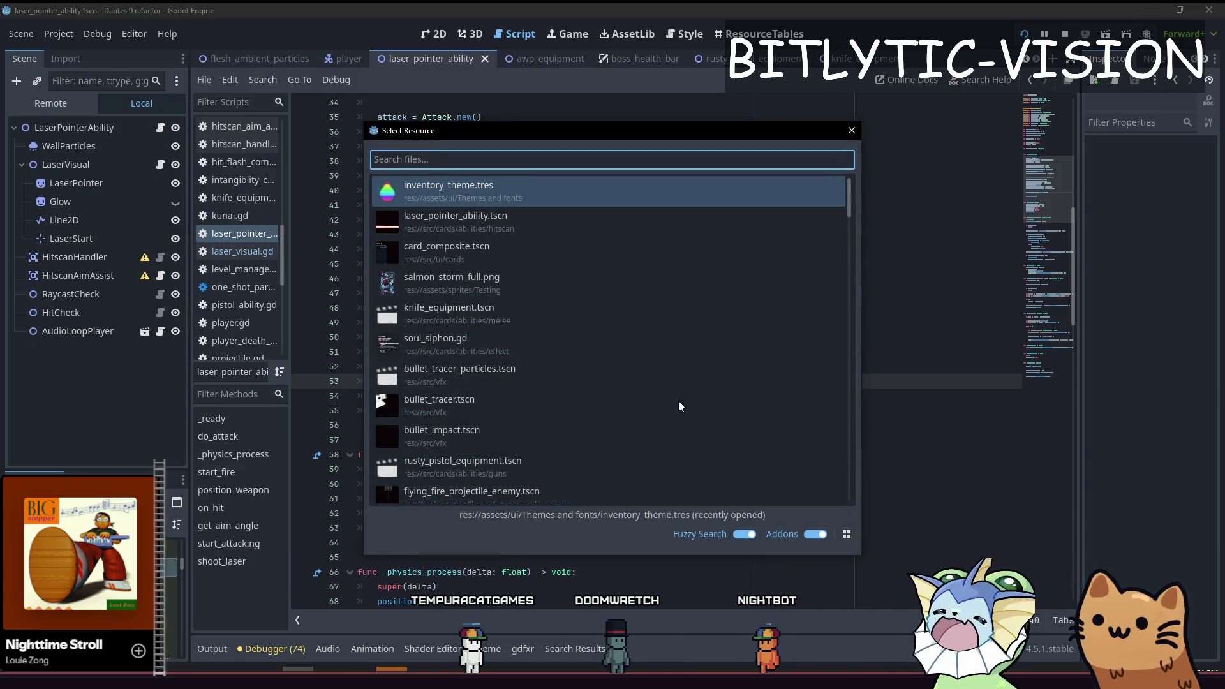
key("Escape")
key("shift+alt+o")
key("Escape")
key("shift+alt+o")
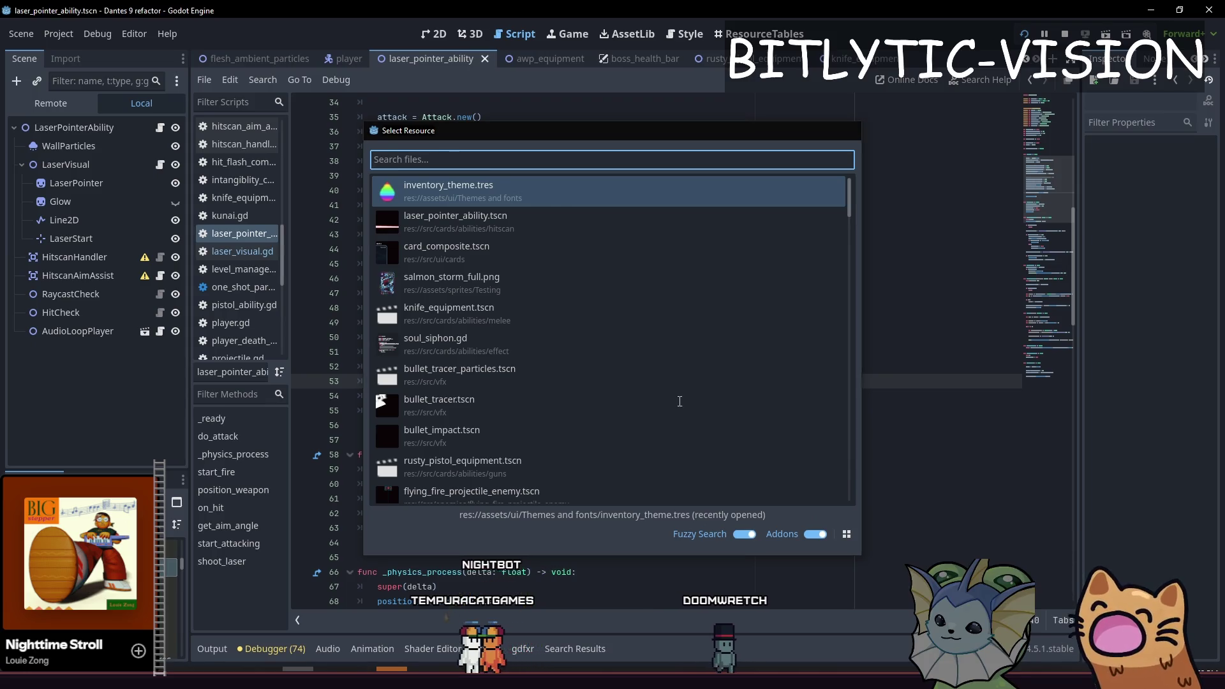
key("Escape")
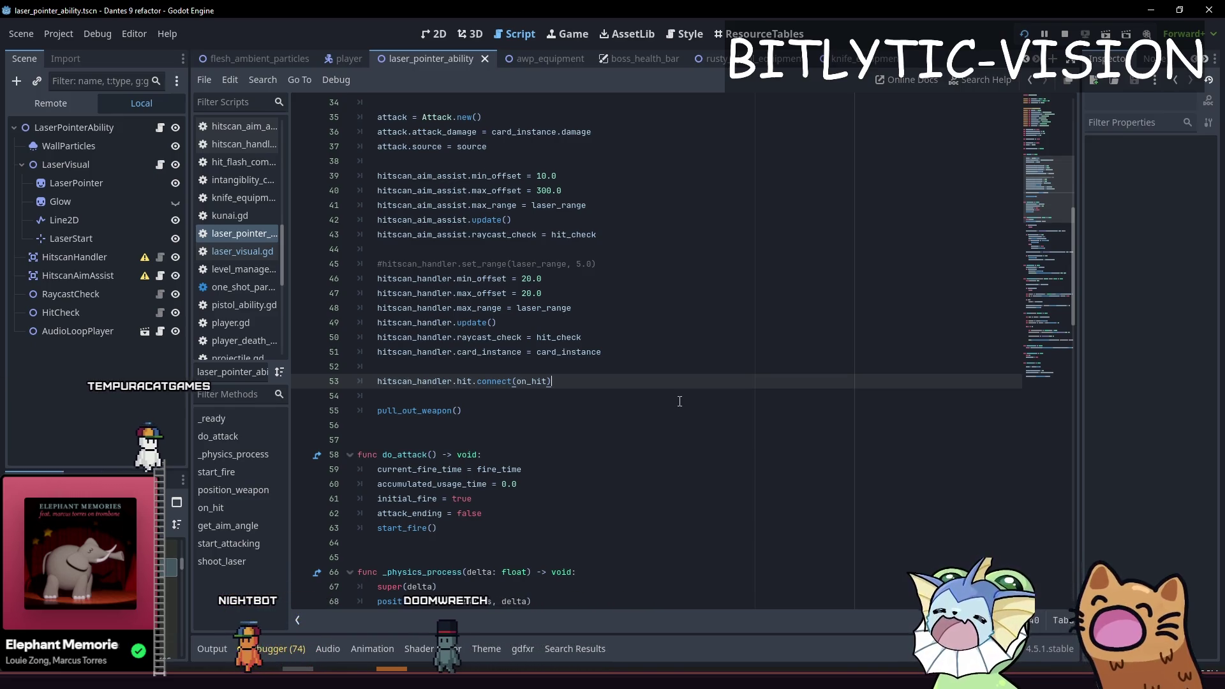
Remove the trailing space after hitscan_handler.hit.connect(on_hit), save, and open the HitscanAimAssist script.
key("BackSpace")
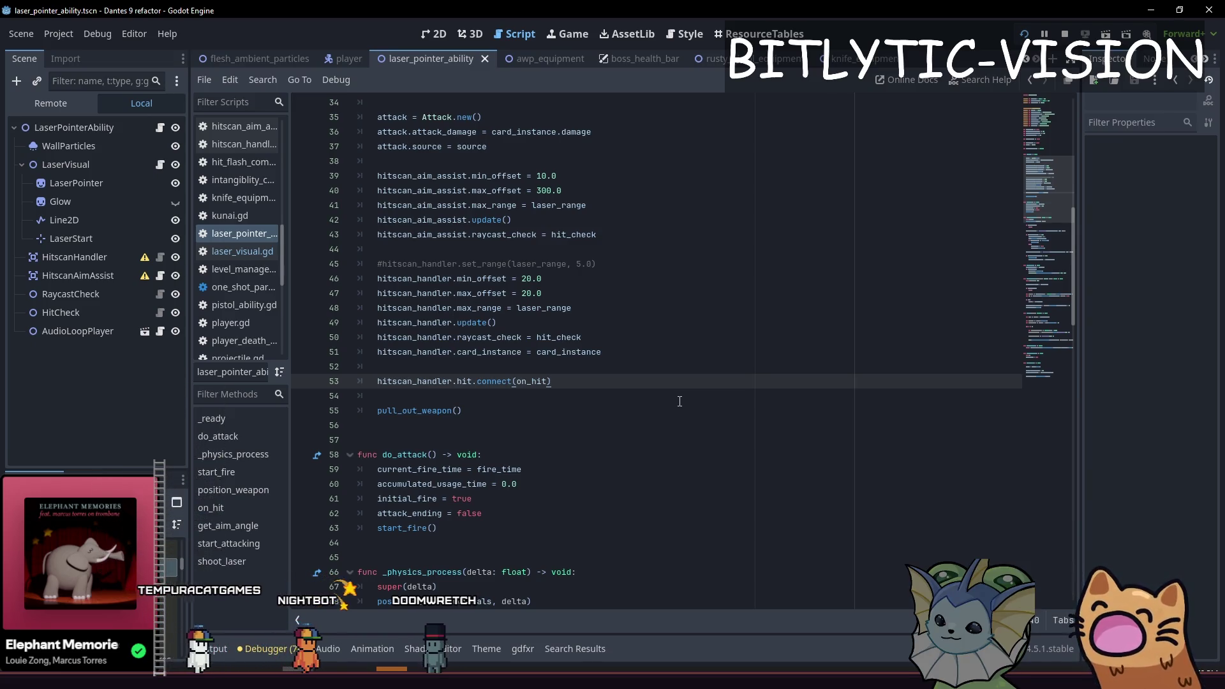
key("ctrl+s")
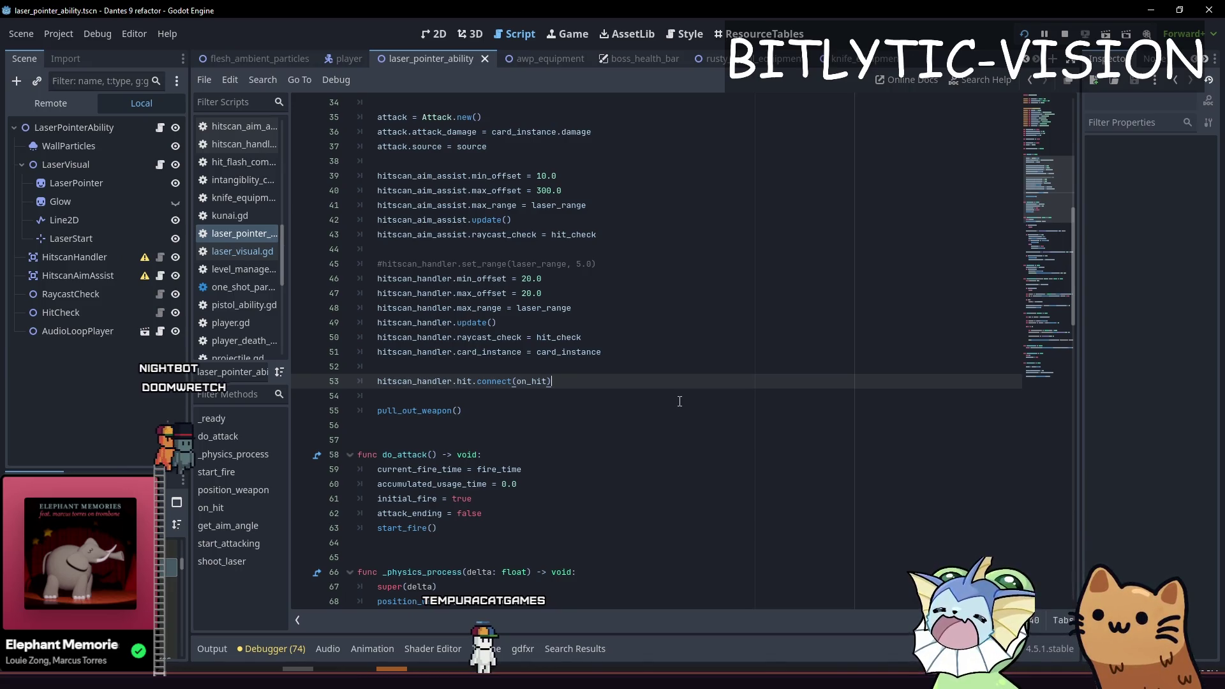
left_click(613, 294)
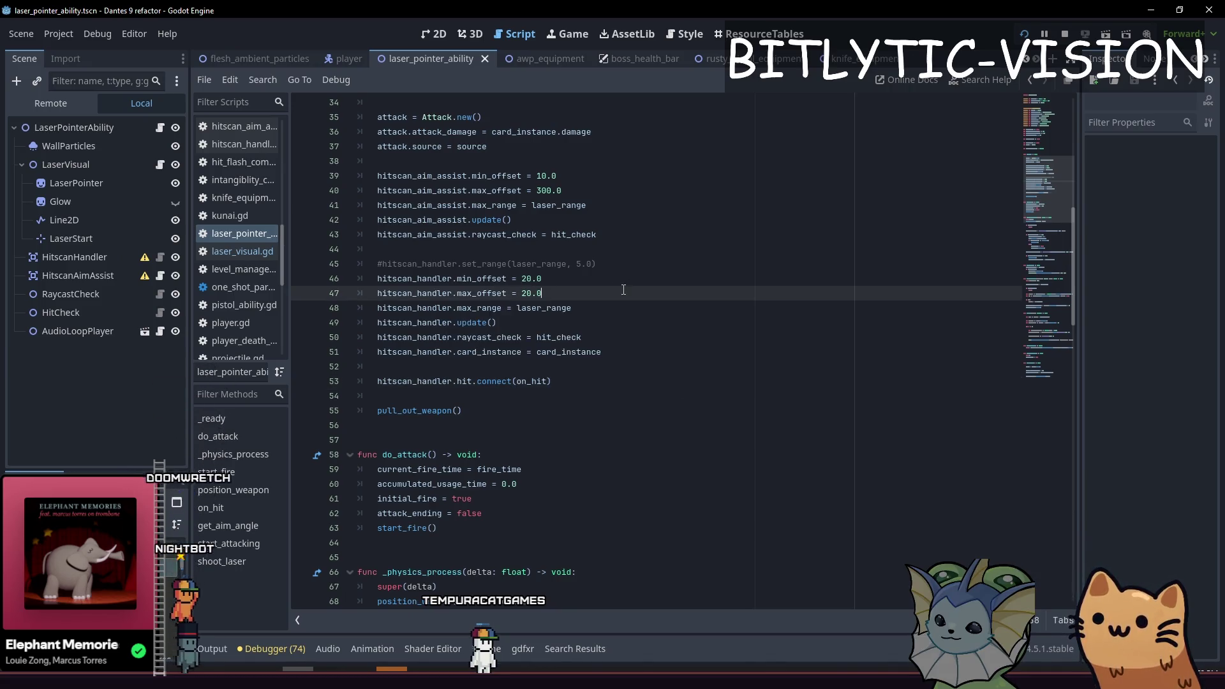
left_click(160, 279)
left_click(656, 440)
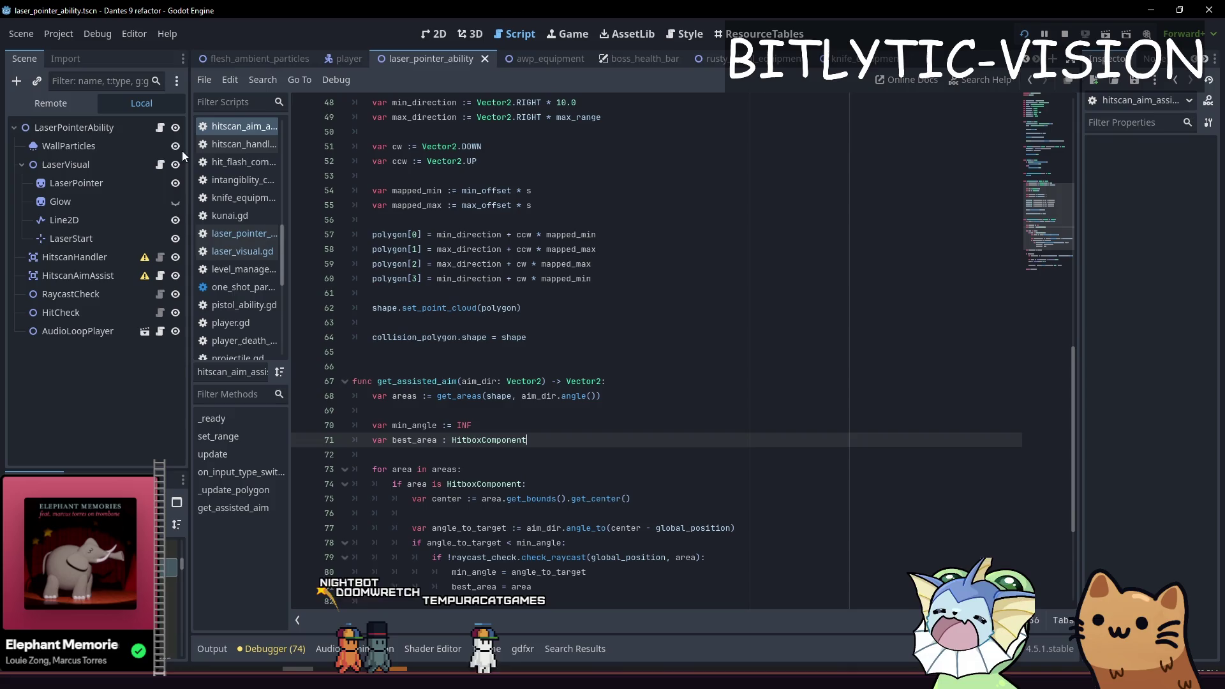
key("alt+Left")
left_click(558, 366)
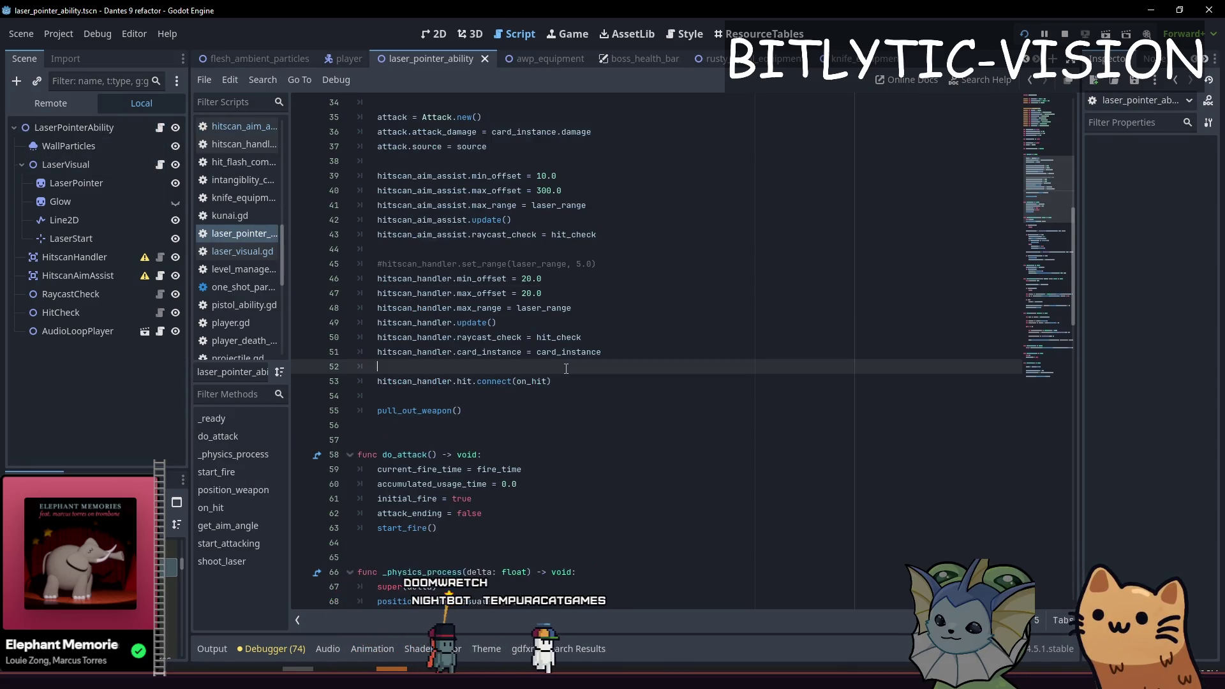
left_click(160, 165)
scroll(549, 257, "up", 6)
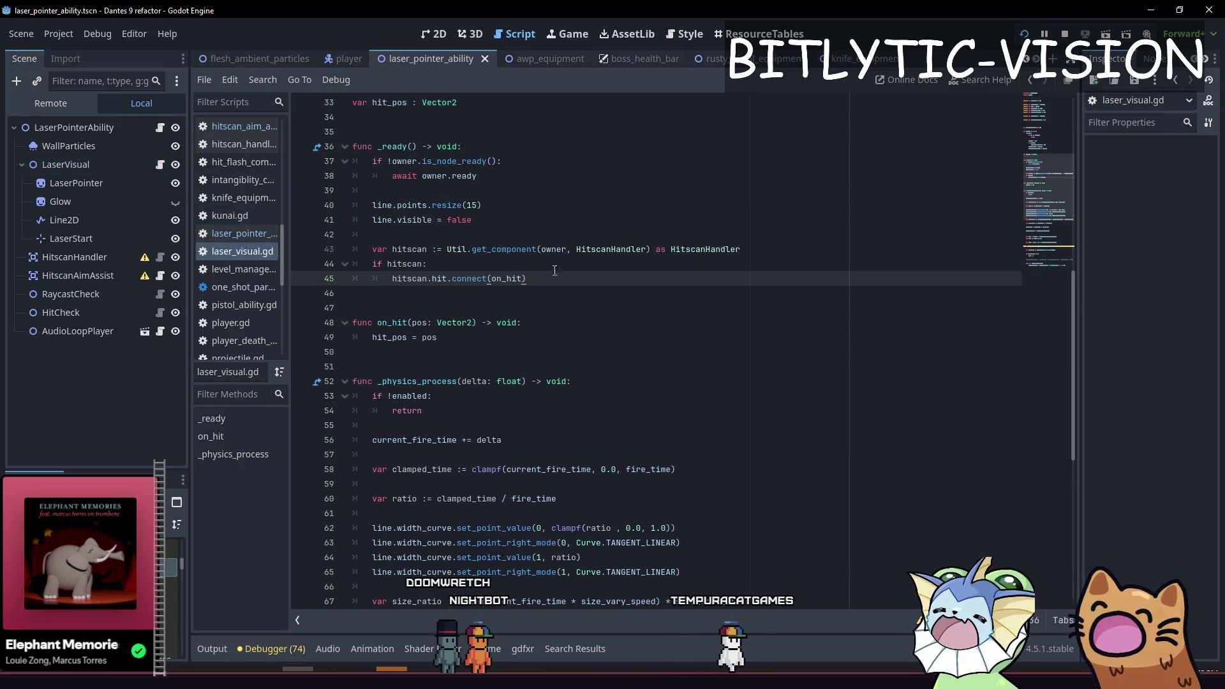
left_click(392, 278)
scroll(521, 416, "down", 12)
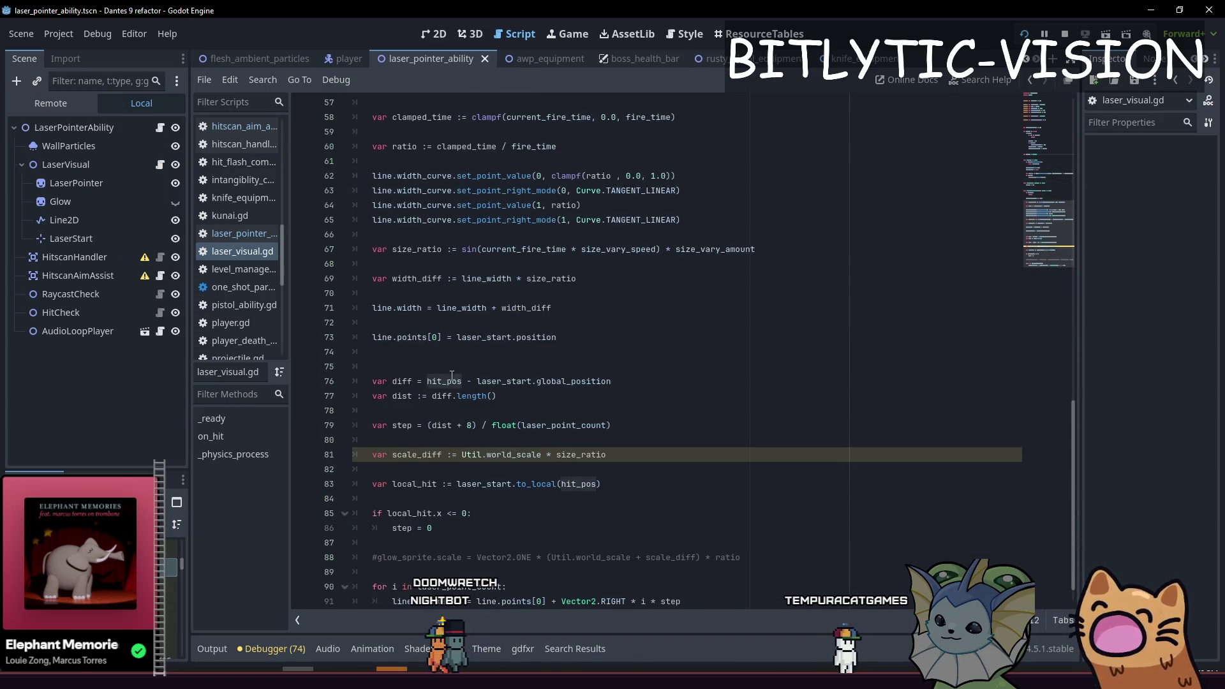
scroll(479, 389, "up", 3)
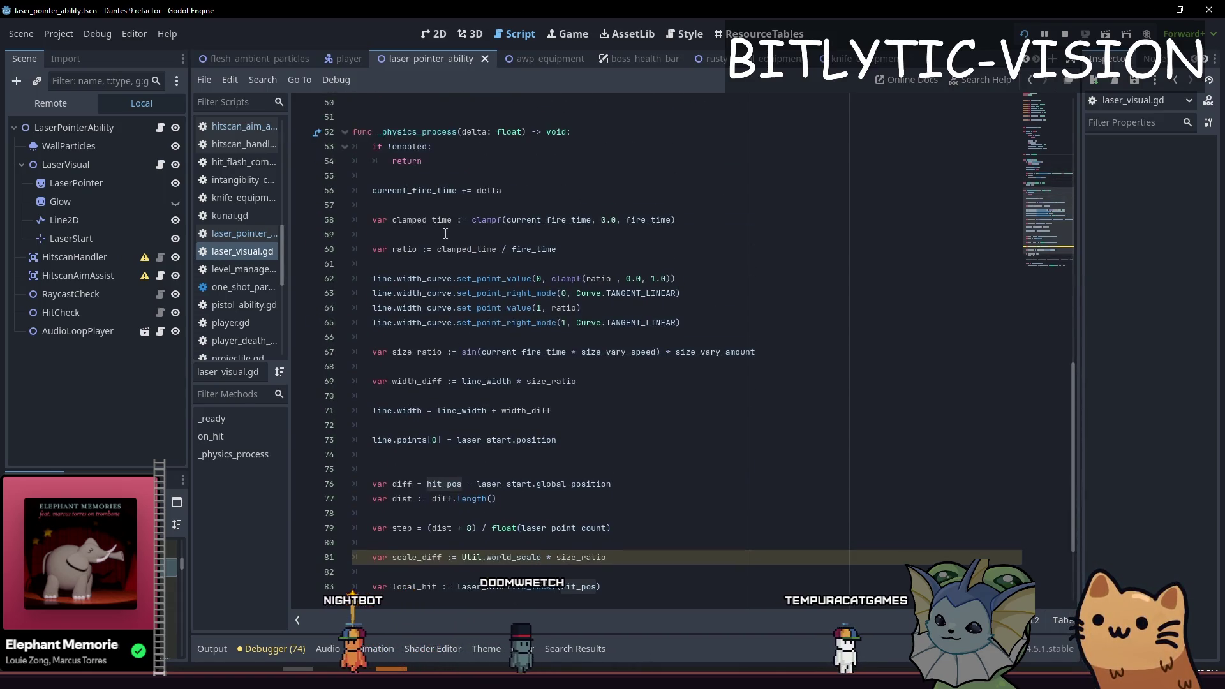
left_click(160, 127)
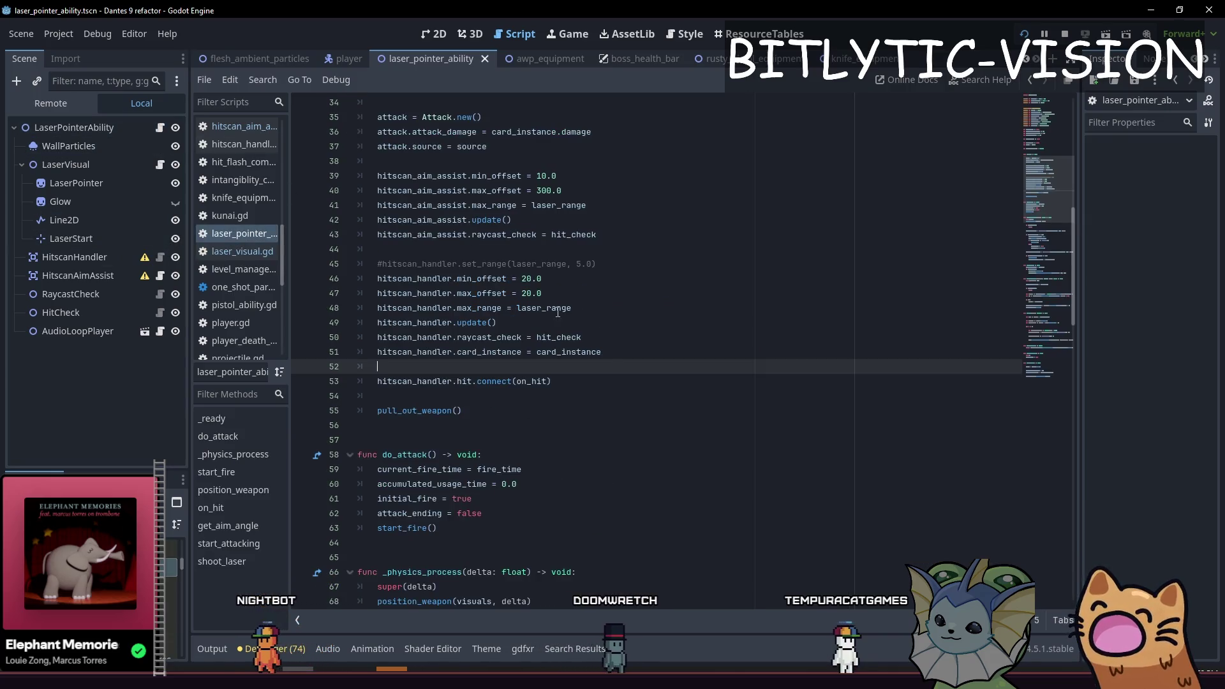
scroll(520, 197, "down", 10)
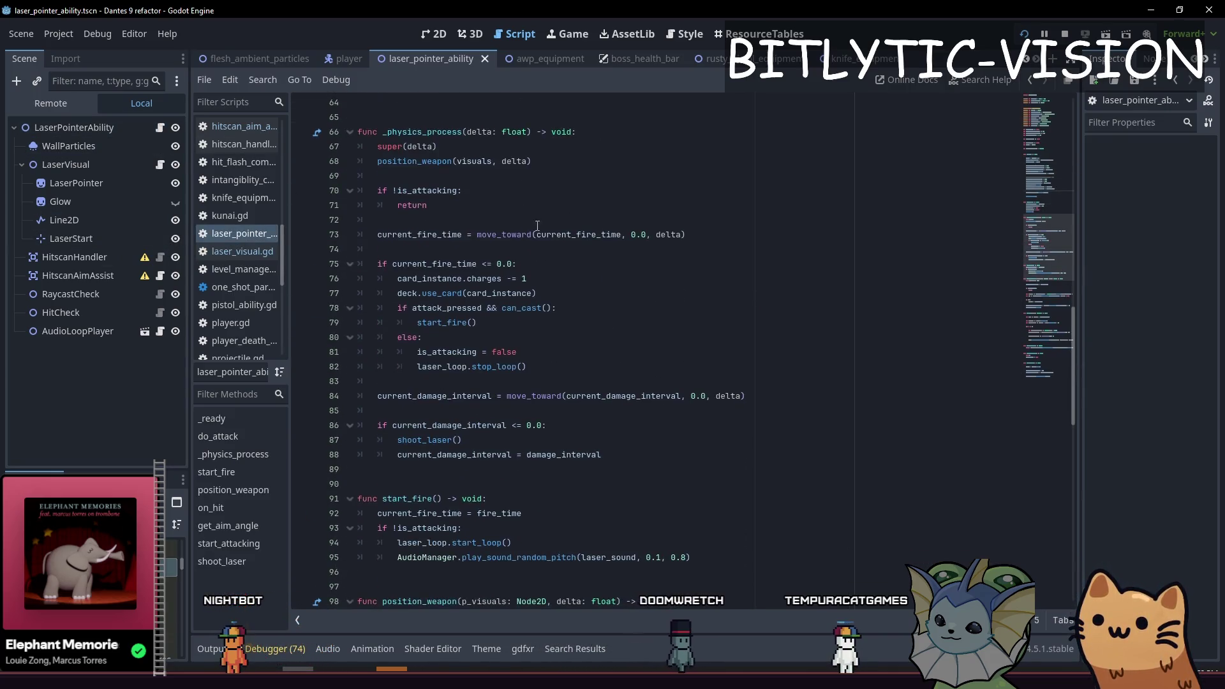
scroll(518, 196, "down", 11)
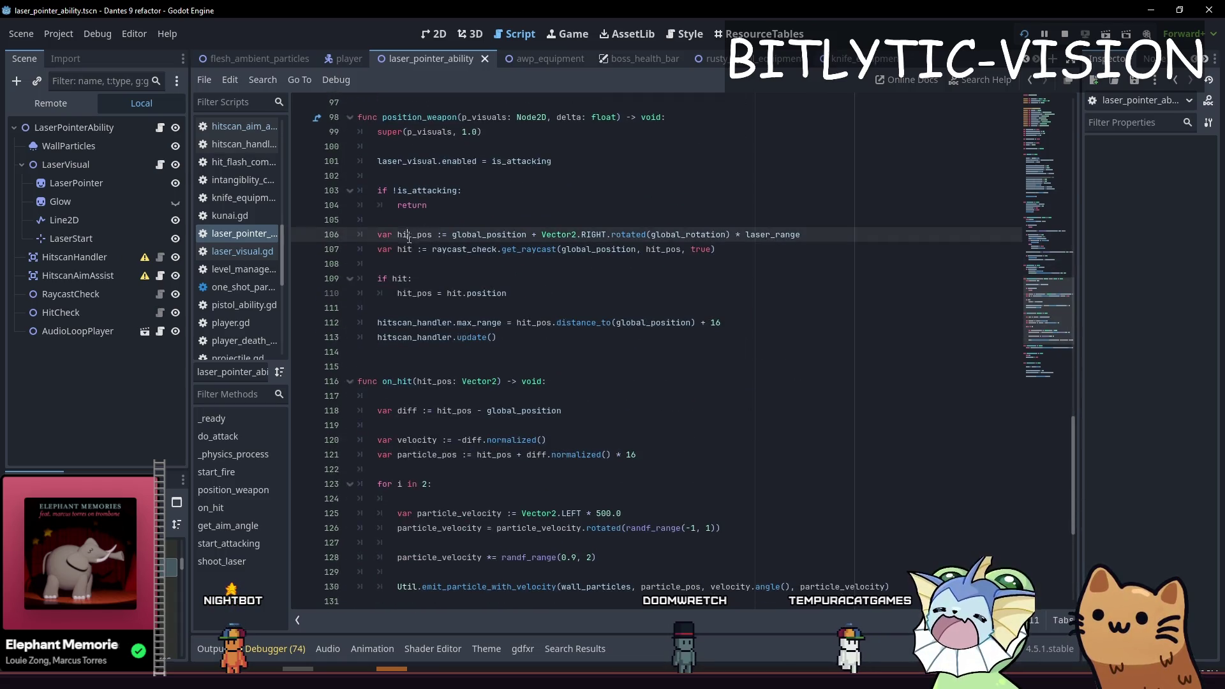
left_click(752, 291)
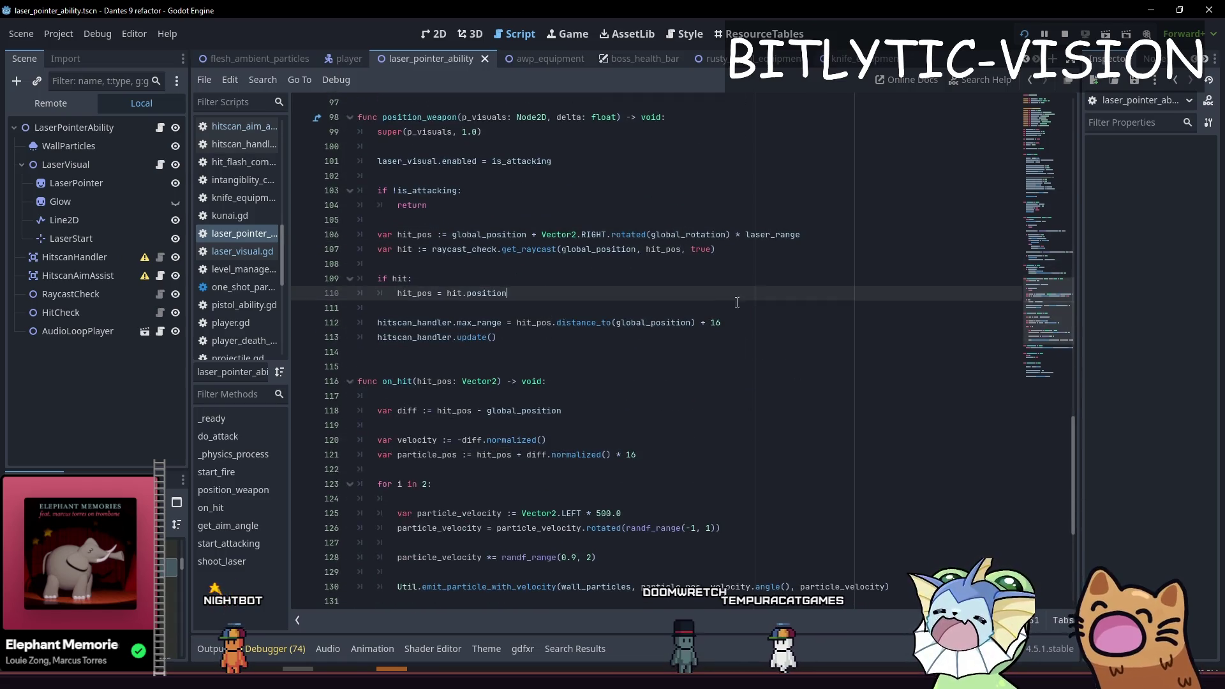
key("Down")
key("Down")
key("Down")
key("Up")
key("Up")
key("Up")
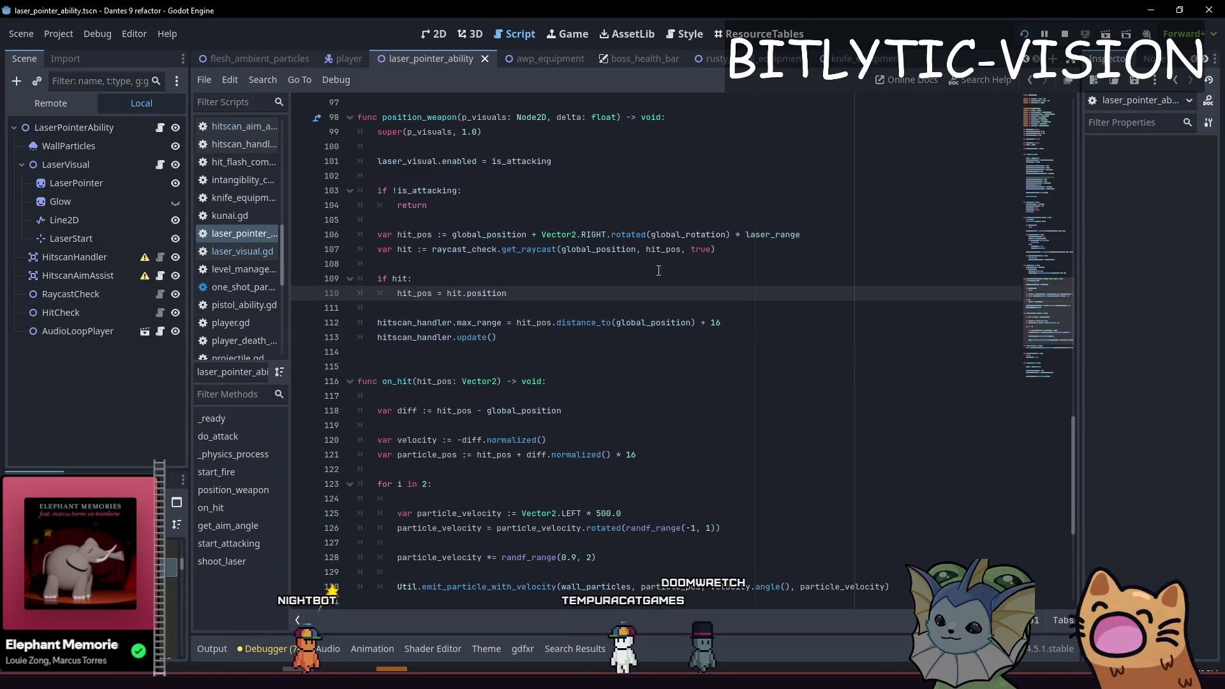
scroll(577, 356, "up", 1)
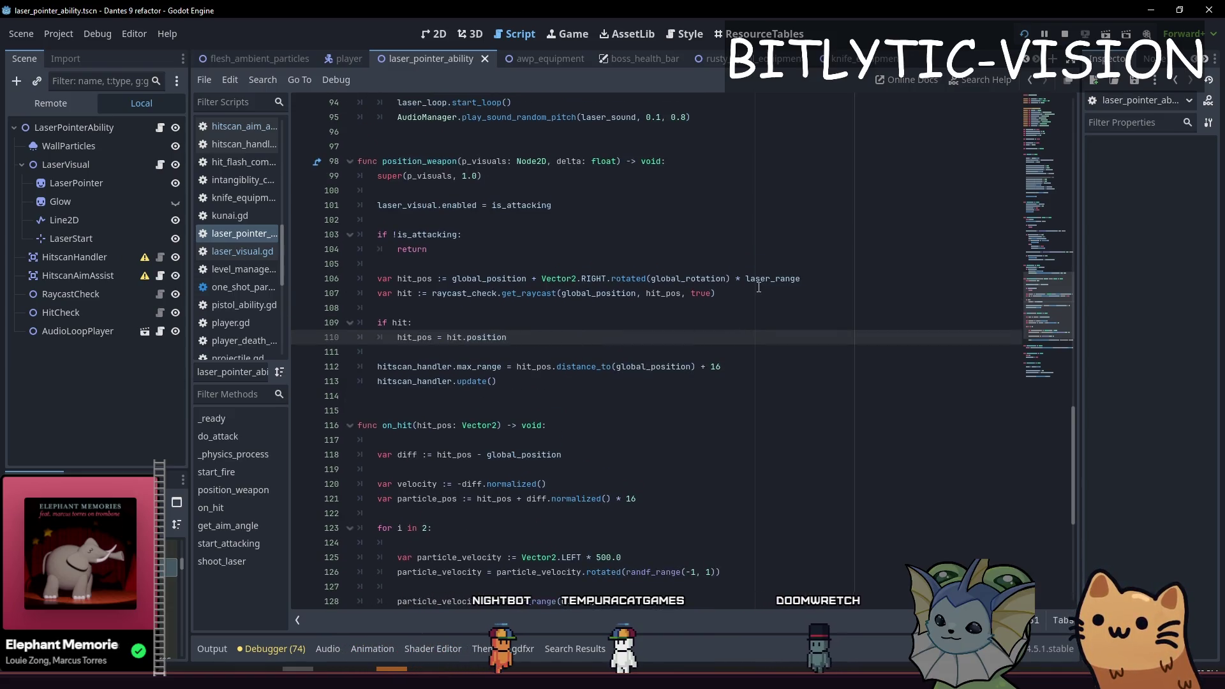
mouse_move(1063, 363)
left_mouse_down()
mouse_move(1033, 255)
mouse_move(979, 174)
left_mouse_up()
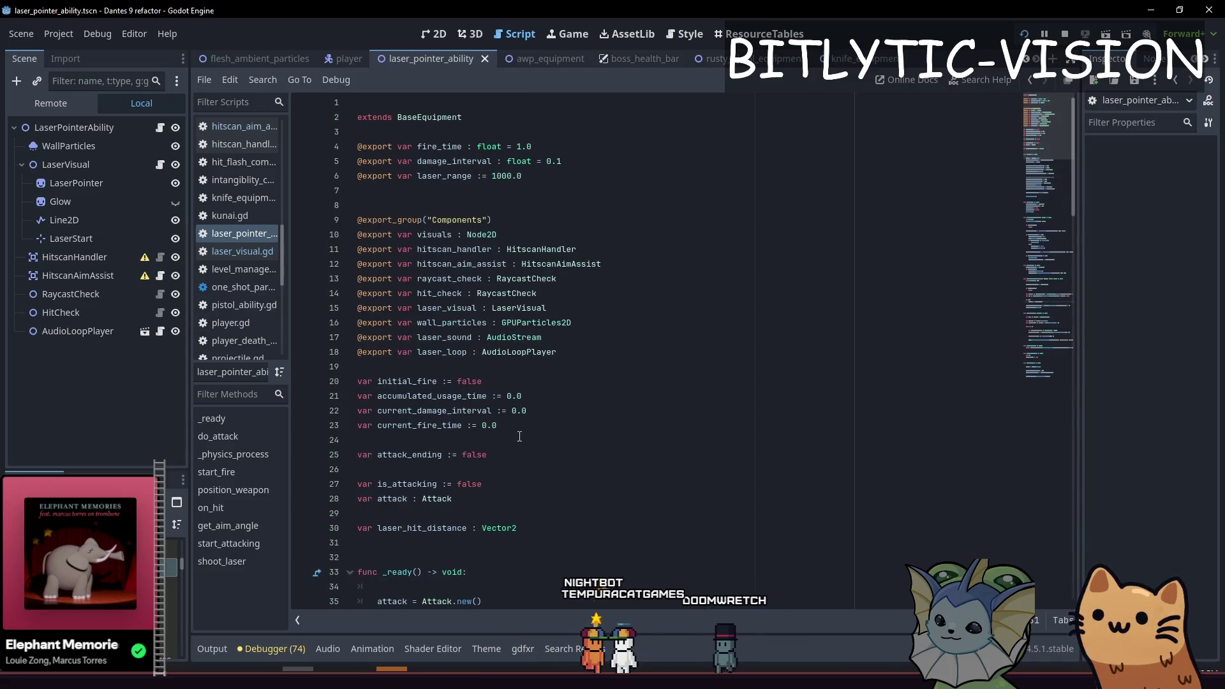
Declare a new Vector-typed variable below the attack variable declaration.
left_click(520, 498)
key("Return")
key("Return")
type("var current_hit : Vecotr")
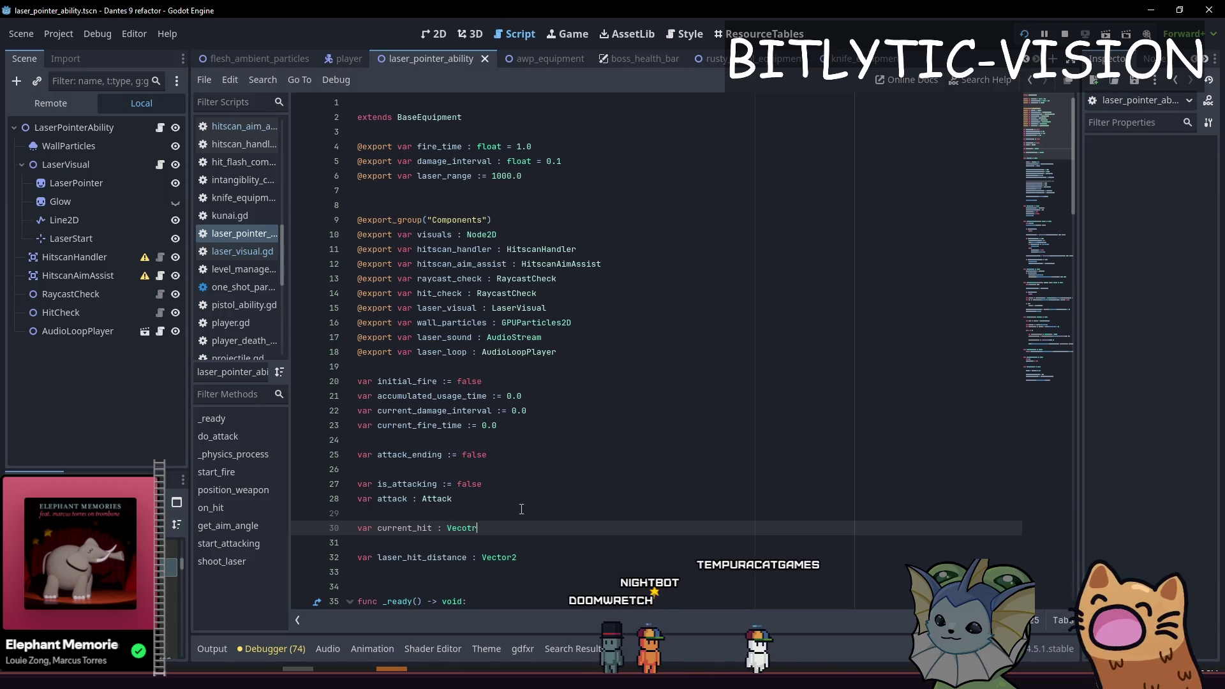
key("BackSpace")
key("BackSpace")
key("BackSpace")
type("tor2")
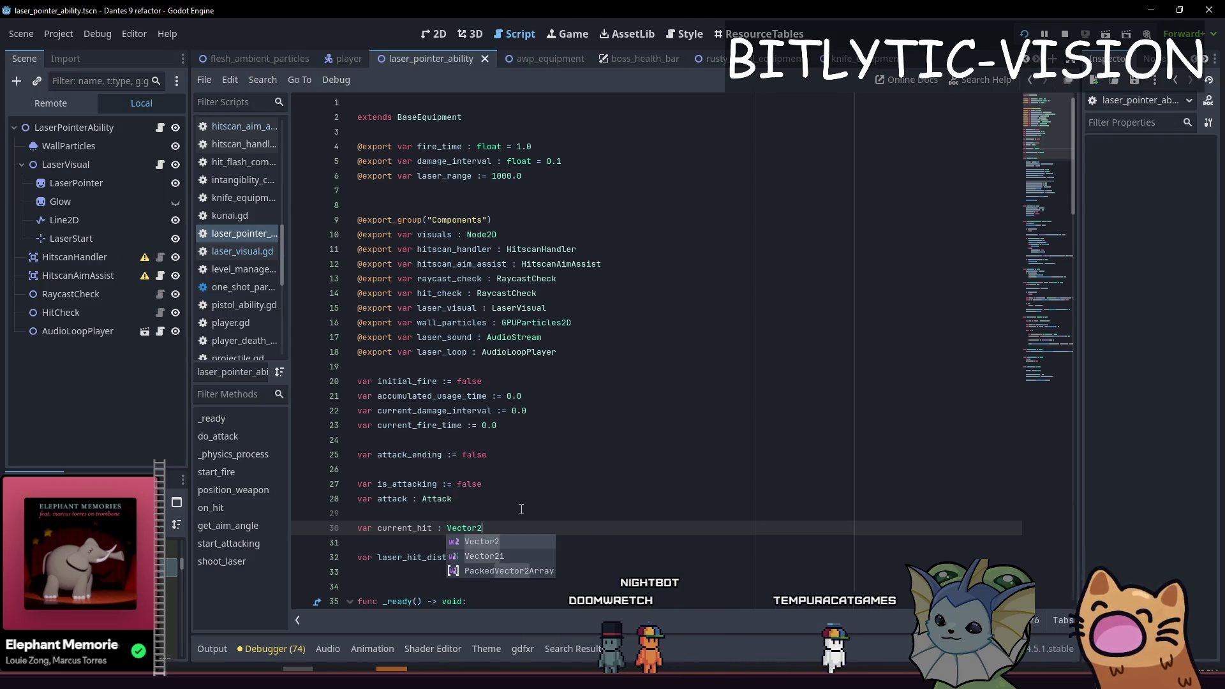
key("Return")
key("alt+Left")
key("alt+Left")
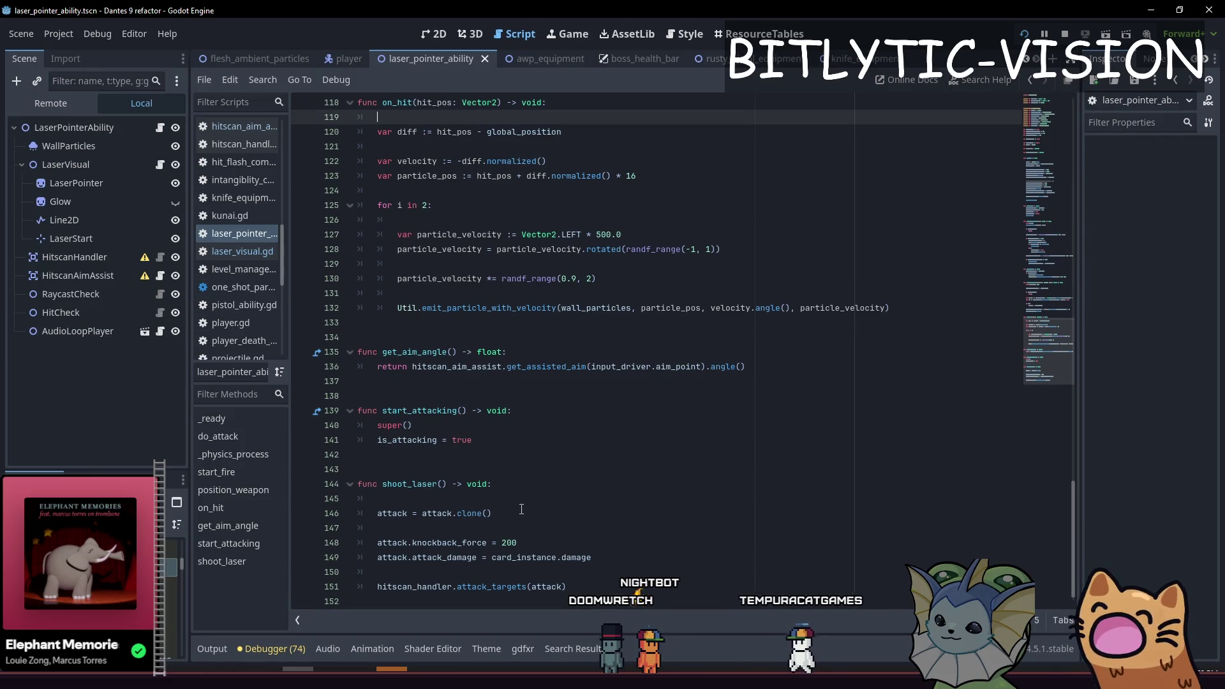
Look over the particle loop in on_hit, briefly selecting it.
key("Up")
key("Up")
key("Up")
key("Down")
key("Down")
key("Down")
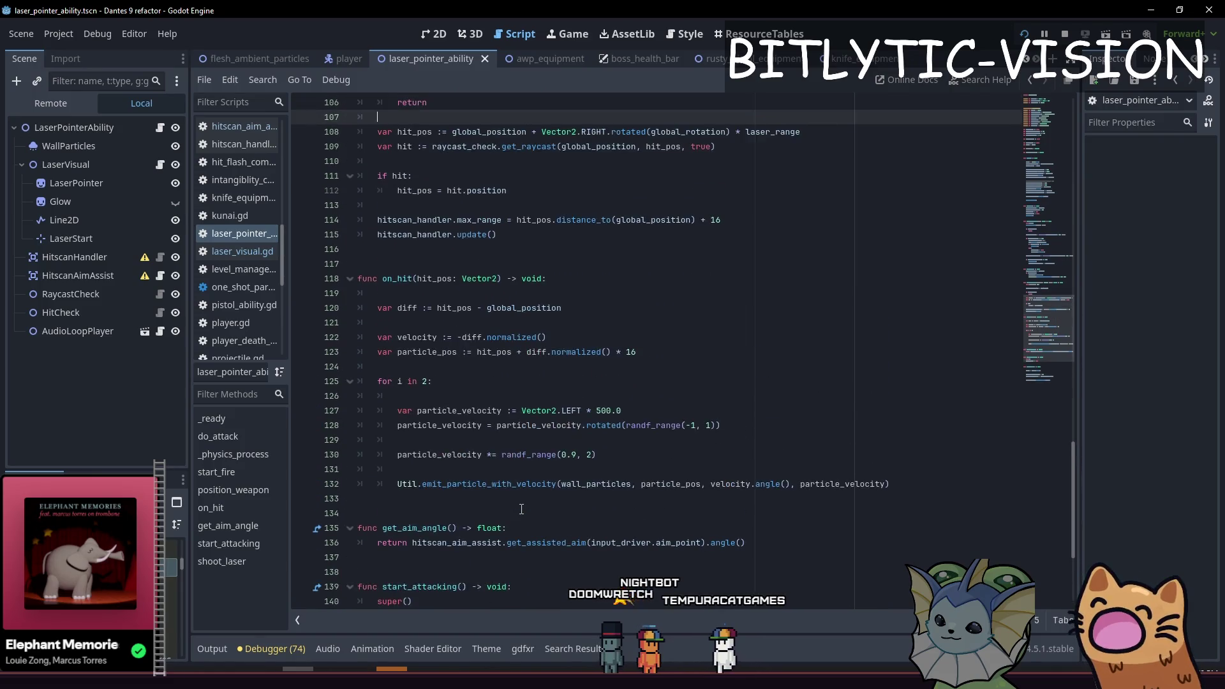
key("Down")
key("Down")
key("Down")
key("End")
key("shift+Up")
key("shift+Up")
key("shift+Up")
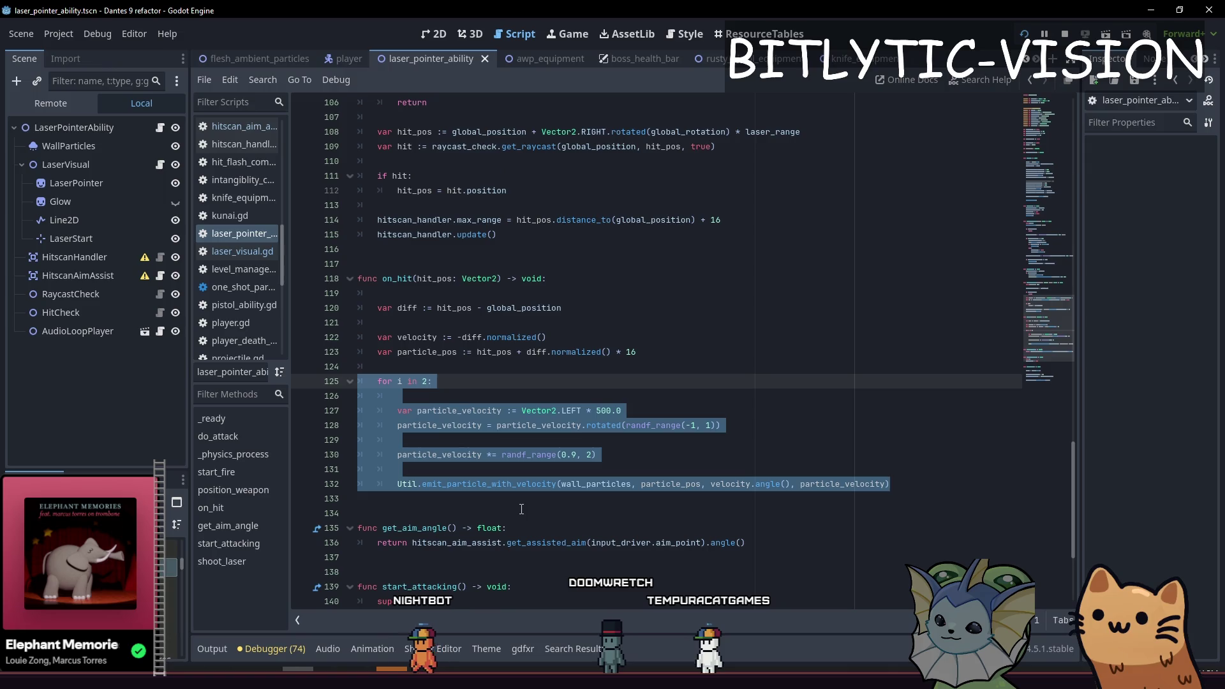
key("Up")
key("Up")
key("Up")
key("Down")
key("Down")
key("Down")
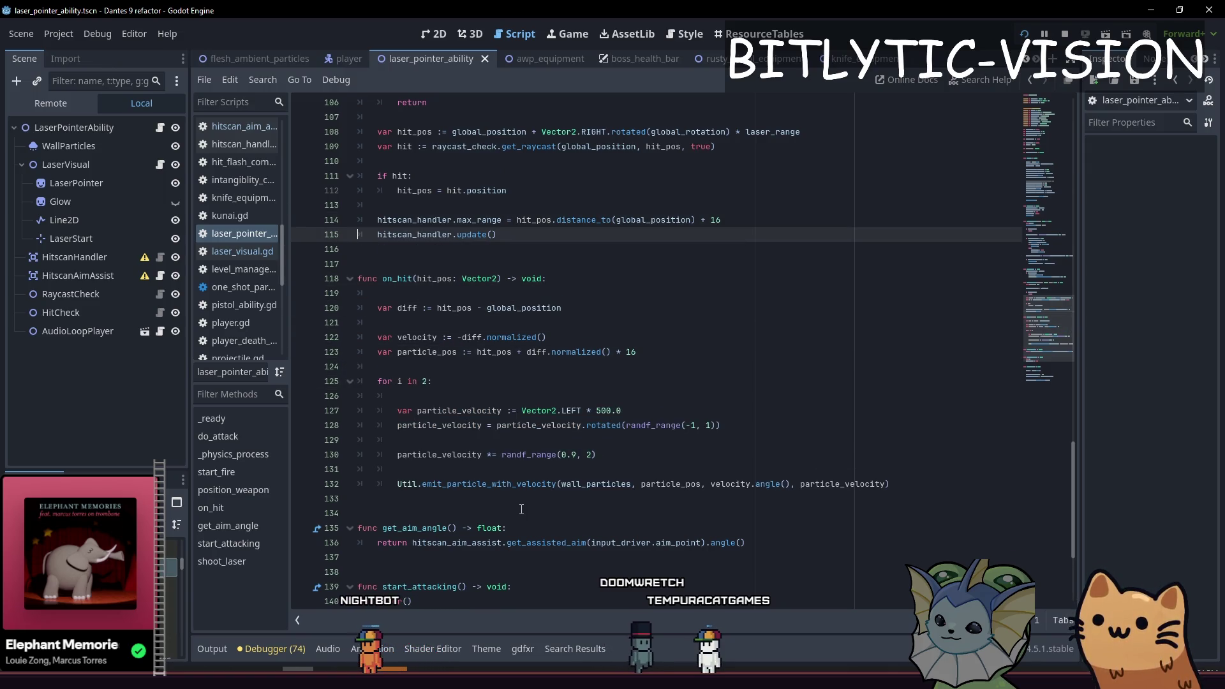
Insert 'current_hit = hit_pos' as the first line of on_hit and select the particle code below.
key("Return")
key("Up")
key("Tab")
type("cu")
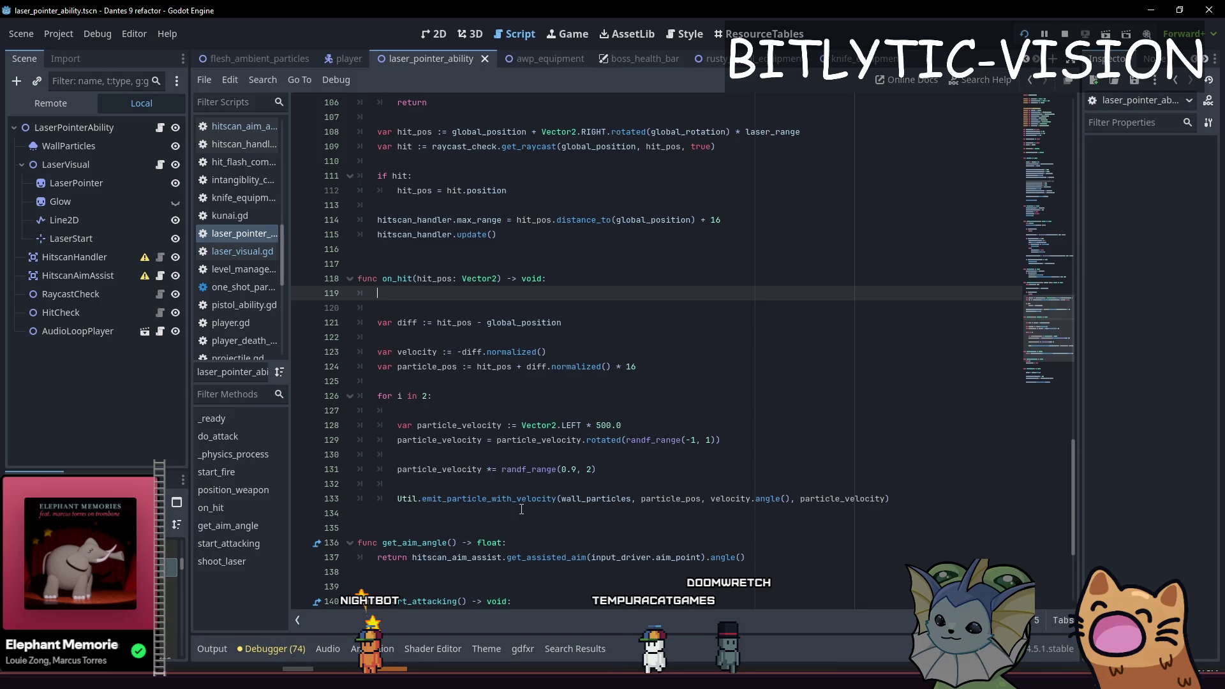
type("rrent_")
key("Return")
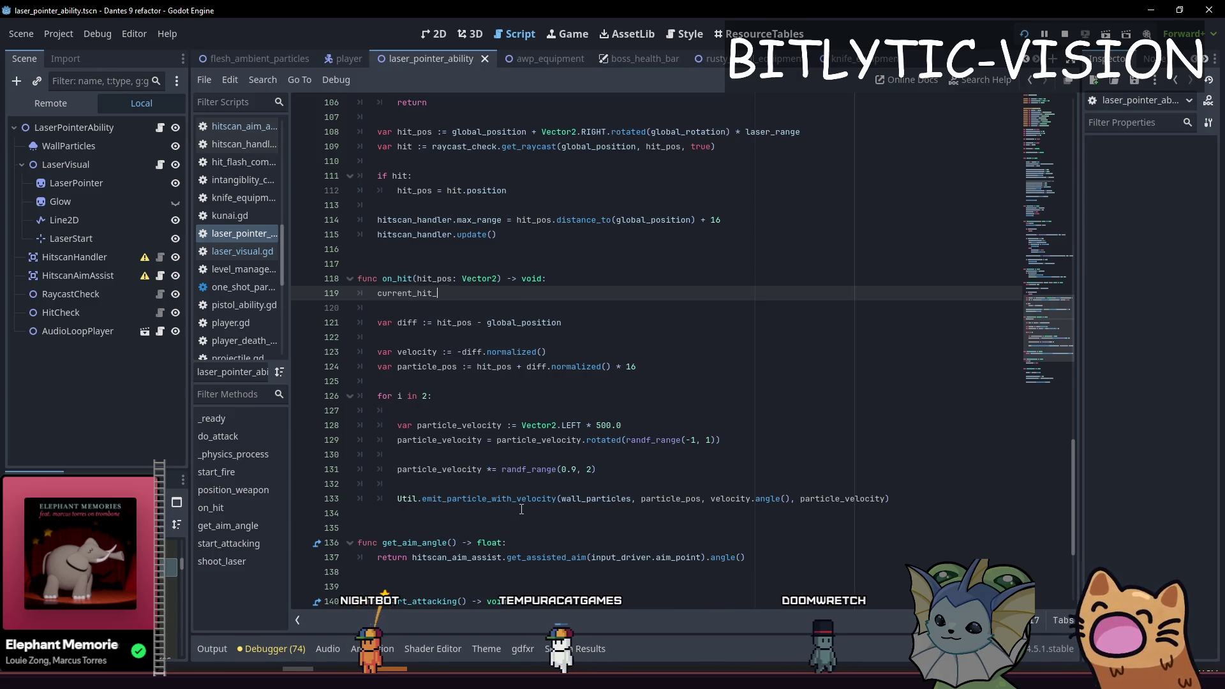
type("= hit_pos")
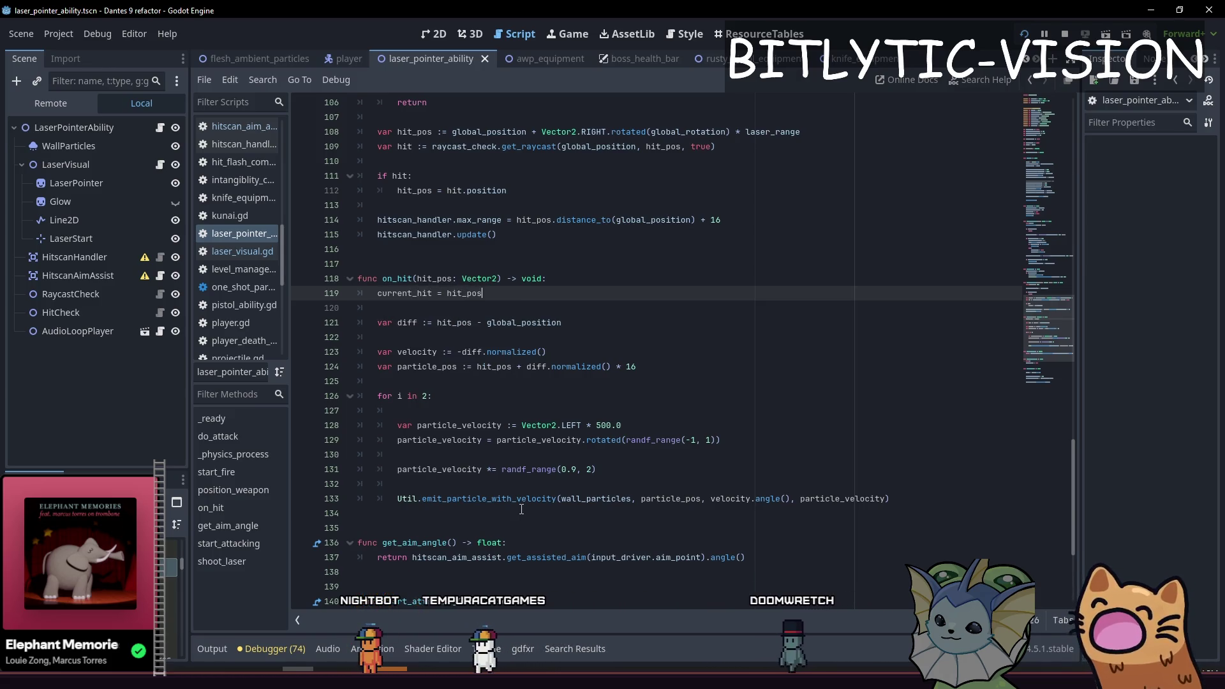
key("Down")
key("Down")
key("Home")
key("shift+Down")
key("shift+Down")
key("shift+Down")
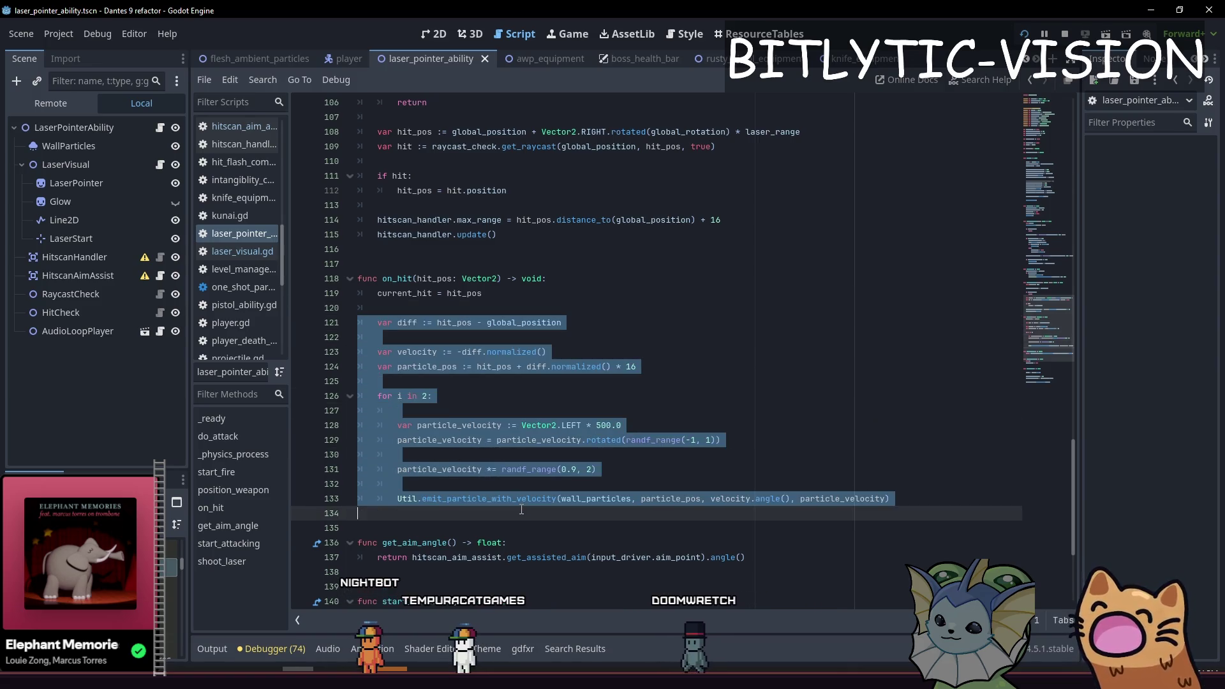
Cut the wall-particle block out of on_hit, undoing a trial paste after the hit check.
key("BackSpace")
key("BackSpace")
key("BackSpace")
key("Up")
key("Up")
key("Up")
key("Down")
key("Down")
key("Down")
key("Up")
key("Up")
key("Up")
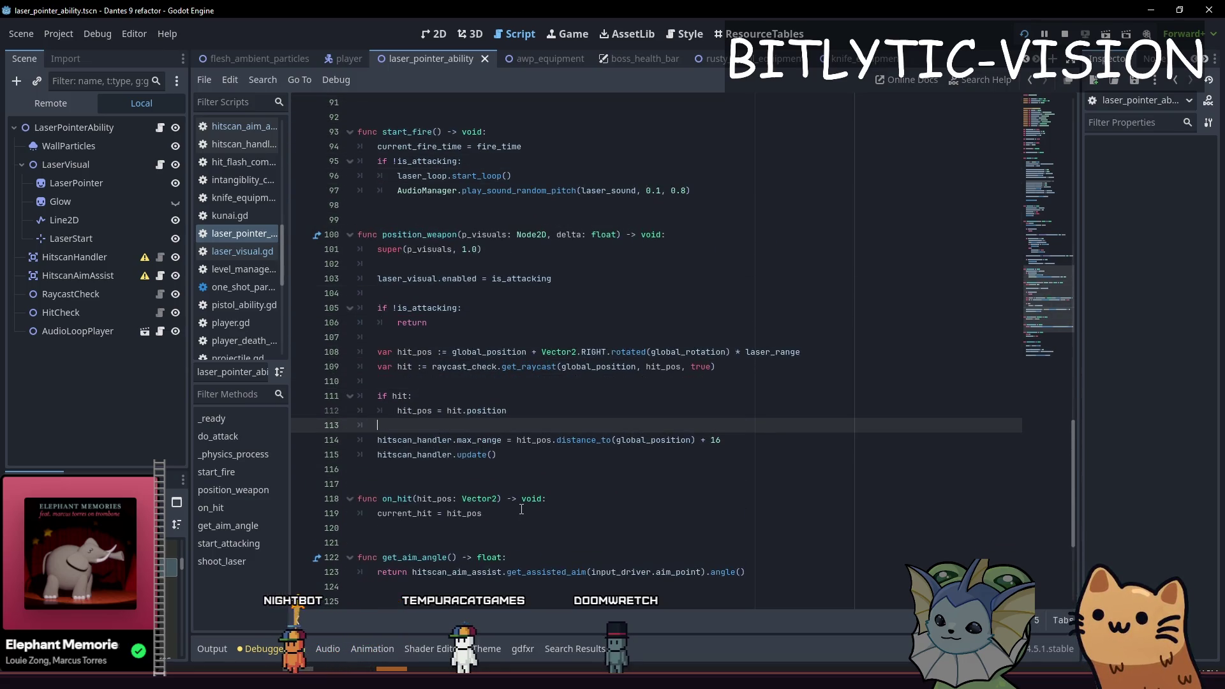
key("Return")
key("ctrl+v")
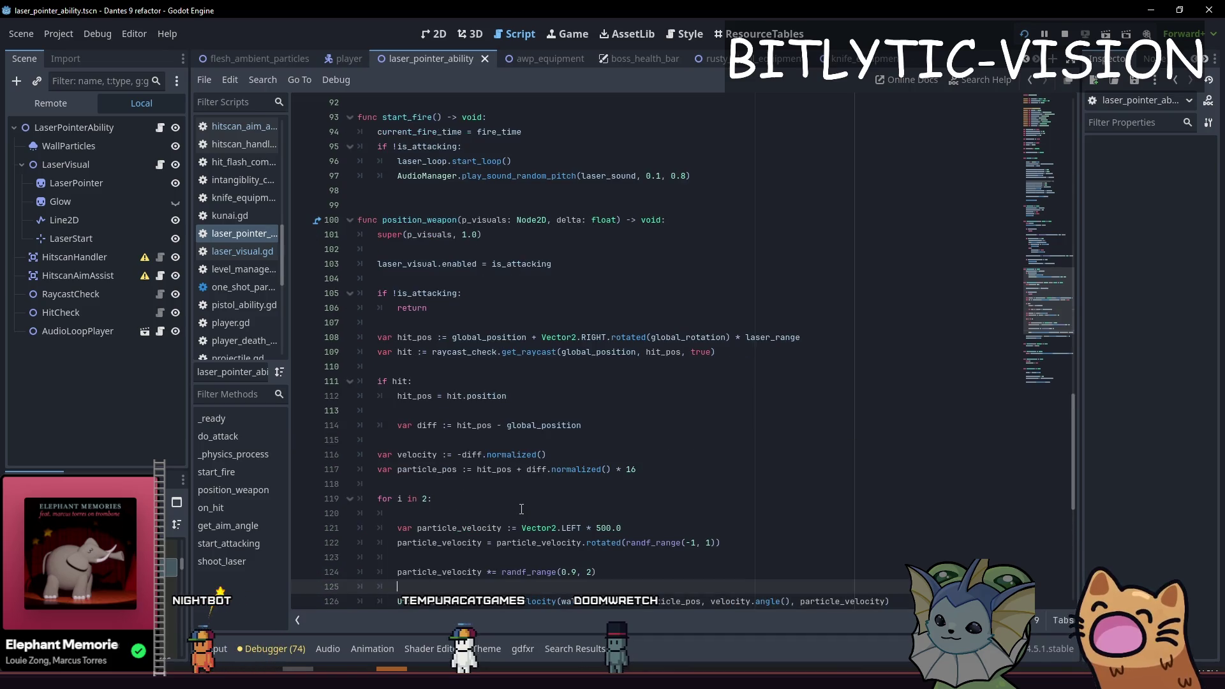
key("ctrl+z")
key("ctrl+z")
key("ctrl+z")
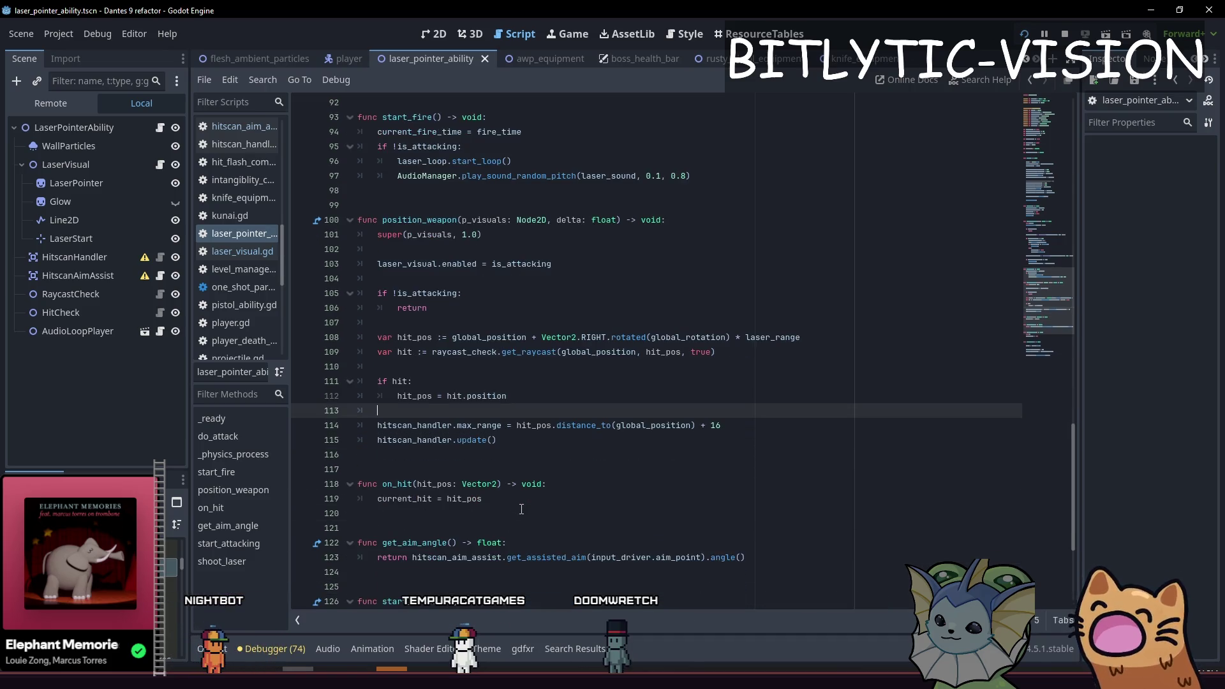
Create func spawn_particles() -> void and paste the particle code into it with corrected indentation.
key("Down")
key("Up")
key("Down")
key("Down")
key("End")
key("Return")
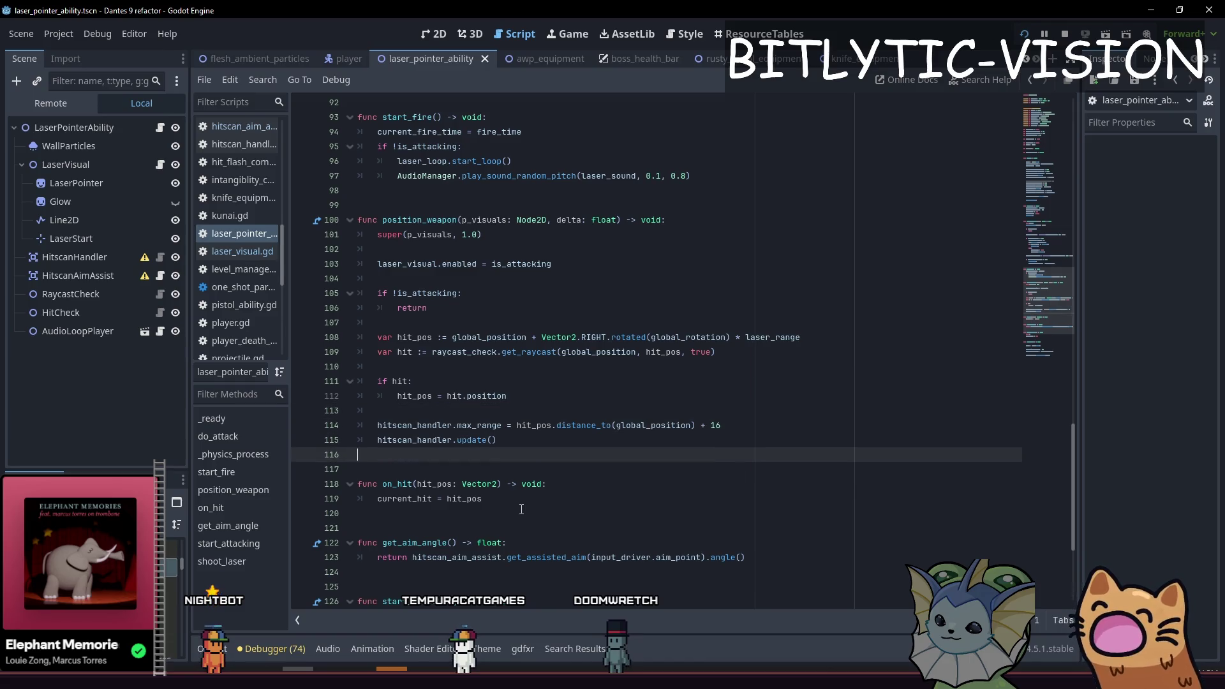
key("Return")
key("Return")
type("func _")
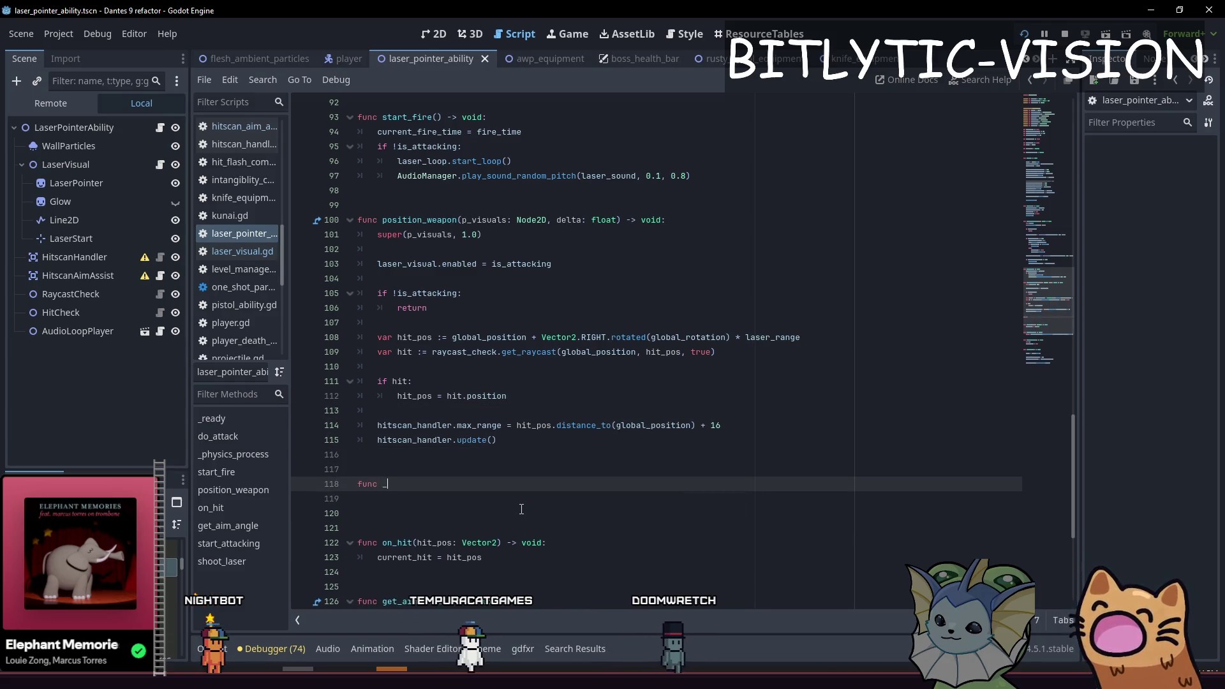
key("BackSpace")
type("spawn_particl")
key("BackSpace")
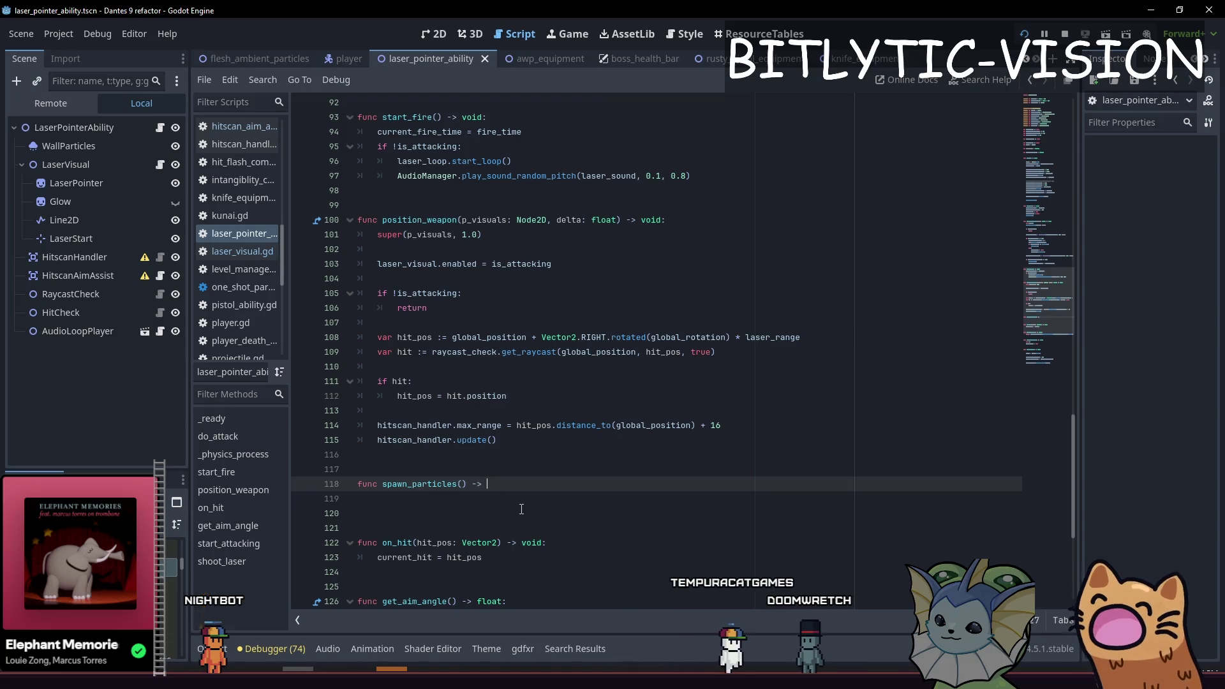
key("ctrl+v")
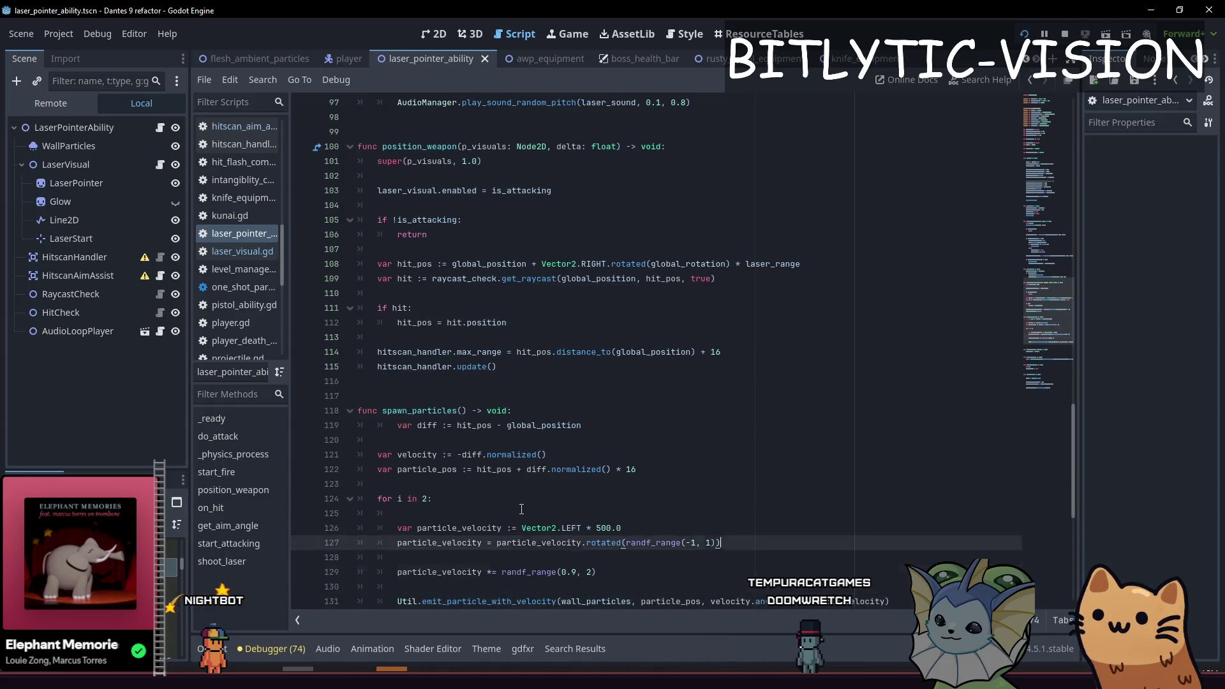
key("shift+Tab")
key("Down")
key("Down")
key("Down")
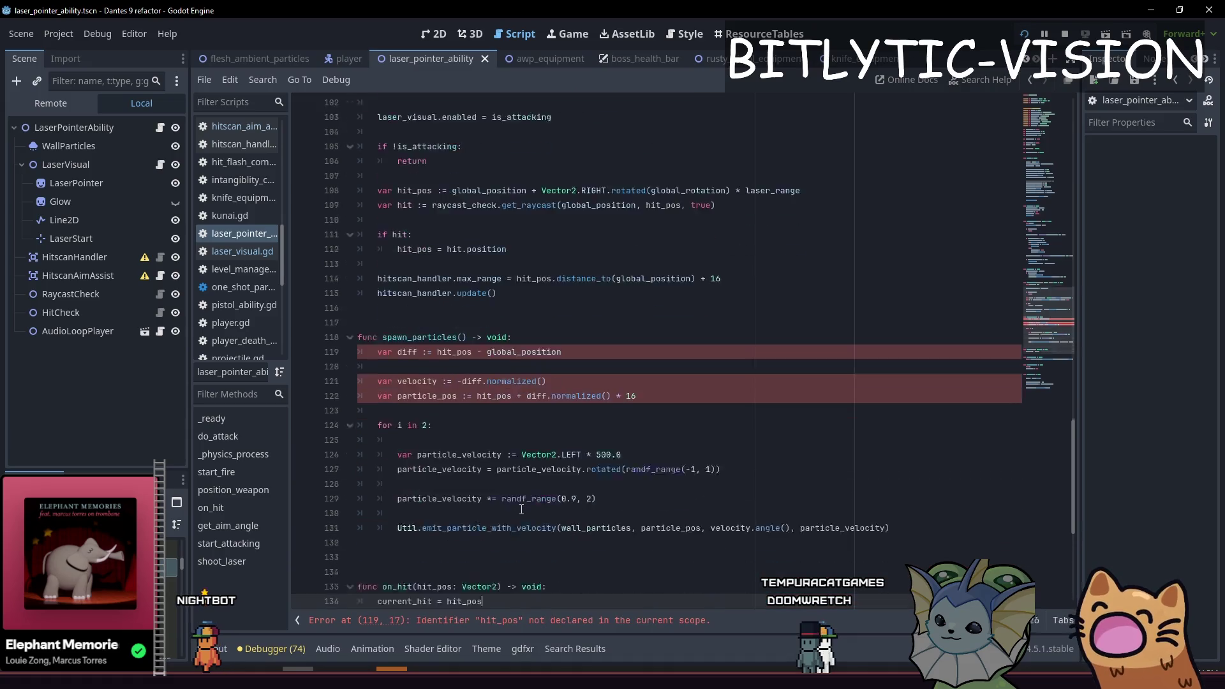
key("Up")
key("Up")
key("Up")
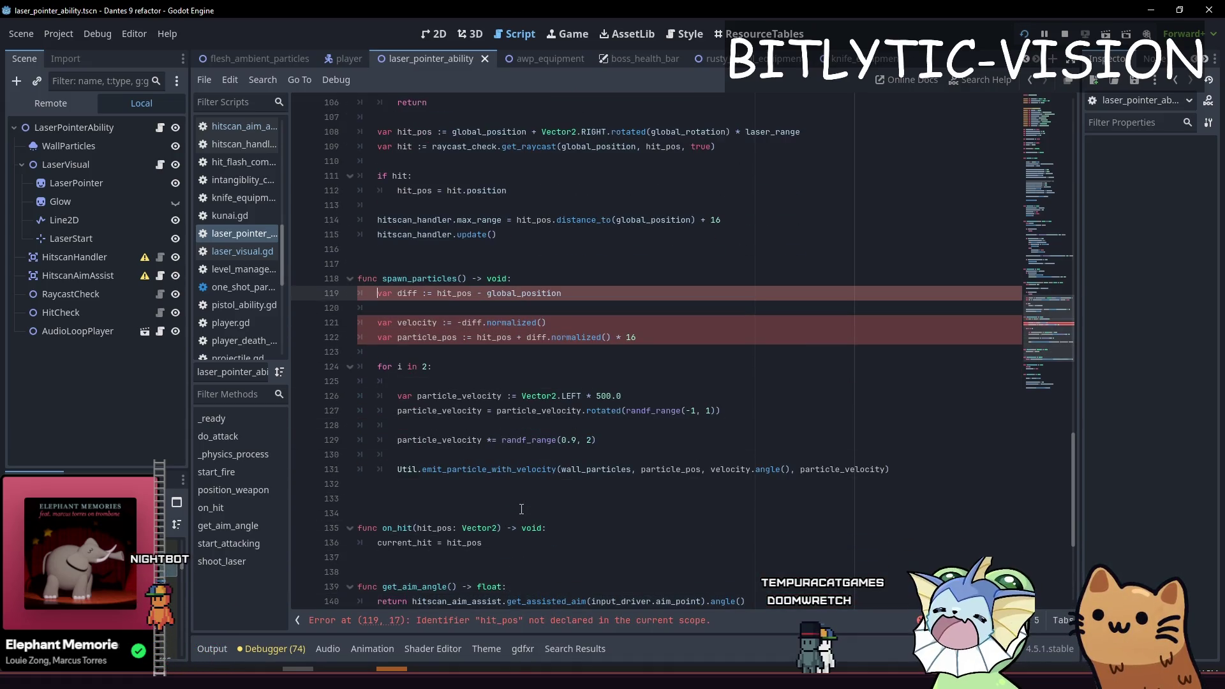
Replace hit_pos with current_hit on lines 119 and 122 of spawn_particles.
key("ctrl+Right")
key("ctrl+Right")
key("ctrl+shift+Left")
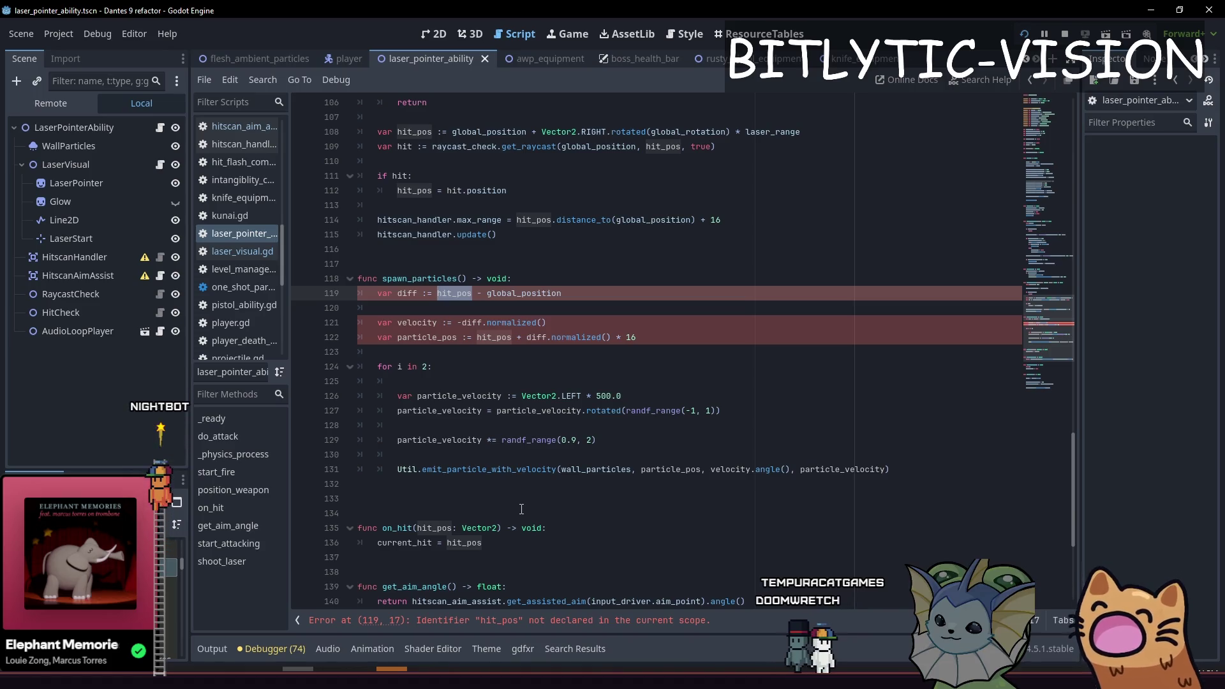
type("current_hit")
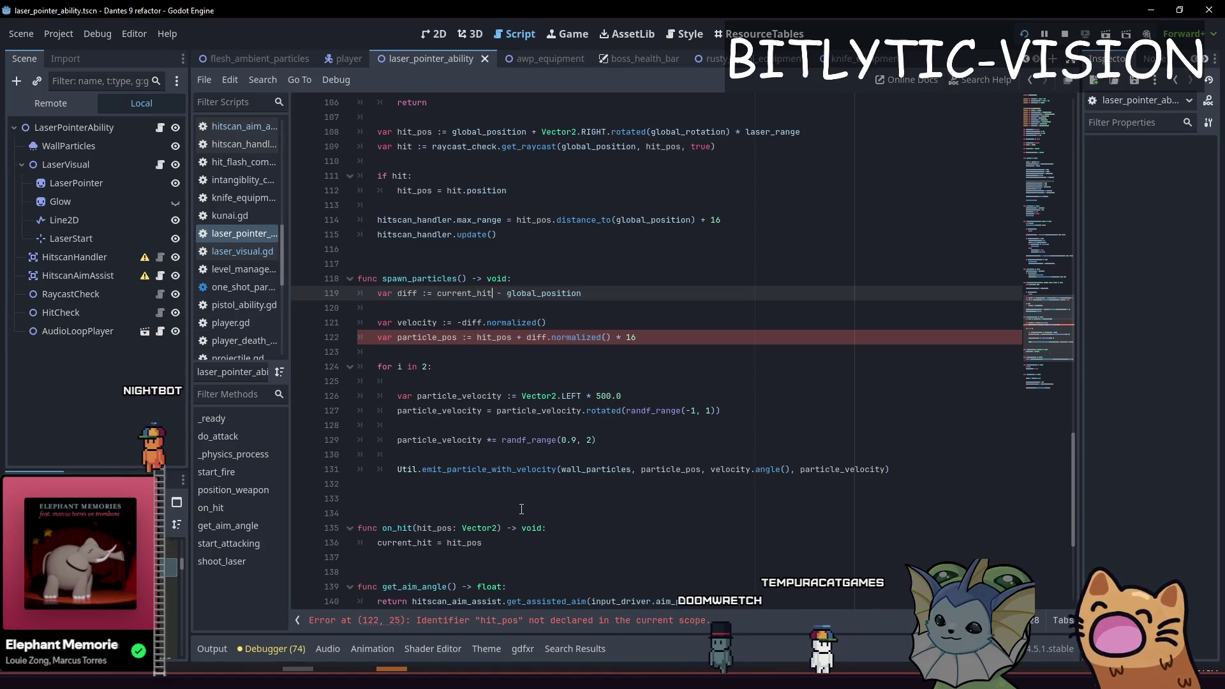
key("Down")
key("Down")
key("Down")
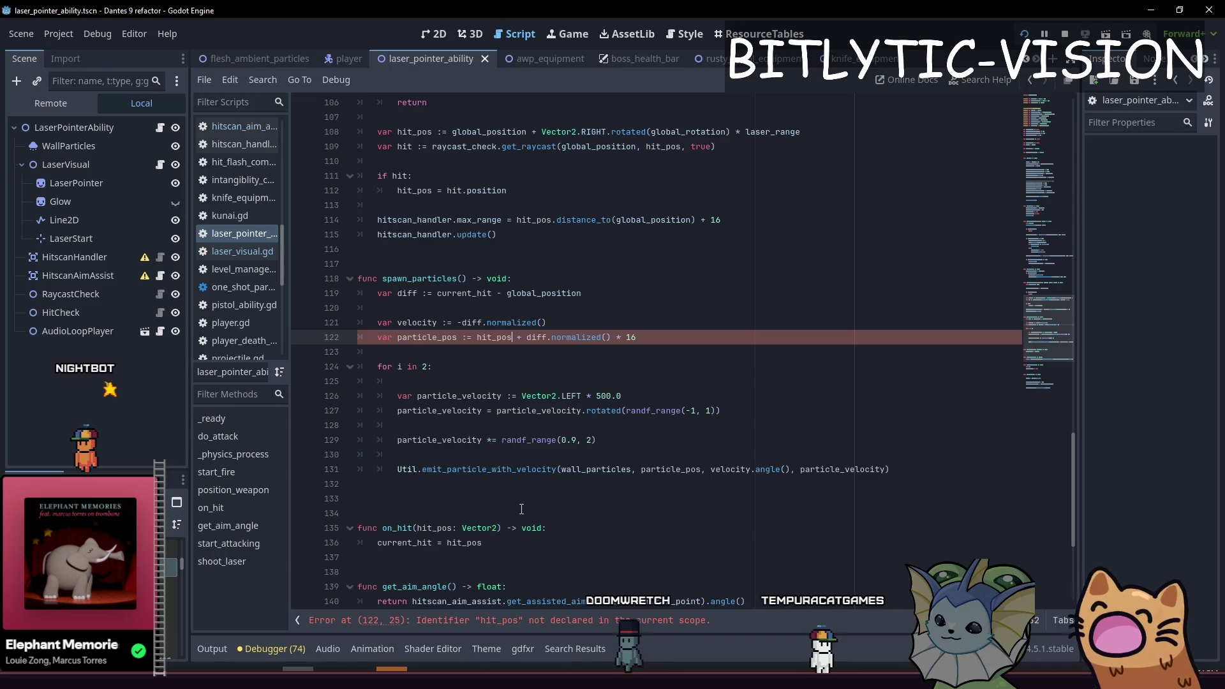
key("ctrl+shift+Left")
type("current_hit")
Call spawn_particles() after the hit check, run the game, and dismiss the card collection.
key("Up")
key("Up")
key("Up")
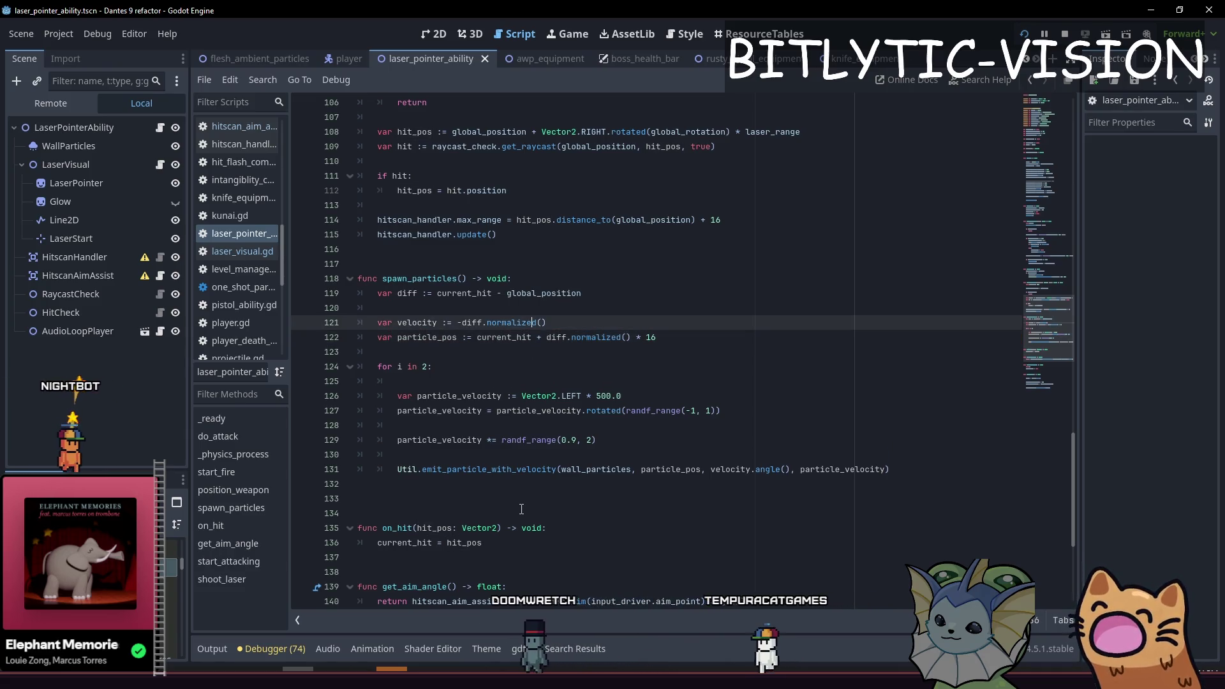
key("Down")
key("Return")
key("Return")
key("Up")
type("_")
key("F5")
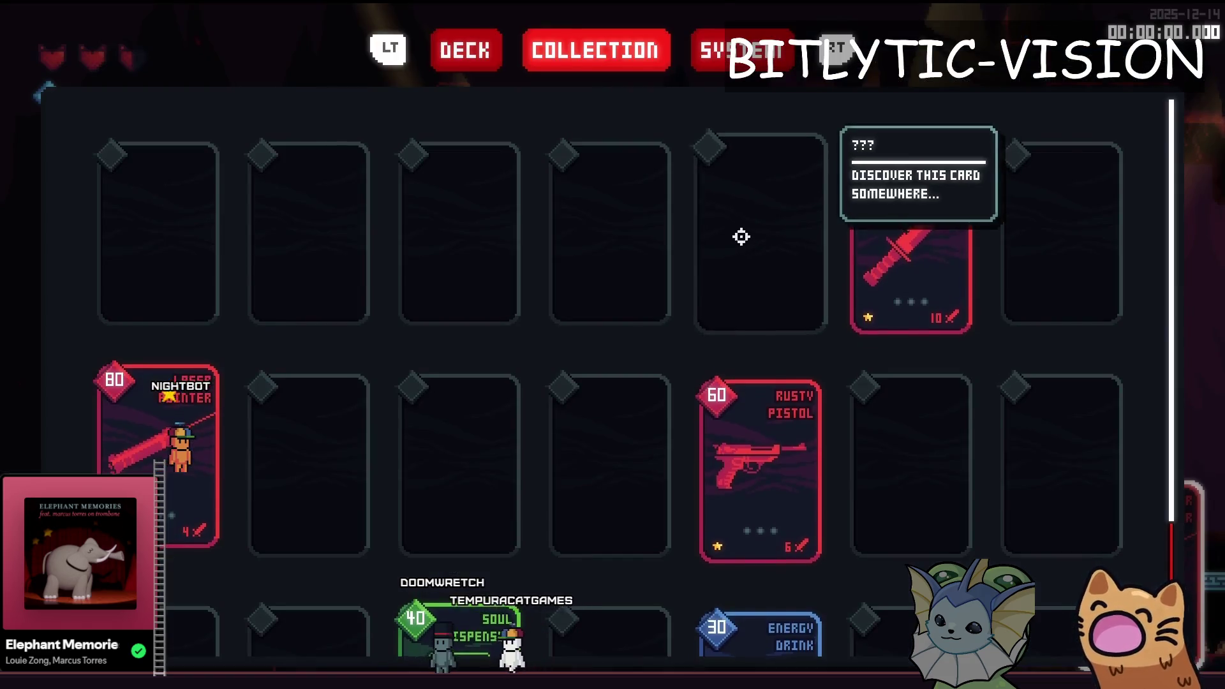
key("Escape")
Sweep the laser across the cave walls while walking and jumping, then stop the game with F8.
mouse_move(840, 271)
left_mouse_down()
mouse_move(902, 255)
mouse_move(931, 417)
mouse_move(874, 583)
mouse_move(963, 358)
mouse_move(946, 465)
mouse_move(954, 410)
mouse_move(959, 445)
mouse_move(889, 333)
mouse_move(500, 131)
mouse_move(446, 178)
mouse_move(843, 289)
left_mouse_up()
key("d")
mouse_move(934, 458)
left_mouse_down()
mouse_move(763, 263)
mouse_move(268, 252)
mouse_move(970, 413)
mouse_move(971, 385)
mouse_move(266, 331)
mouse_move(484, 246)
mouse_move(823, 421)
mouse_move(290, 344)
mouse_move(338, 194)
mouse_move(265, 308)
mouse_move(341, 214)
mouse_move(530, 96)
mouse_move(880, 229)
left_mouse_up()
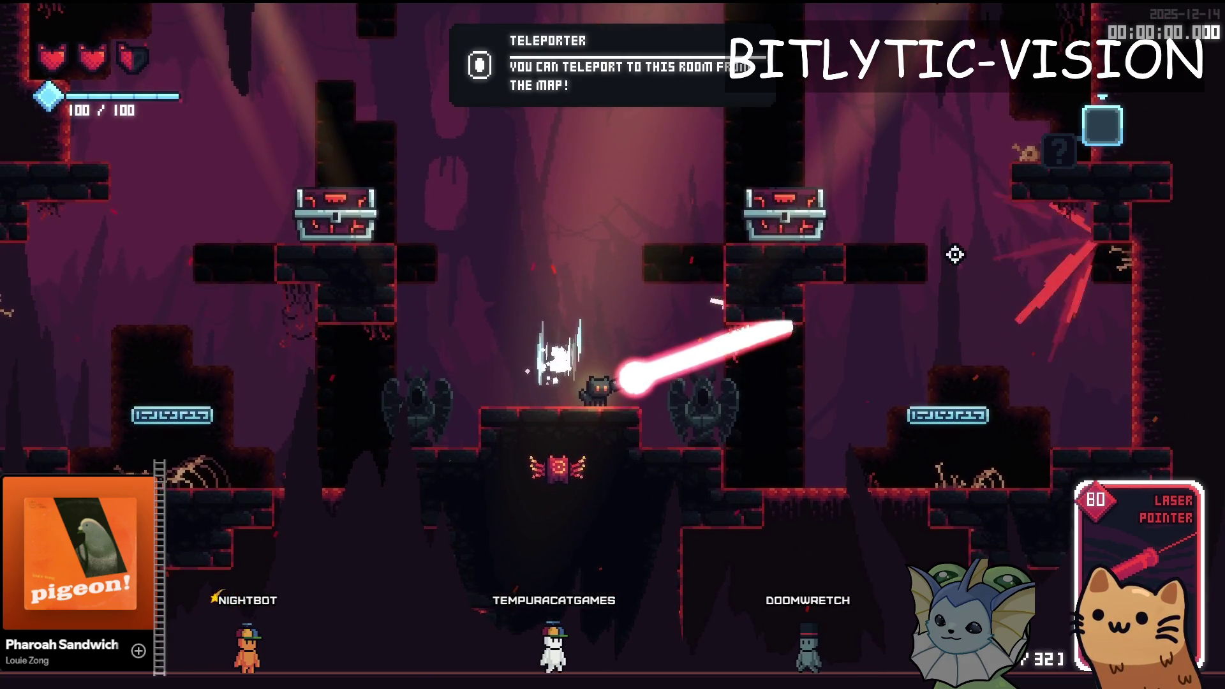
left_click_drag(954, 232, 978, 279)
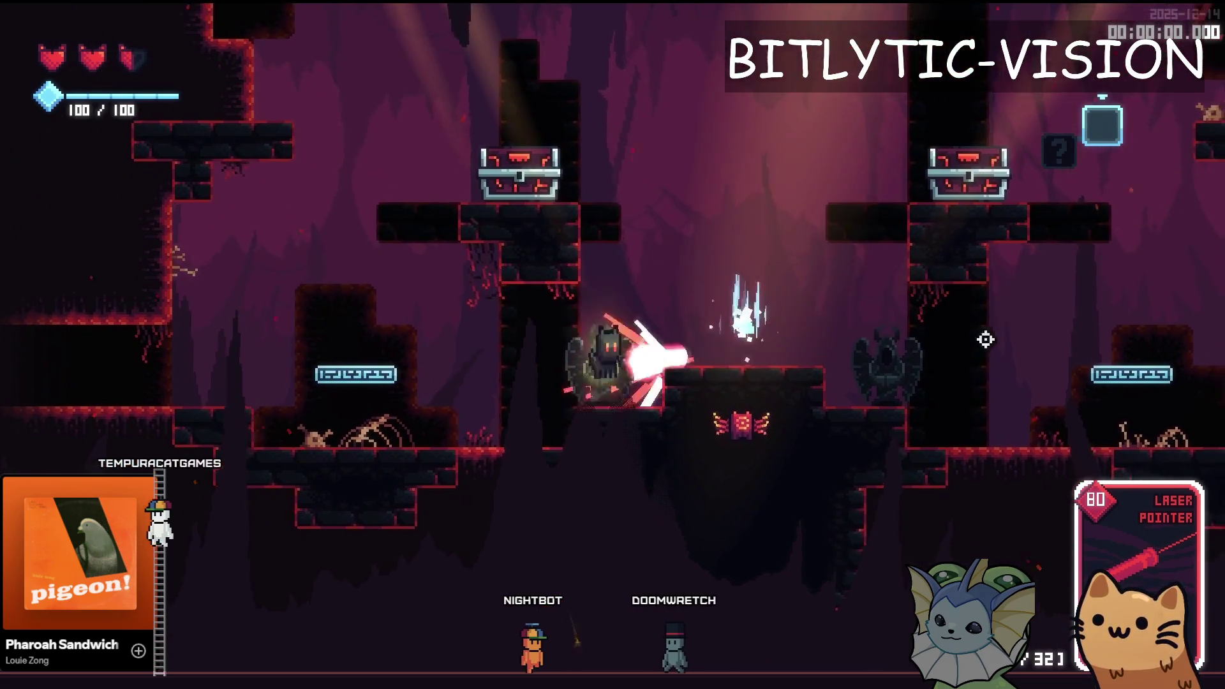
key("space")
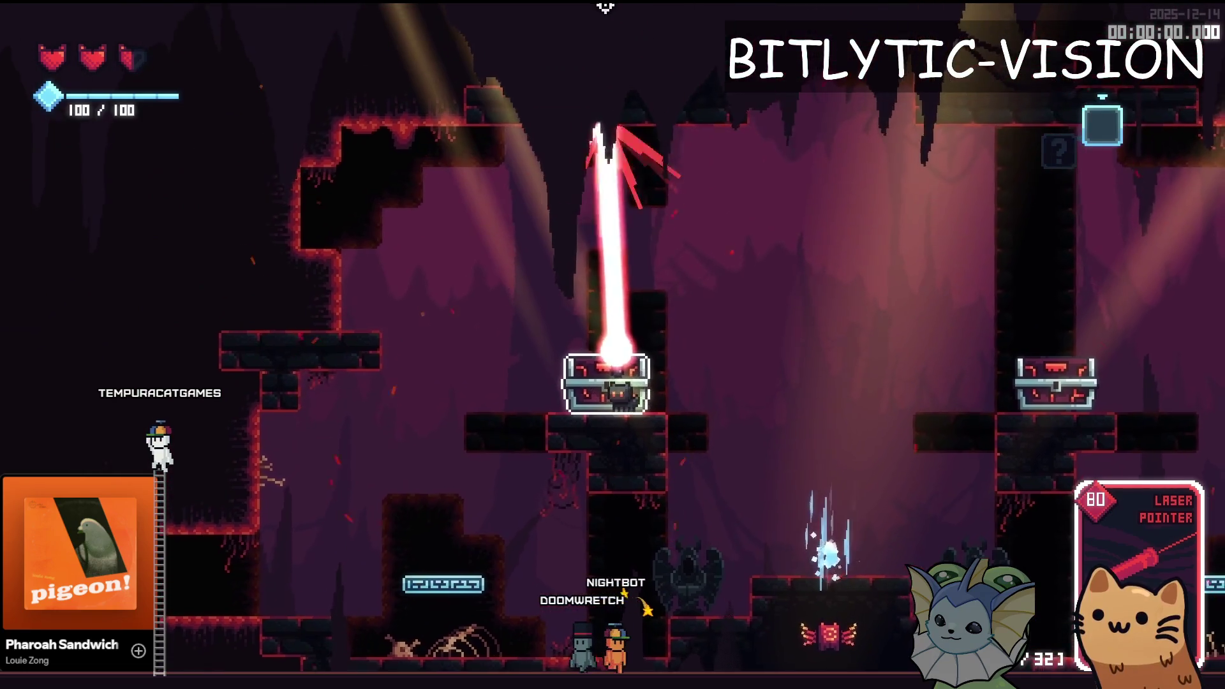
key("d")
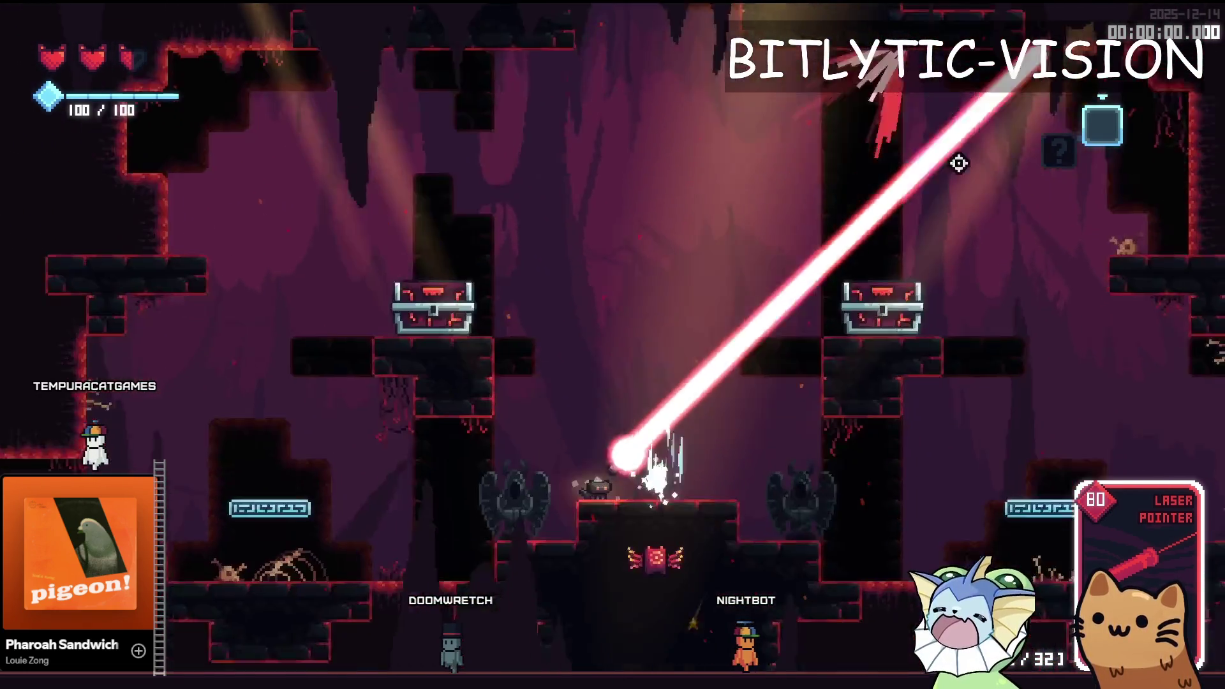
key("space")
key("a")
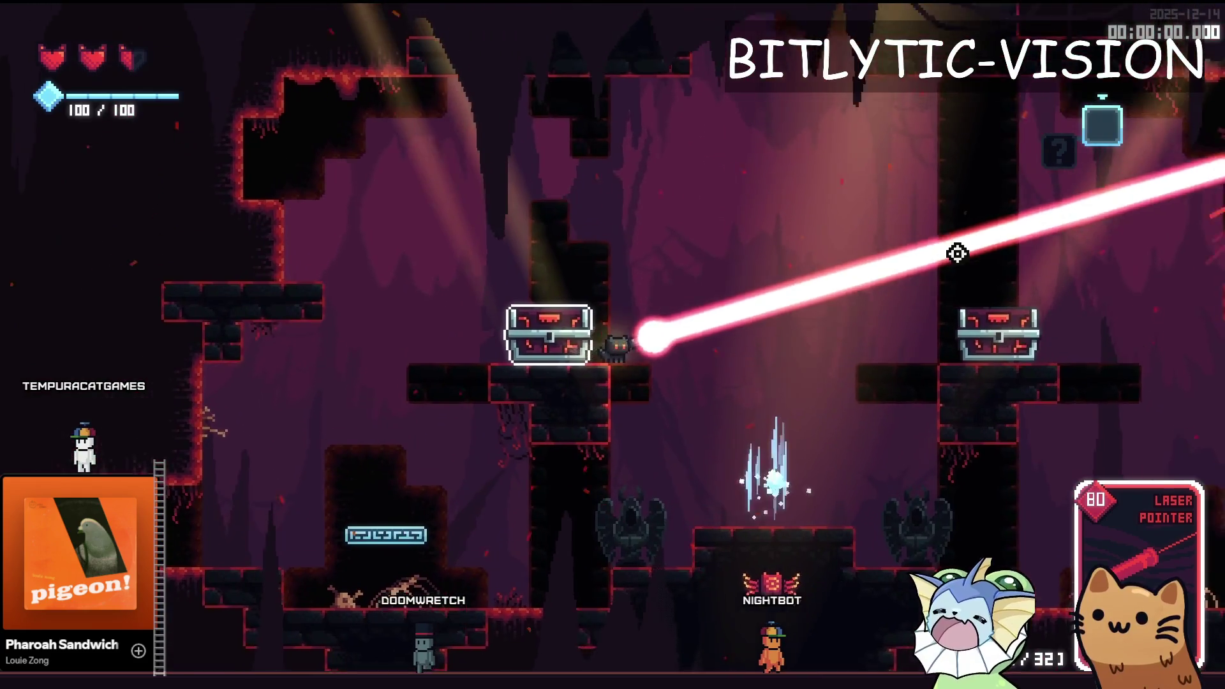
mouse_move(970, 439)
left_mouse_down()
mouse_move(962, 104)
mouse_move(989, 446)
mouse_move(967, 410)
left_mouse_up()
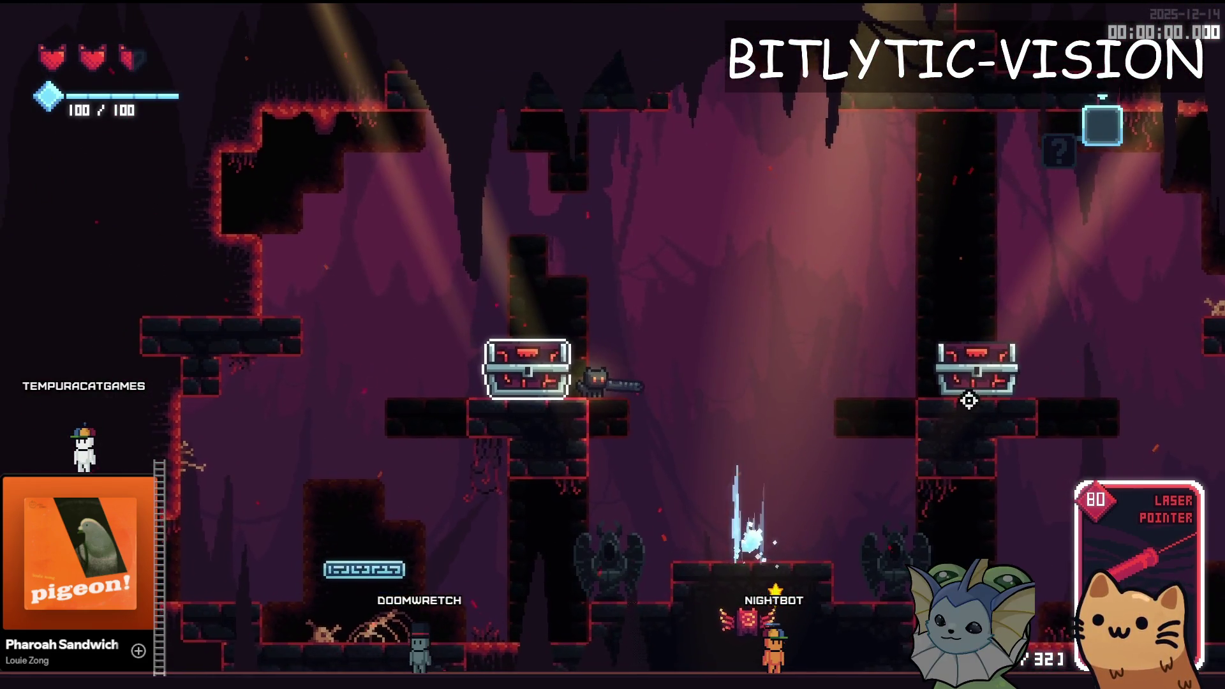
key("F8")
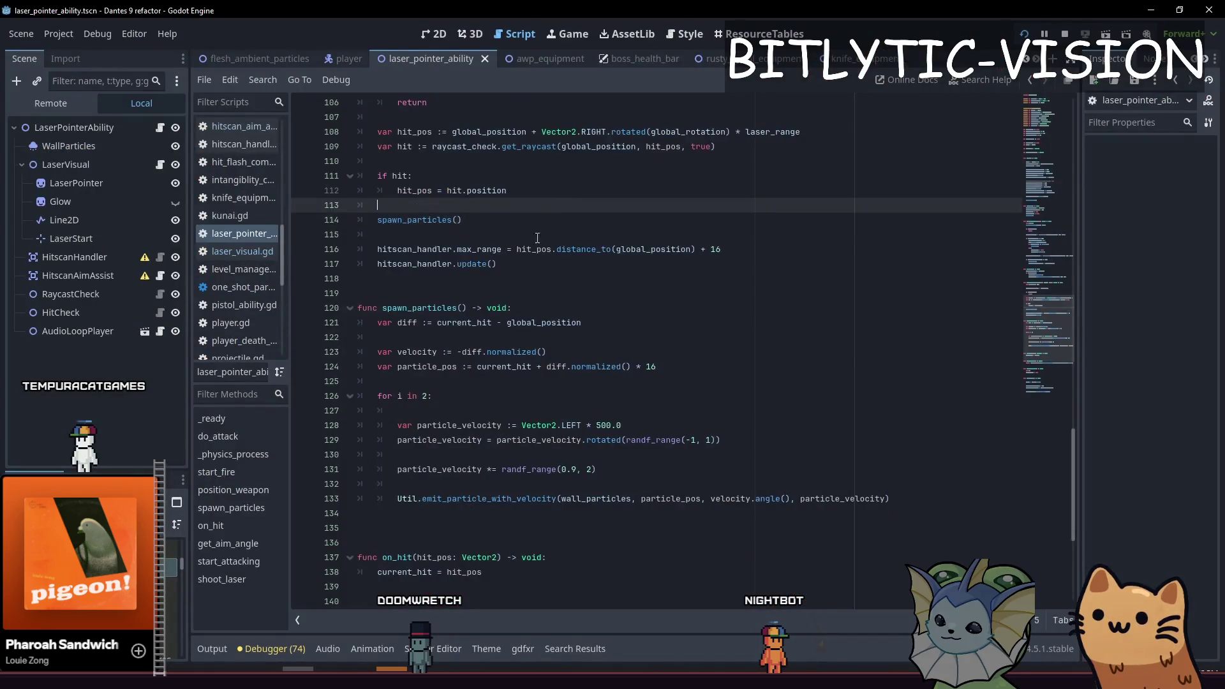
Scroll down past the spawn_particles call to reach the shoot_laser function.
left_click(504, 337)
scroll(503, 234, "down", 3)
scroll(502, 234, "down", 3)
left_click(453, 175)
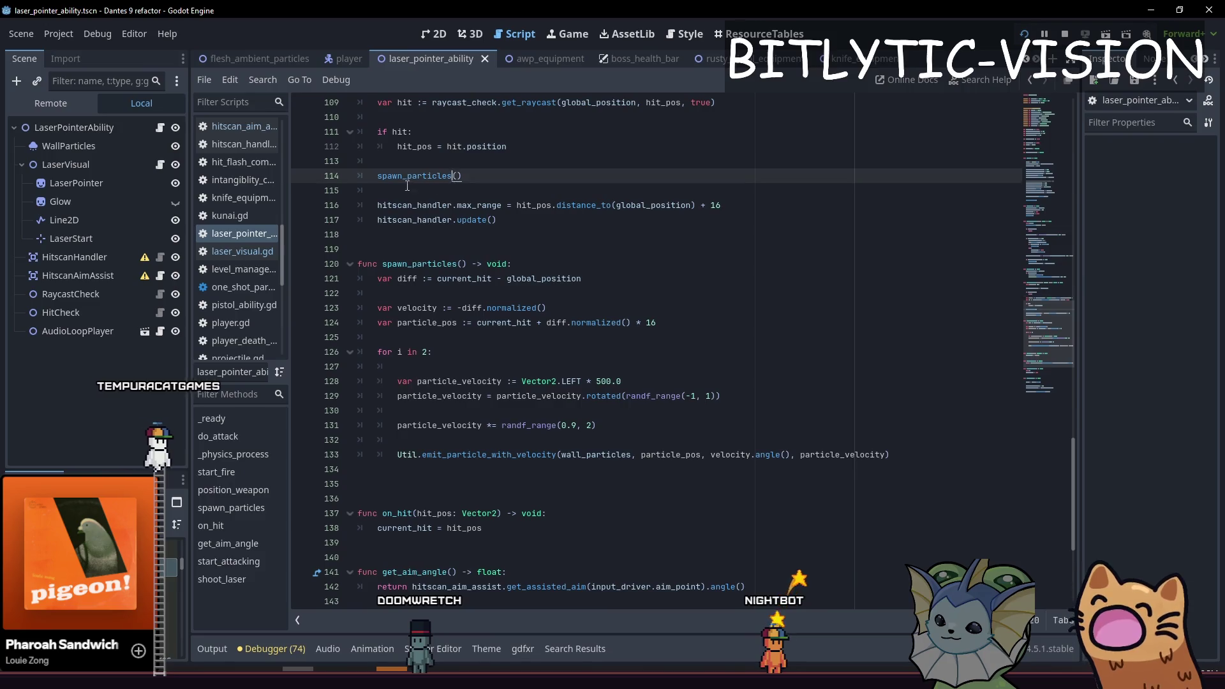
scroll(586, 446, "down", 5)
scroll(468, 306, "up", 8)
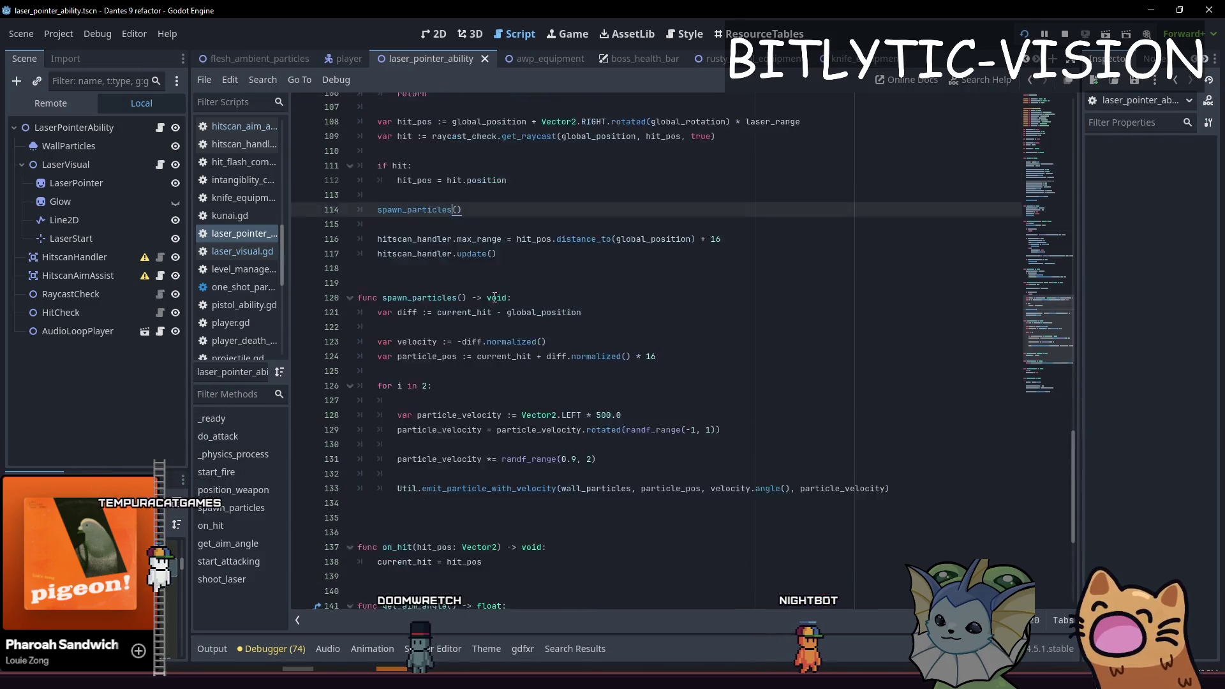
scroll(468, 306, "down", 4)
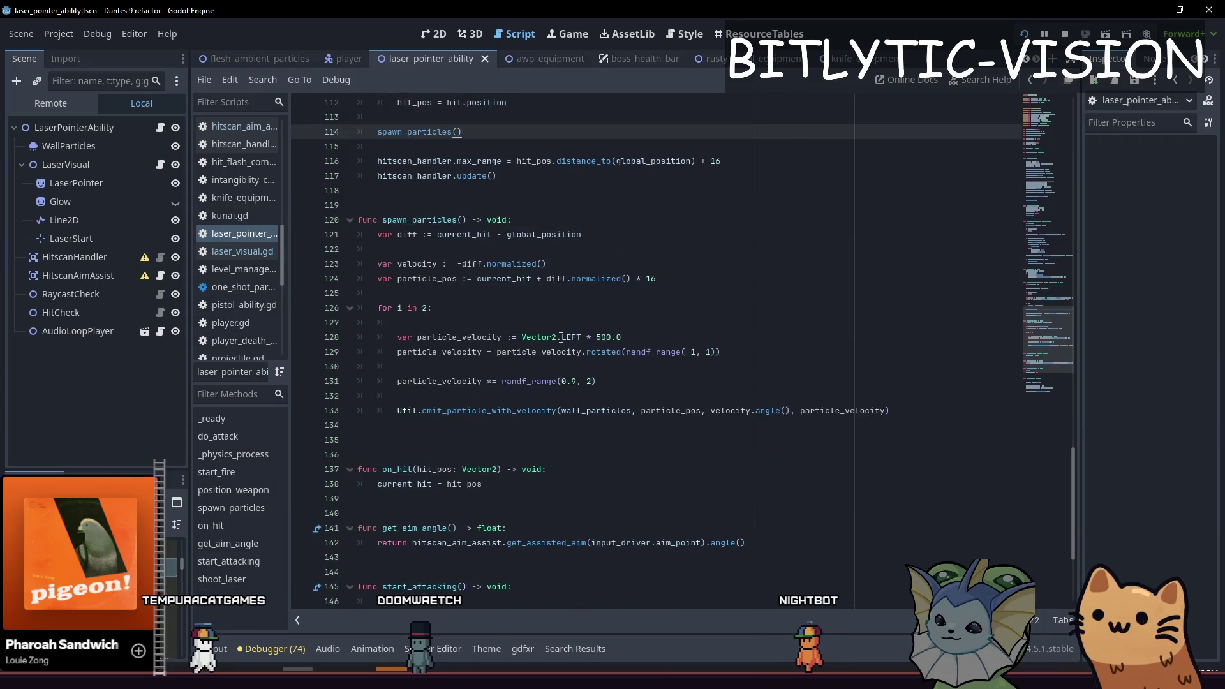
scroll(623, 428, "down", 4)
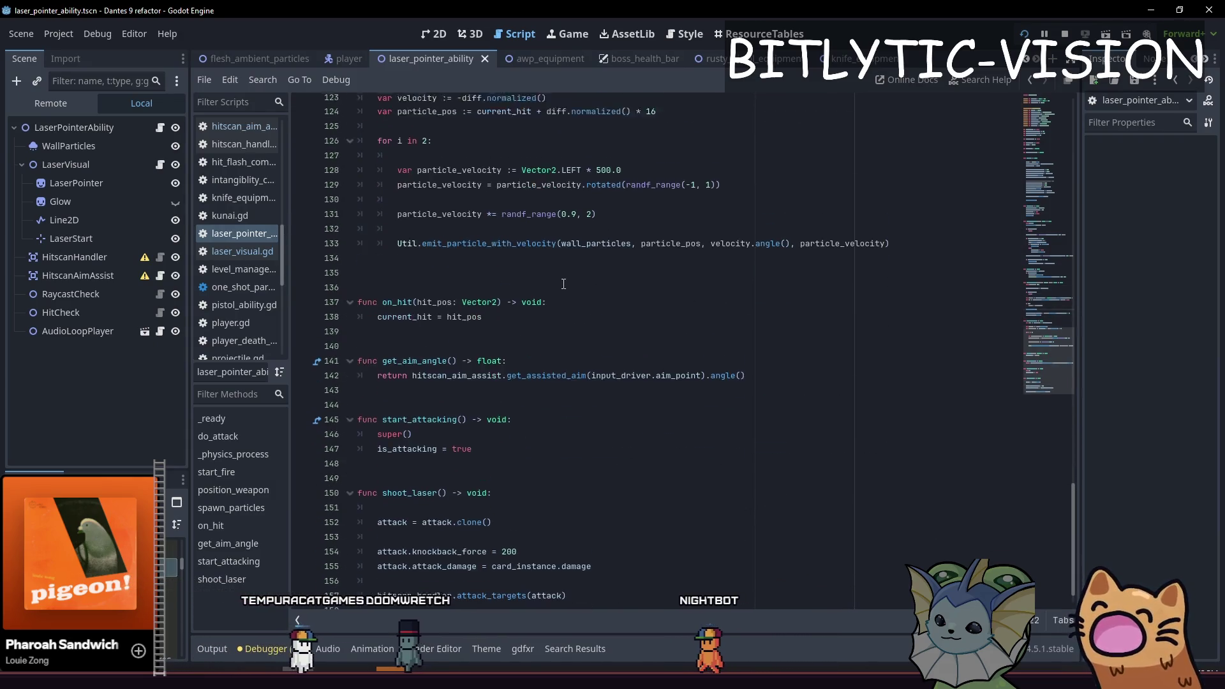
Start shoot_laser with ScreenShakeManager.add_trauma(1000.0), then run the game and fire the laser.
left_click(572, 495)
left_click(558, 485)
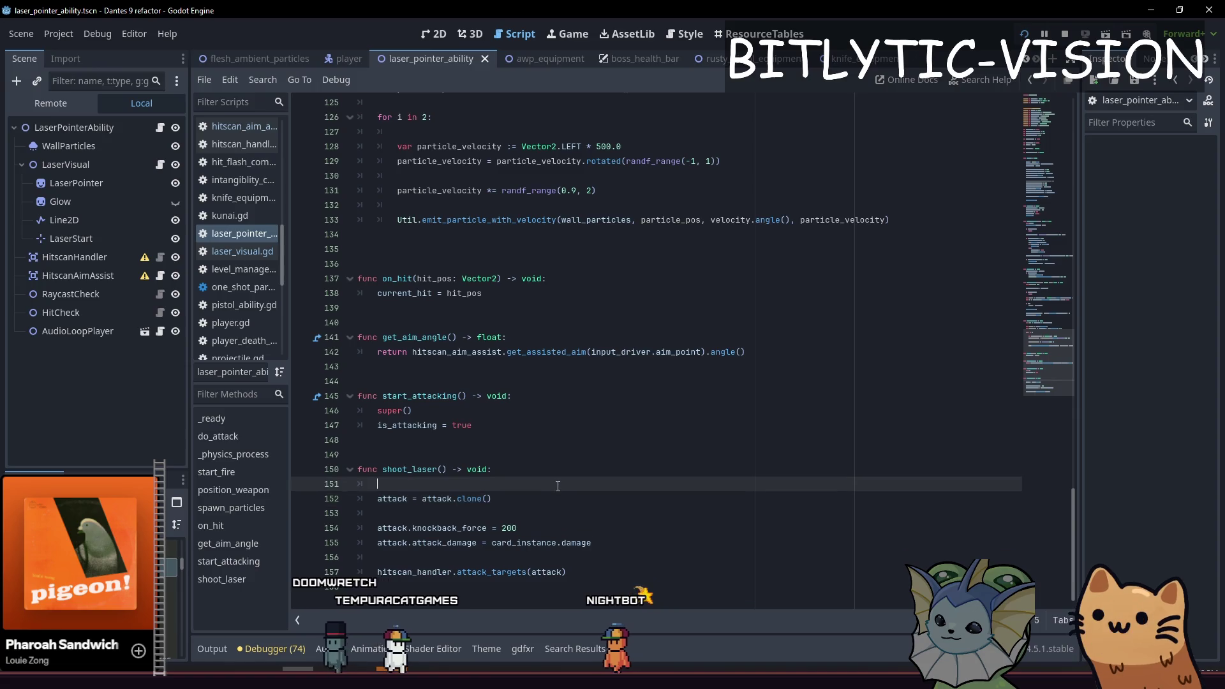
key("Return")
key("Return")
key("Up")
key("BackSpace")
key("BackSpace")
key("BackSpace")
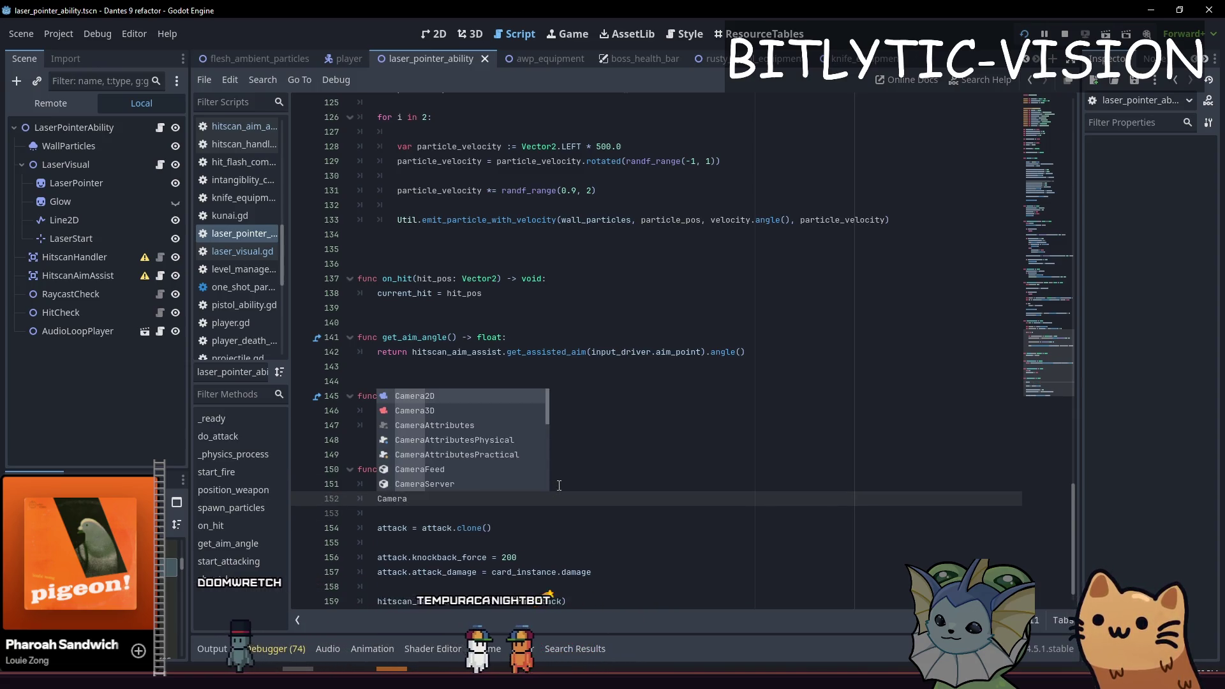
key("Return")
type(".add_t")
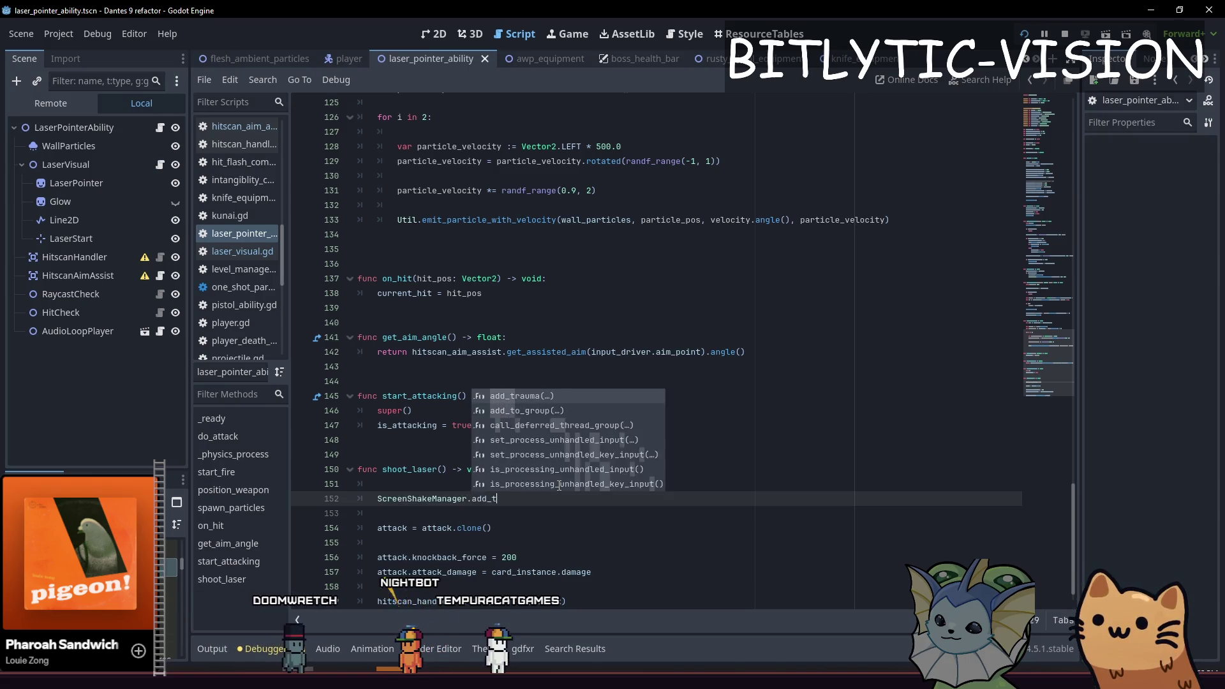
key("Return")
key("F5")
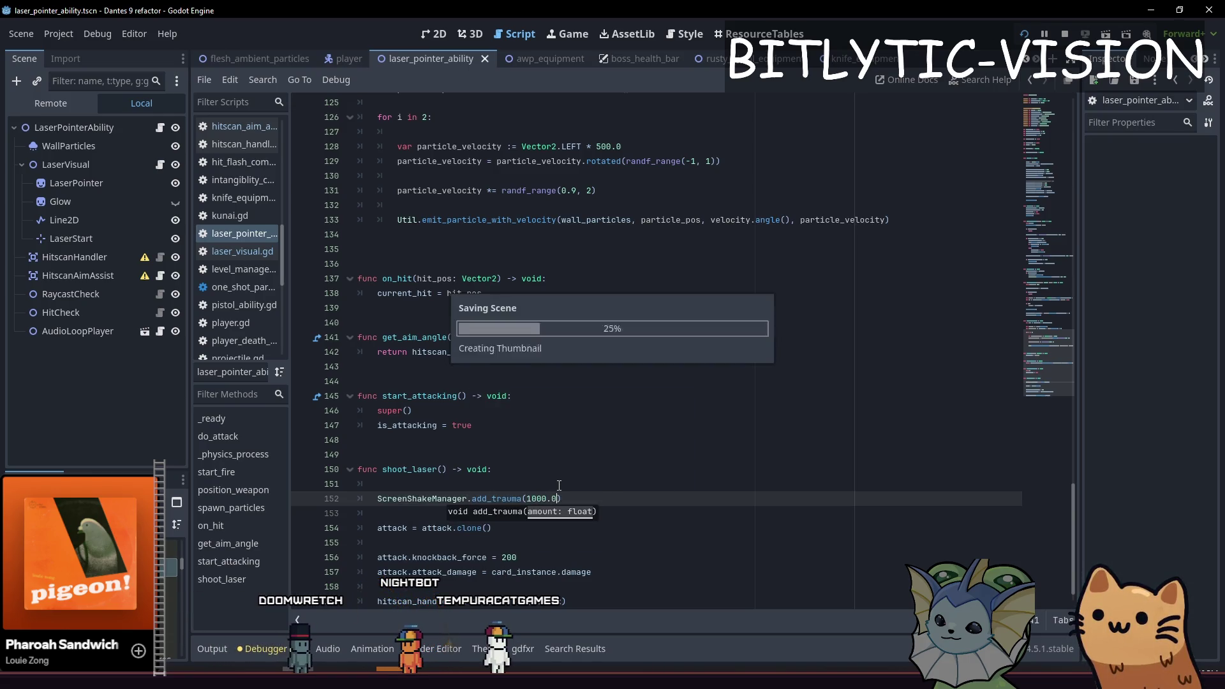
left_click(937, 323)
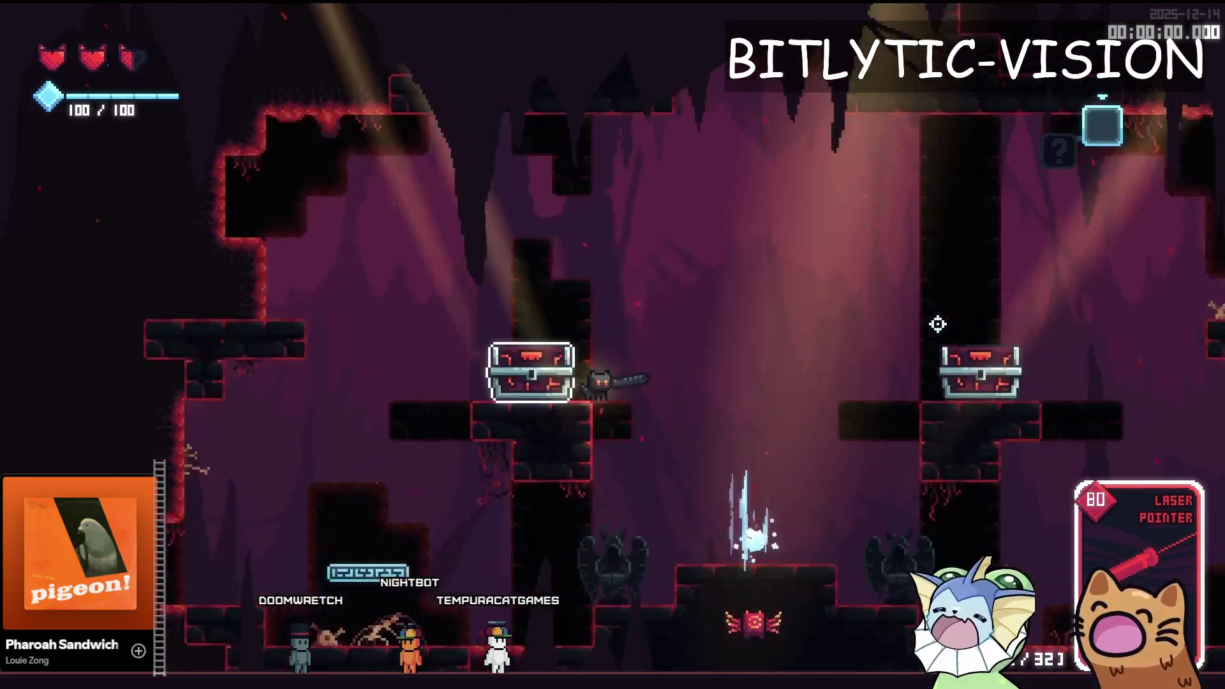
Feel the 1000.0 shake, rerun with trauma at 100.0, and open the debug enemy spawn list.
left_click(944, 356)
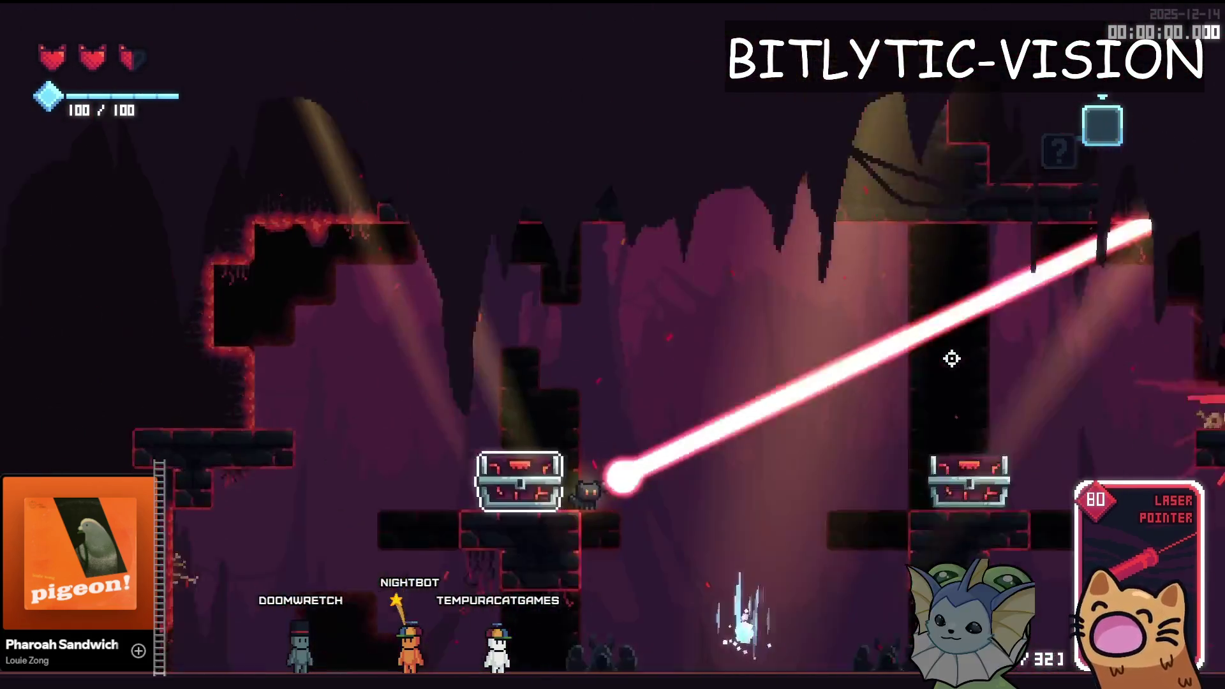
key("F8")
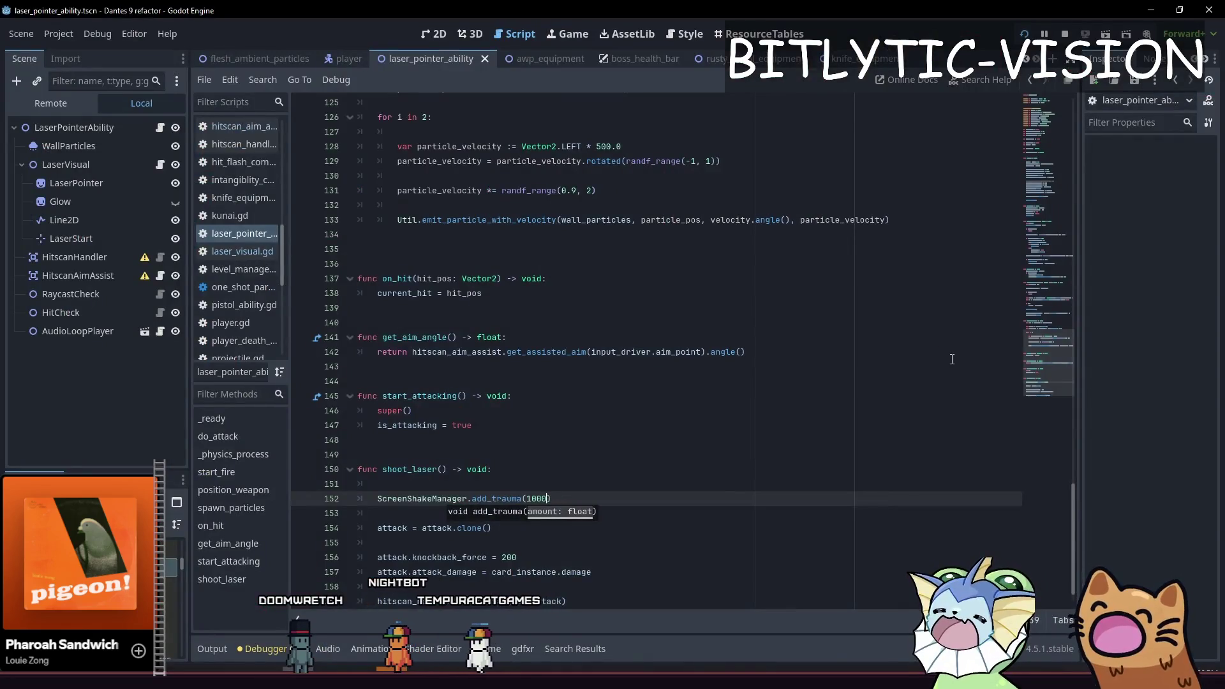
key("F5")
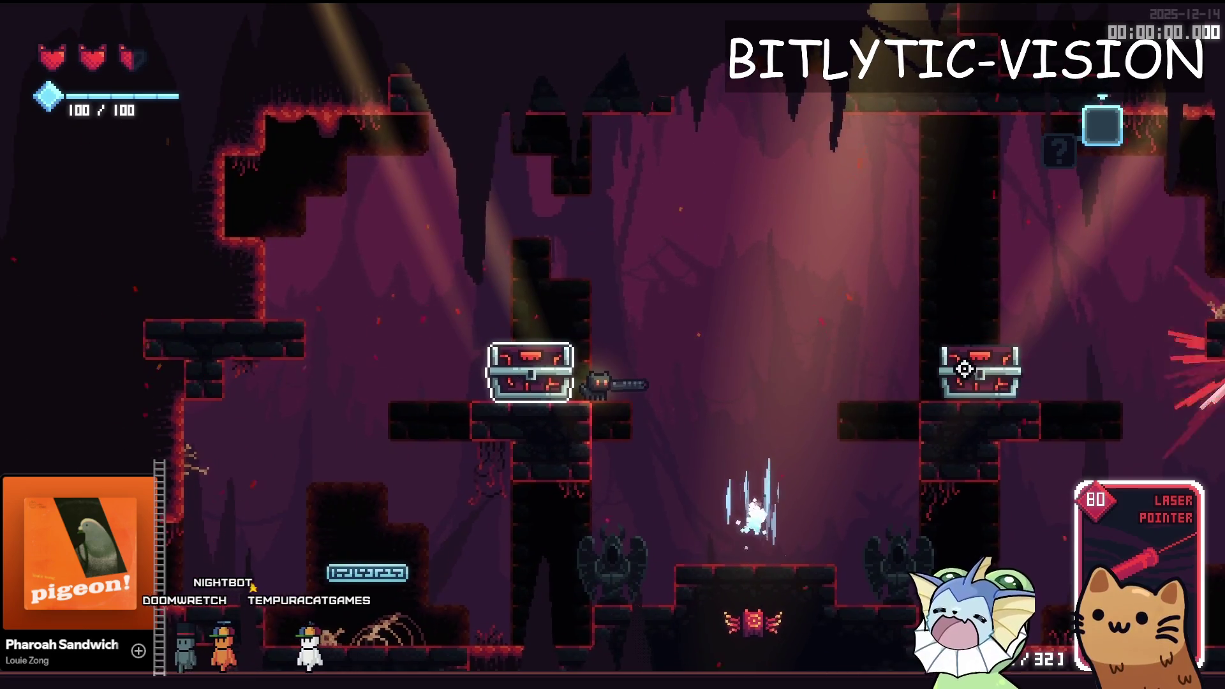
key("F8")
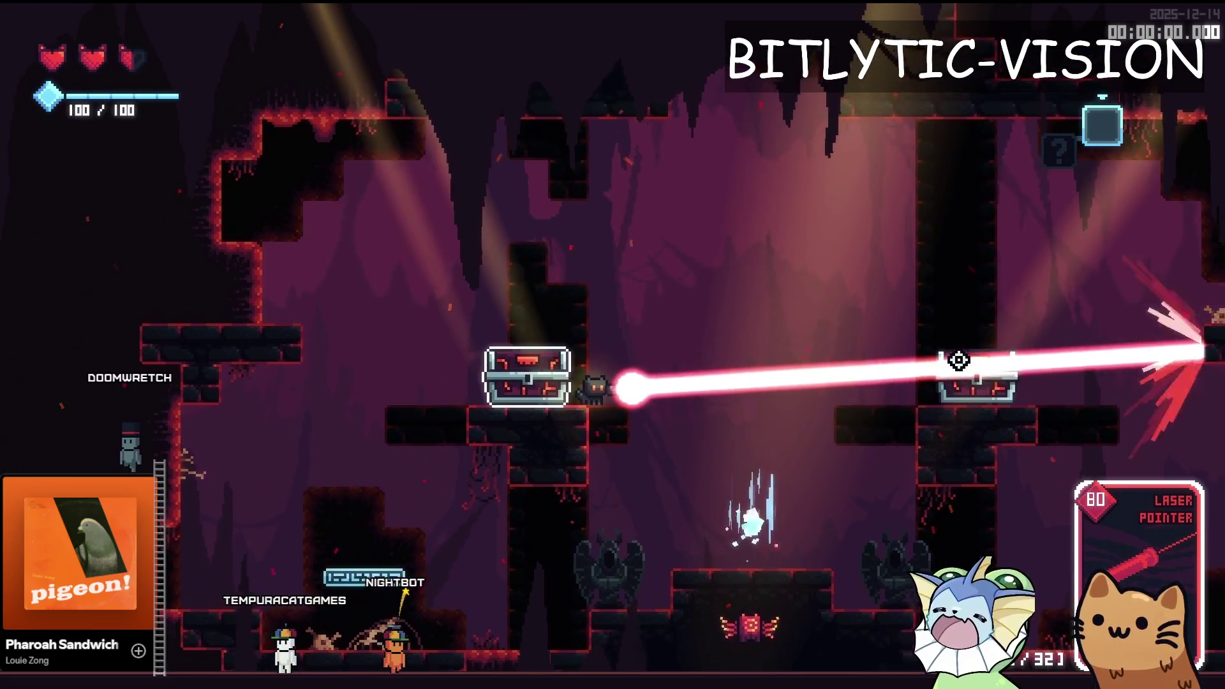
key("F8")
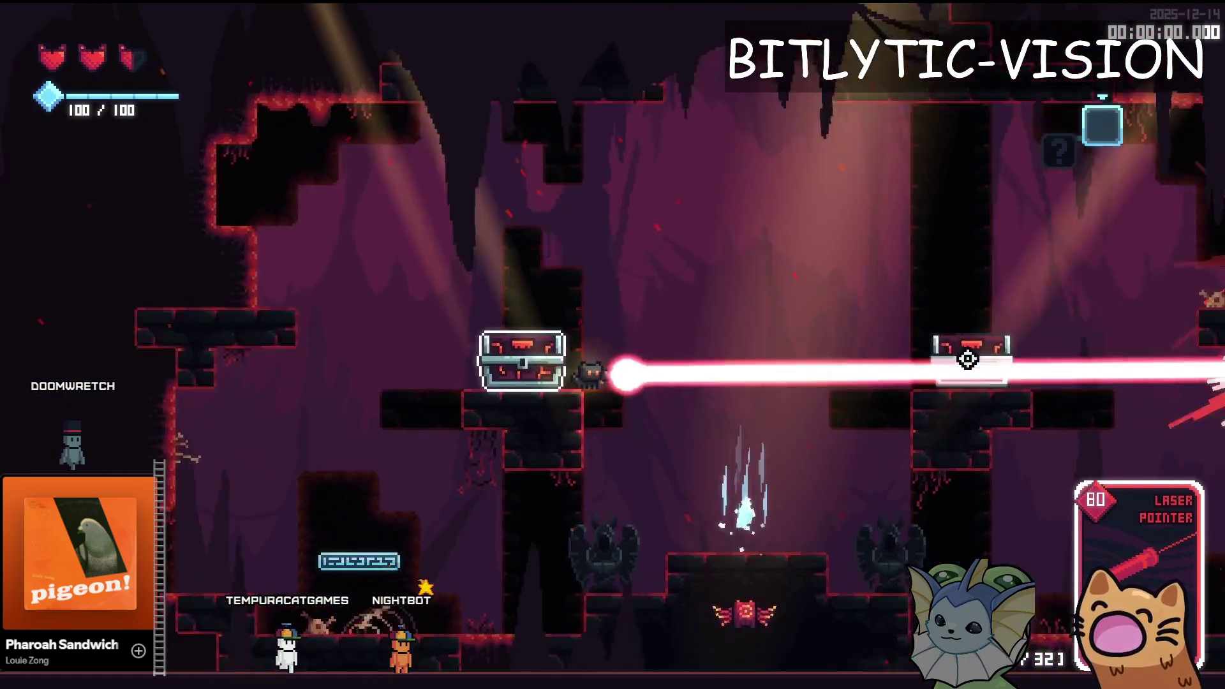
key("Tab")
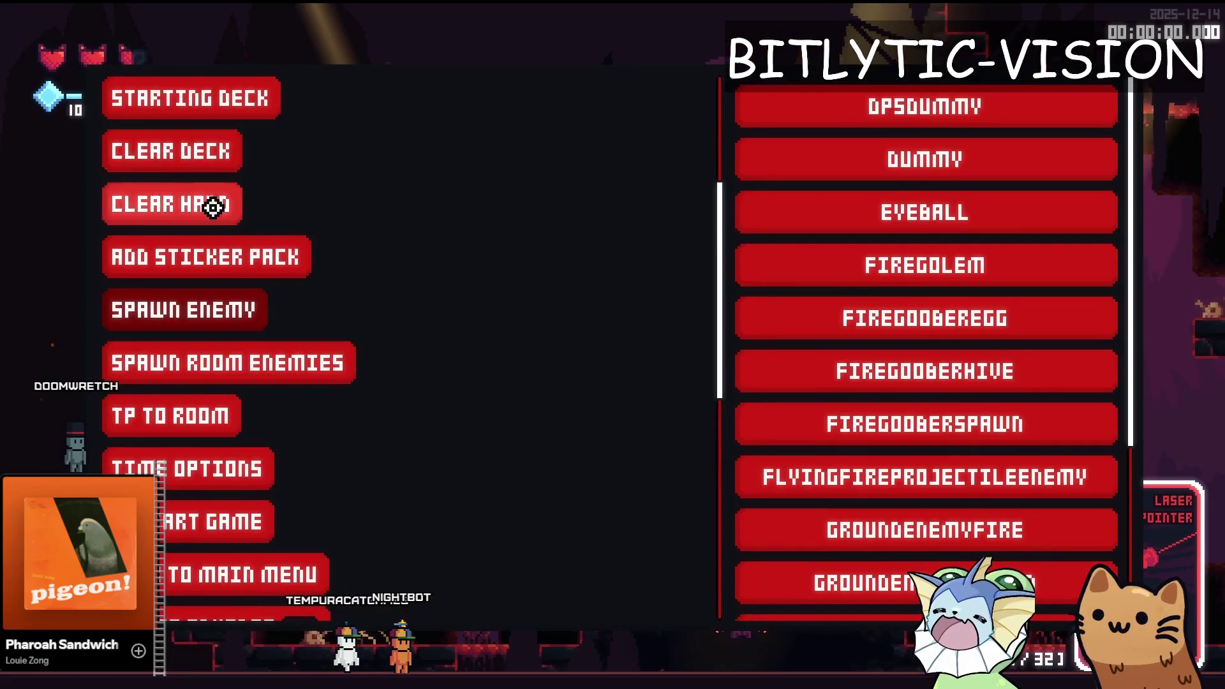
Spawn a DUMMY target, test the laser on it, then stop and set add_trauma to 50.0.
scroll(205, 189, "up", 1)
left_click(896, 139)
left_click(807, 540)
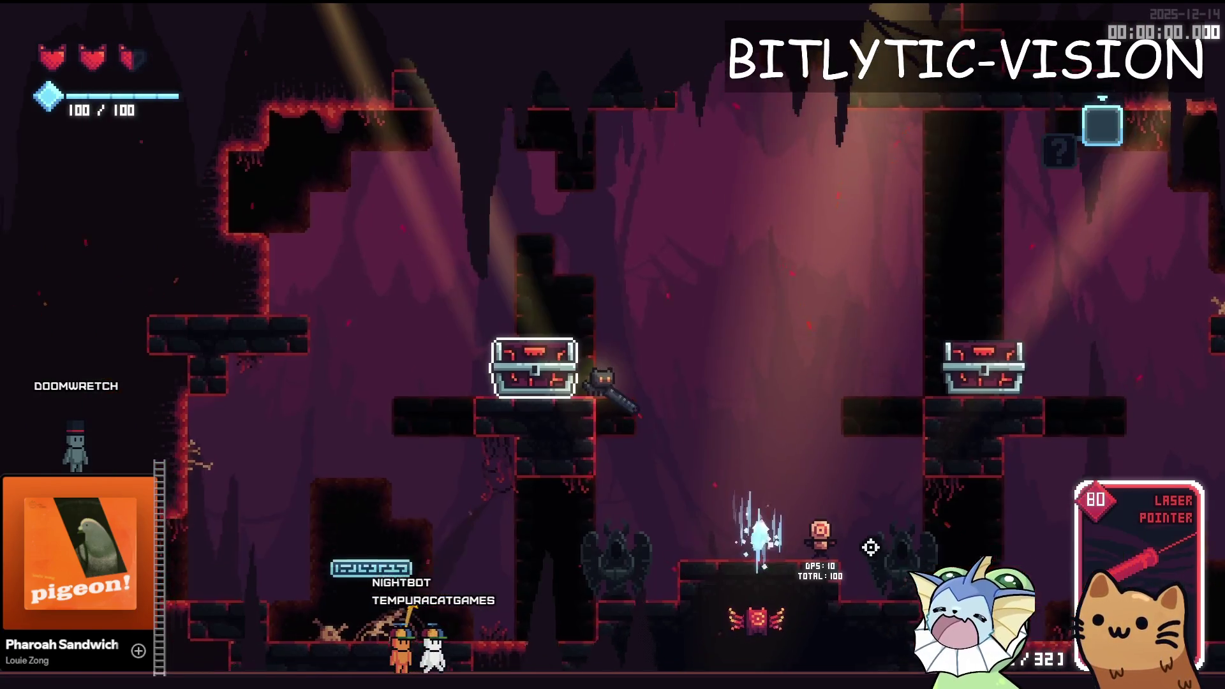
key("a")
key("w")
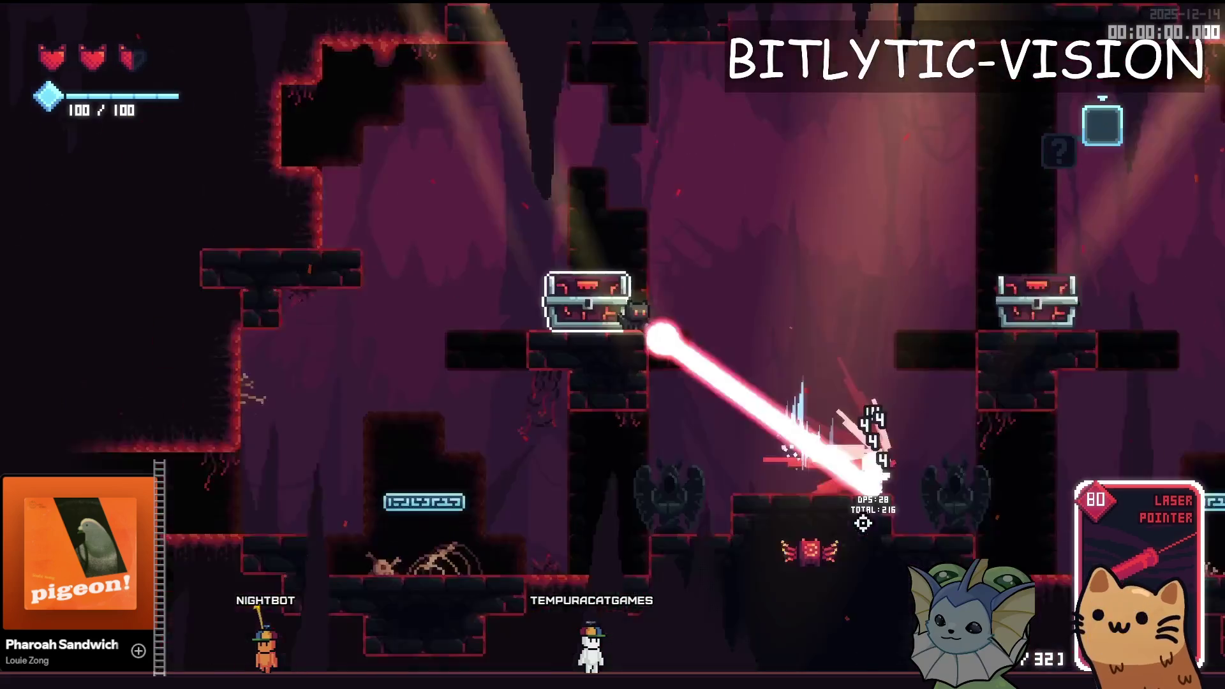
key("grave")
key("grave")
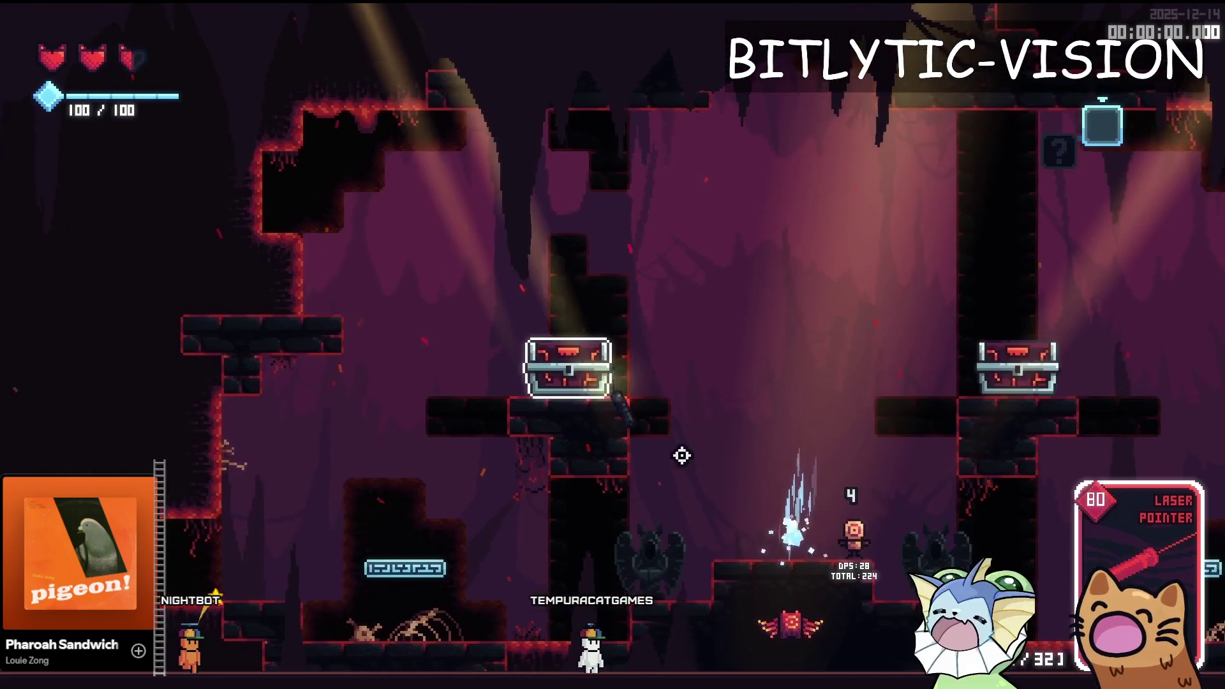
key("F8")
key("F5")
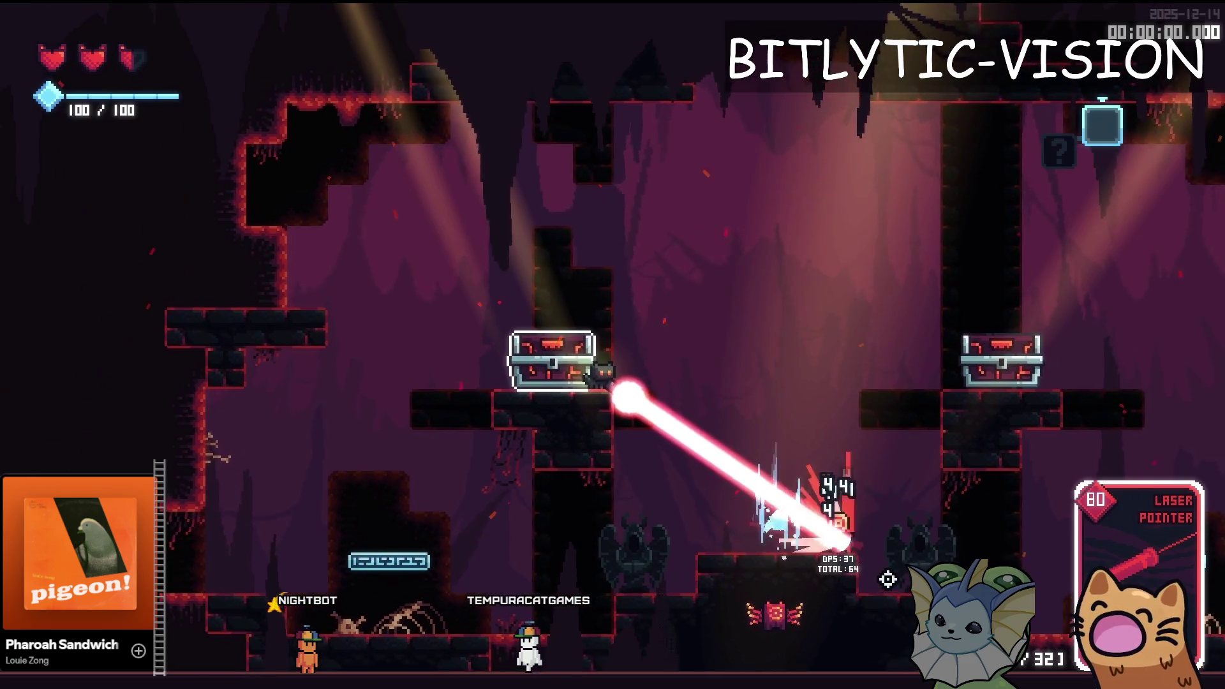
key("F8")
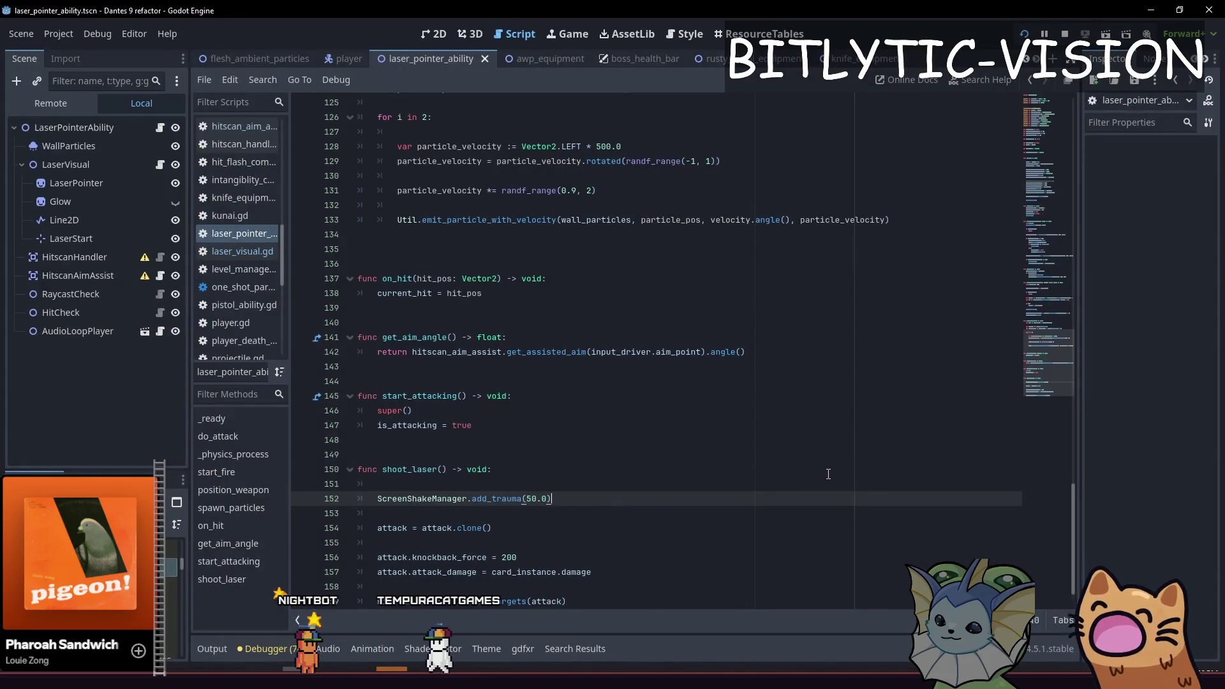
Retest on the dummy, drop add_trauma to 5.0, and review the laser loop and particle code.
key("F5")
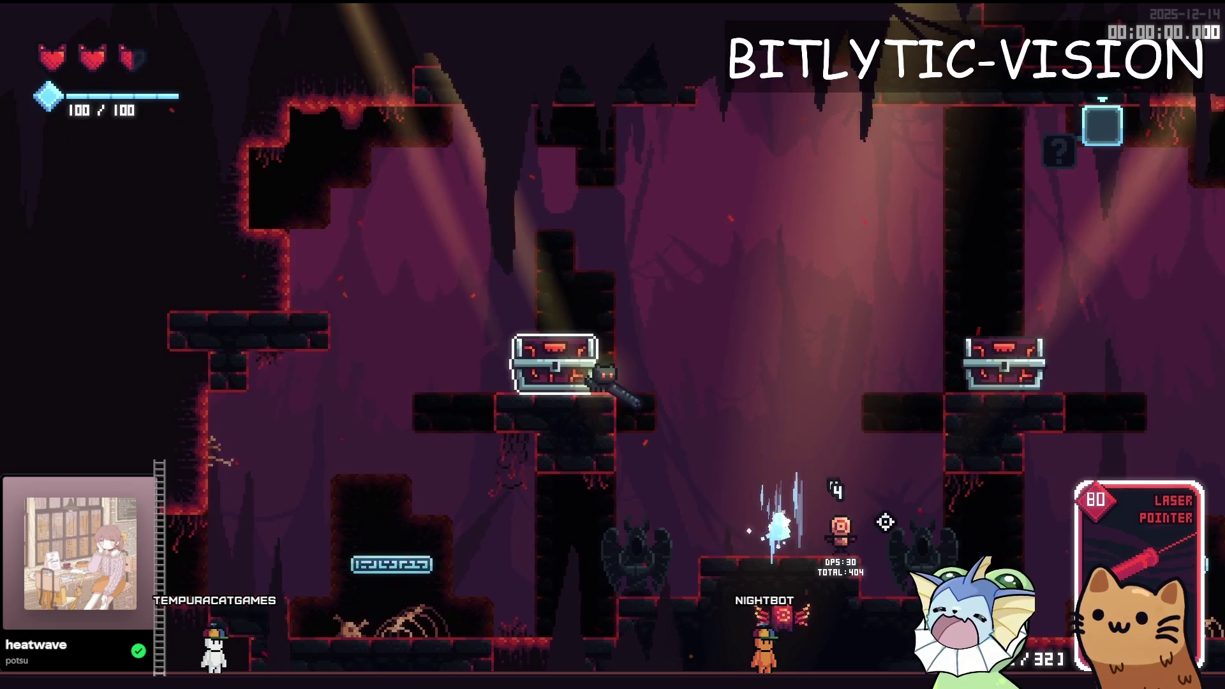
key("F8")
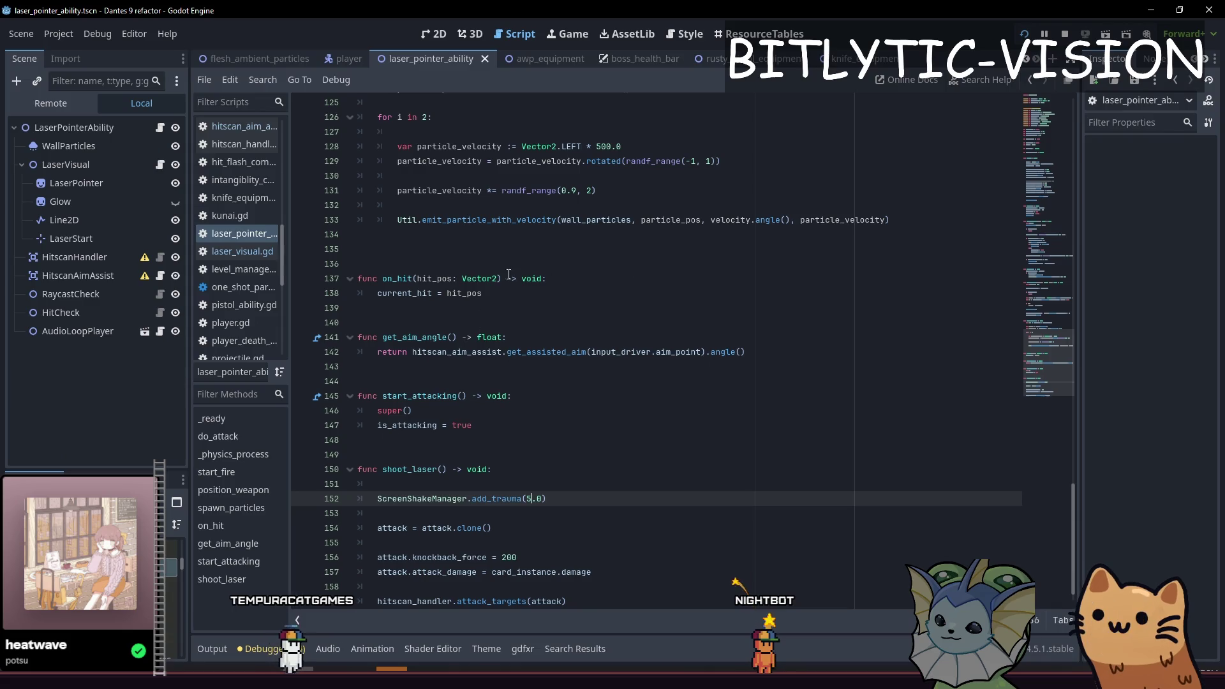
scroll(482, 304, "up", 5)
left_click(525, 458)
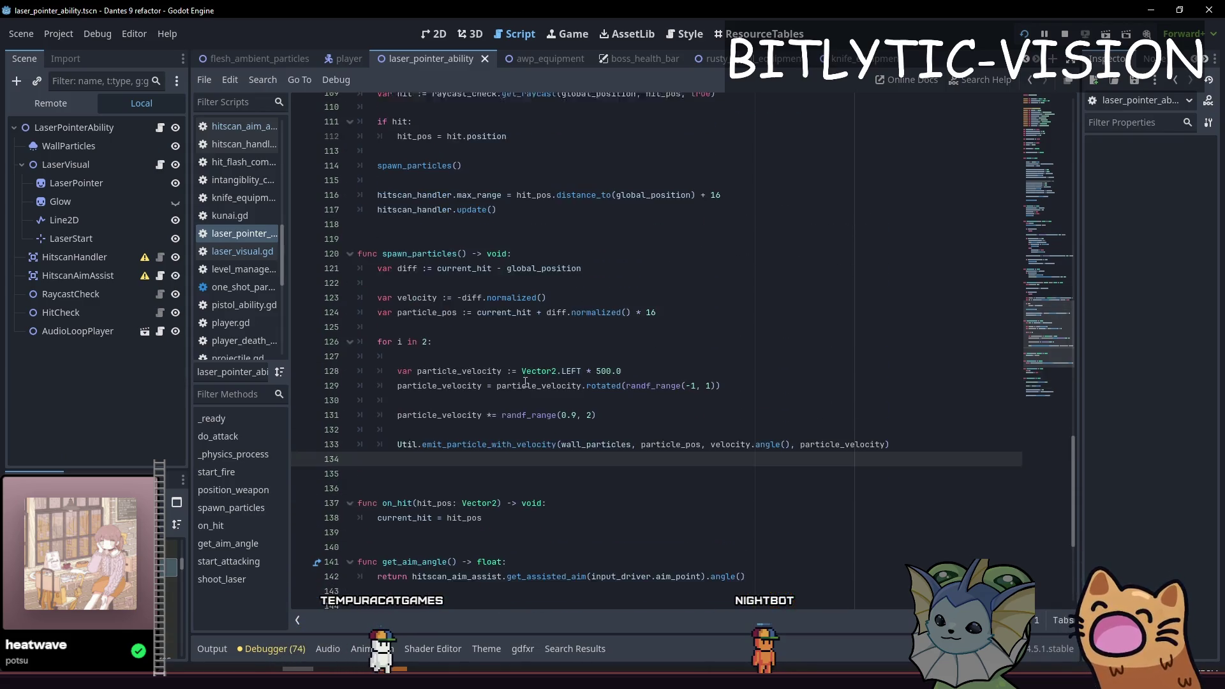
scroll(529, 383, "up", 3)
key("Up")
key("Up")
key("Up")
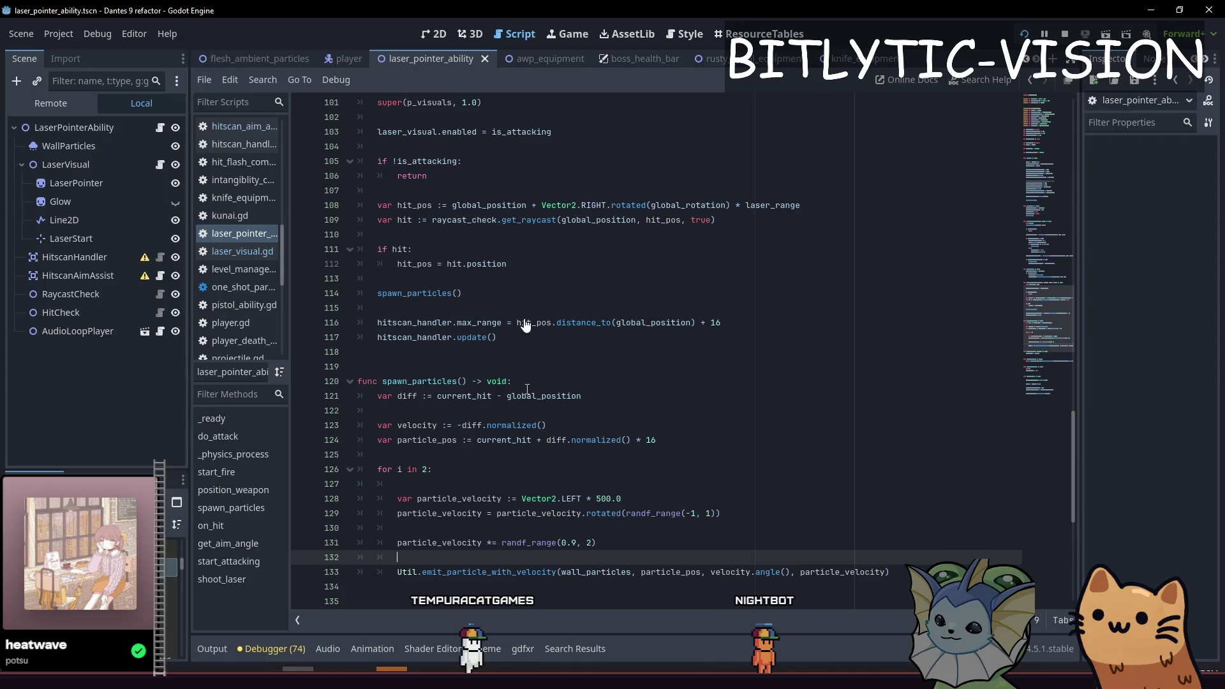
key("Up")
key("Up")
key("Up")
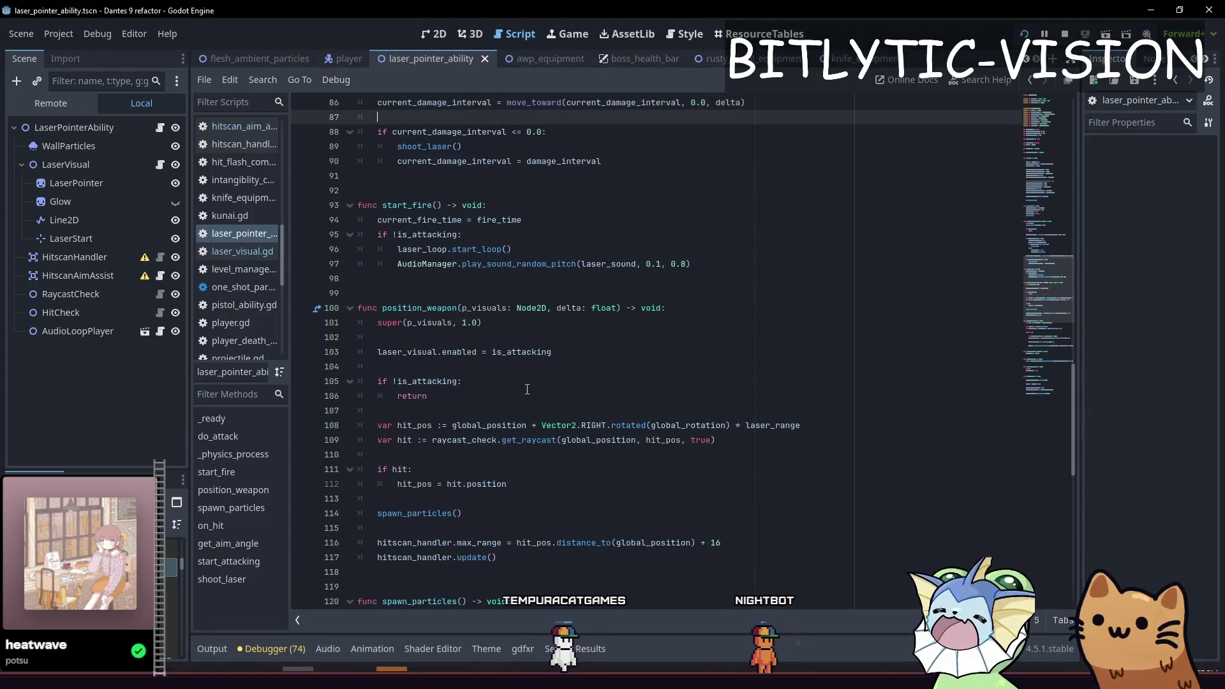
key("Down")
key("Down")
key("Down")
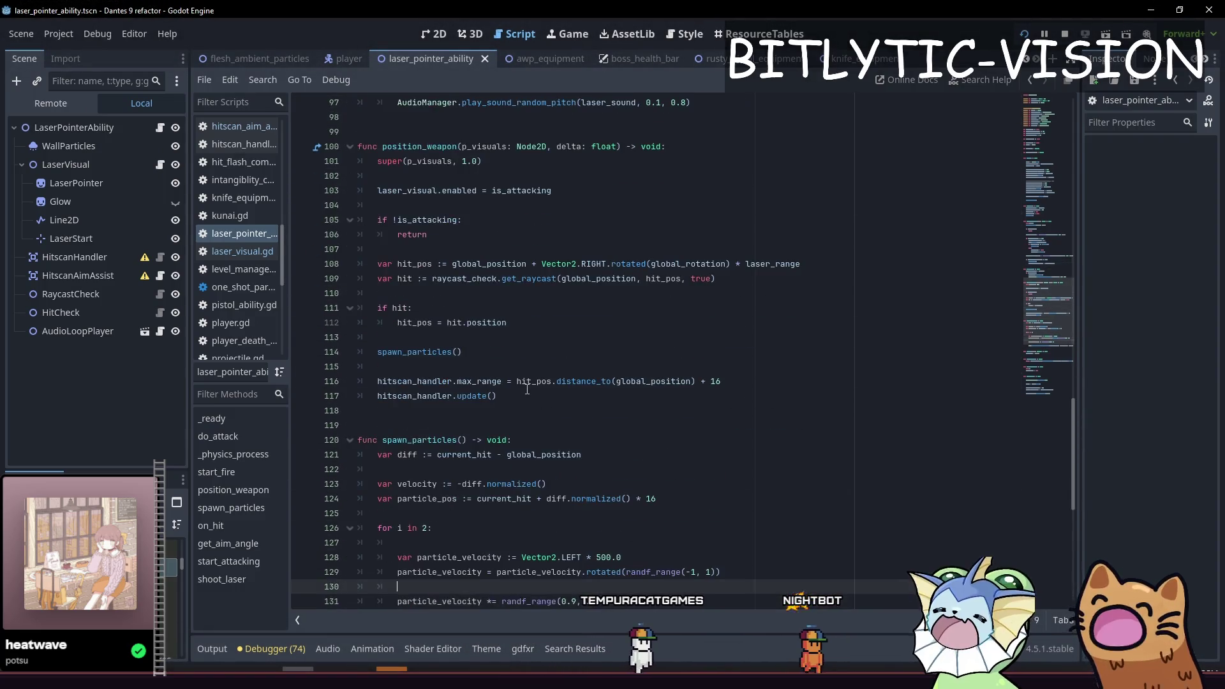
key("Up")
key("Up")
key("Up")
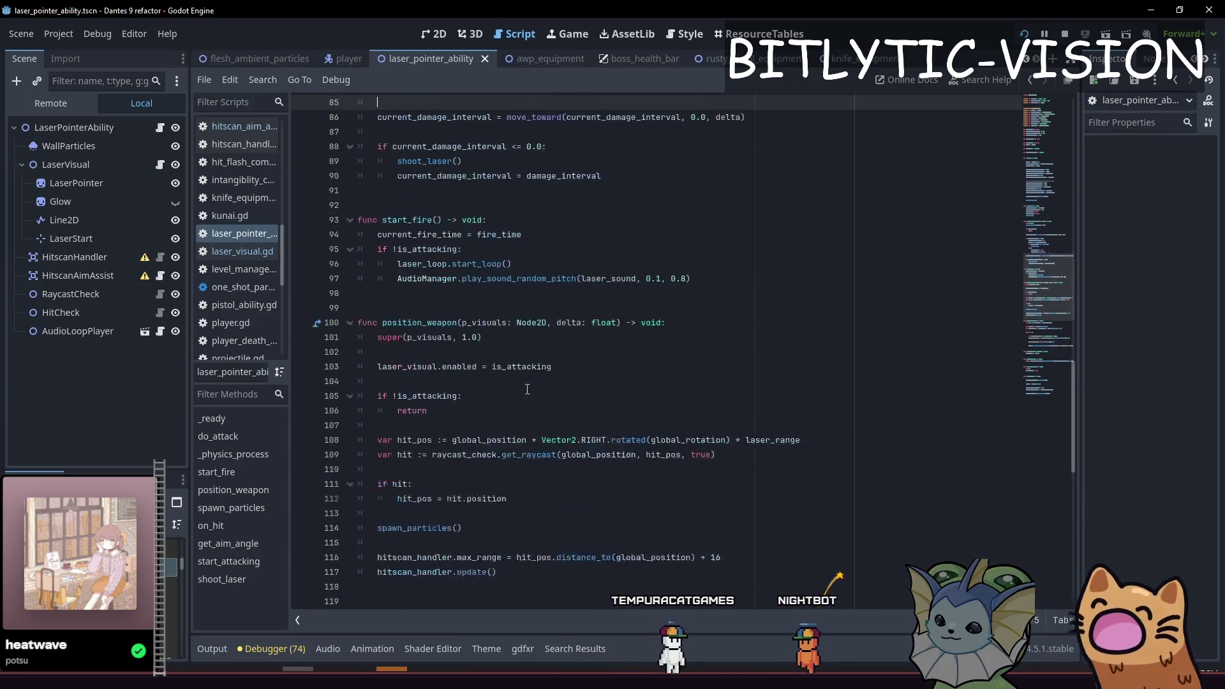
Inspect the LaserVisual script's on_hit function, then go back to the laser pointer ability script.
left_click(160, 167)
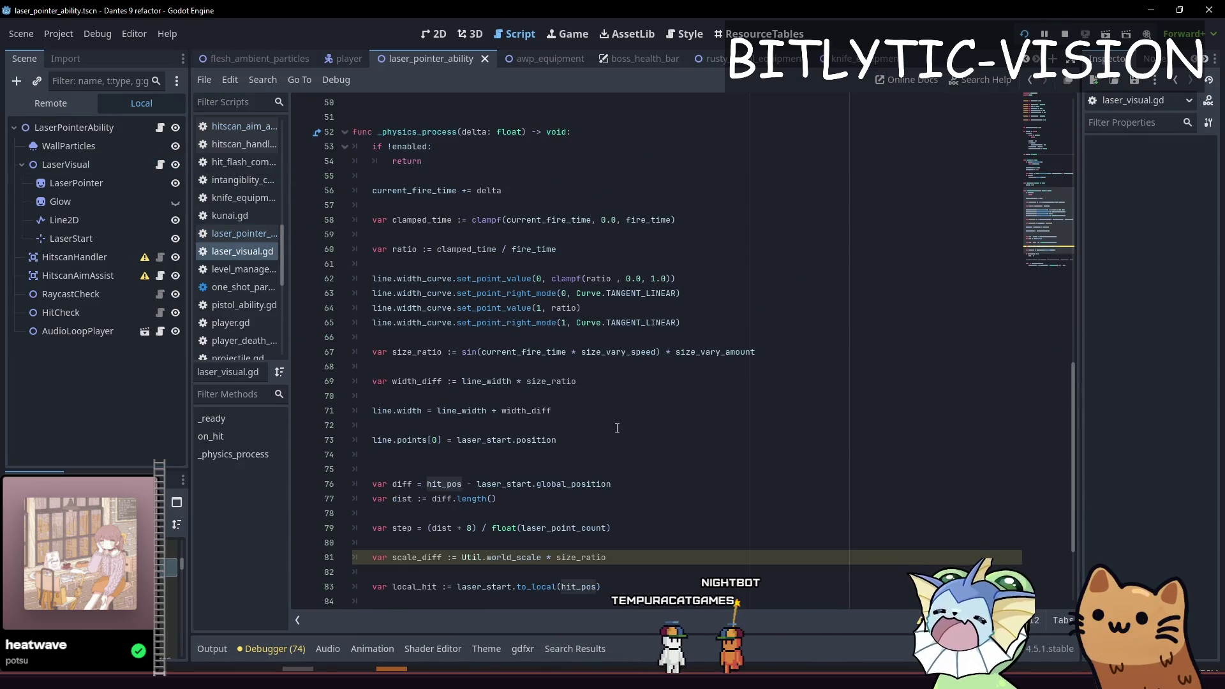
scroll(616, 358, "down", 1)
scroll(616, 358, "up", 4)
scroll(616, 358, "up", 3)
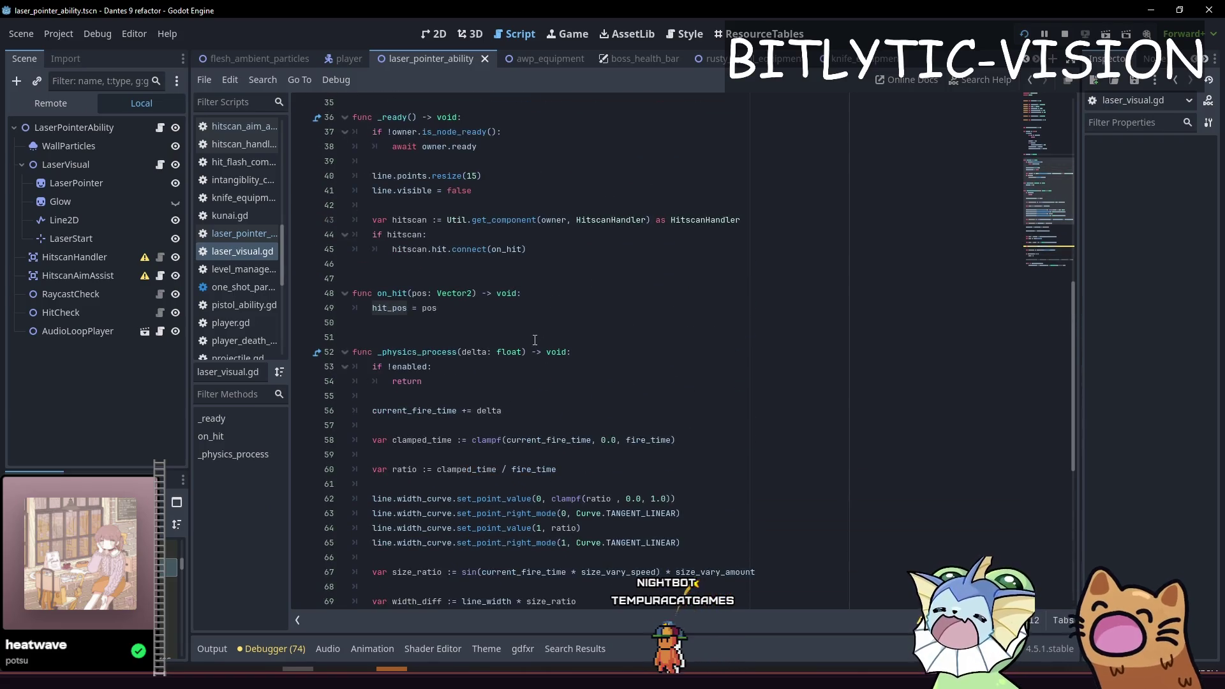
left_click(492, 310)
scroll(493, 310, "up", 2)
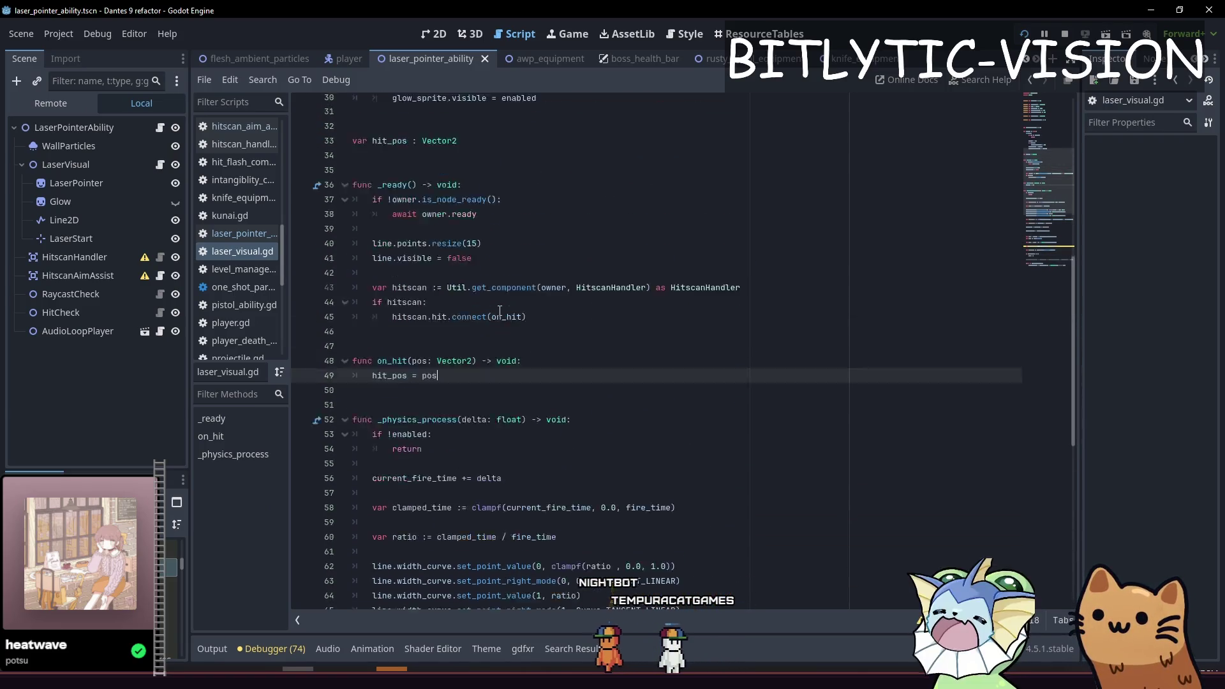
left_click(580, 381)
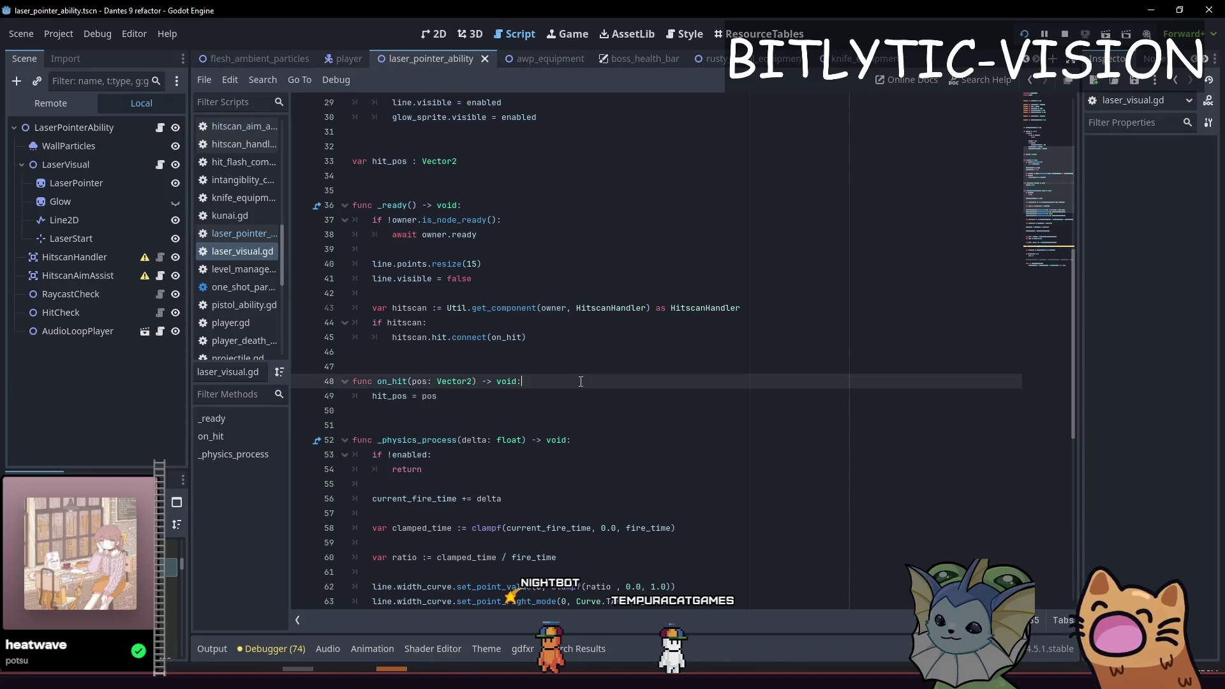
key("alt+Left")
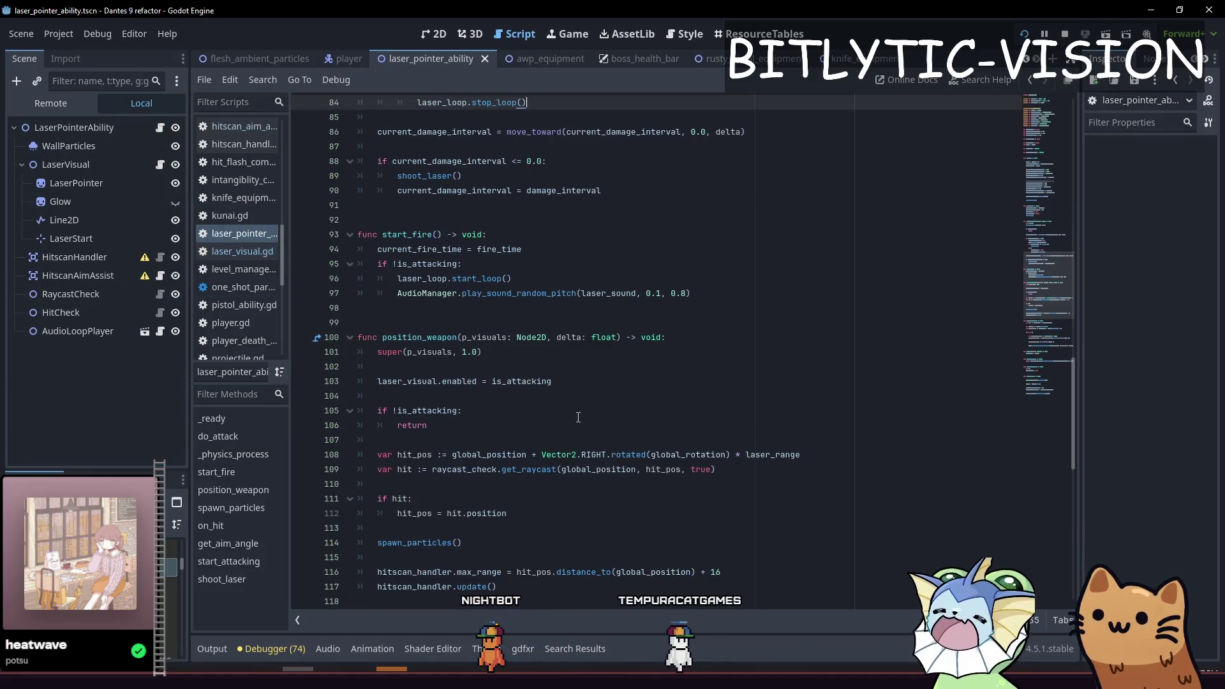
scroll(565, 409, "down", 6)
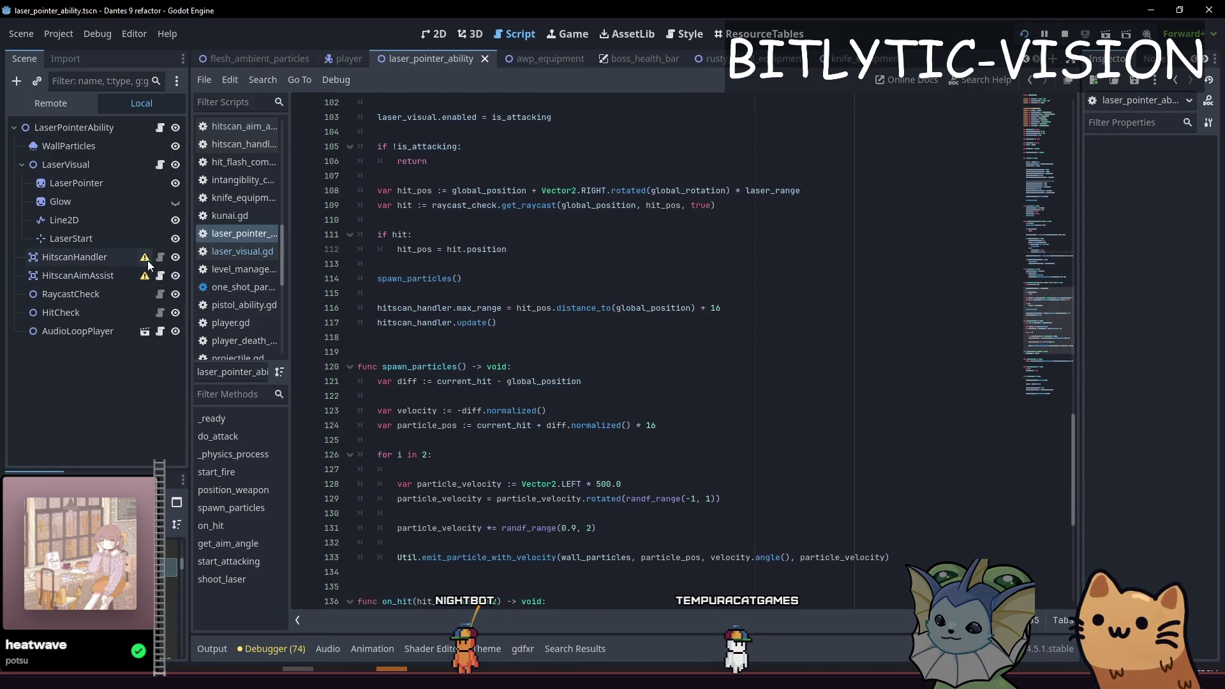
Recheck the LaserVisual script, return to LaserPointerAbility line 115, and switch to VS Code.
left_click(159, 166)
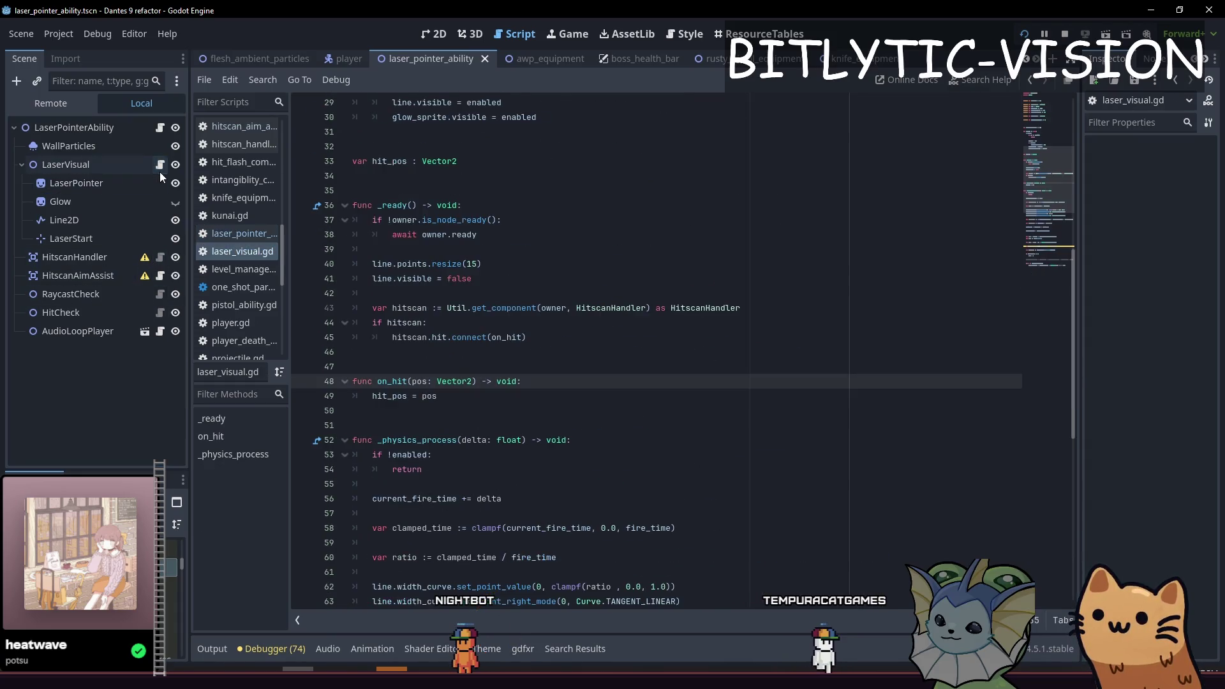
scroll(578, 410, "down", 5)
scroll(579, 410, "down", 4)
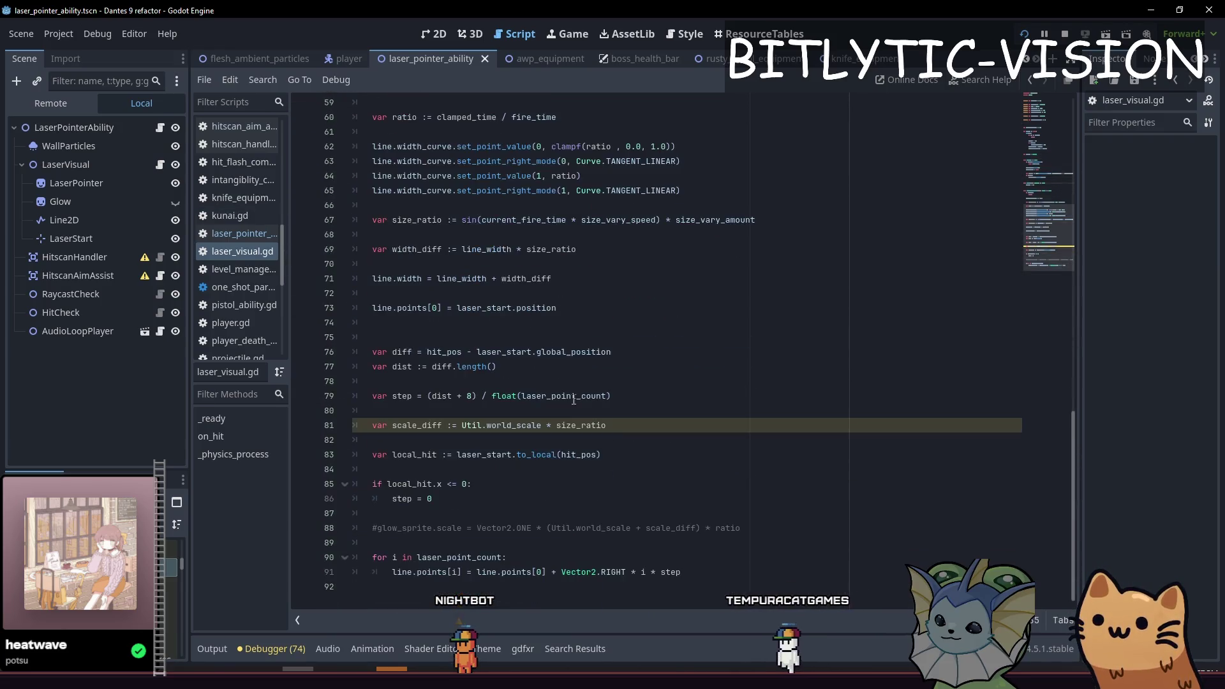
scroll(578, 384, "up", 5)
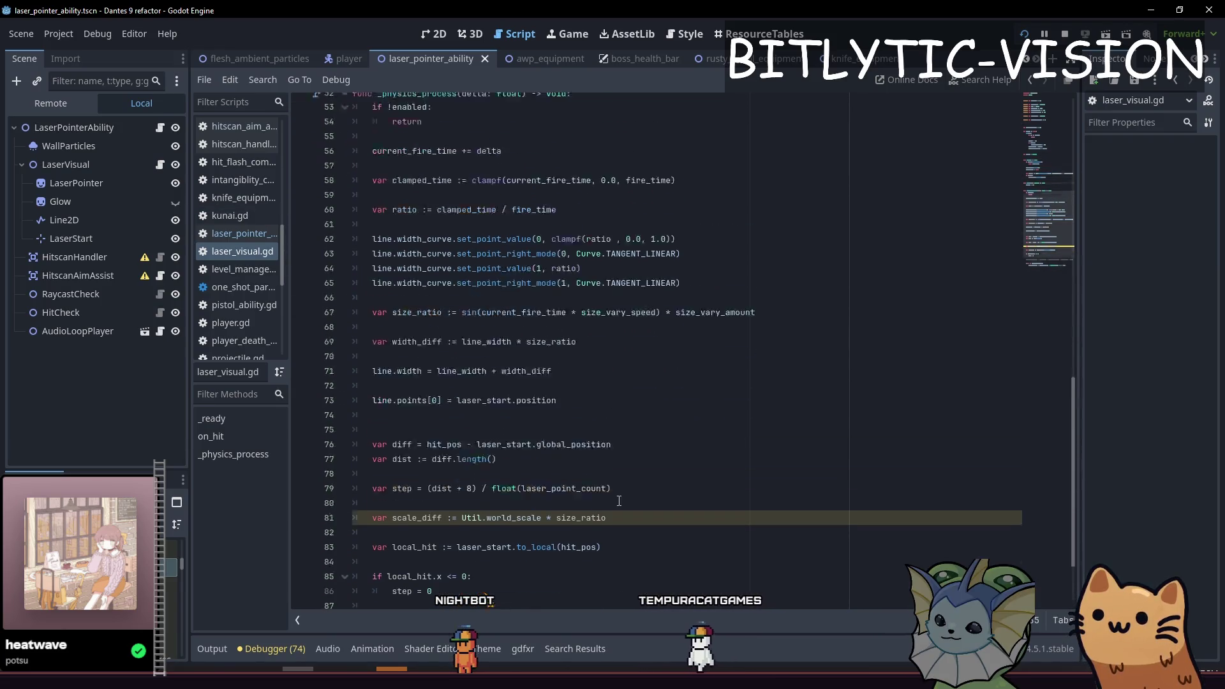
scroll(564, 445, "up", 1)
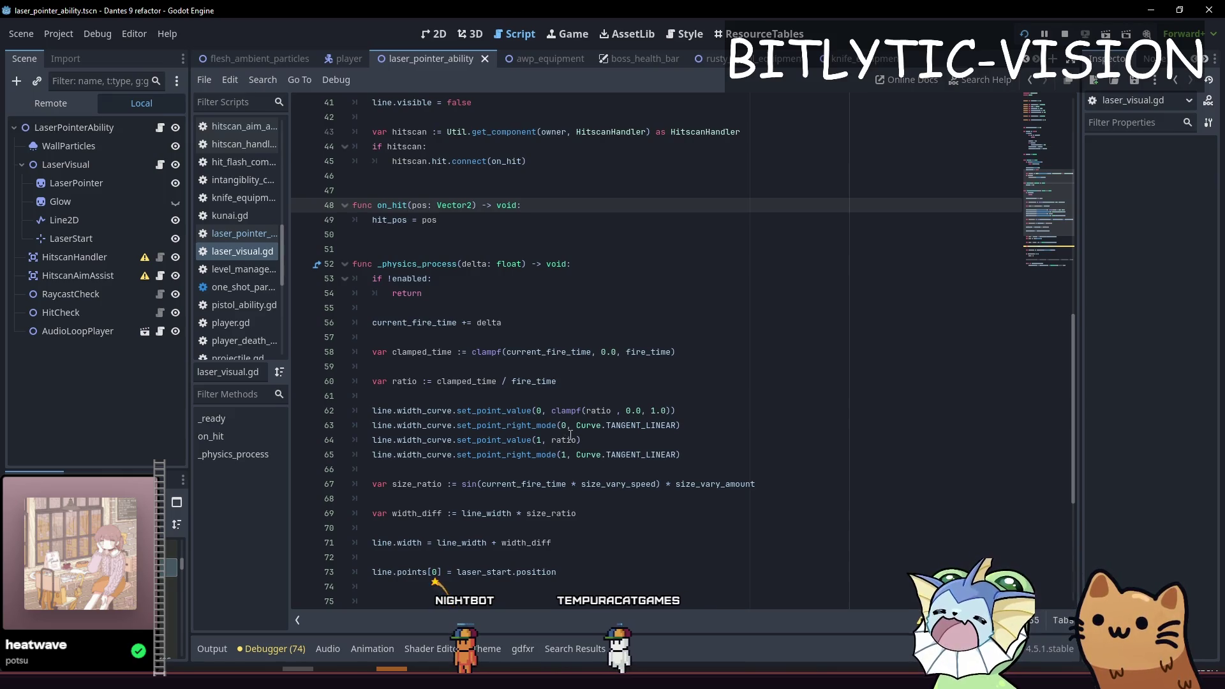
left_click(161, 128)
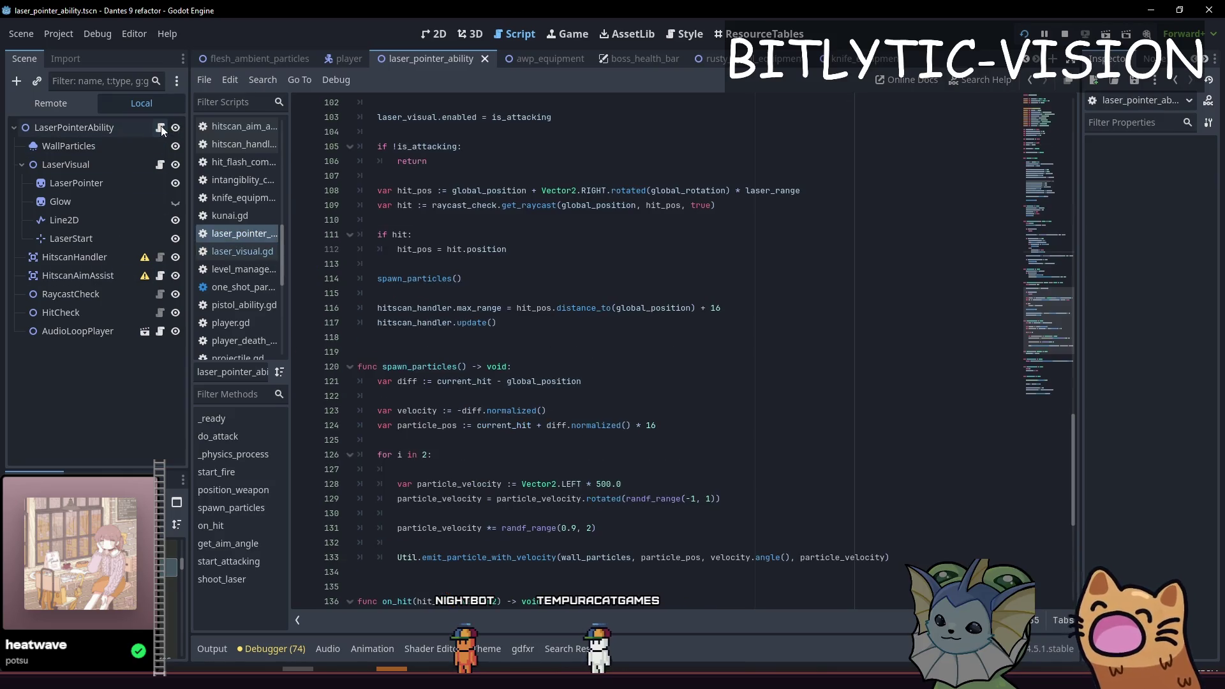
left_click(763, 291)
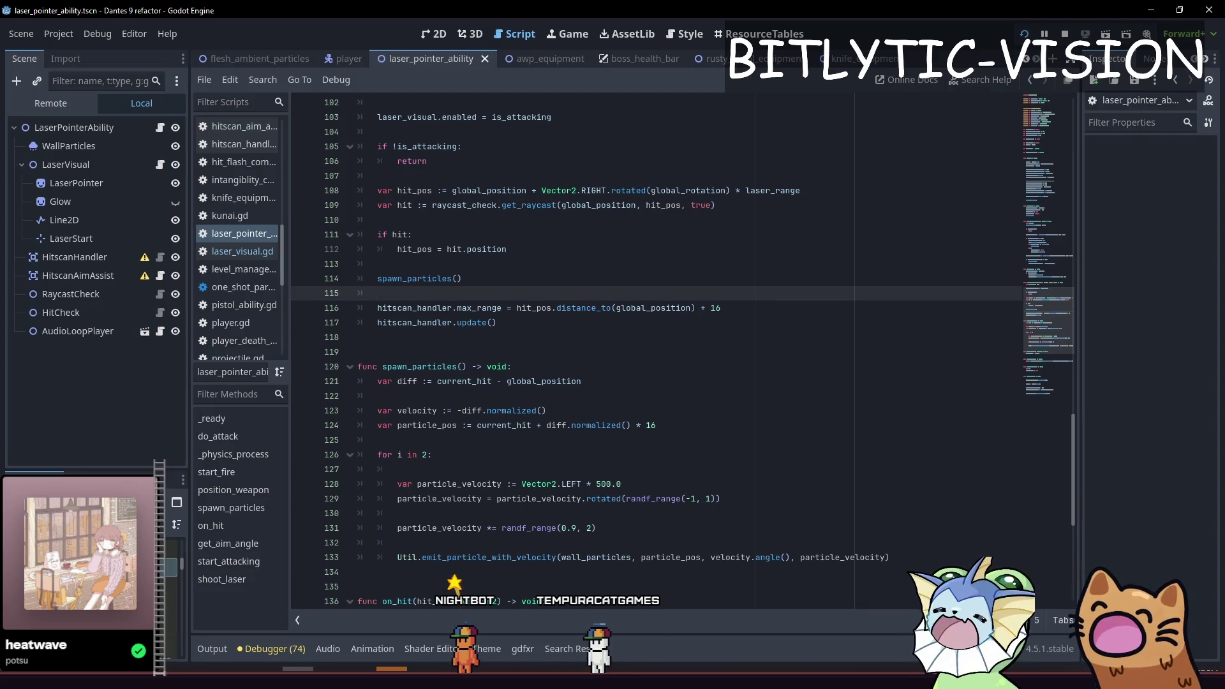
key("alt+Tab")
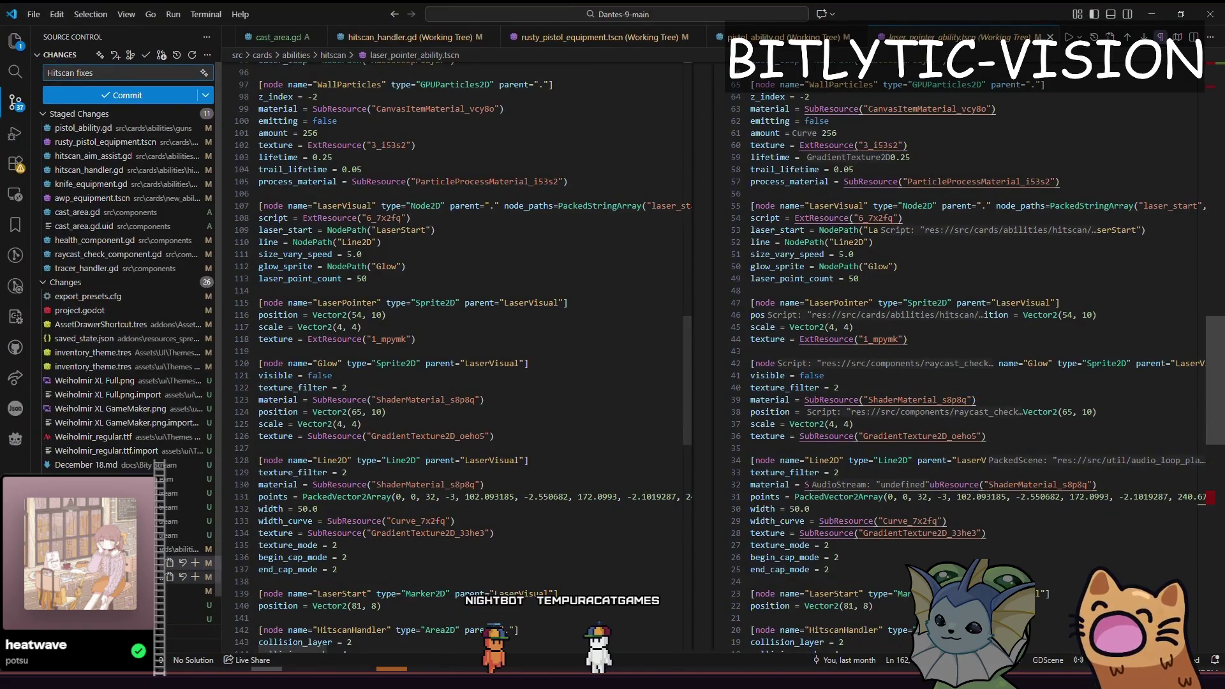
Review the player diffs, then stage laser_pointer_ability.tscn, laser_pointer_ability.gd and laser_visual.gd.
left_click(196, 563)
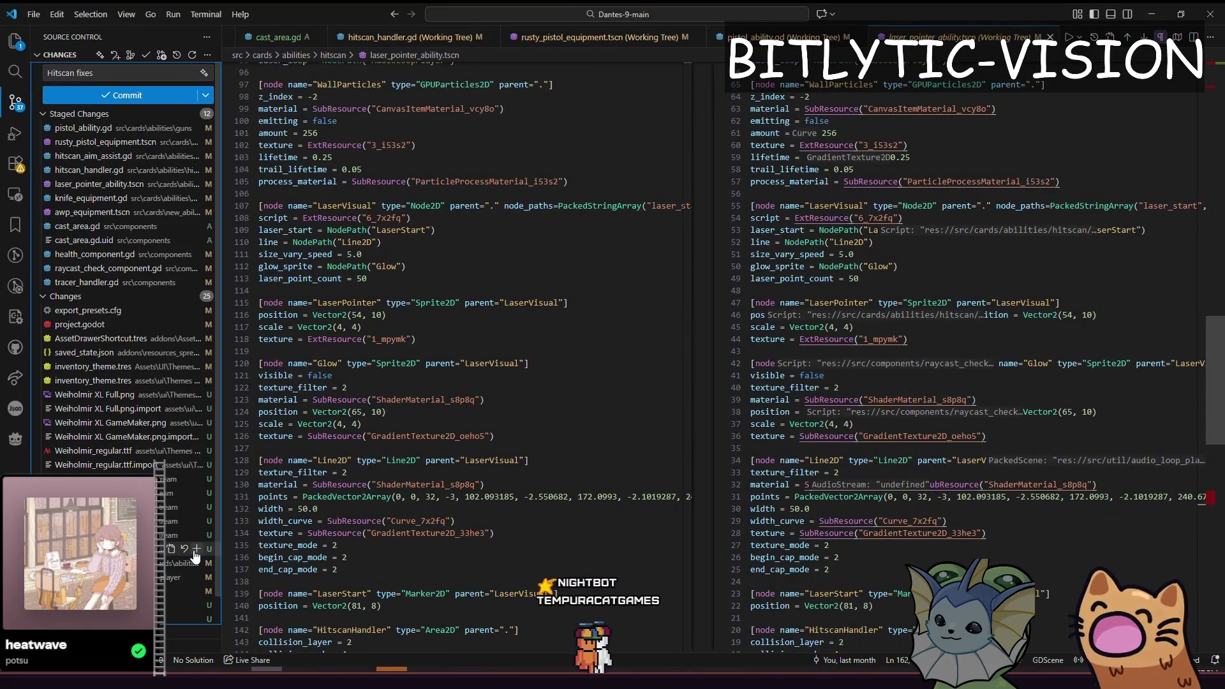
left_click(195, 564)
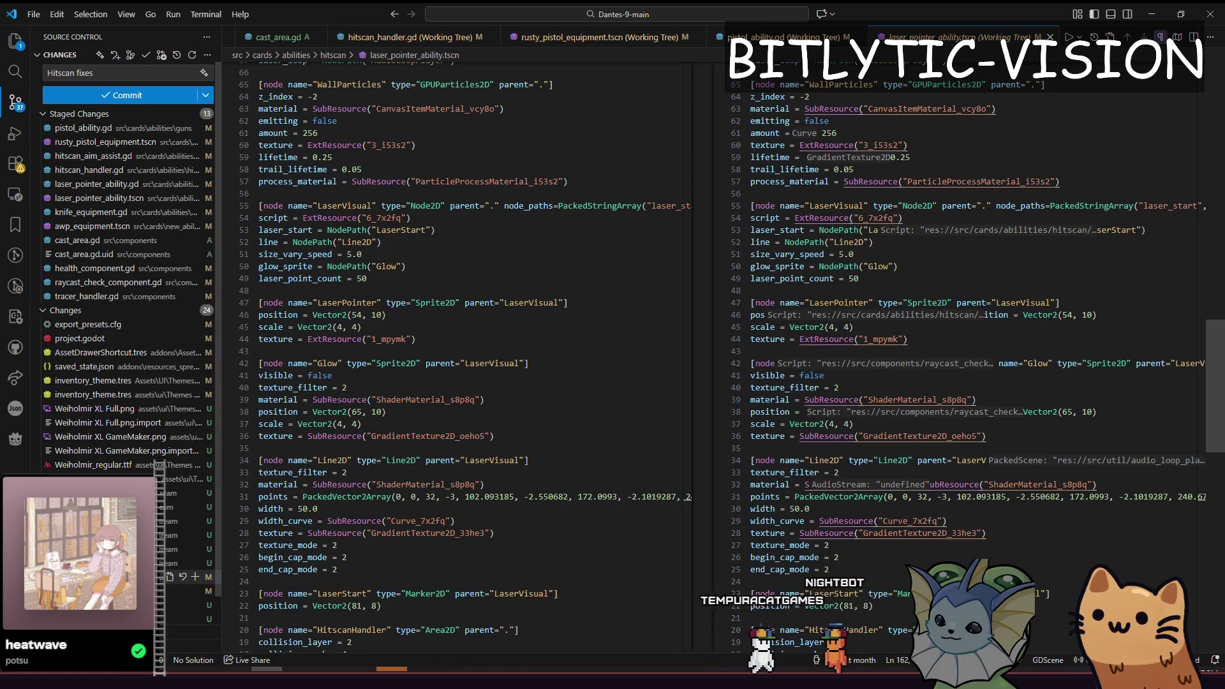
left_click(128, 577)
left_click(128, 591)
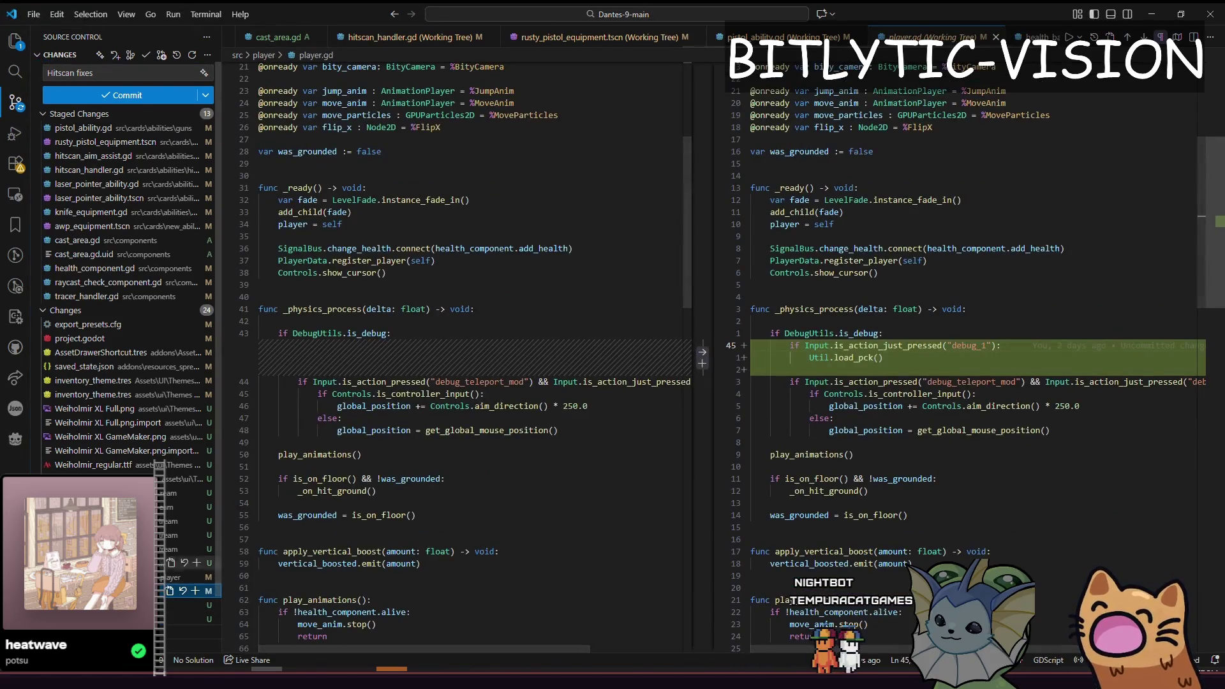
scroll(128, 519, "down", 1)
left_click(128, 617)
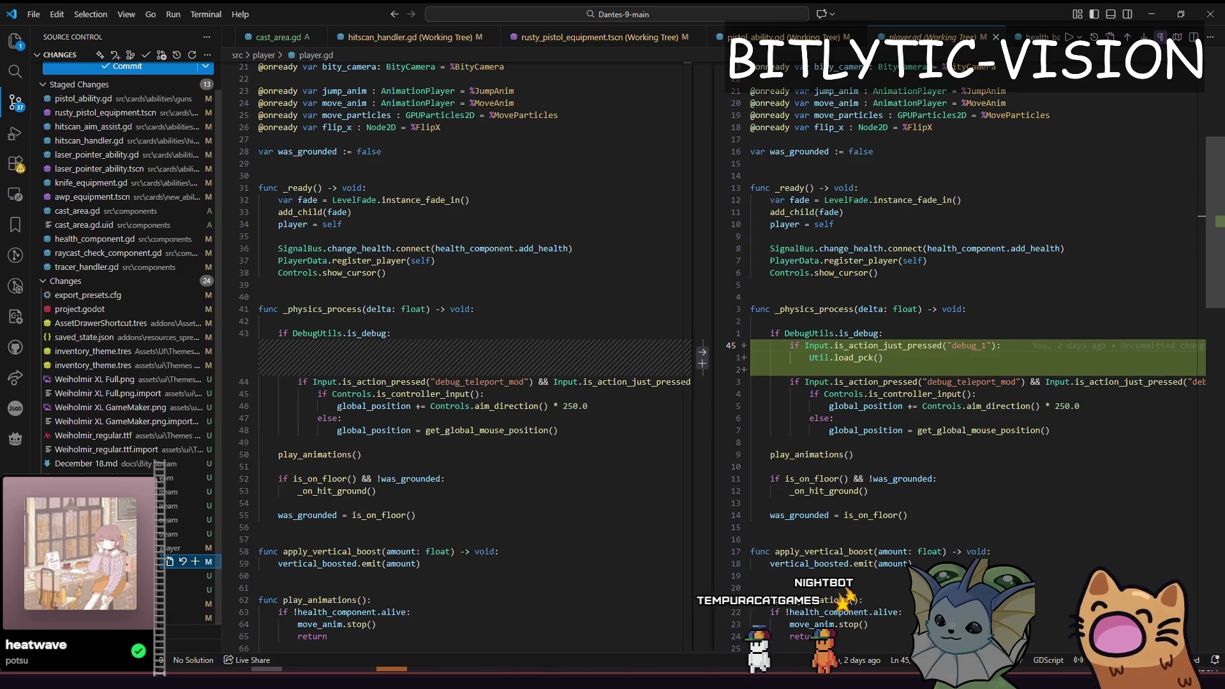
scroll(980, 374, "down", 10)
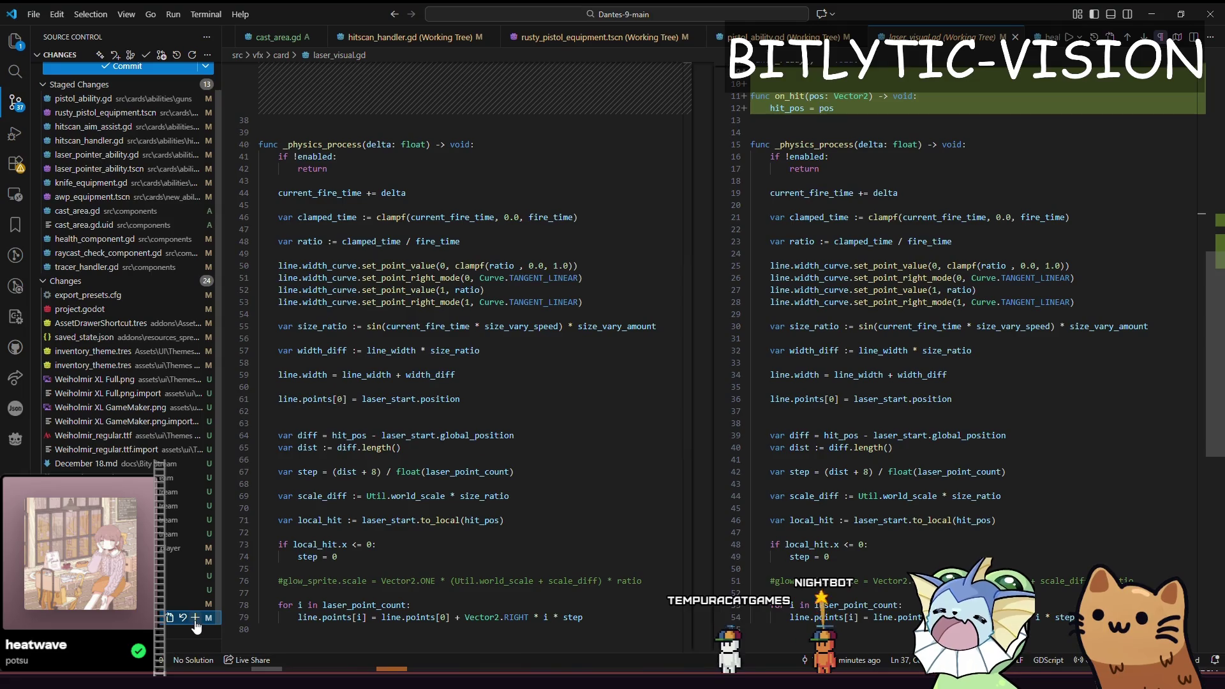
scroll(513, 509, "up", 5)
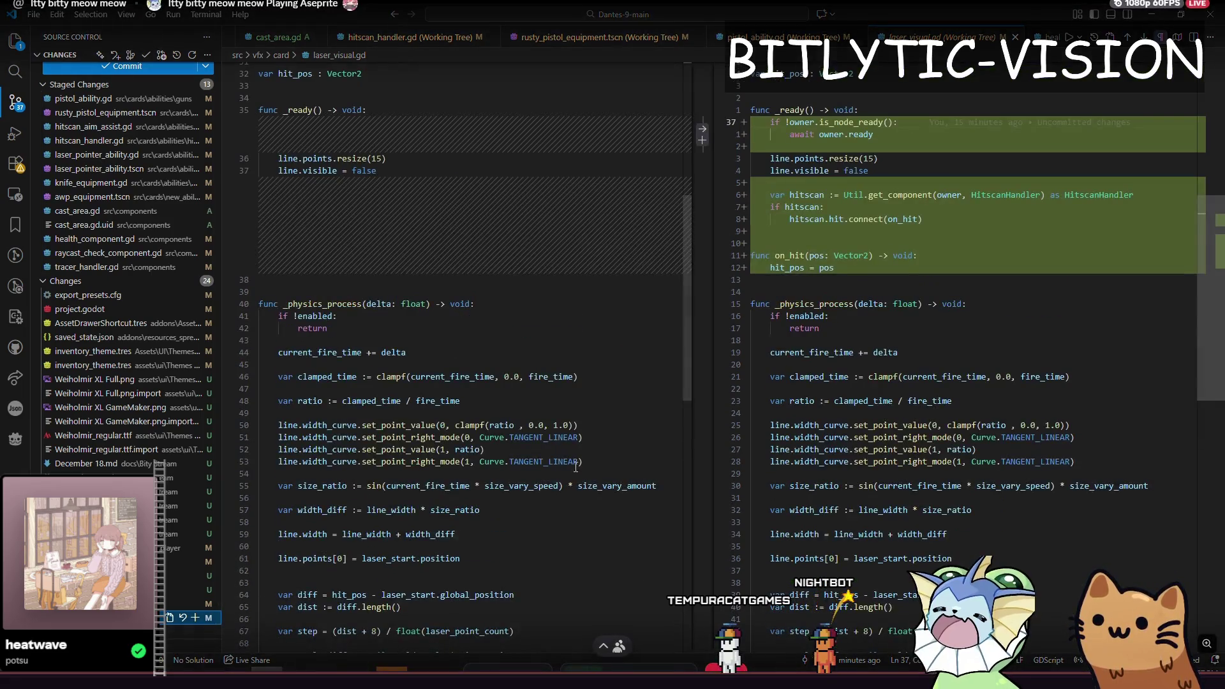
left_click(195, 617)
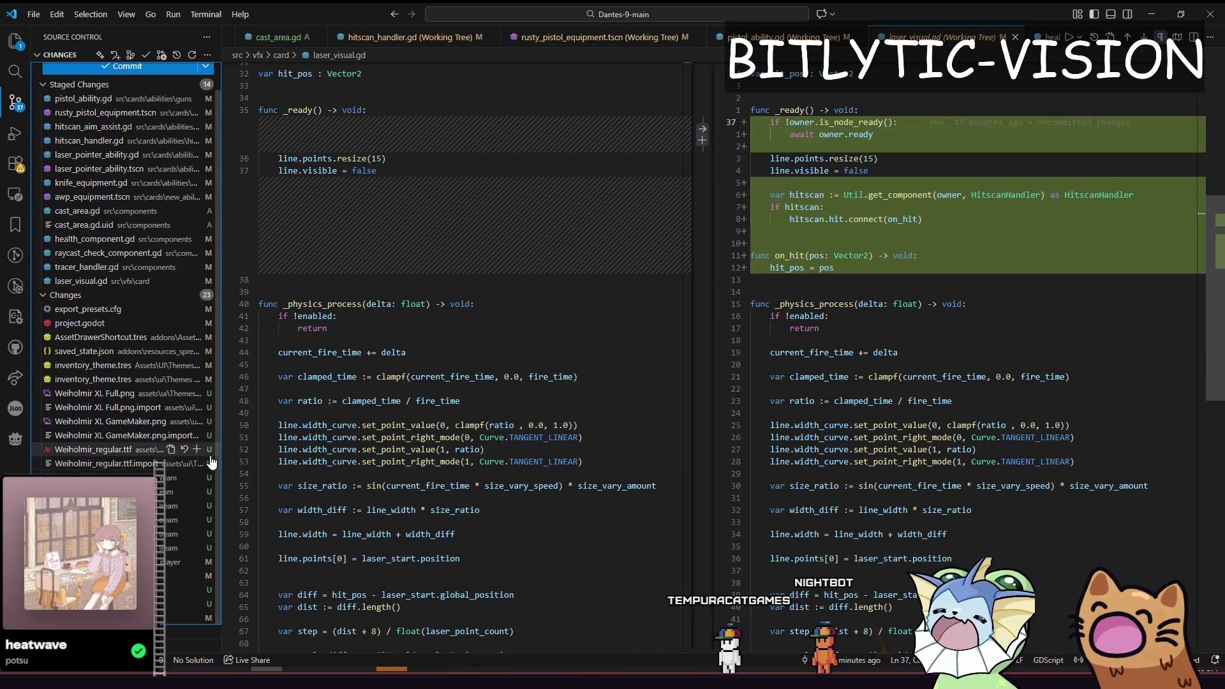
Edit the commit message, commit the staged changes, and return to Godot.
left_click(122, 72)
type("Awp and laser changes")
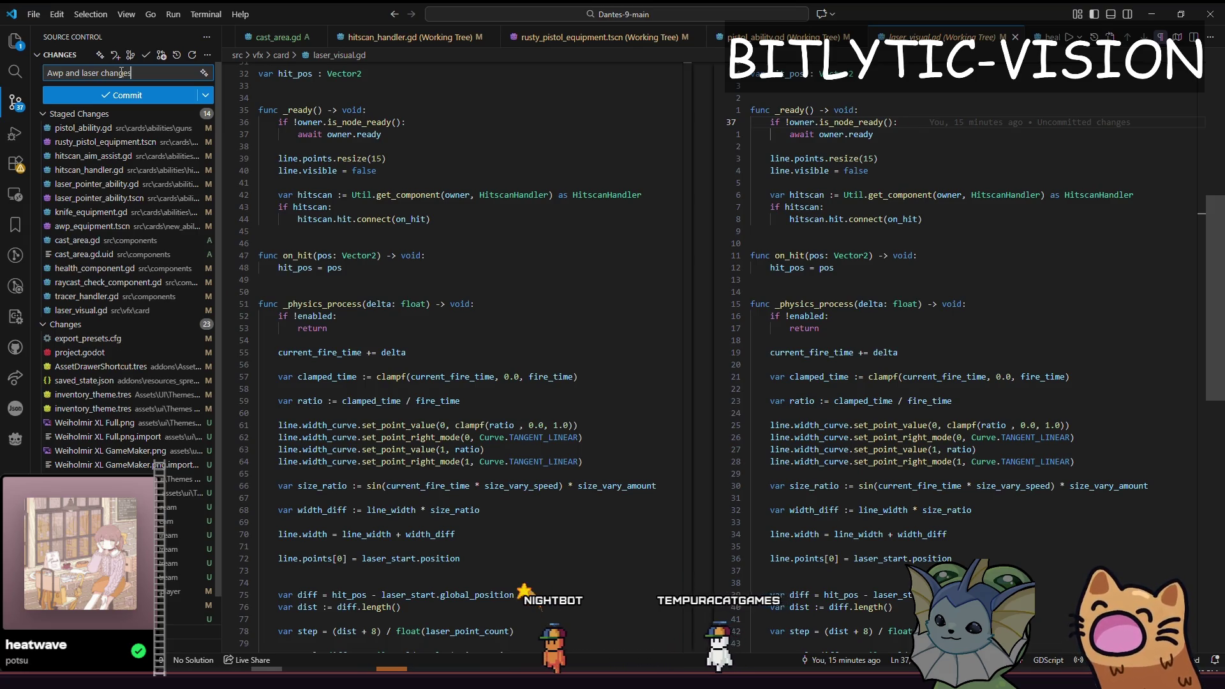
key("ctrl+Return")
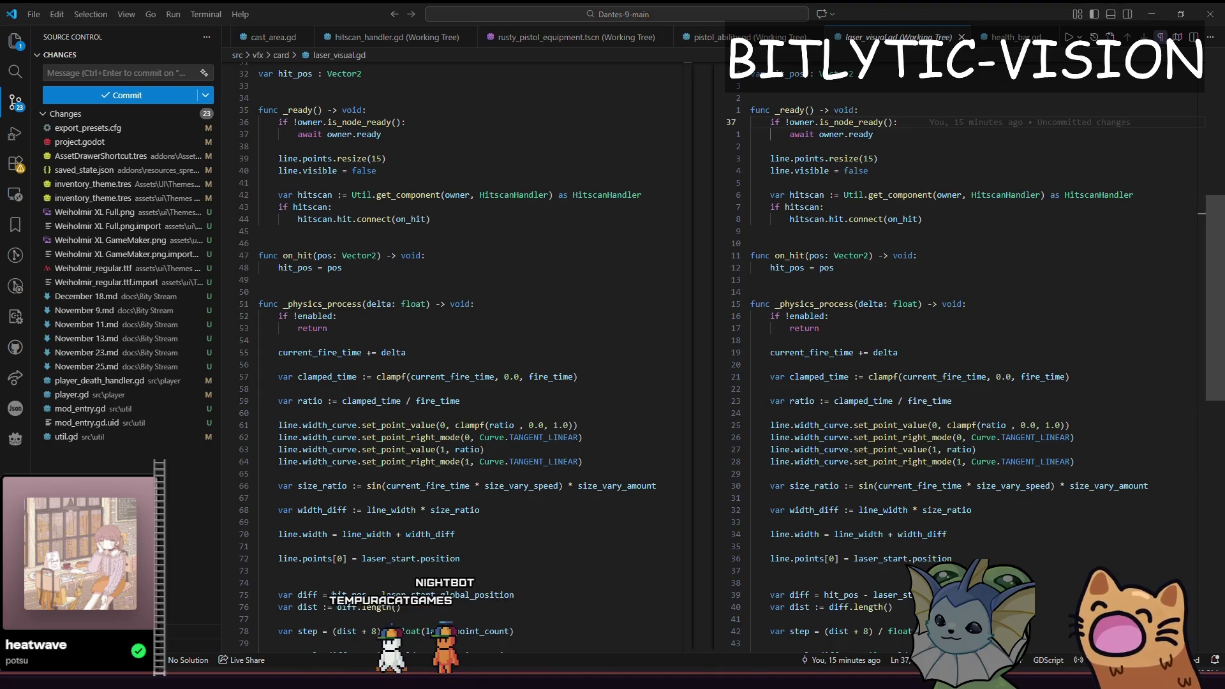
key("alt+Tab")
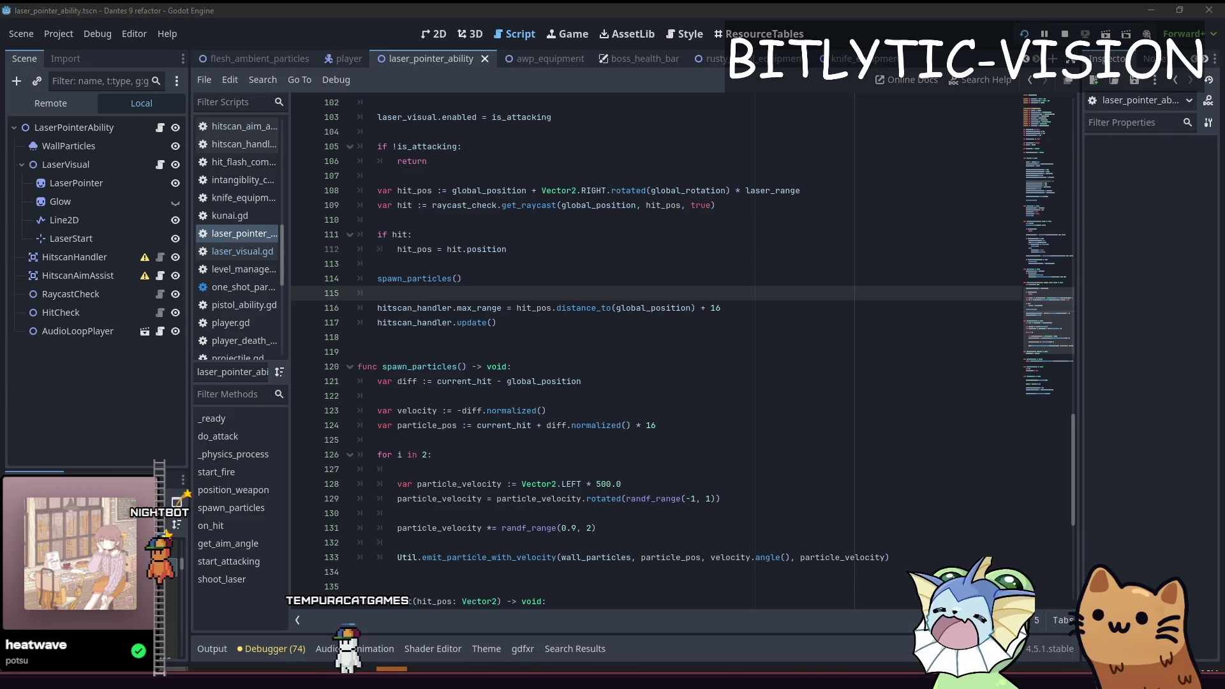
Look over the spawn_particles function, including its particle velocity and emit lines.
left_click(778, 438)
left_click(769, 498)
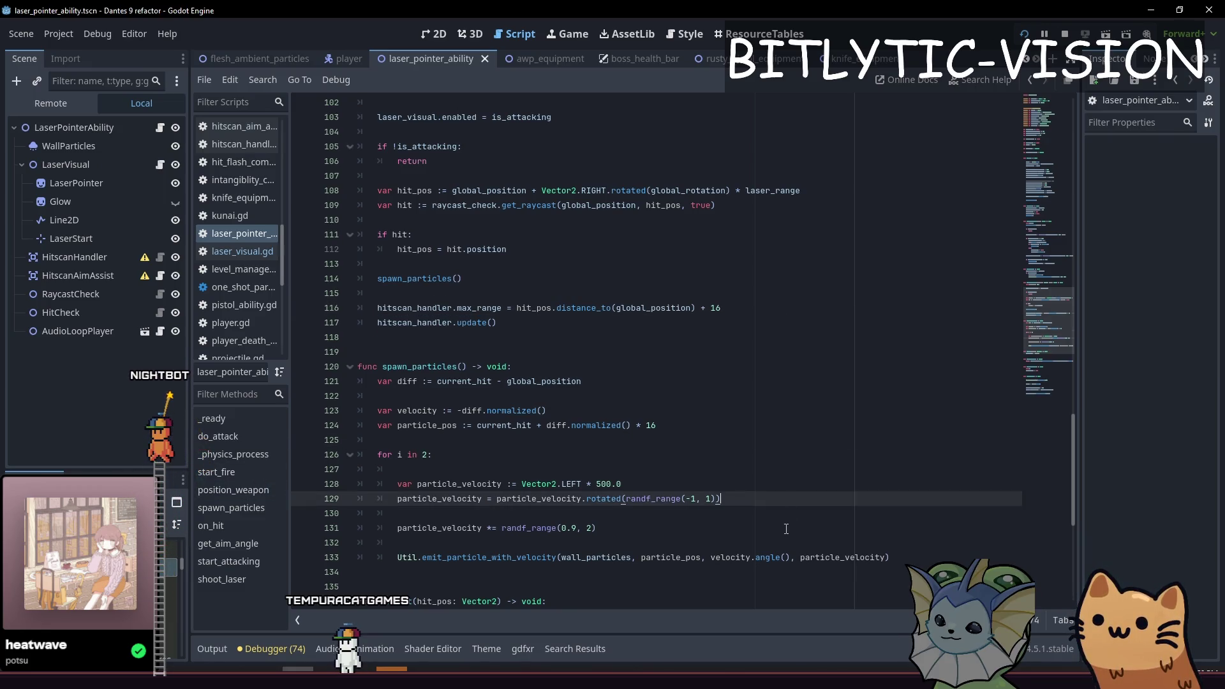
left_click(765, 528)
left_click(761, 409)
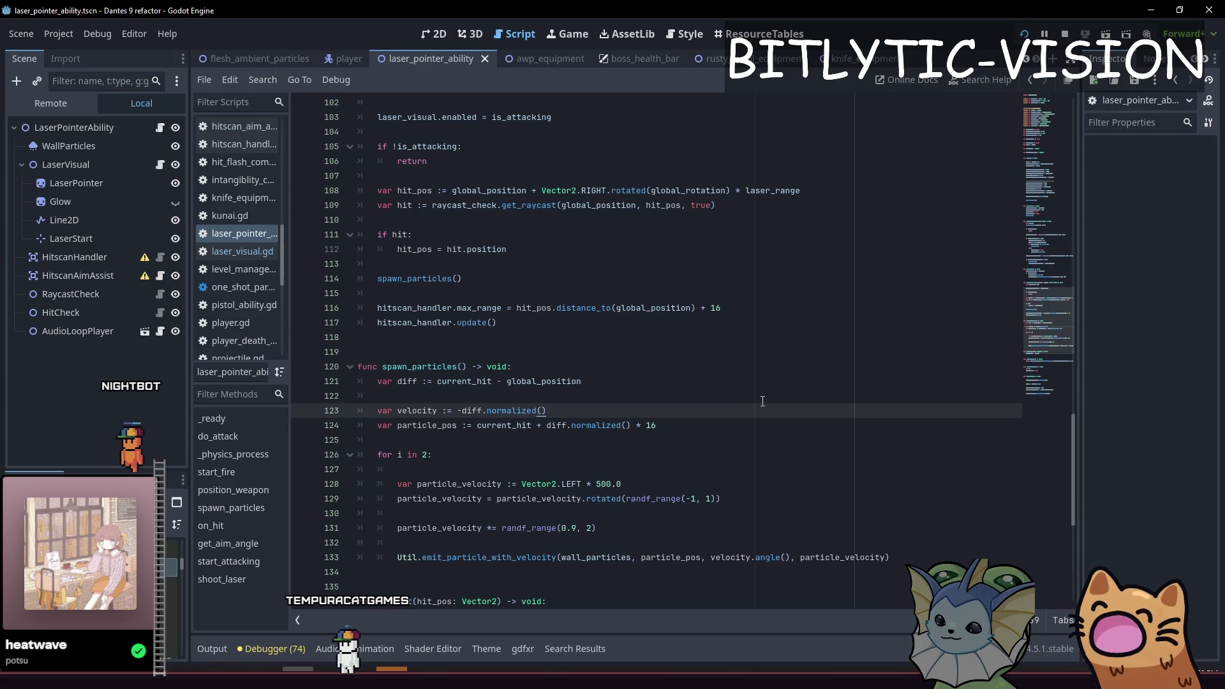
left_click_drag(762, 401, 765, 234)
left_click_drag(785, 463, 778, 408)
left_click(801, 466)
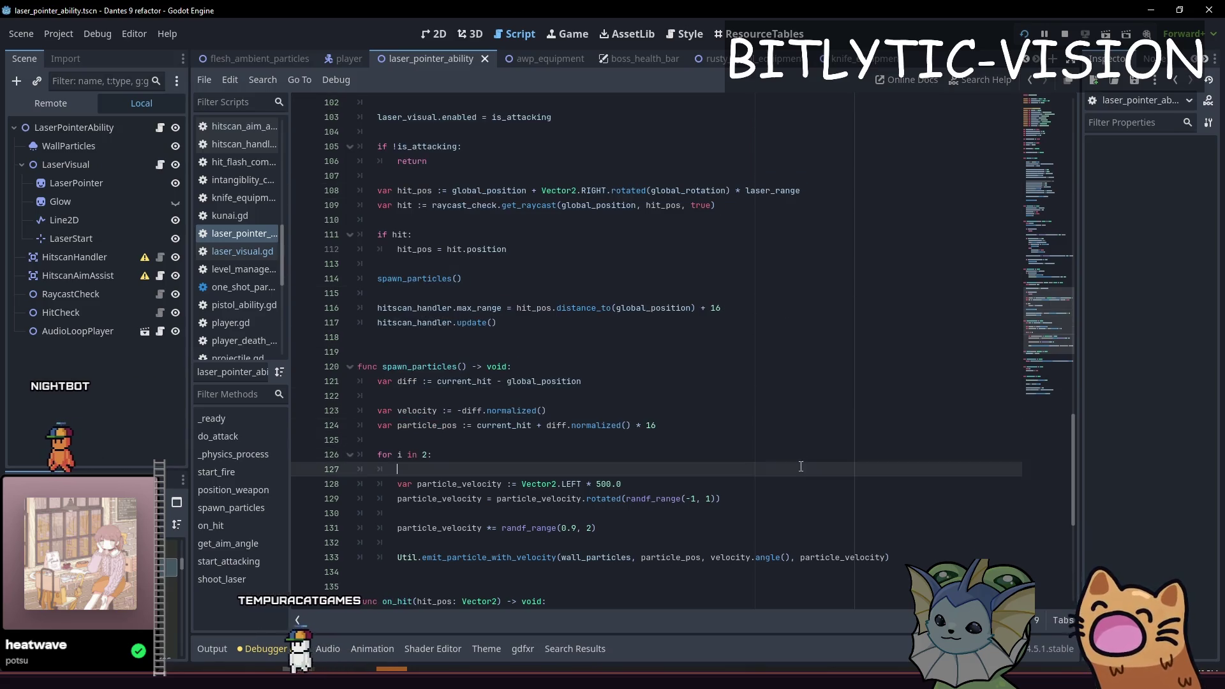
left_click_drag(800, 466, 797, 108)
scroll(829, 319, "down", 5)
left_click(937, 452)
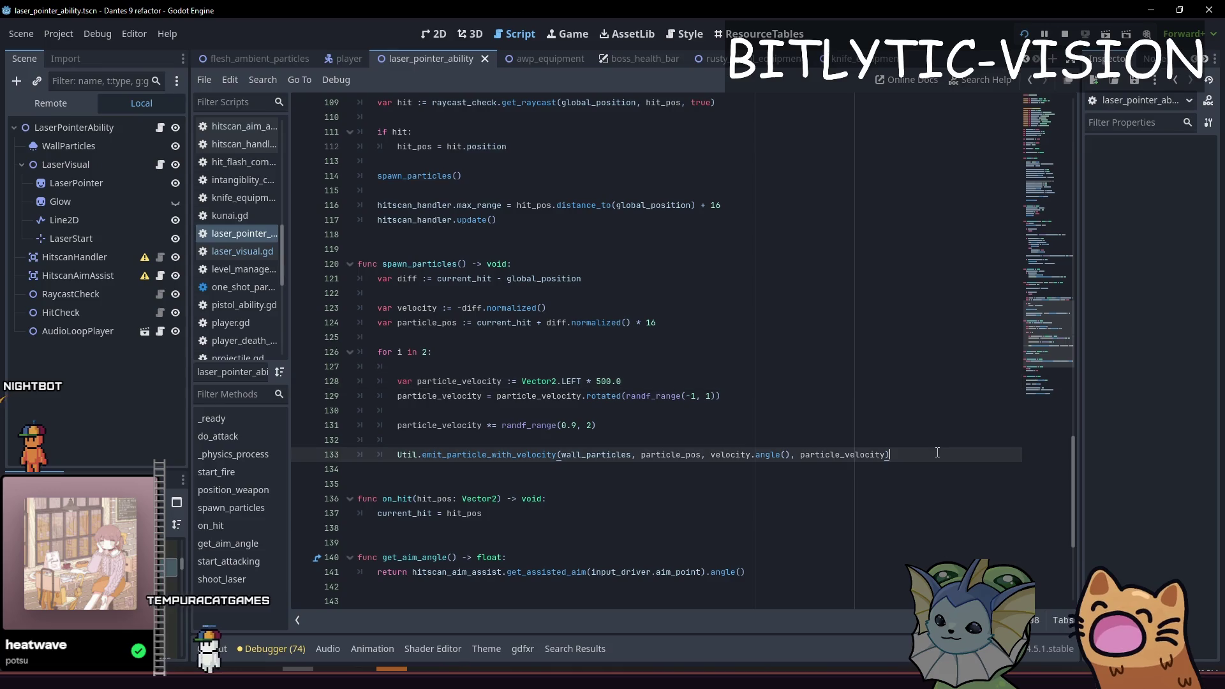
mouse_move(937, 452)
left_mouse_down()
mouse_move(752, 217)
mouse_move(734, 211)
mouse_move(617, 269)
left_mouse_up()
mouse_move(891, 454)
left_mouse_down()
mouse_move(383, 454)
mouse_move(306, 242)
mouse_move(359, 425)
left_mouse_up()
mouse_move(310, 472)
left_mouse_down()
mouse_move(323, 95)
mouse_move(359, 248)
mouse_move(357, 105)
mouse_move(359, 249)
left_mouse_up()
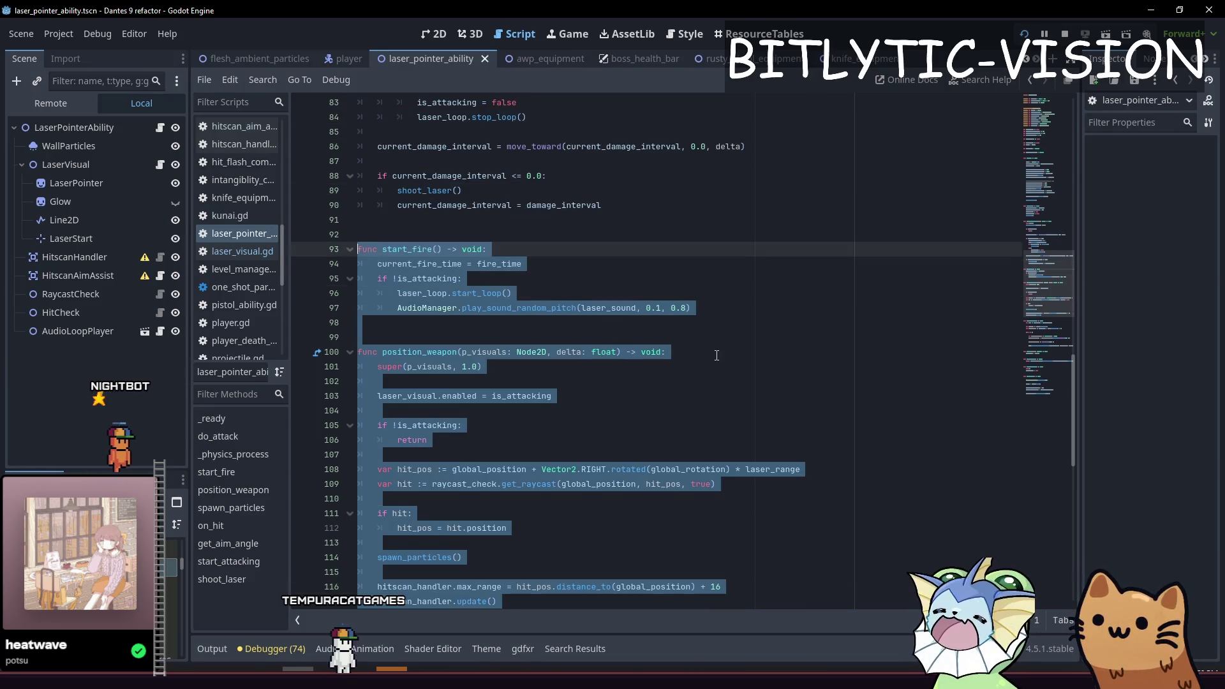
left_click(752, 324)
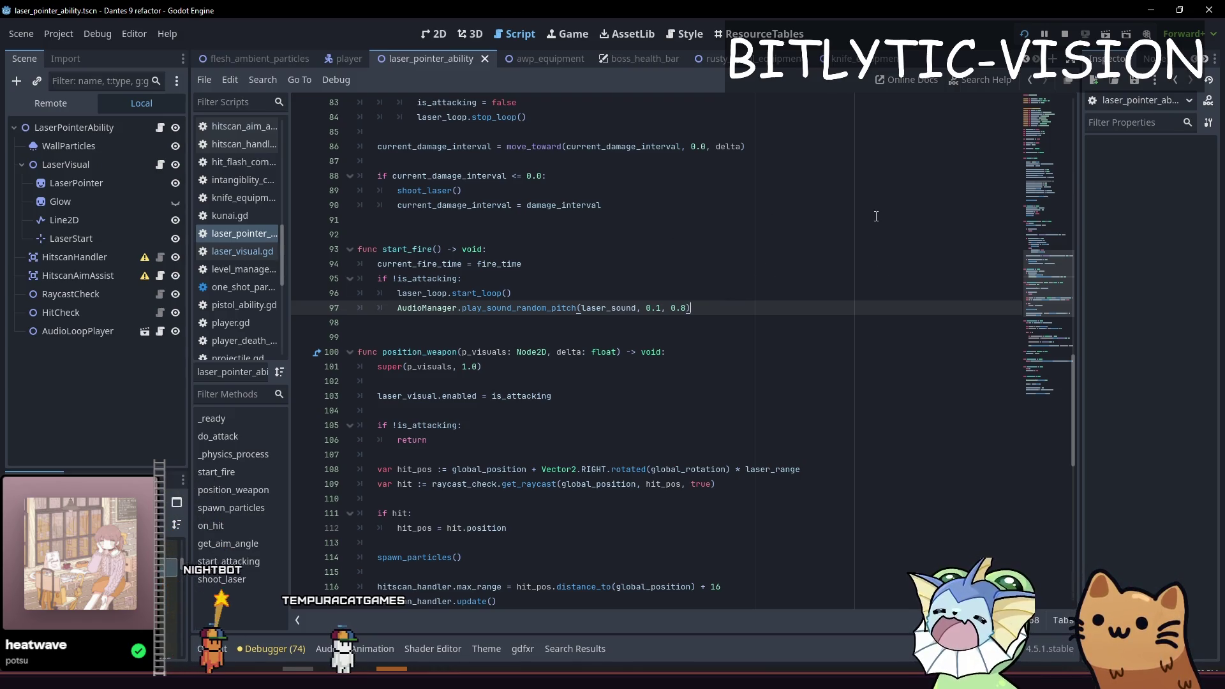
Fire the laser across the level in the running game, then save laser_pointer_ability.
key("alt+Tab")
mouse_move(930, 232)
left_mouse_down()
mouse_move(1042, 547)
mouse_move(1059, 413)
mouse_move(1039, 481)
mouse_move(1027, 260)
mouse_move(975, 574)
mouse_move(848, 539)
mouse_move(804, 484)
mouse_move(833, 533)
mouse_move(822, 545)
mouse_move(845, 532)
mouse_move(833, 520)
mouse_move(807, 533)
mouse_move(840, 536)
mouse_move(816, 510)
mouse_move(833, 518)
mouse_move(906, 408)
mouse_move(842, 528)
mouse_move(787, 500)
mouse_move(1047, 345)
mouse_move(1088, 247)
left_mouse_up()
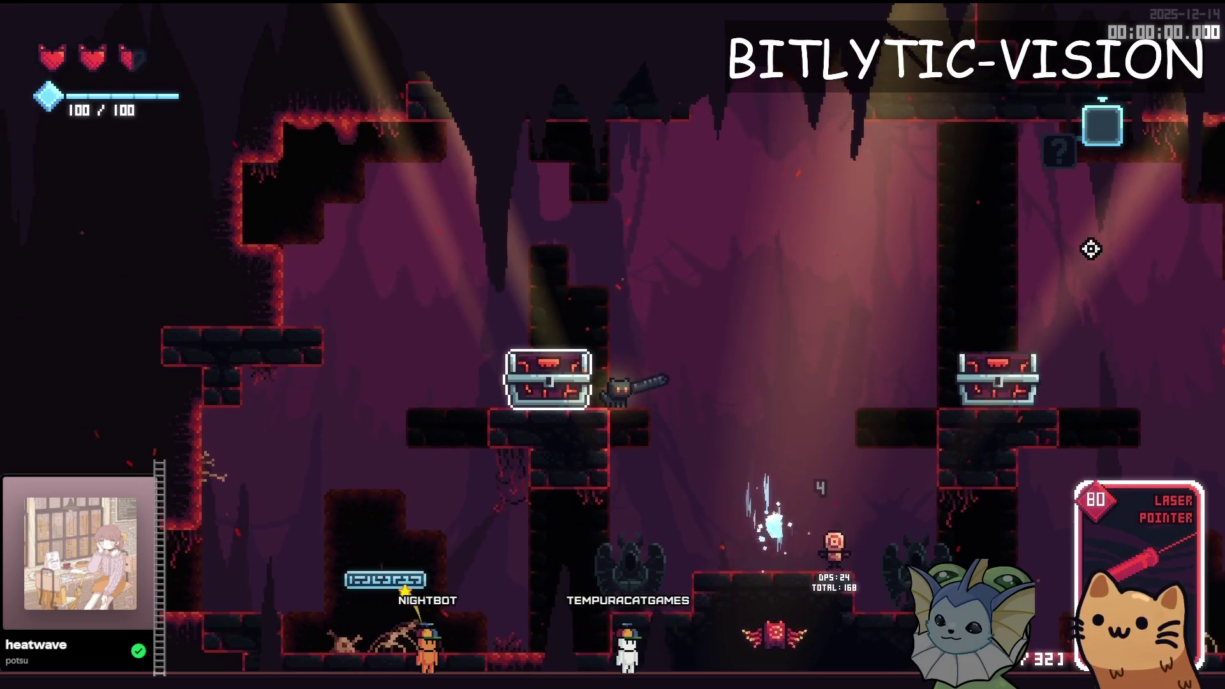
key("F8")
key("ctrl+s")
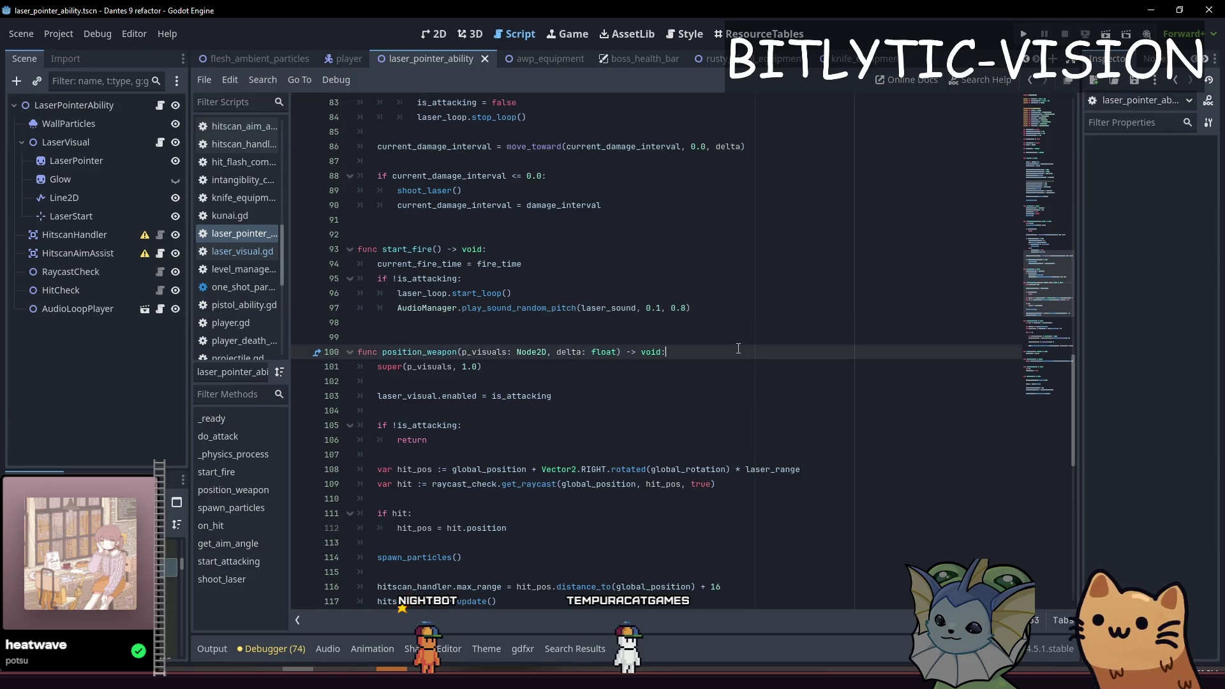
left_click(491, 366)
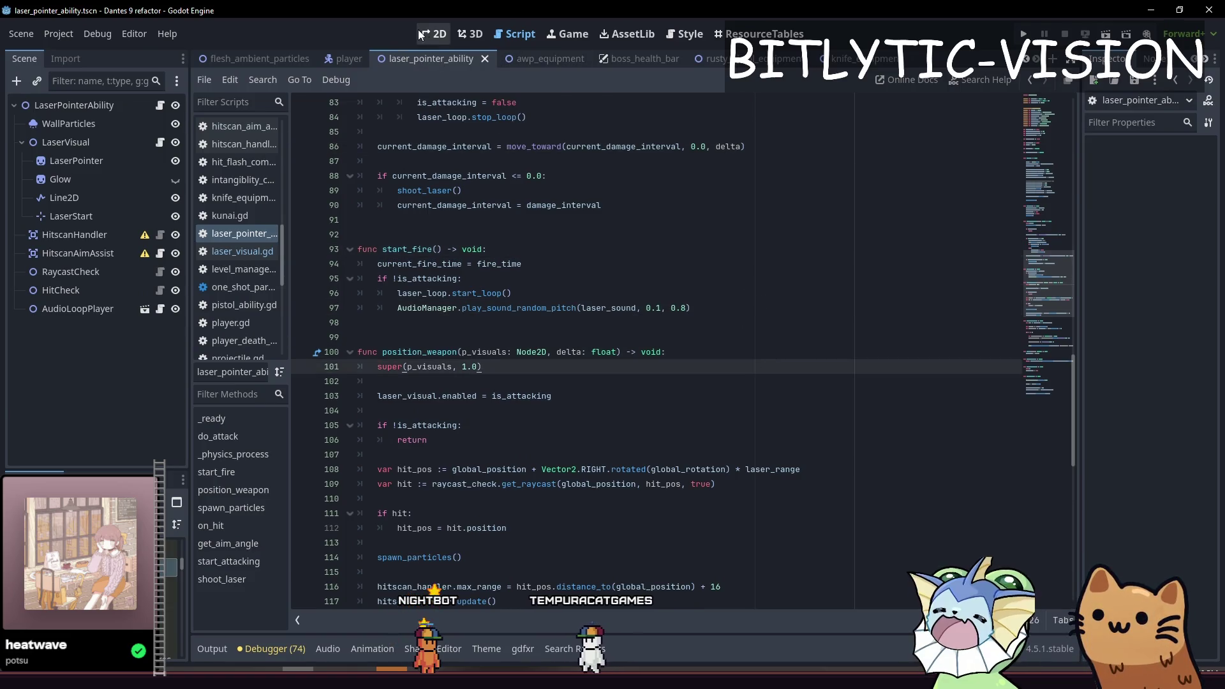
Show the laser scene in the 2D viewport, zoomed out and centred.
left_click(434, 33)
scroll(638, 312, "down", 5)
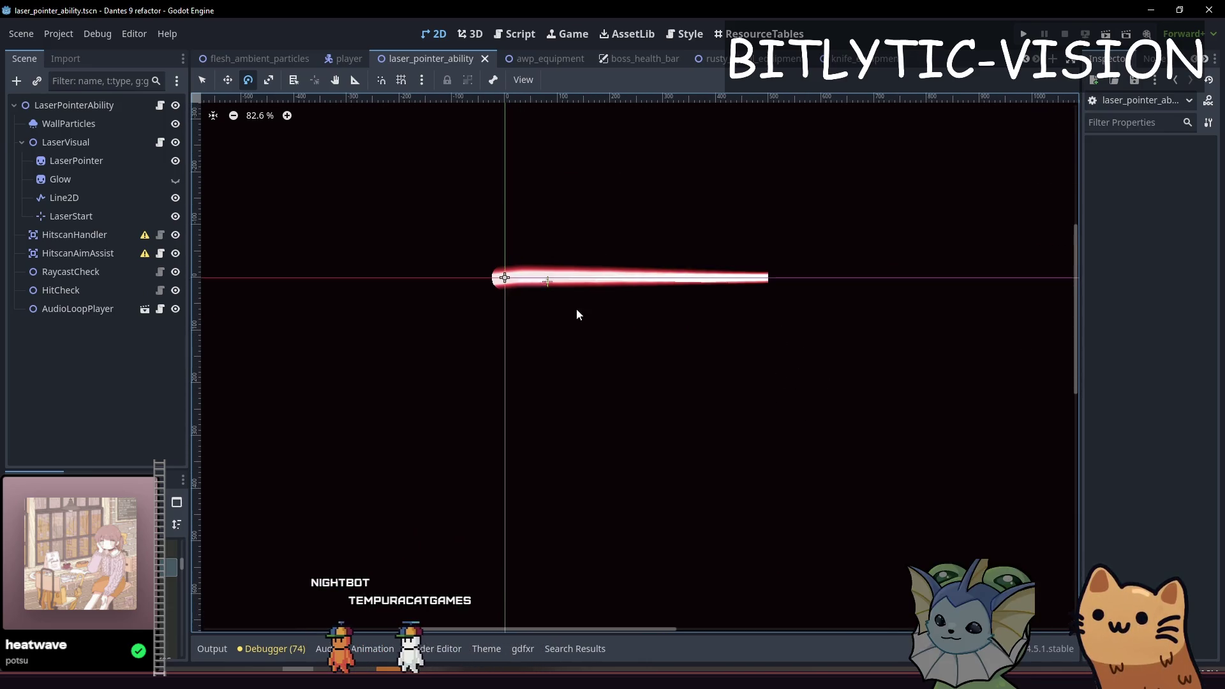
left_click_drag(733, 301, 741, 282)
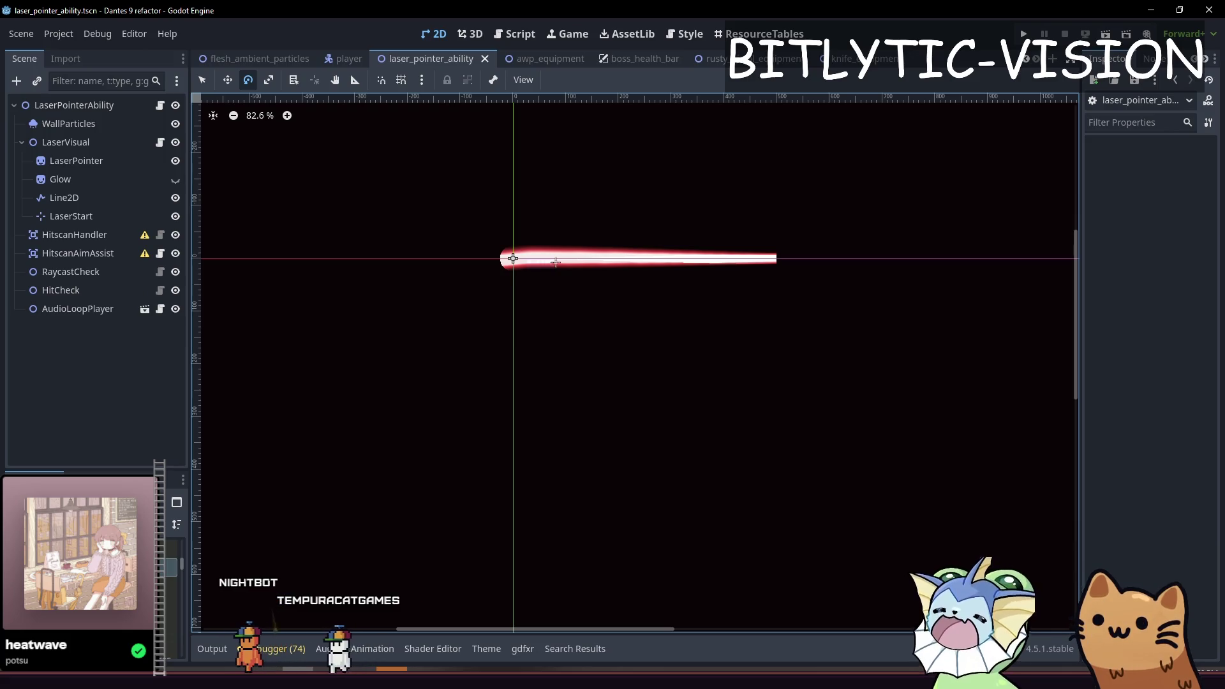
mouse_move(705, 260)
left_mouse_down()
mouse_move(705, 330)
mouse_move(582, 333)
mouse_move(656, 377)
left_mouse_up()
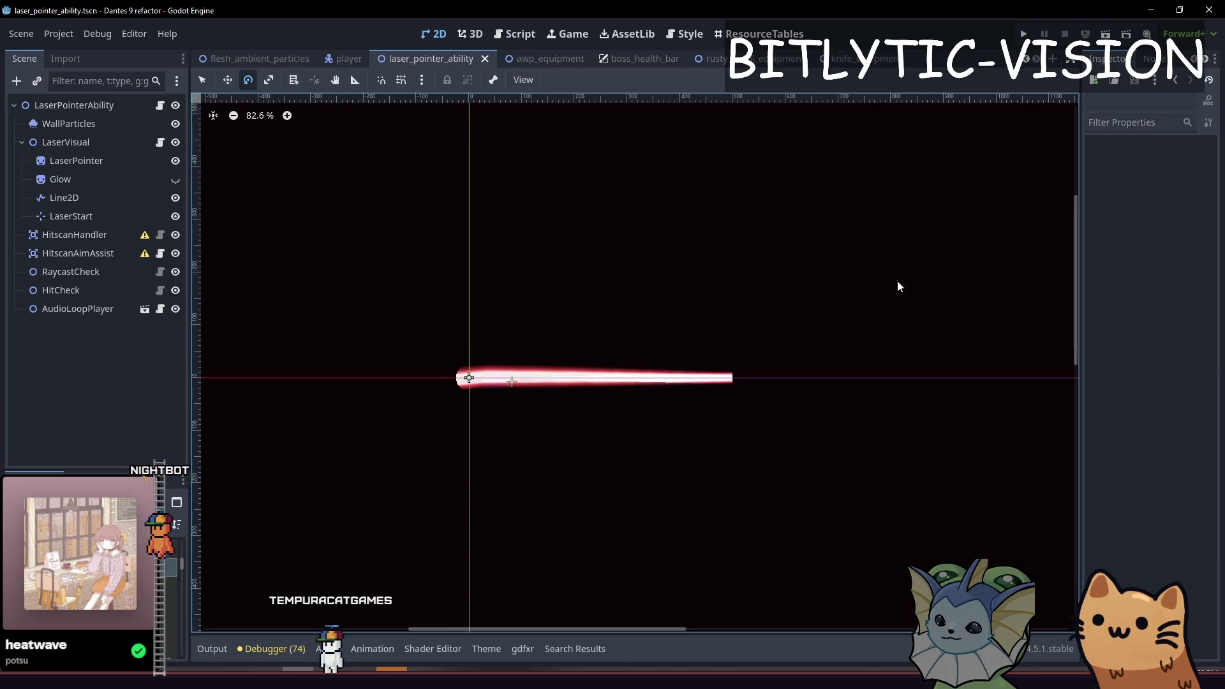
Select all laser nodes, try rotating them down-left, then undo to keep the beam horizontal.
left_click_drag(897, 281, 319, 447)
mouse_move(744, 293)
left_mouse_down()
mouse_move(889, 259)
mouse_move(384, 487)
left_mouse_up()
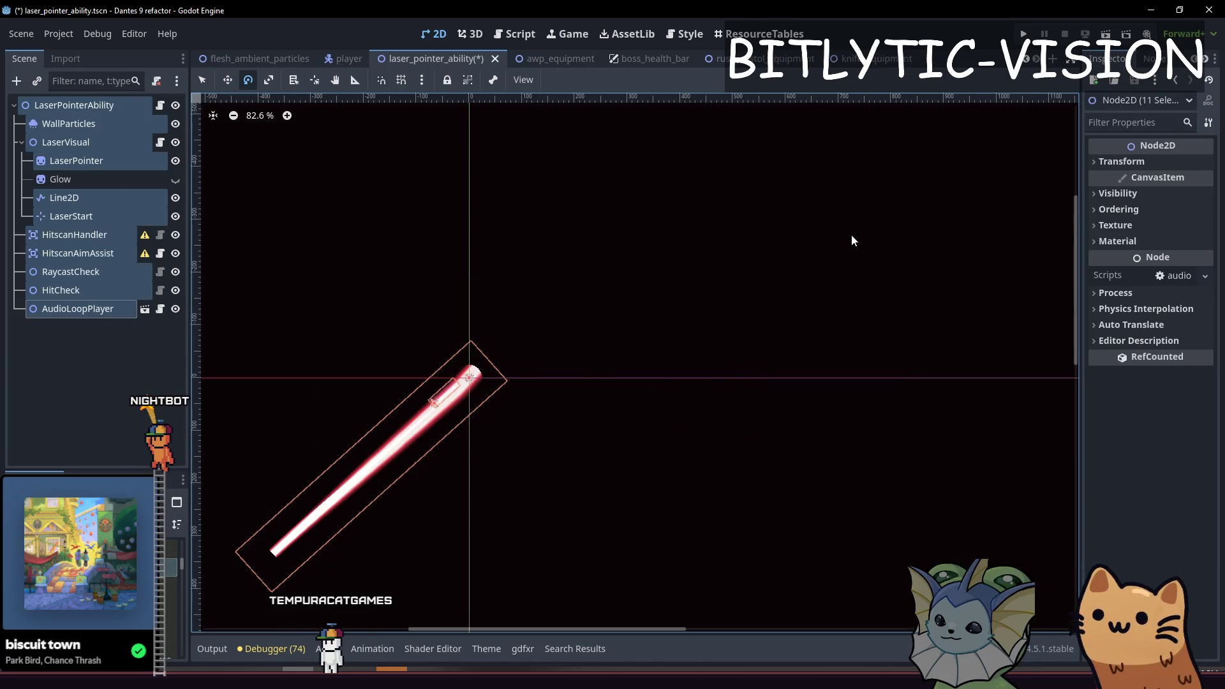
key("ctrl+z")
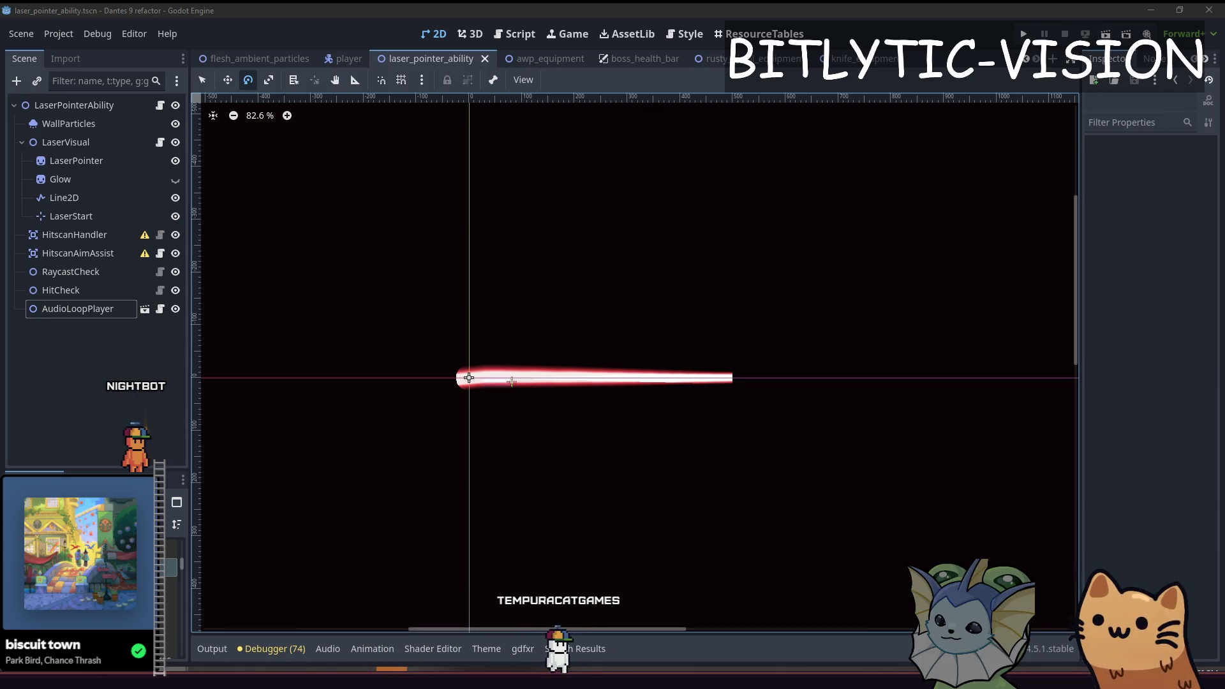
left_click(706, 8)
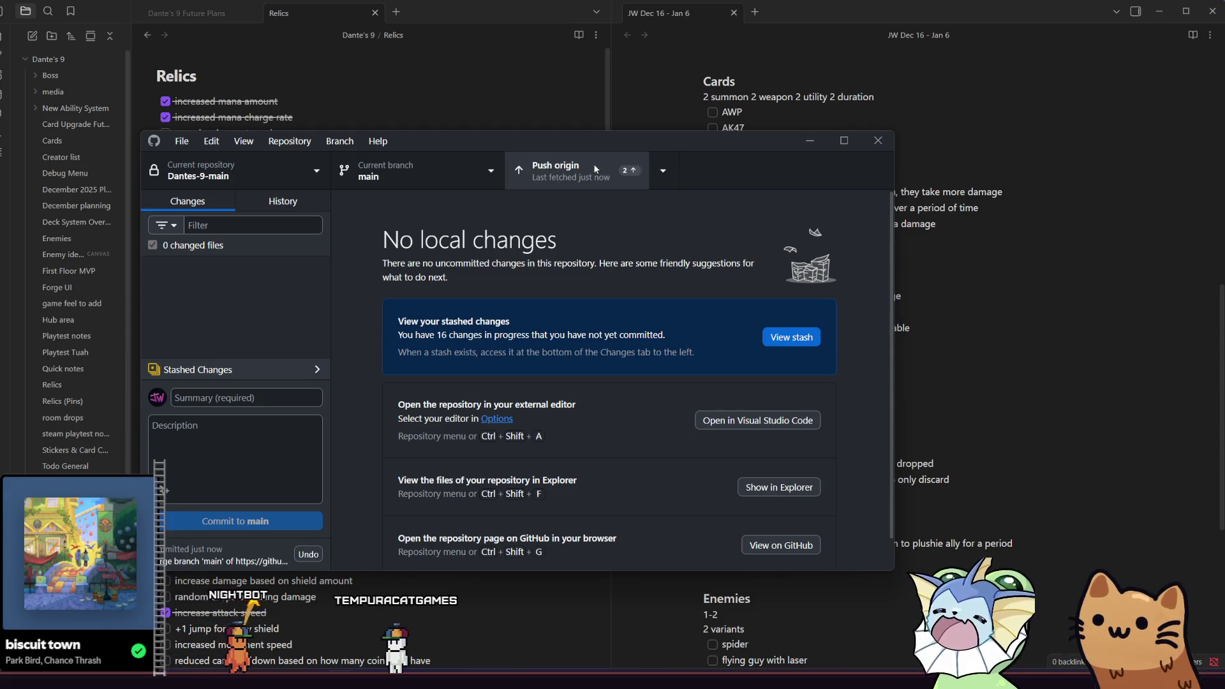
Push main's local commits to origin.
left_click(594, 169)
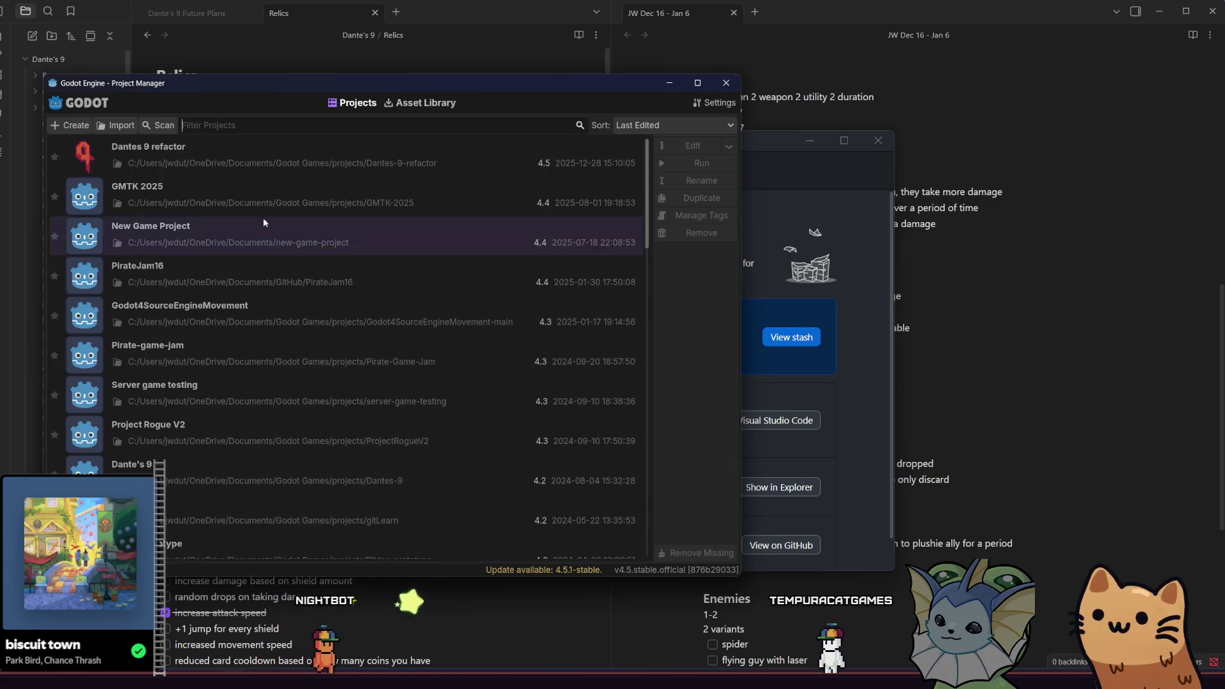
Open the Dantes 9 refactor project from the Project Manager list.
double_click(308, 173)
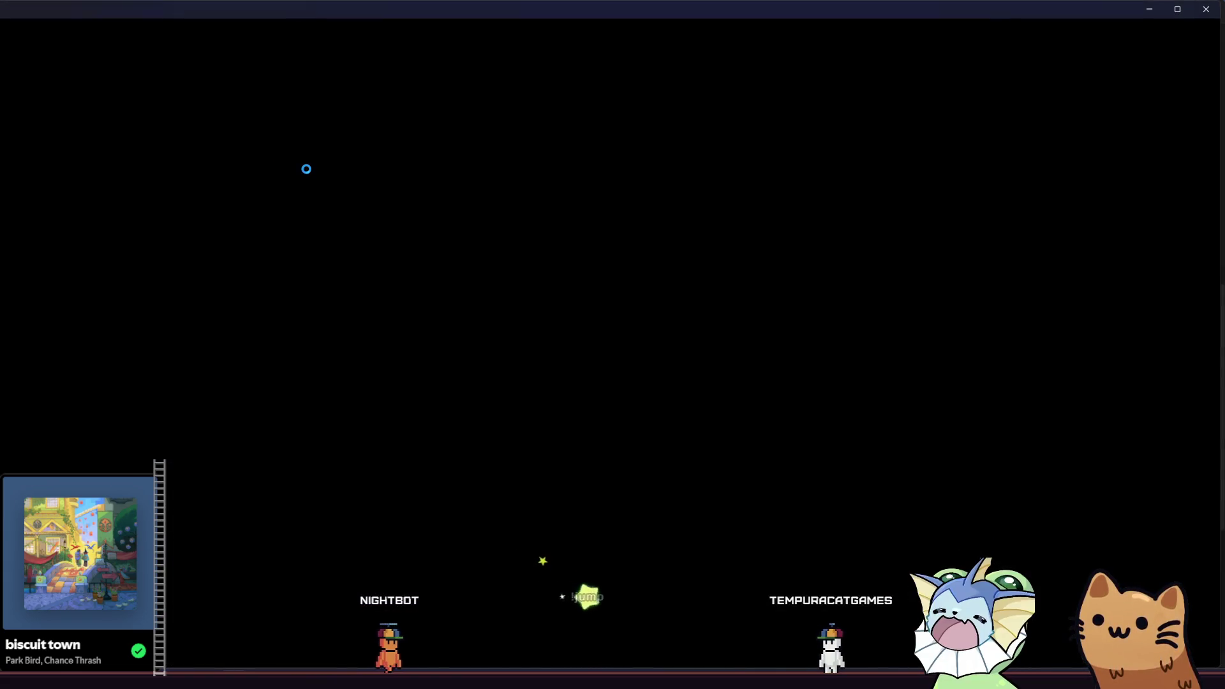
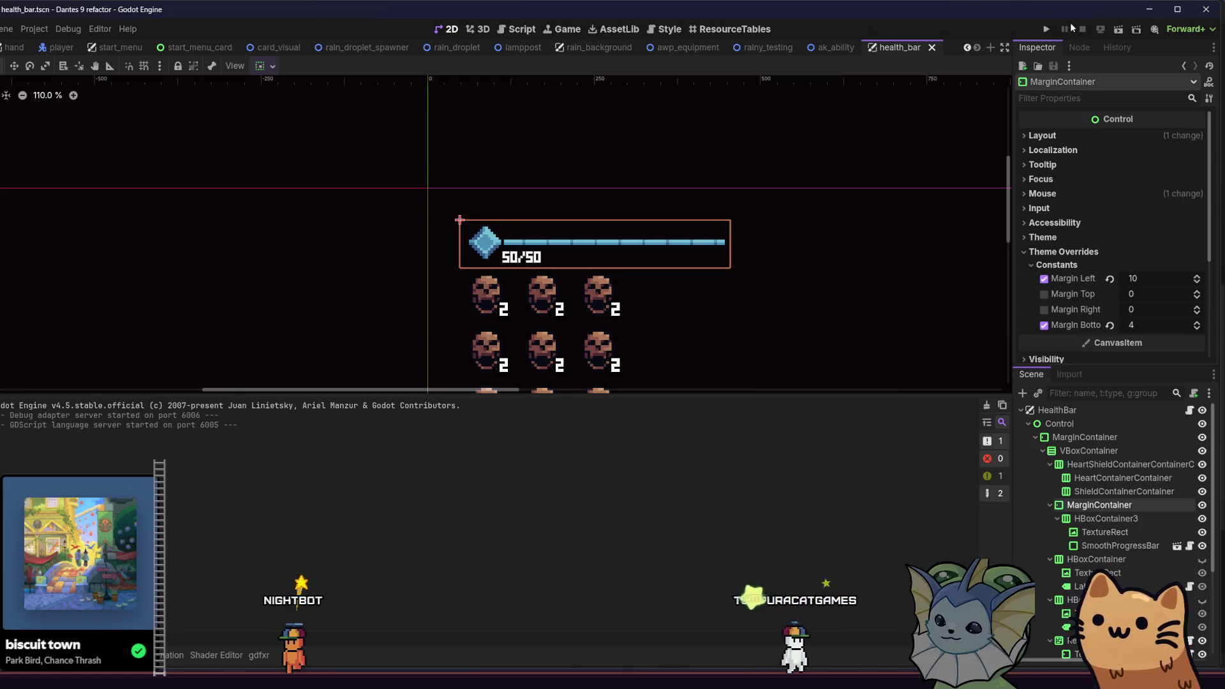
Run the Dante's 9 project from Godot to reach the Public Playtest main menu.
left_click(1047, 28)
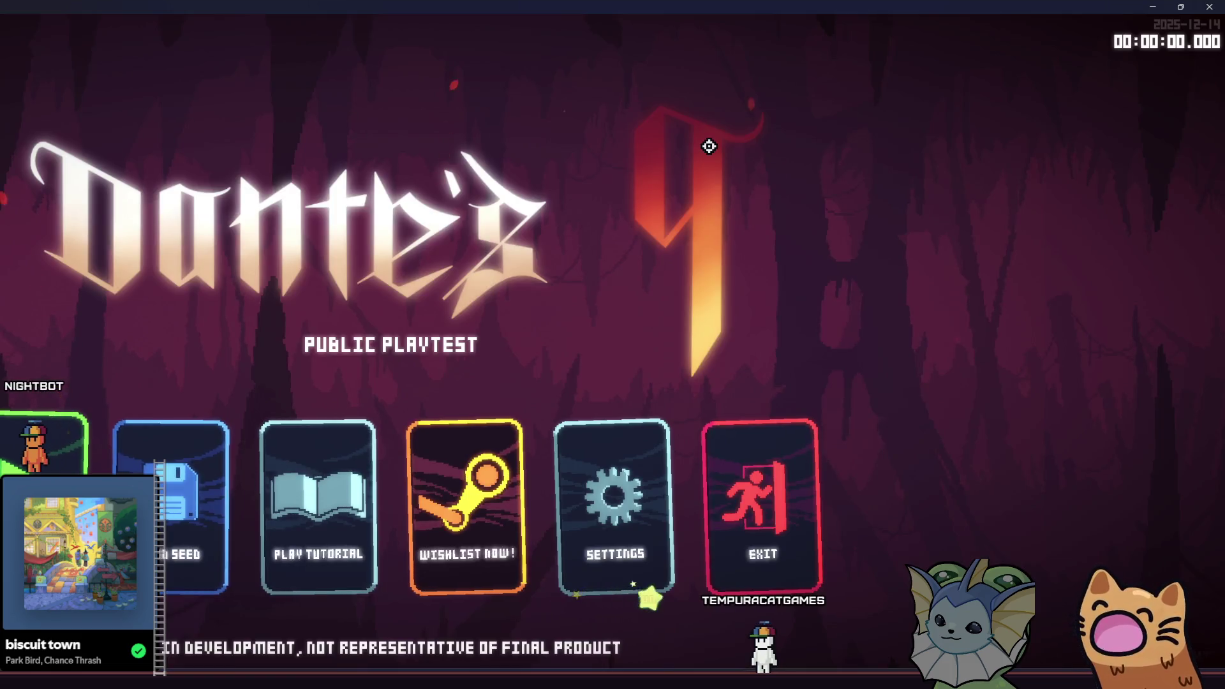
Start a new run, add two AWP cards from the debug item list, and resume play.
left_click(3, 453)
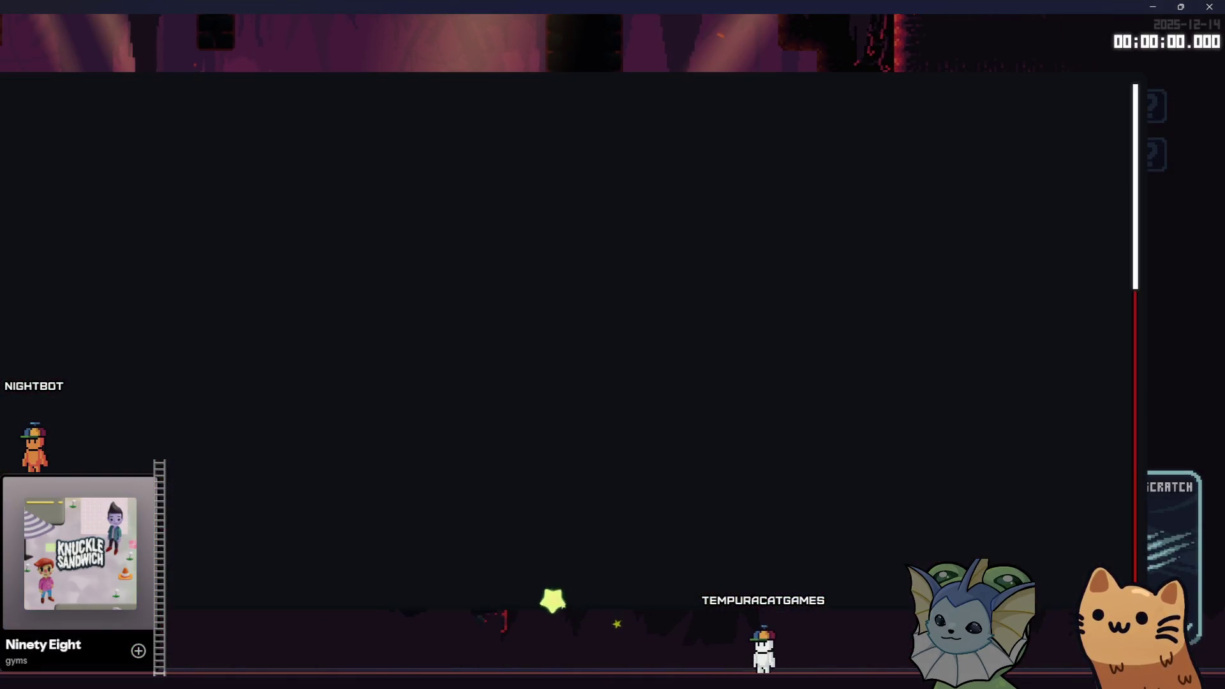
left_click(982, 162)
left_click(981, 164)
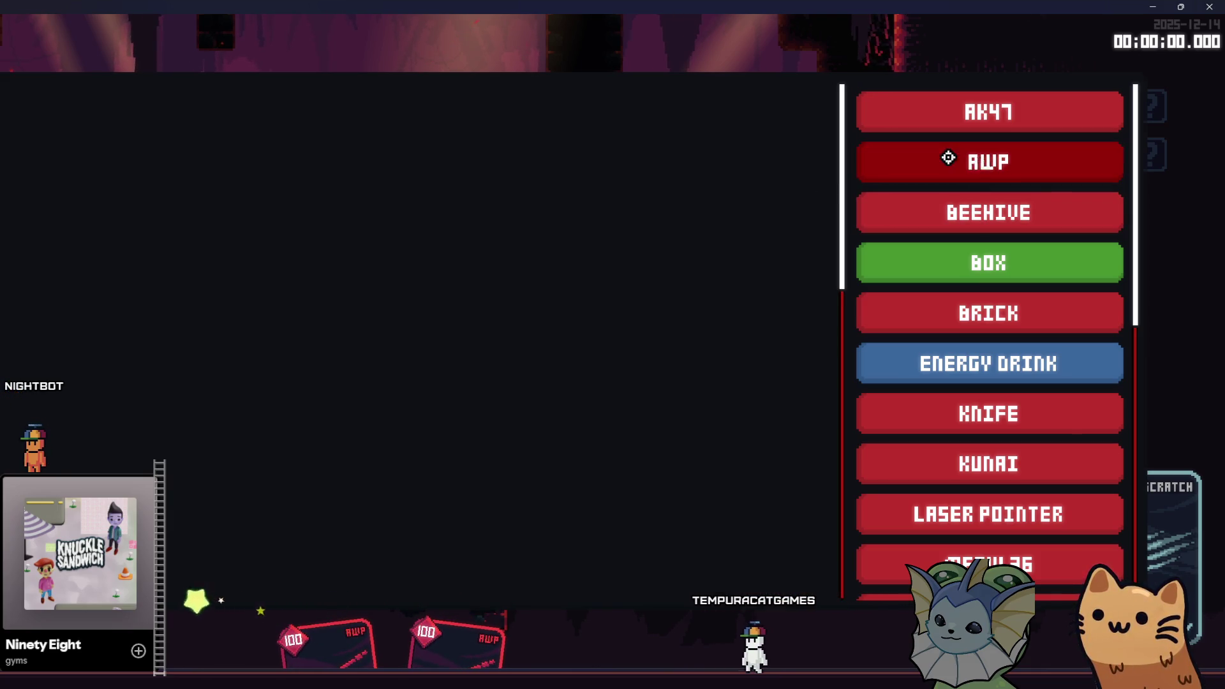
key("Escape")
key("a")
key("Tab")
key("Escape")
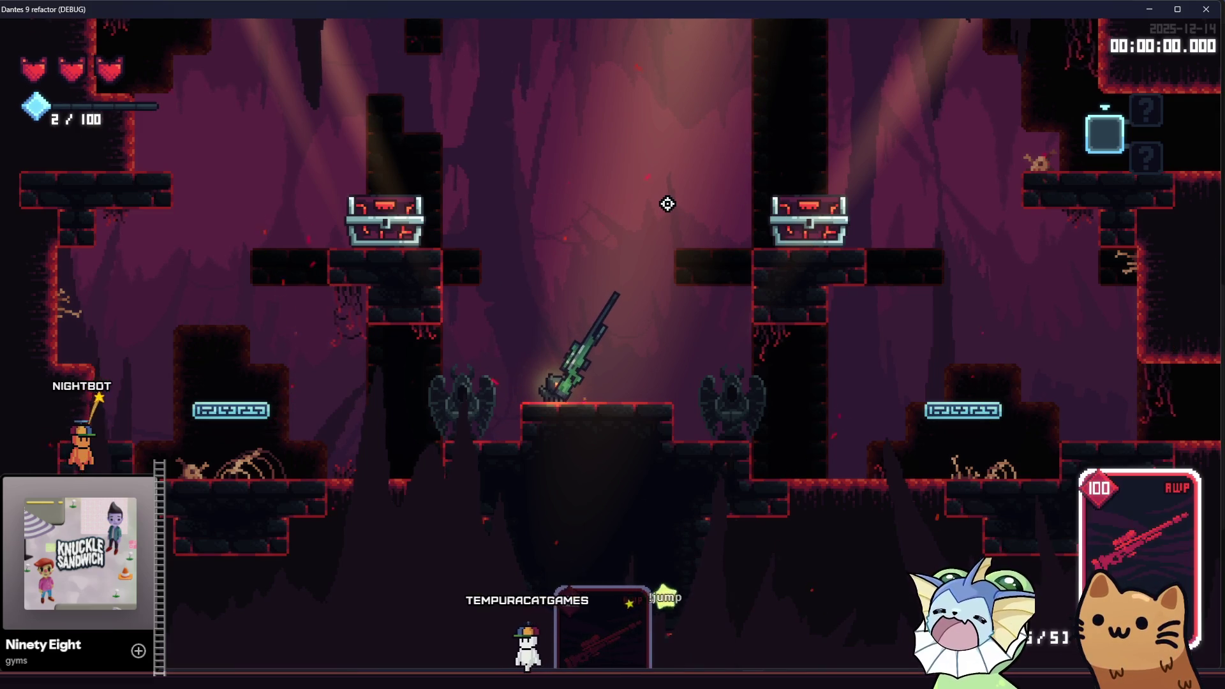
Jump onto the left chest platform and fire the AWP toward the crosshair.
key("a")
key("space")
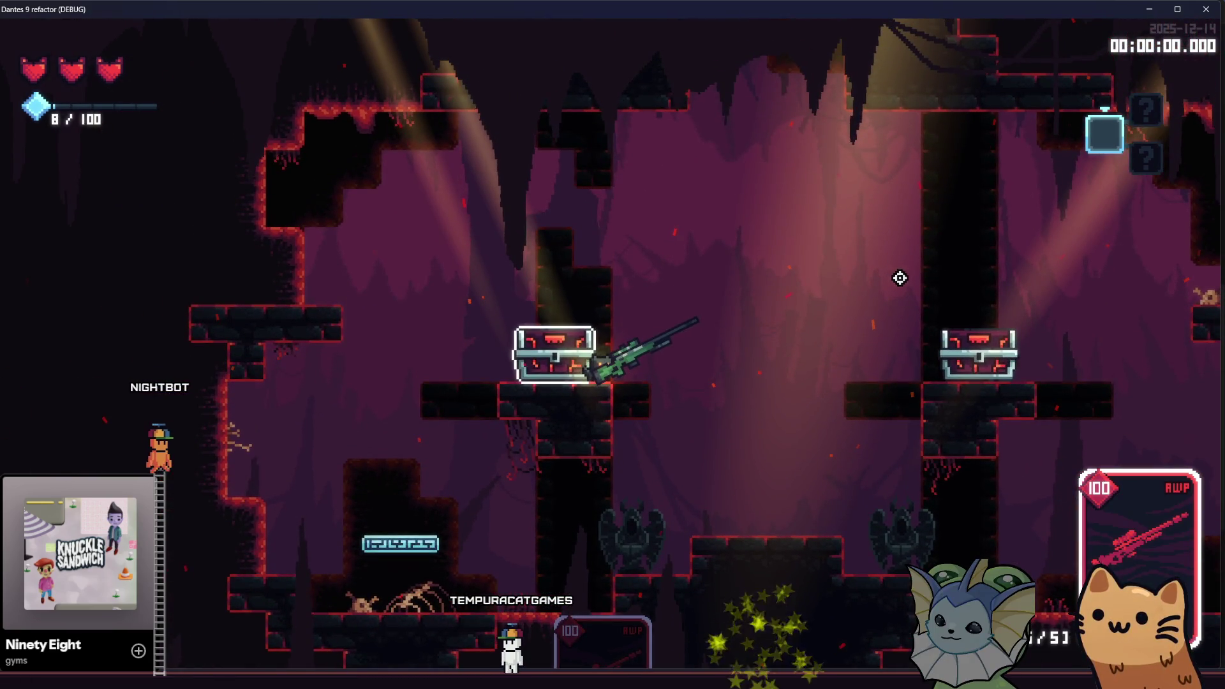
left_click(915, 320)
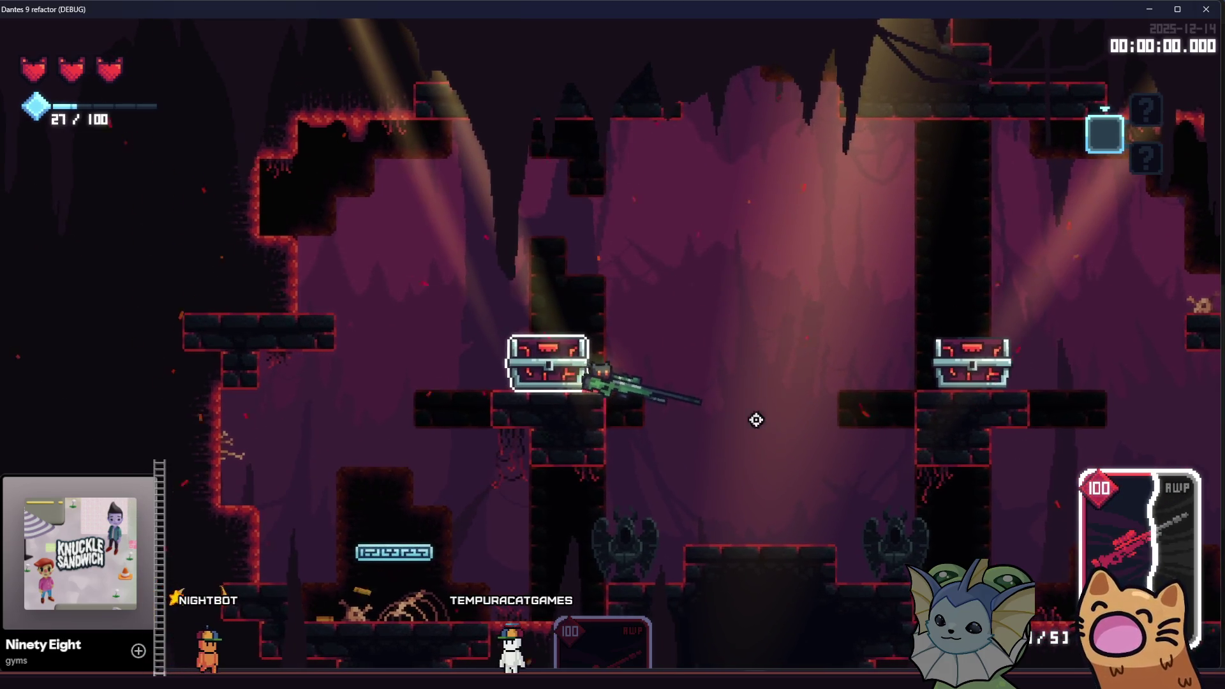
key("space")
key("d")
Lower the SFX volume in the pause menu's System > Audio settings.
key("Escape")
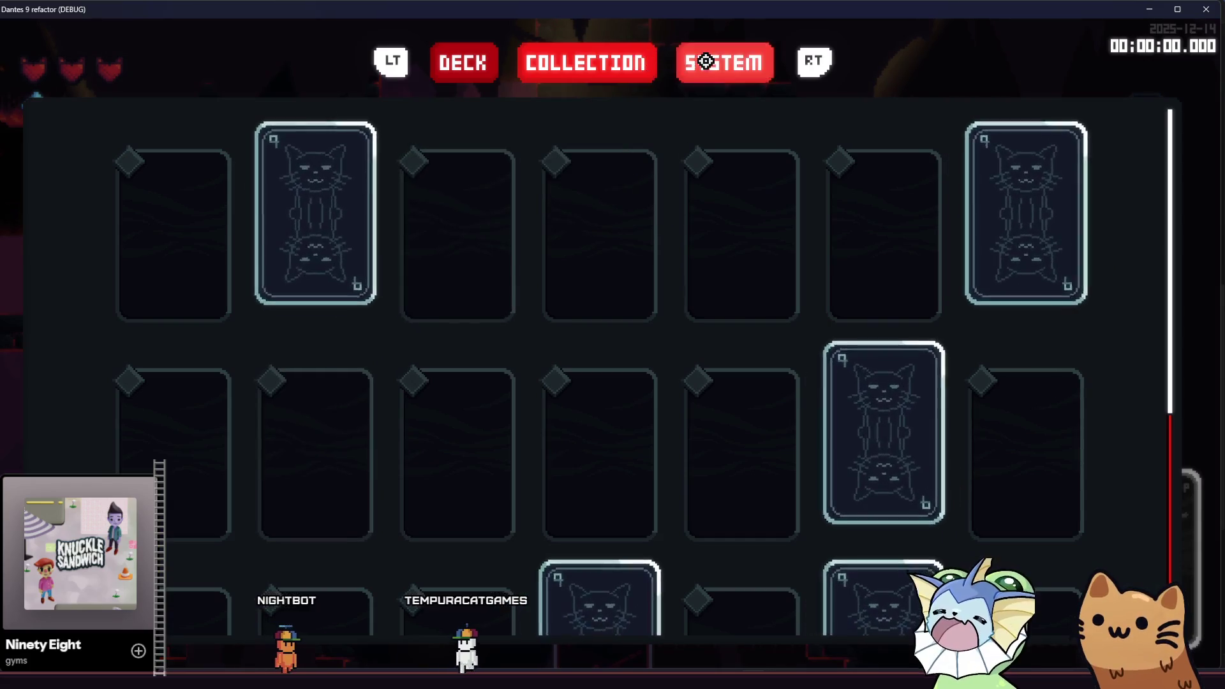
left_click(701, 61)
left_click(556, 128)
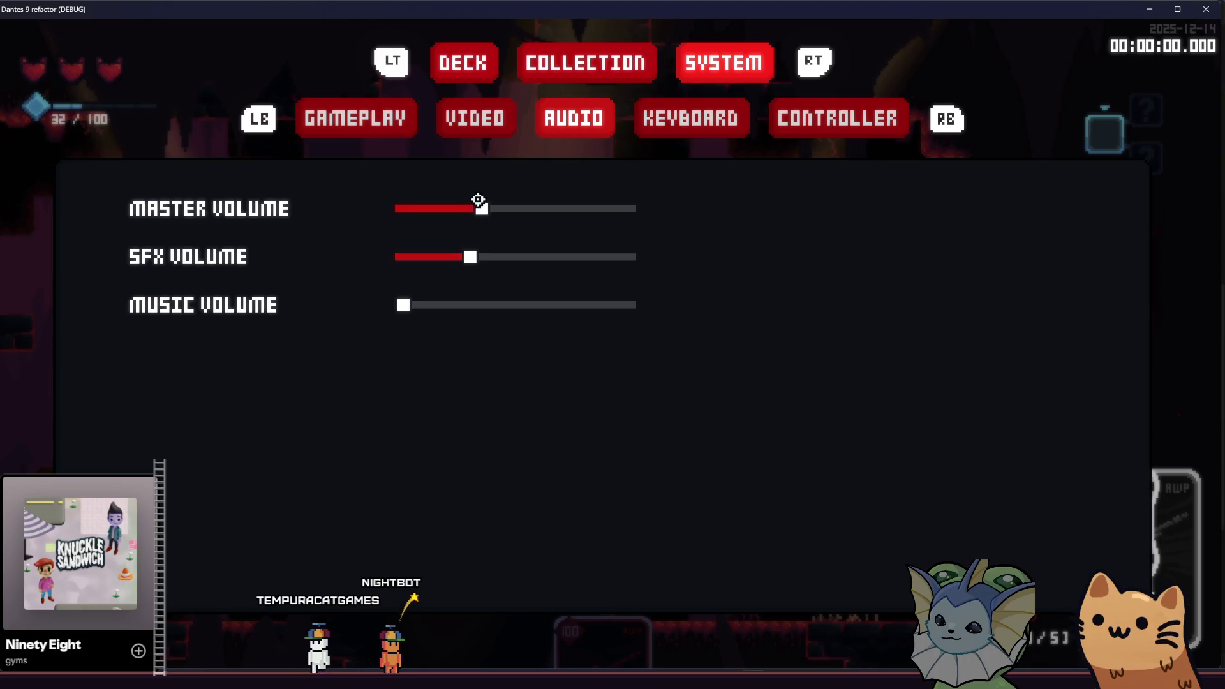
key("Escape")
Climb back onto the left chest platform and fire the AWP's final shot.
key("space")
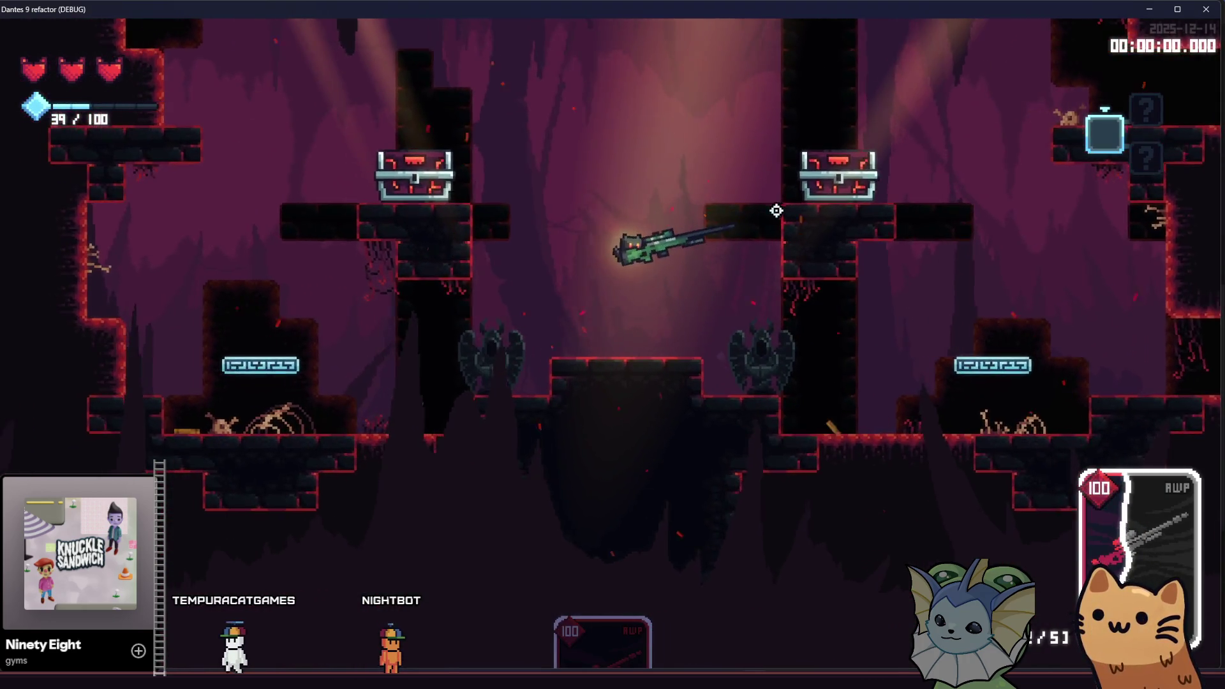
key("a")
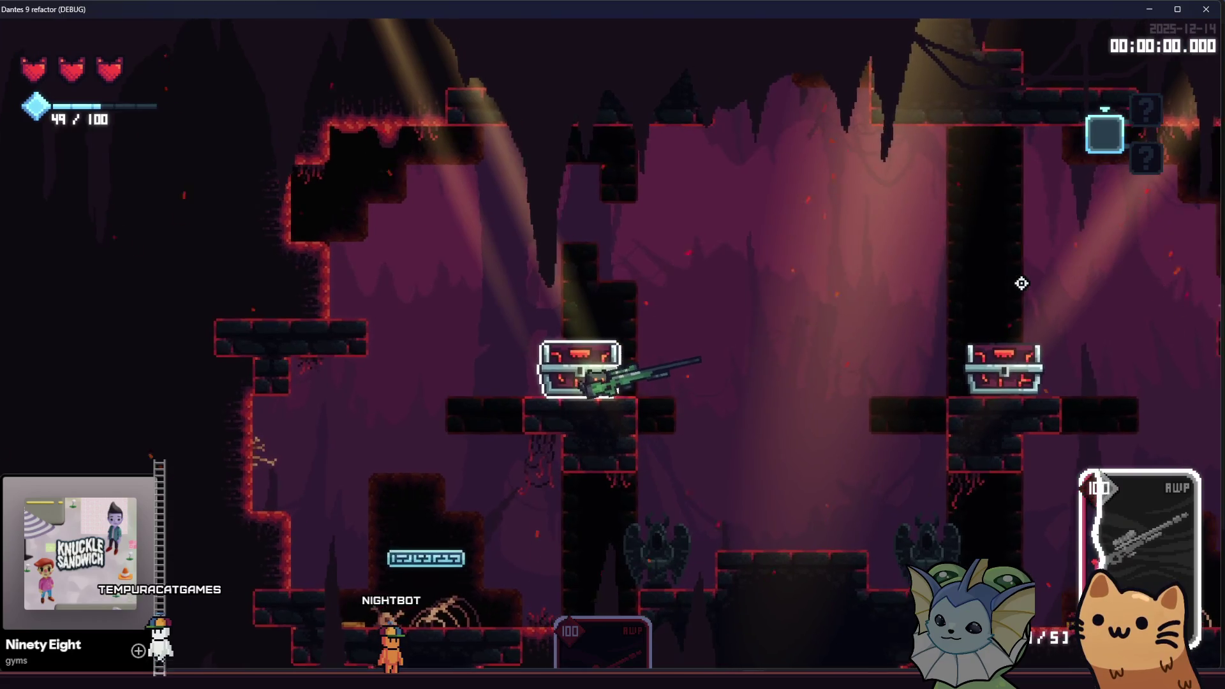
left_click(1021, 283)
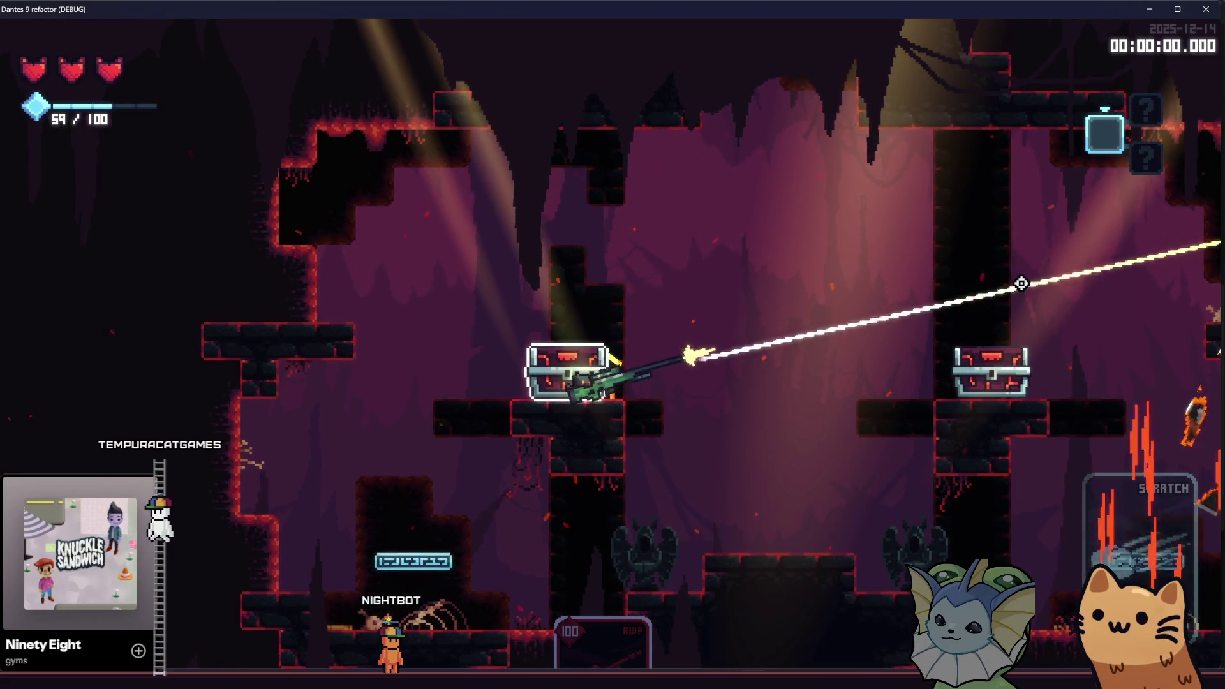
key("Tab")
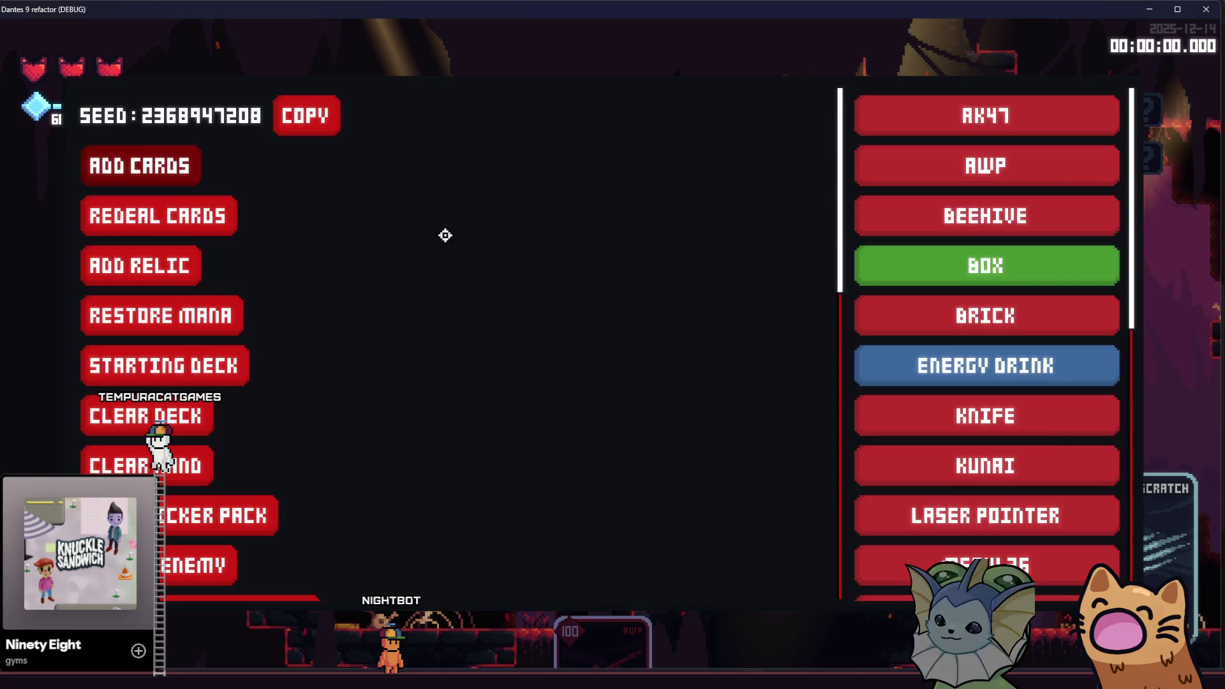
Move to the far chest, play the AWP card, and fire three shots.
key("Tab")
key("d")
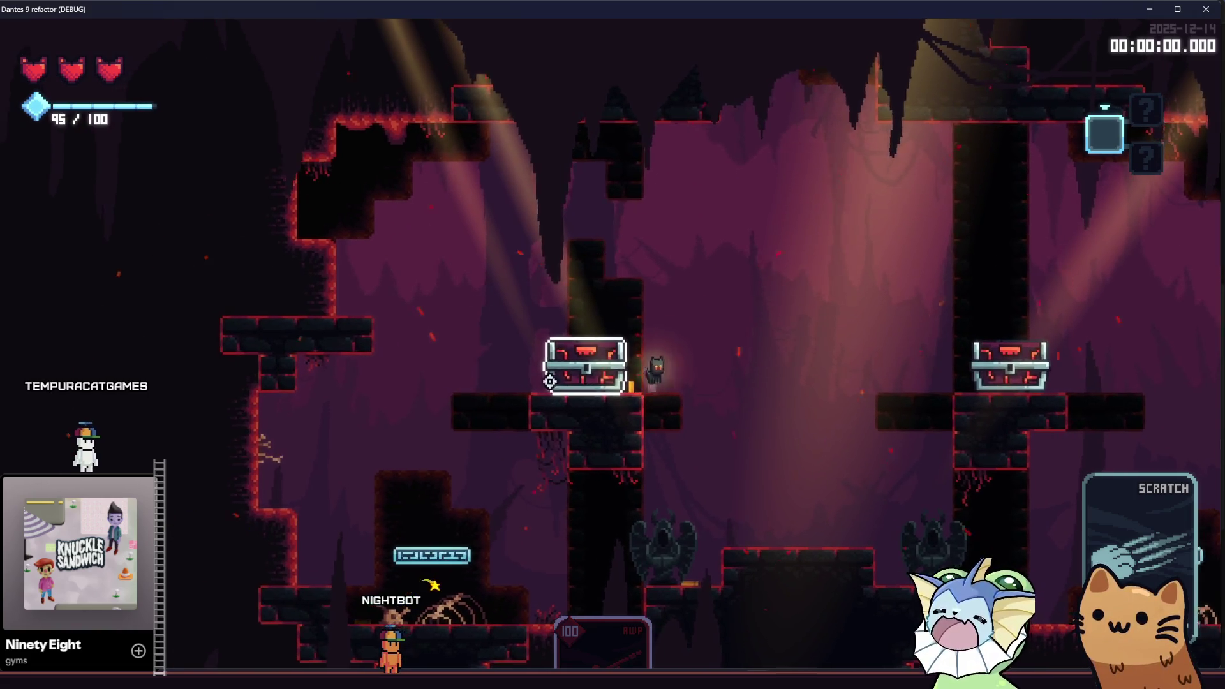
key("d")
left_click(478, 372)
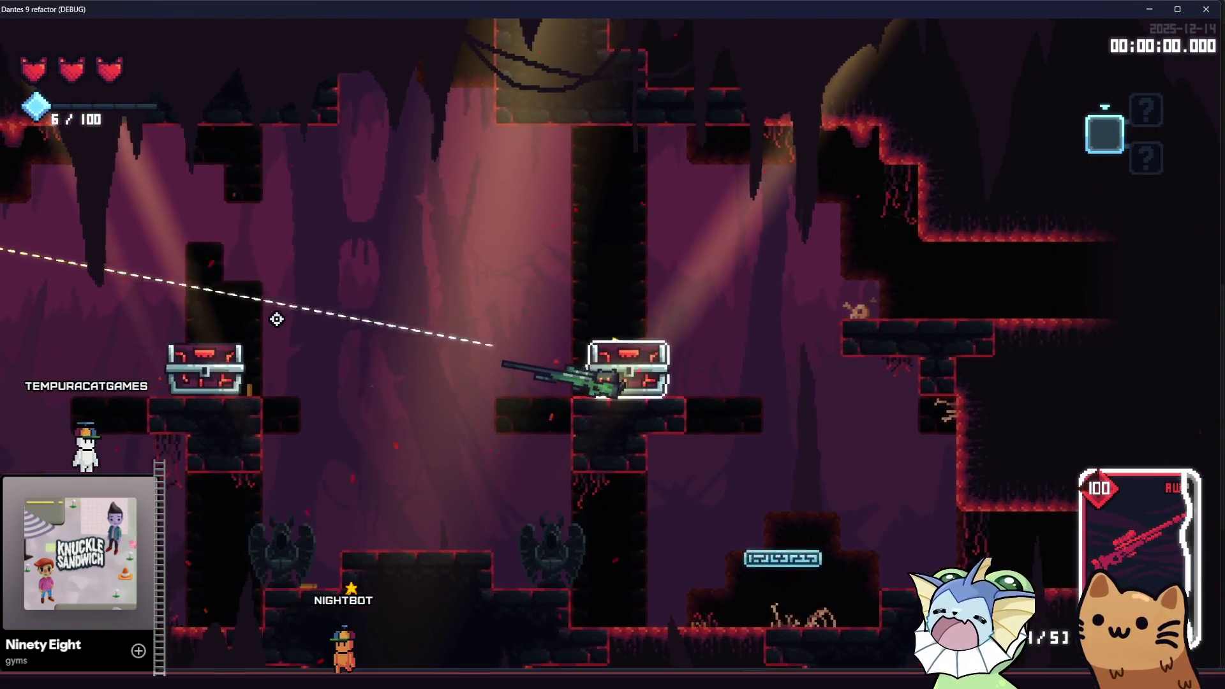
left_click(300, 281)
left_click(305, 283)
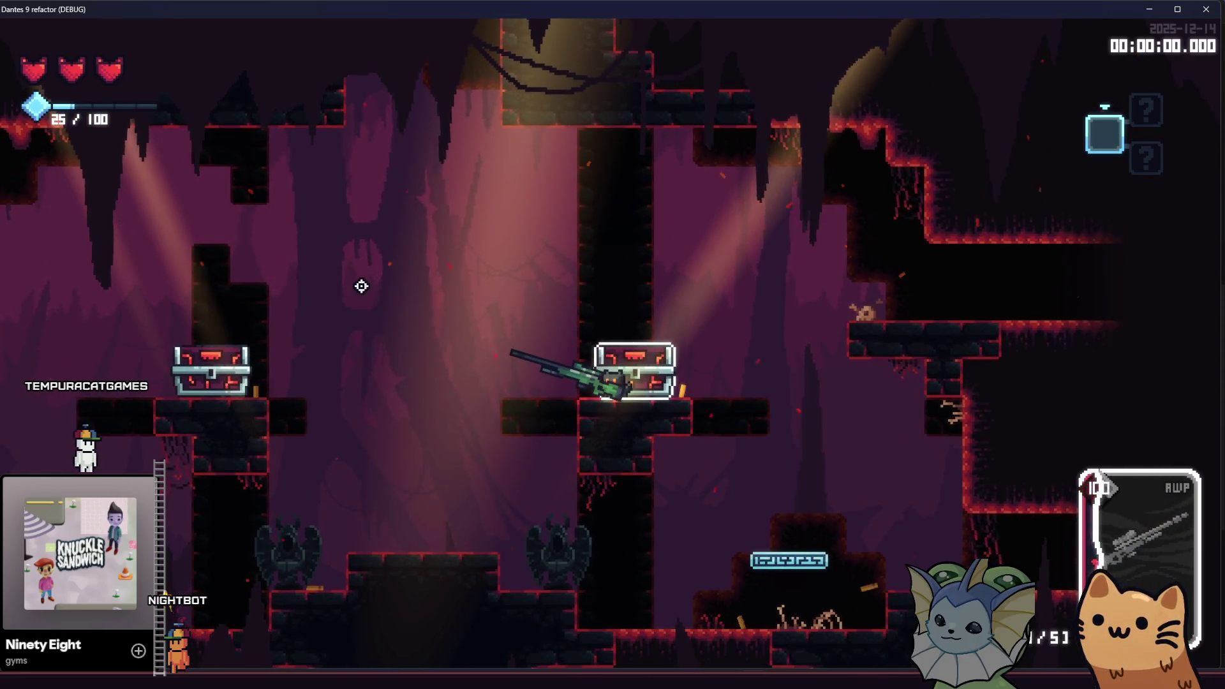
left_click(785, 295)
Add more AWP cards from the F1 debug menu and resume play.
key("F1")
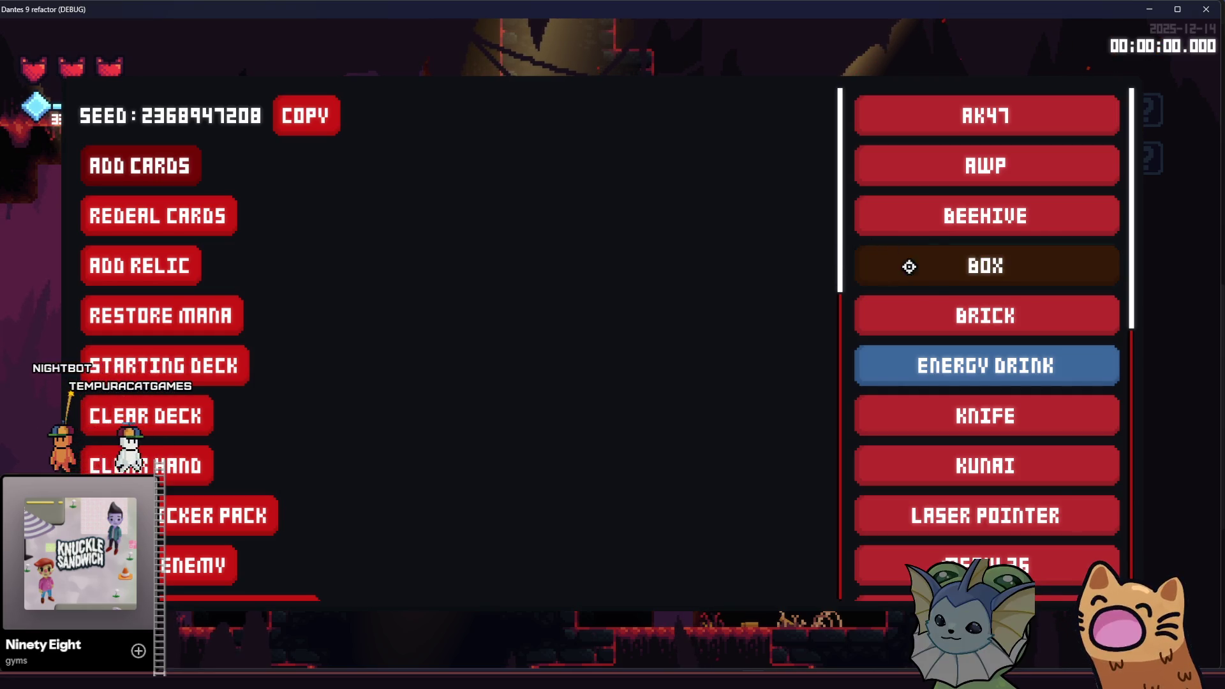
left_click(948, 167)
scroll(459, 366, "down", 10)
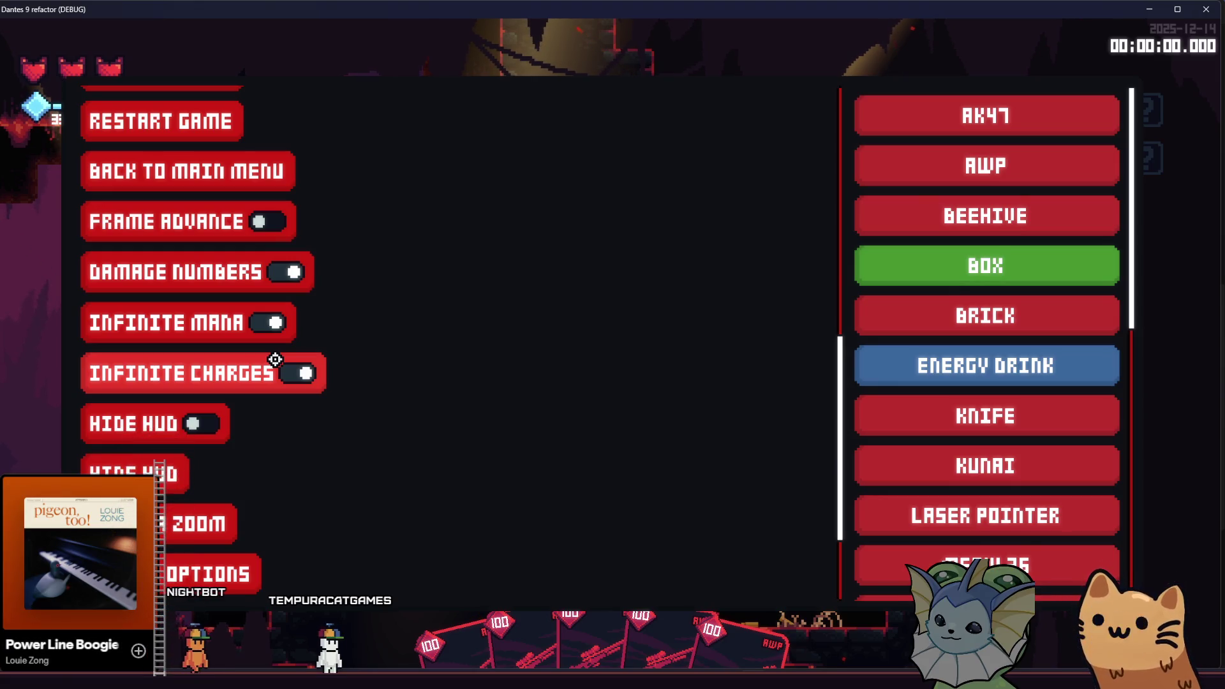
key("Escape")
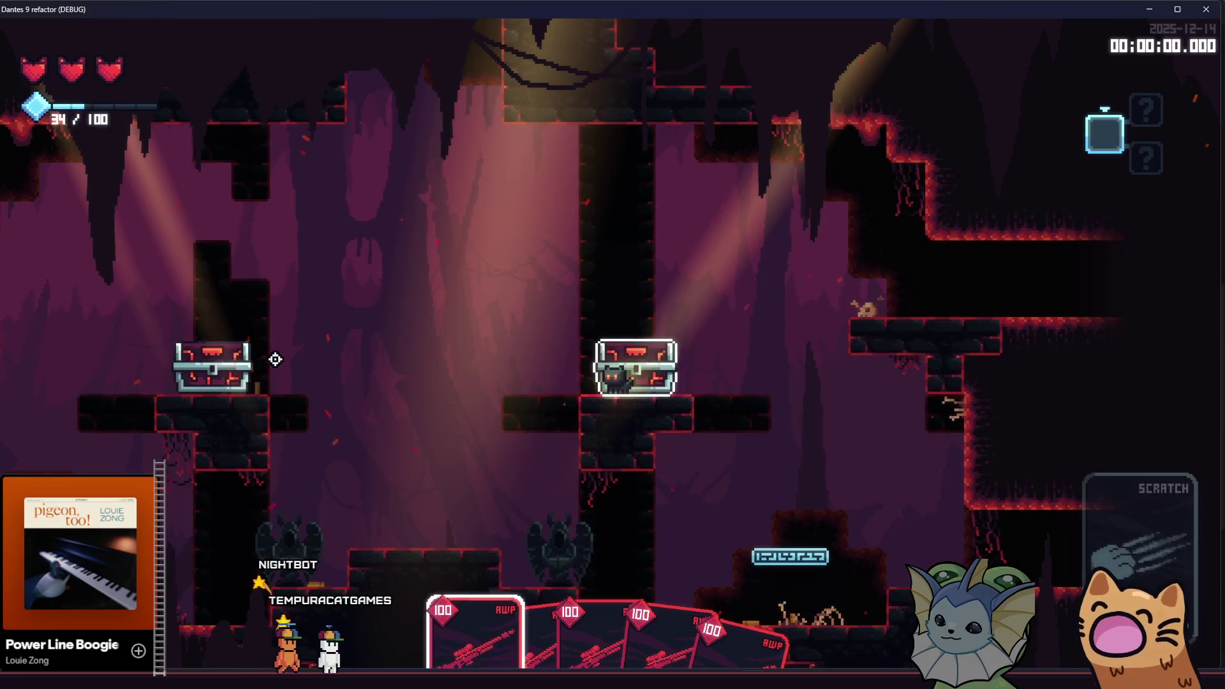
Fire a long series of AWP shots left and right around the cave.
left_click(342, 328)
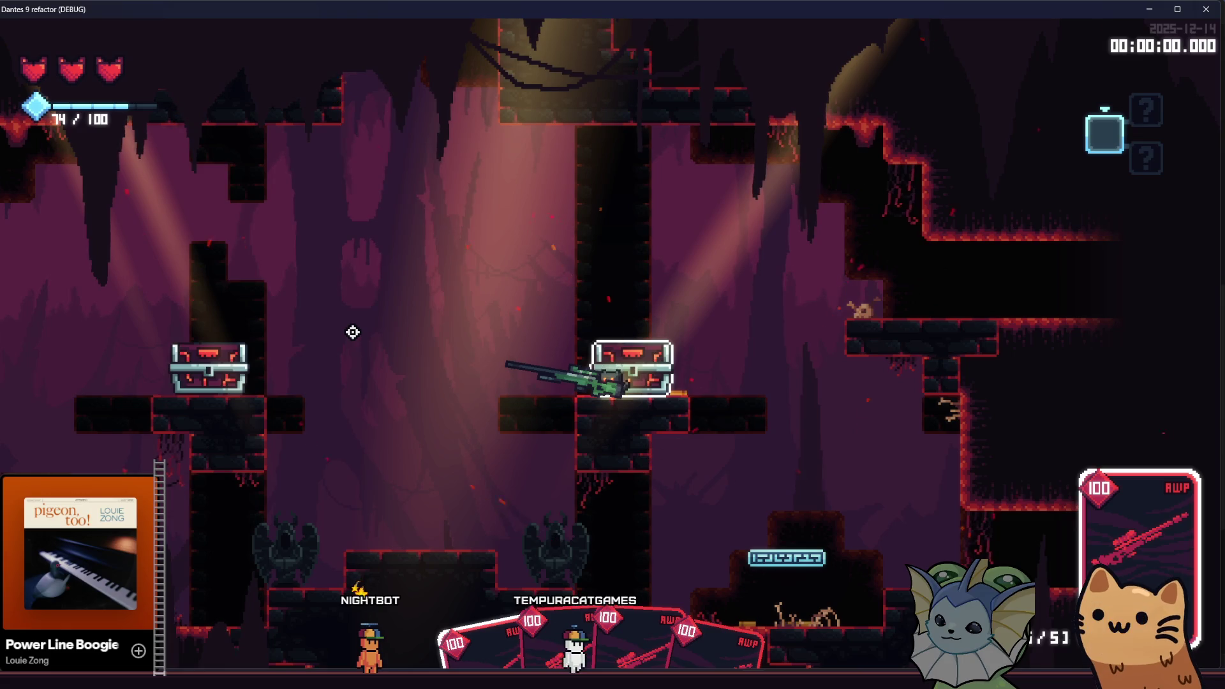
left_click(380, 330)
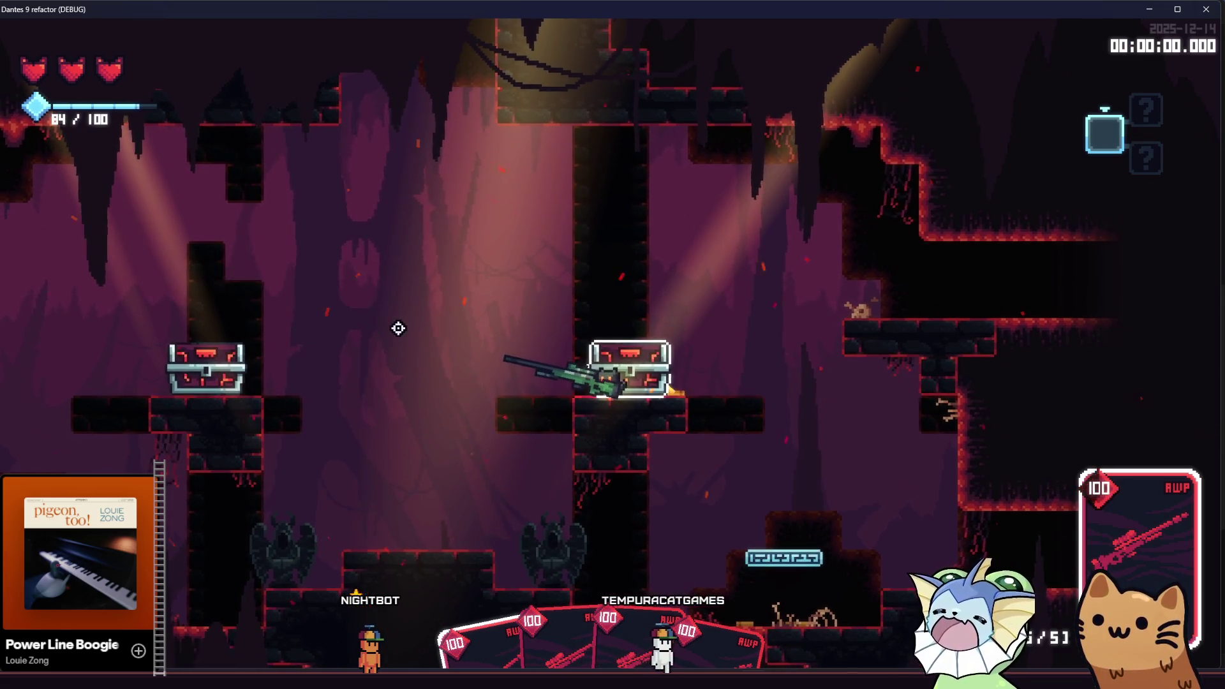
left_click(392, 322)
left_click(396, 331)
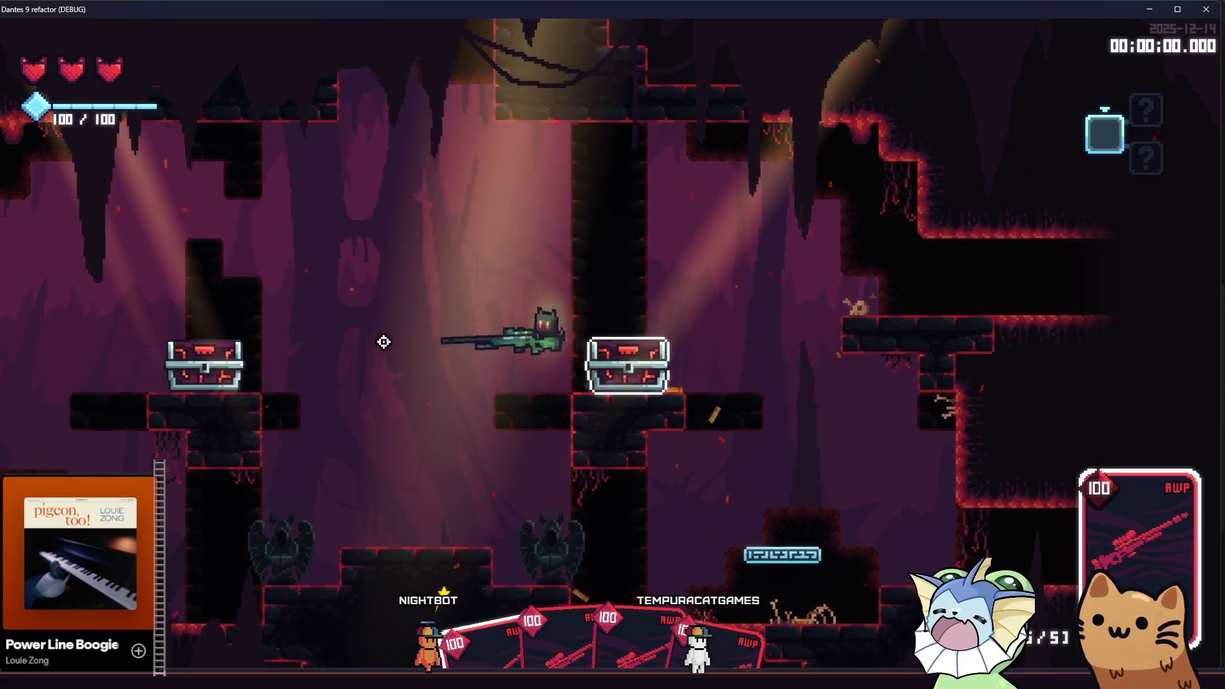
left_click(402, 421)
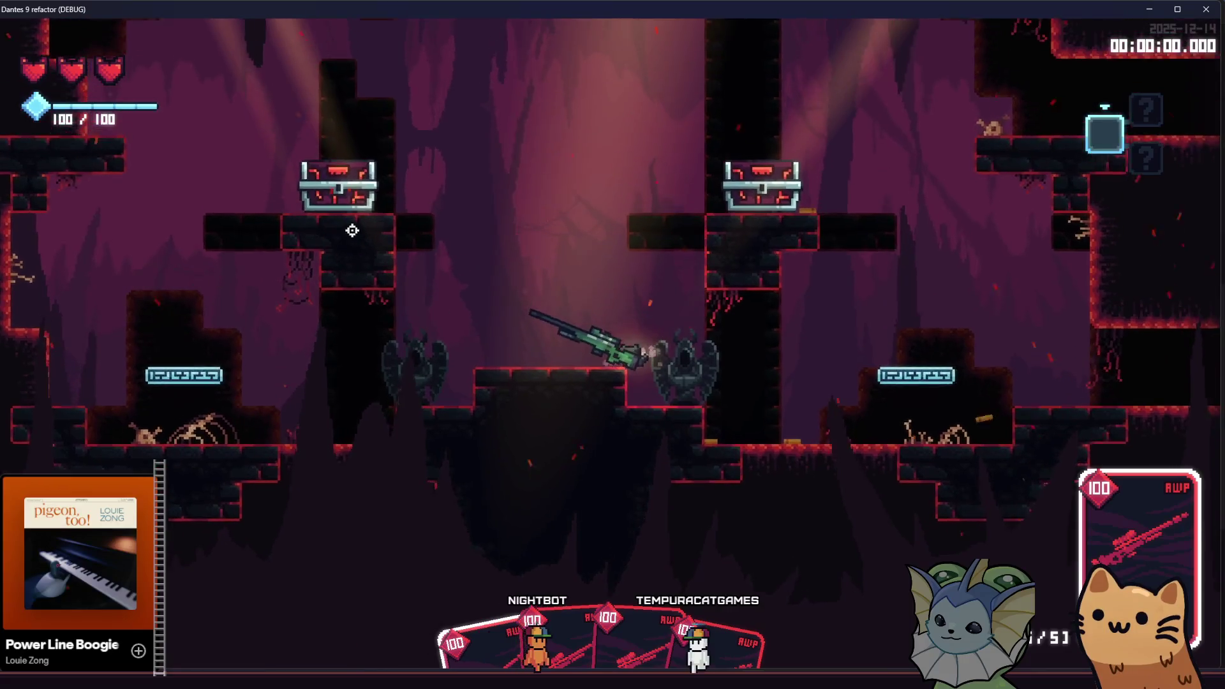
left_click(334, 255)
left_click(370, 247)
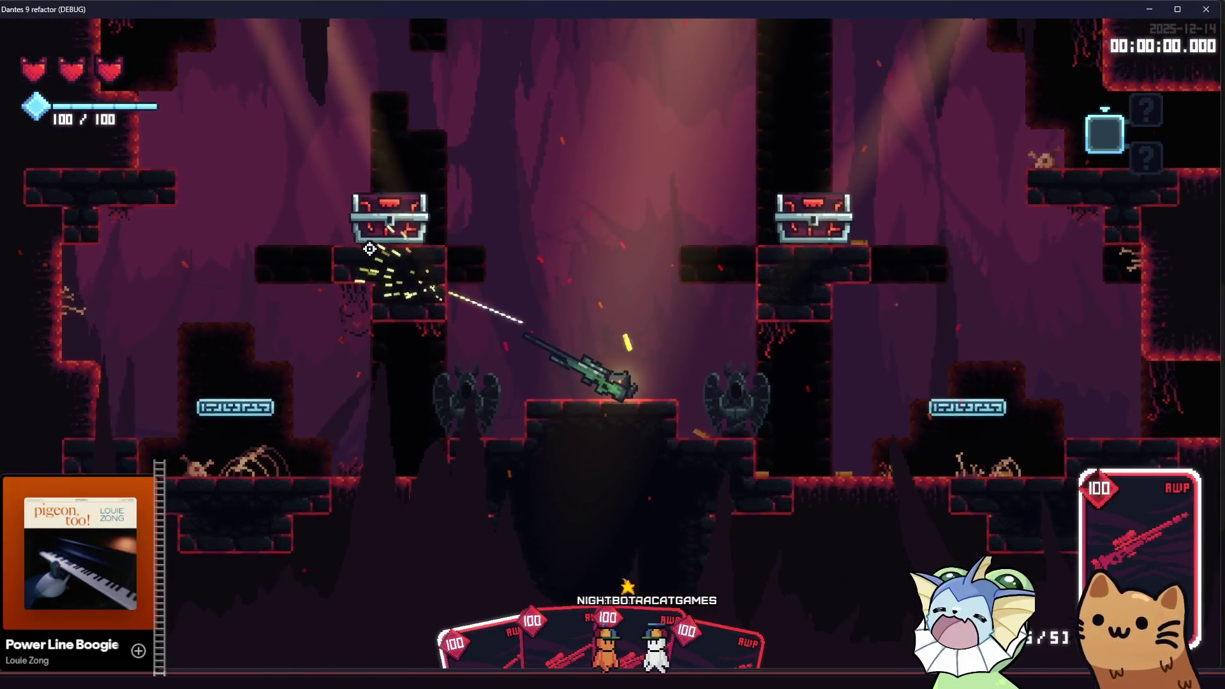
left_click(369, 248)
left_click(727, 264)
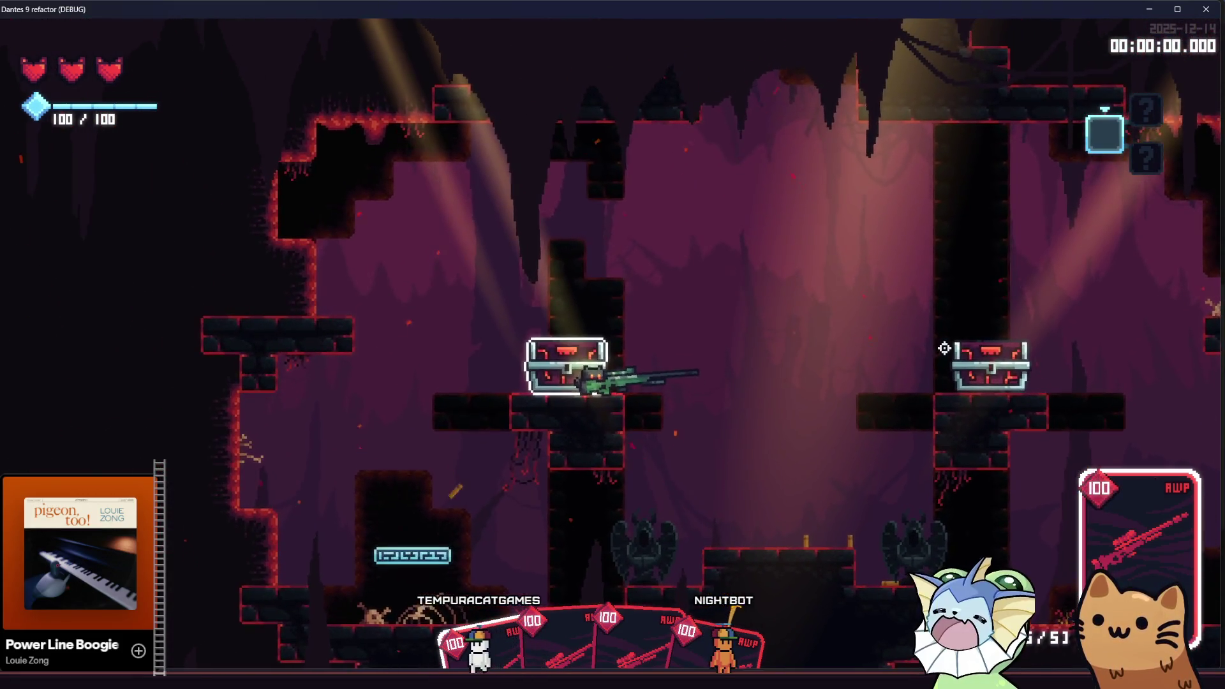
left_click(953, 338)
left_click(953, 340)
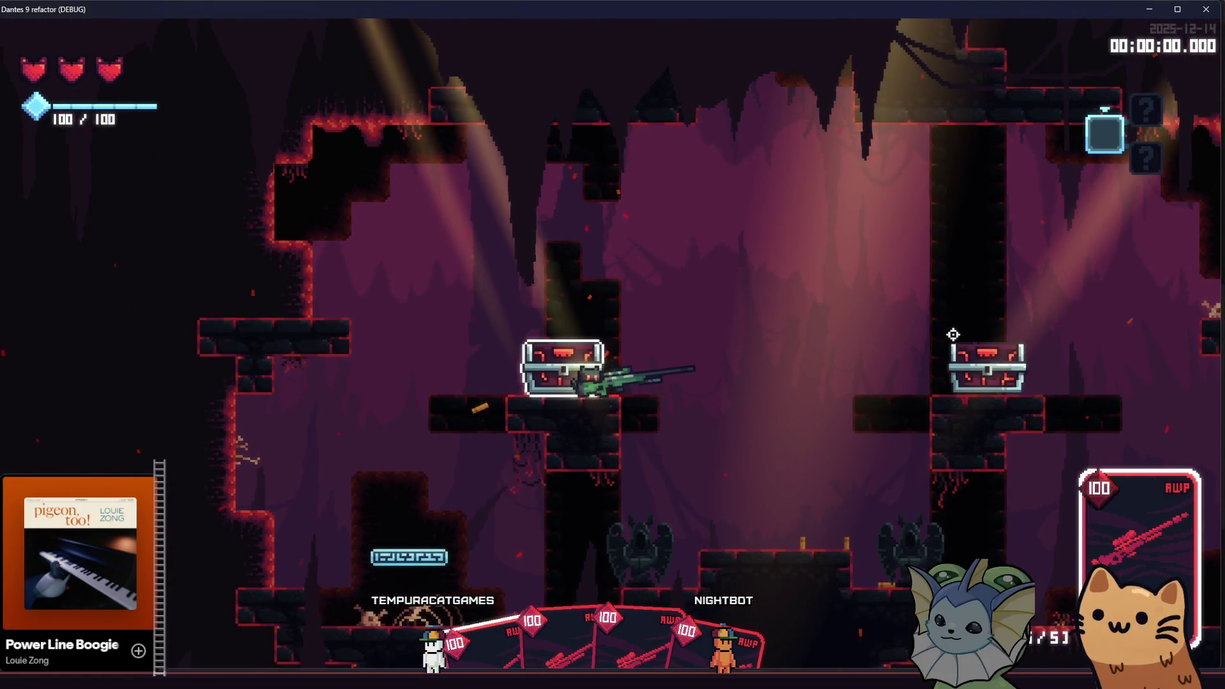
left_click(956, 351)
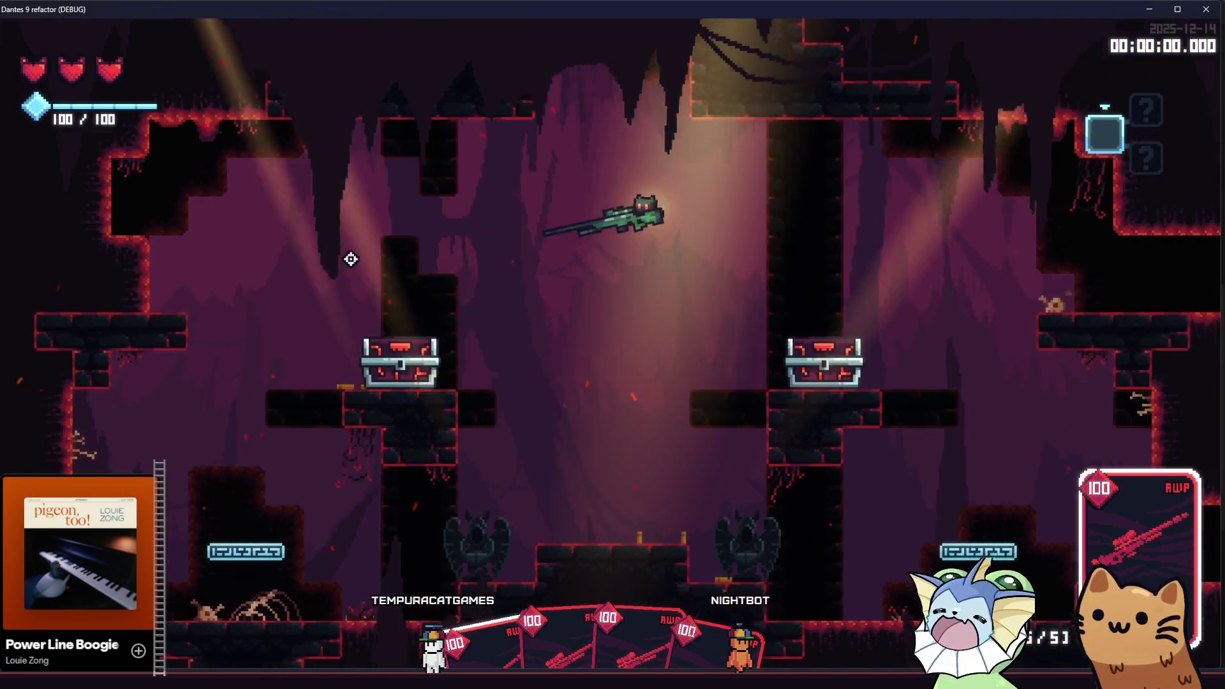
left_click(408, 319)
Turn off Infinite Mana and fire the AWP until the card runs out, leaving Scratch.
key("Escape")
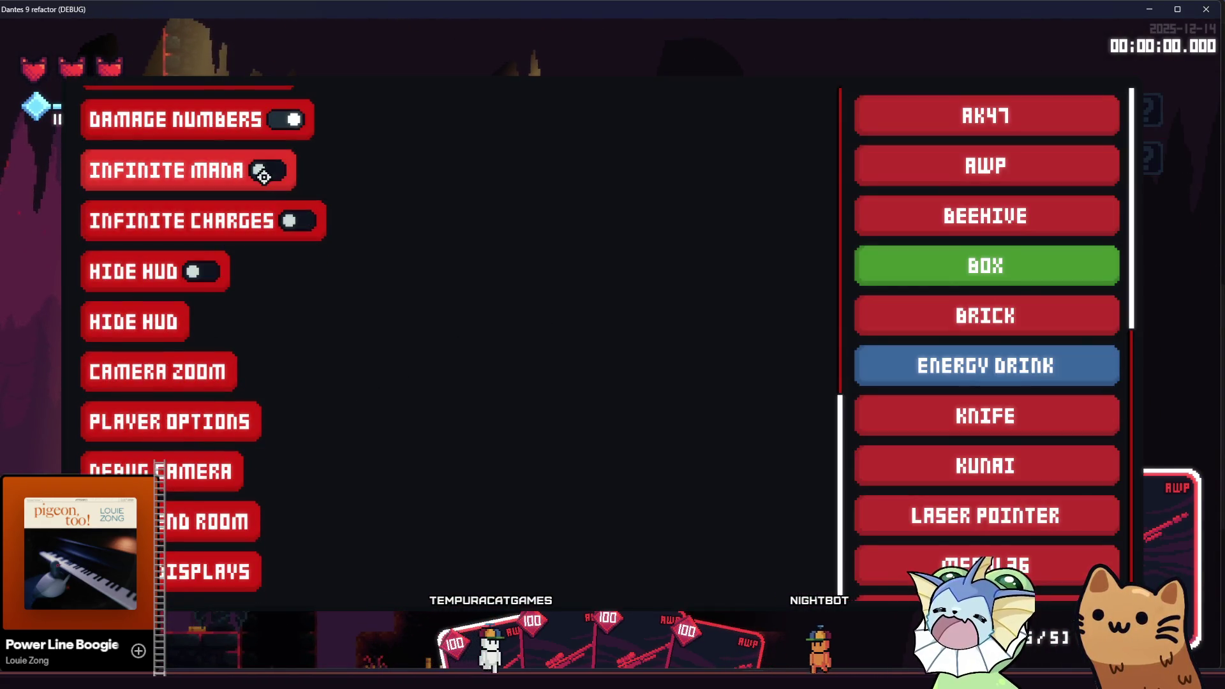
key("Escape")
left_click(247, 276)
left_click(252, 339)
left_click(235, 348)
left_click(236, 345)
left_click(237, 344)
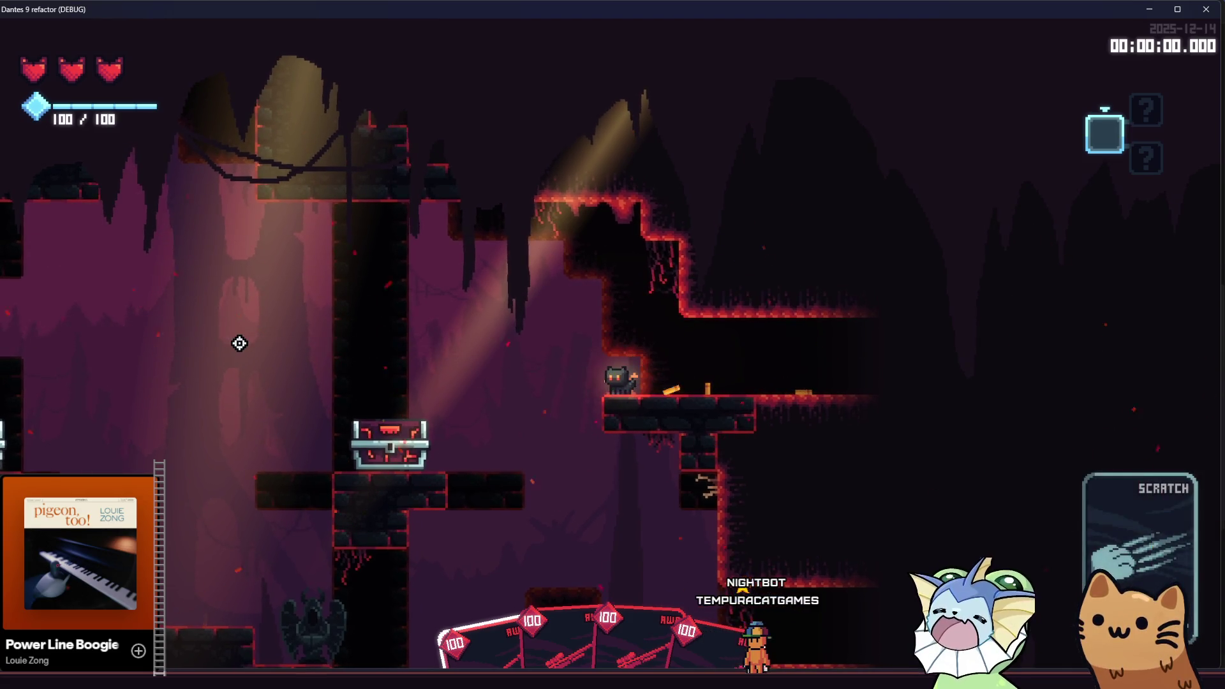
Play the AWP card and snipe the enemy on the left.
key("d")
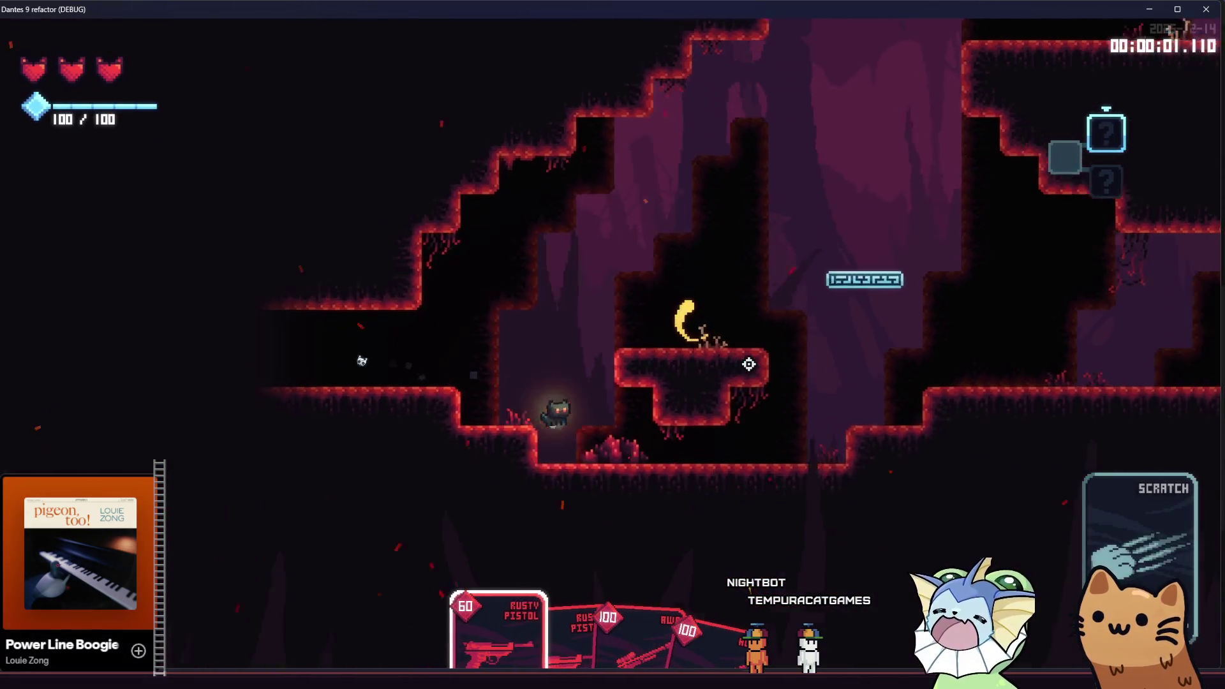
key("d")
left_click(747, 362)
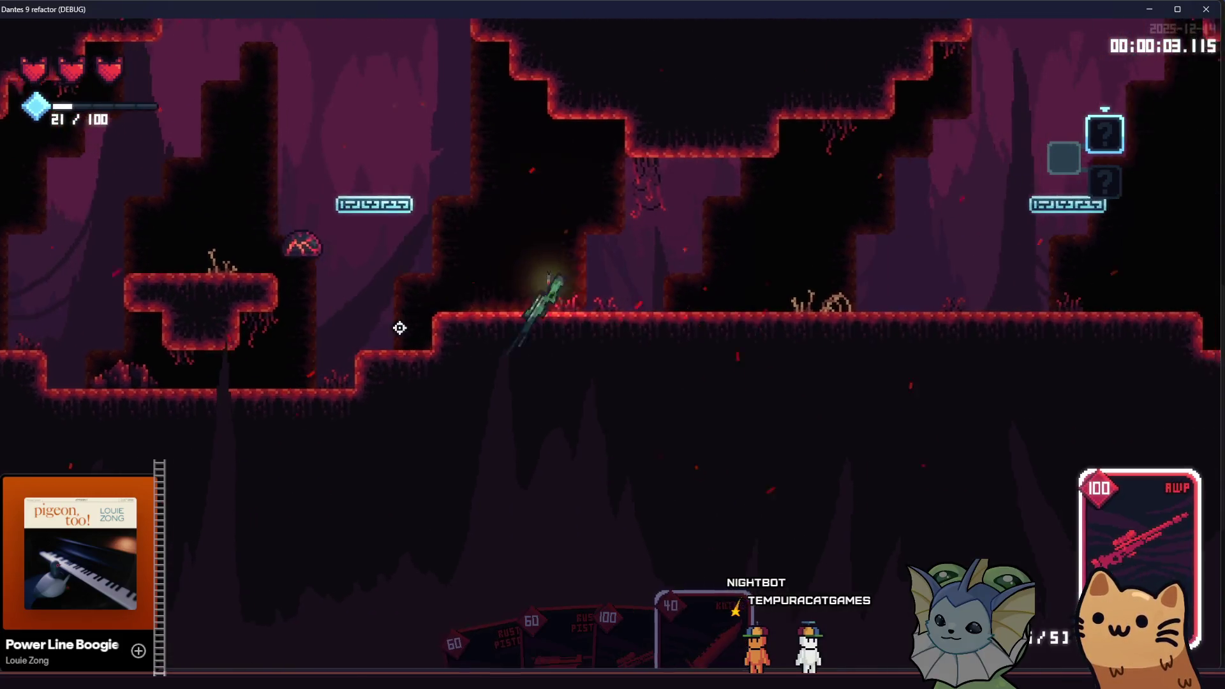
key("d")
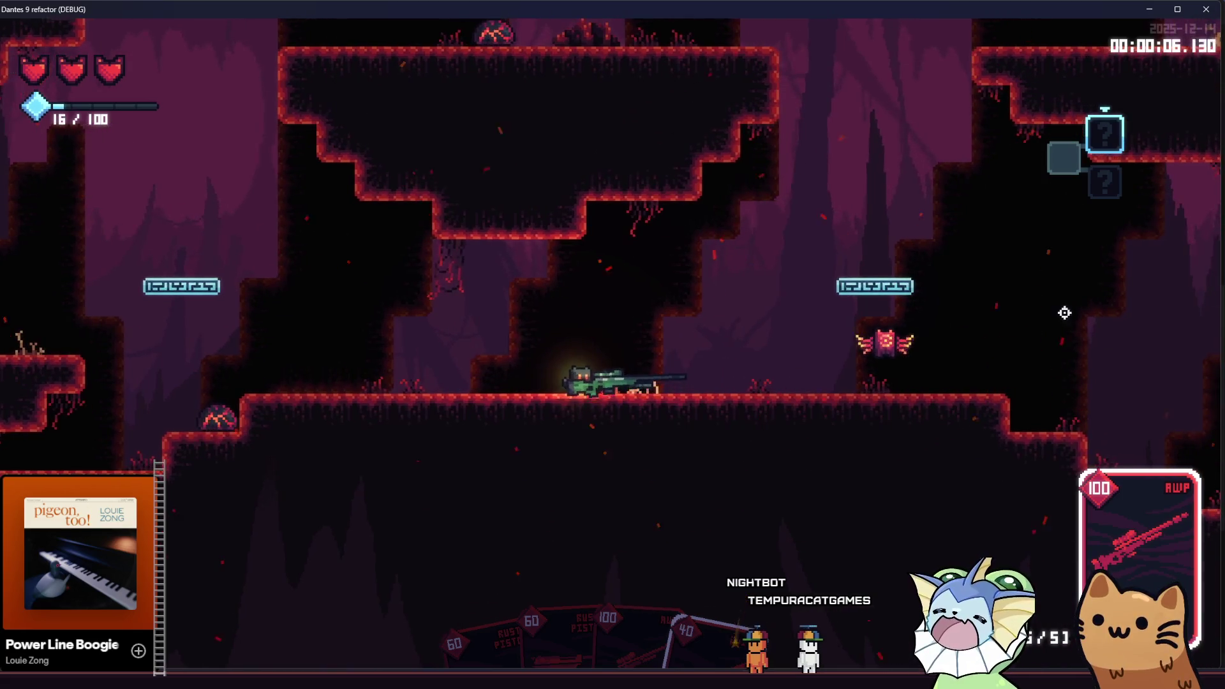
key("a")
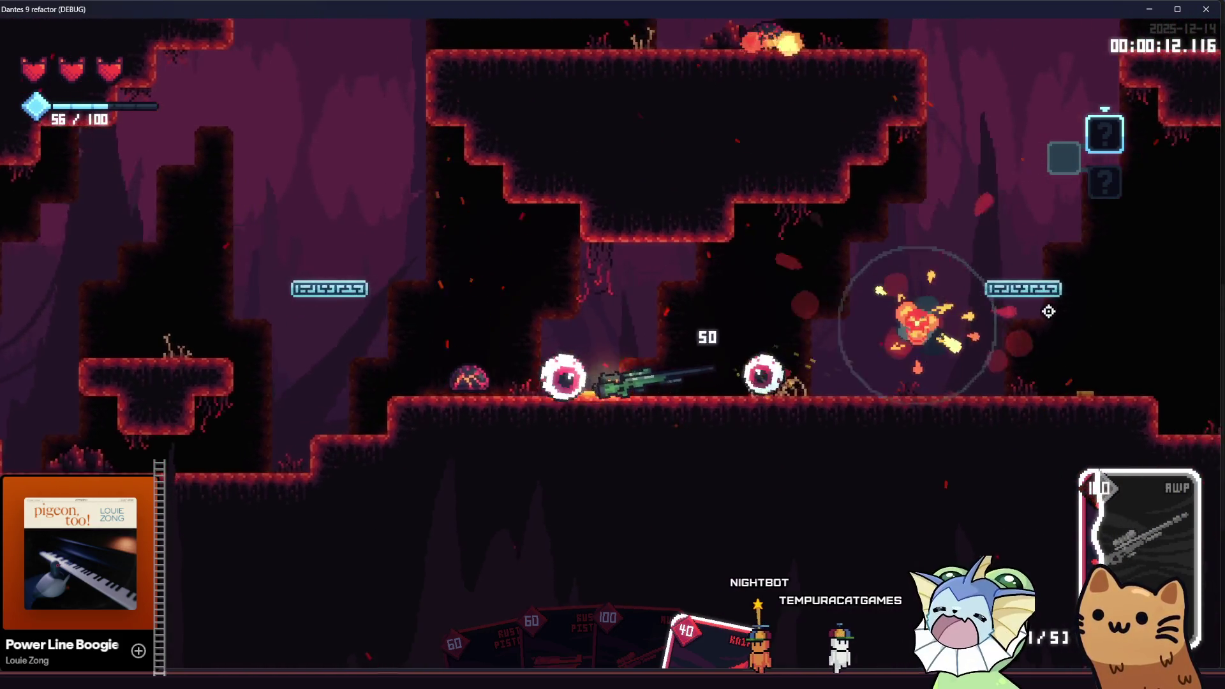
key("a")
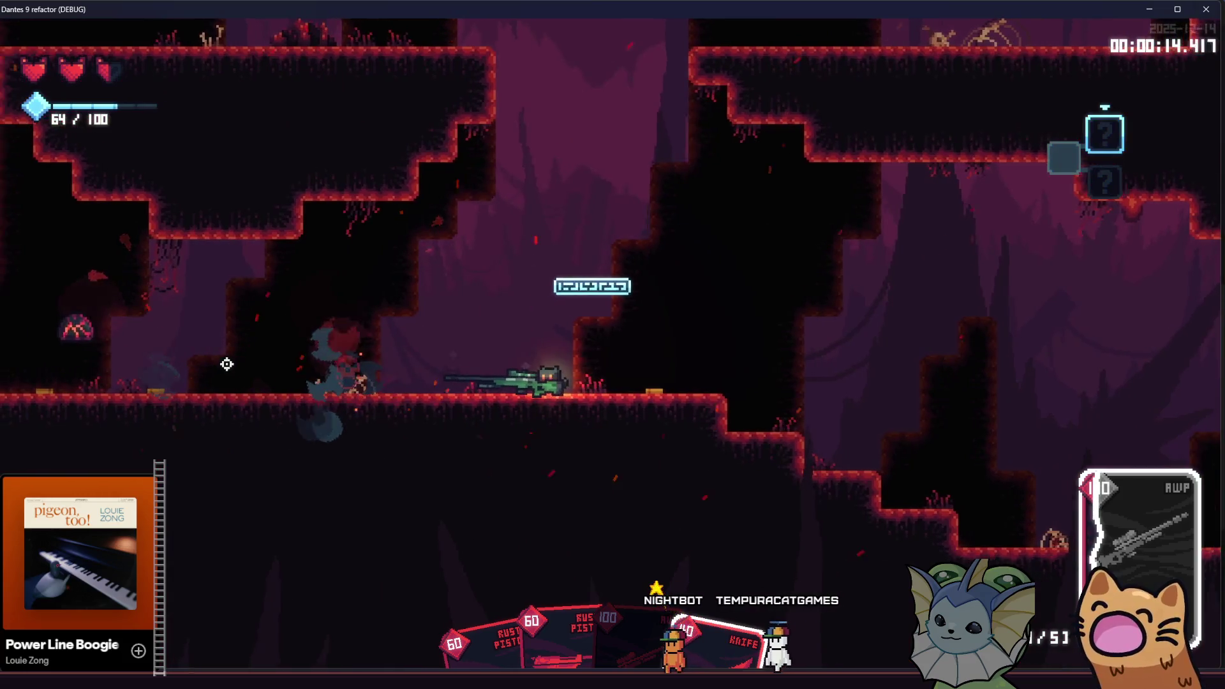
left_click(226, 364)
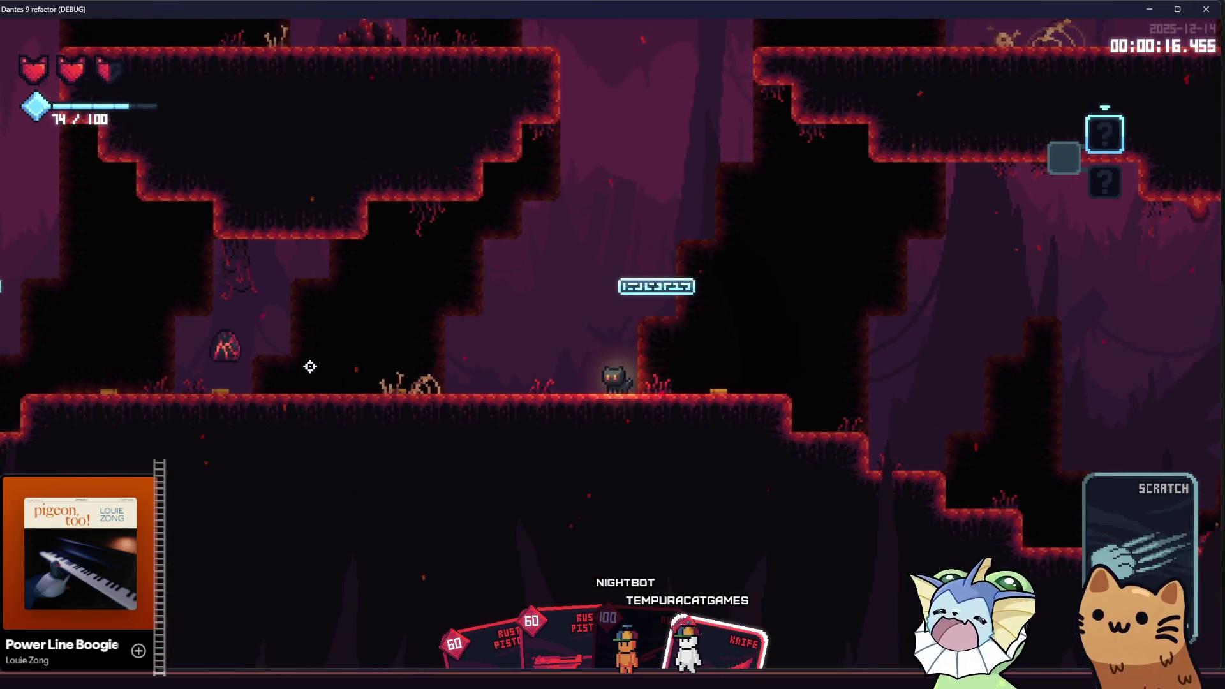
Reactivate the AWP and shoot the enemies on the right.
key("a")
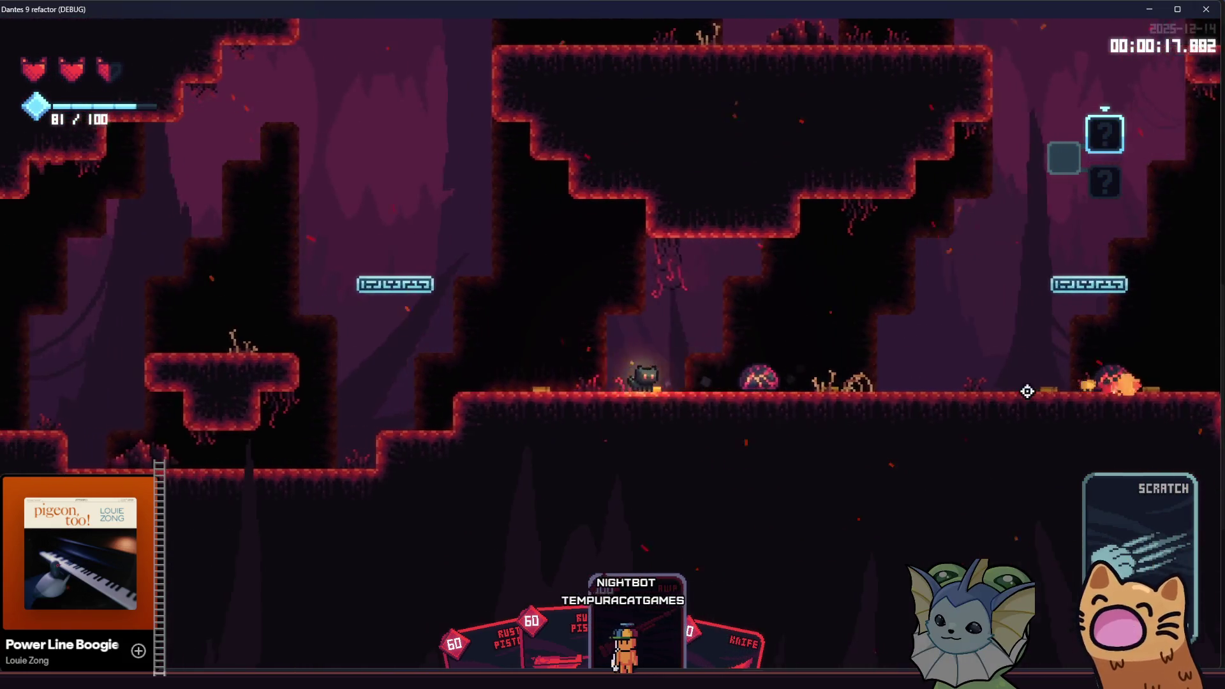
key("a")
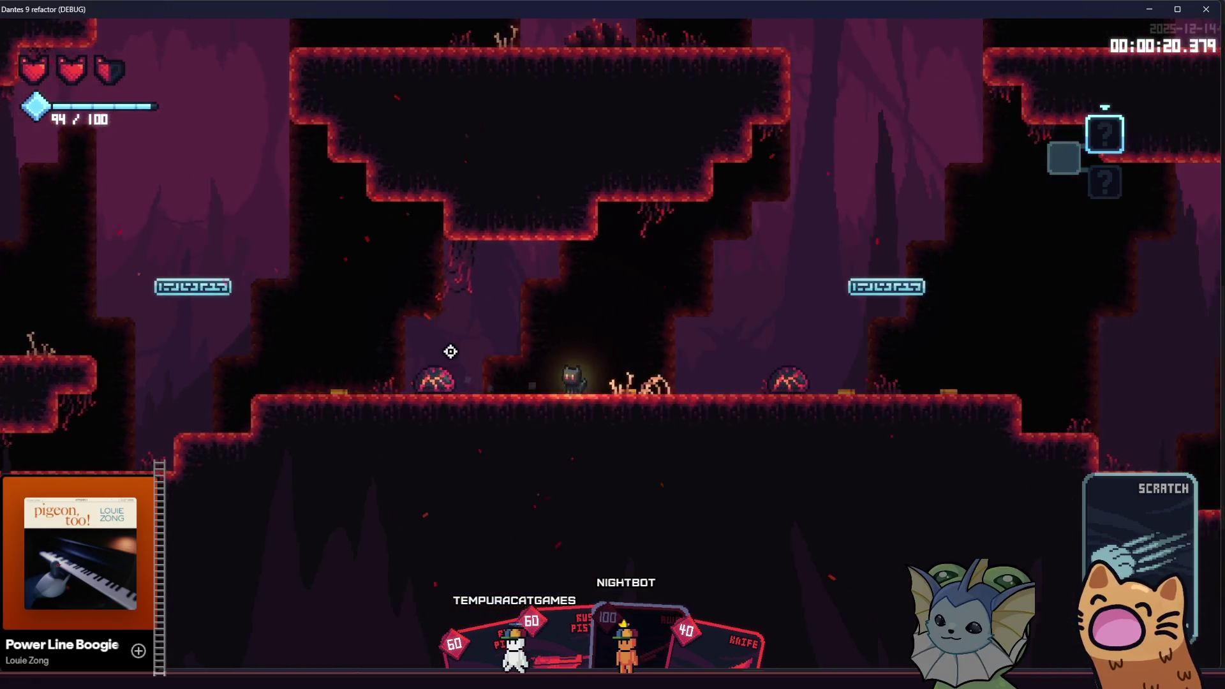
key("d")
left_click(397, 368)
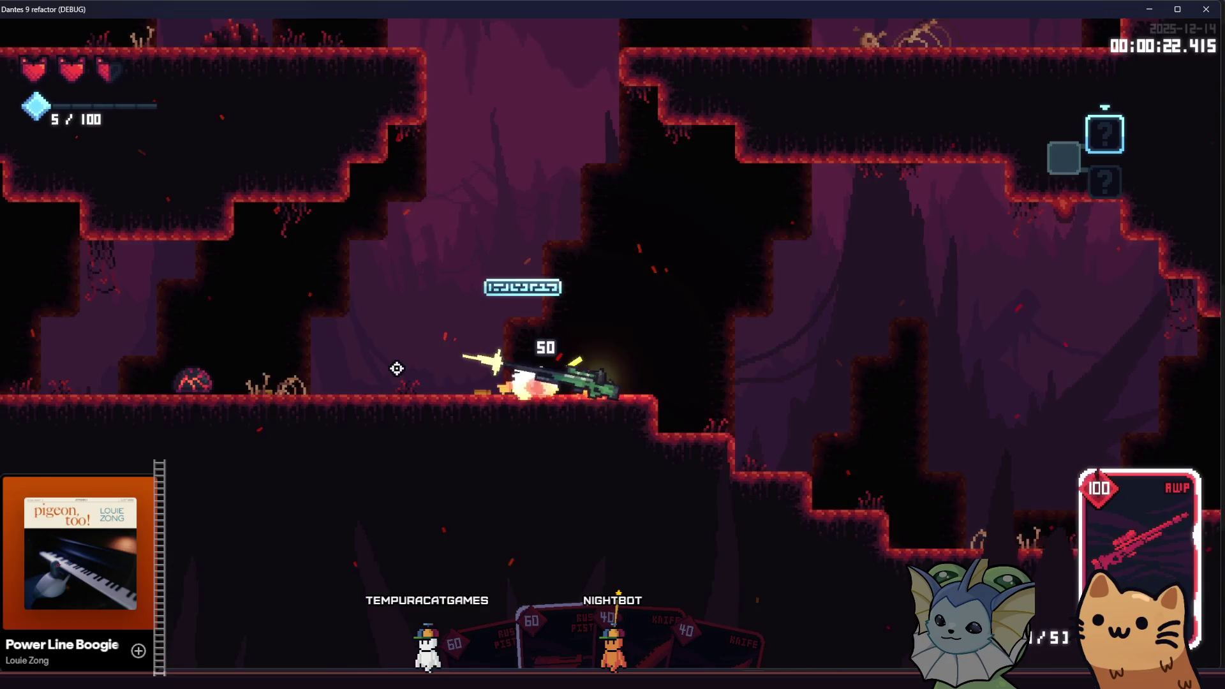
key("a")
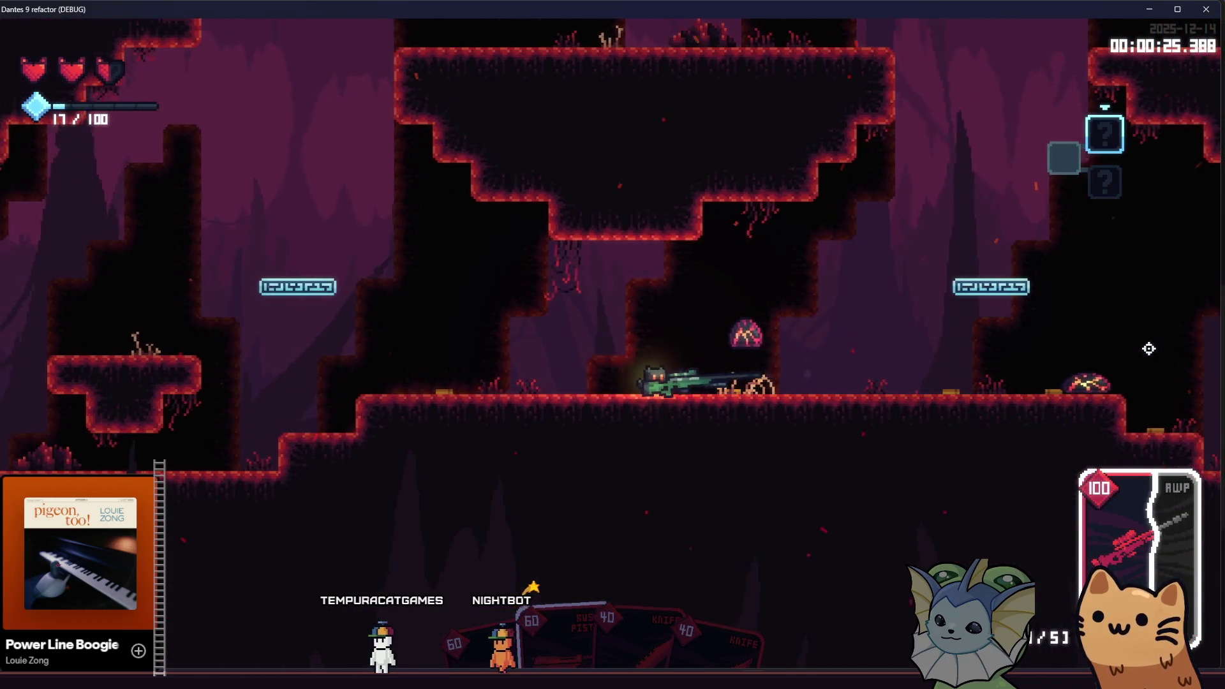
key("a")
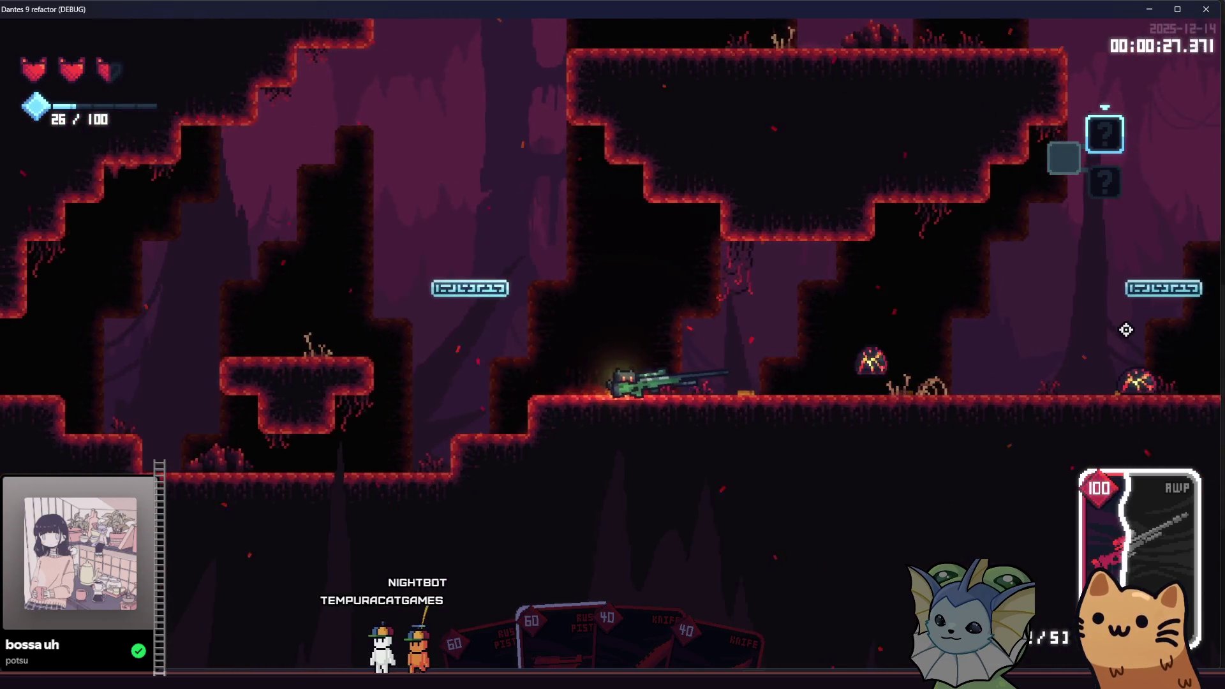
left_click(1118, 330)
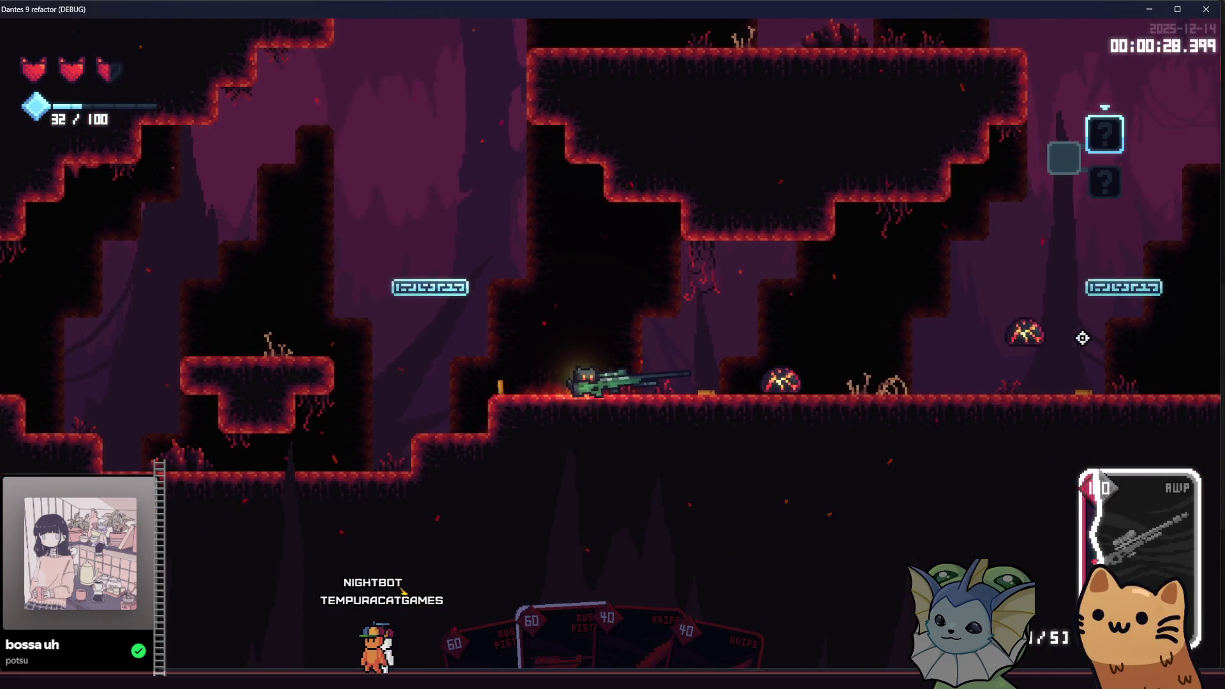
left_click(1042, 352)
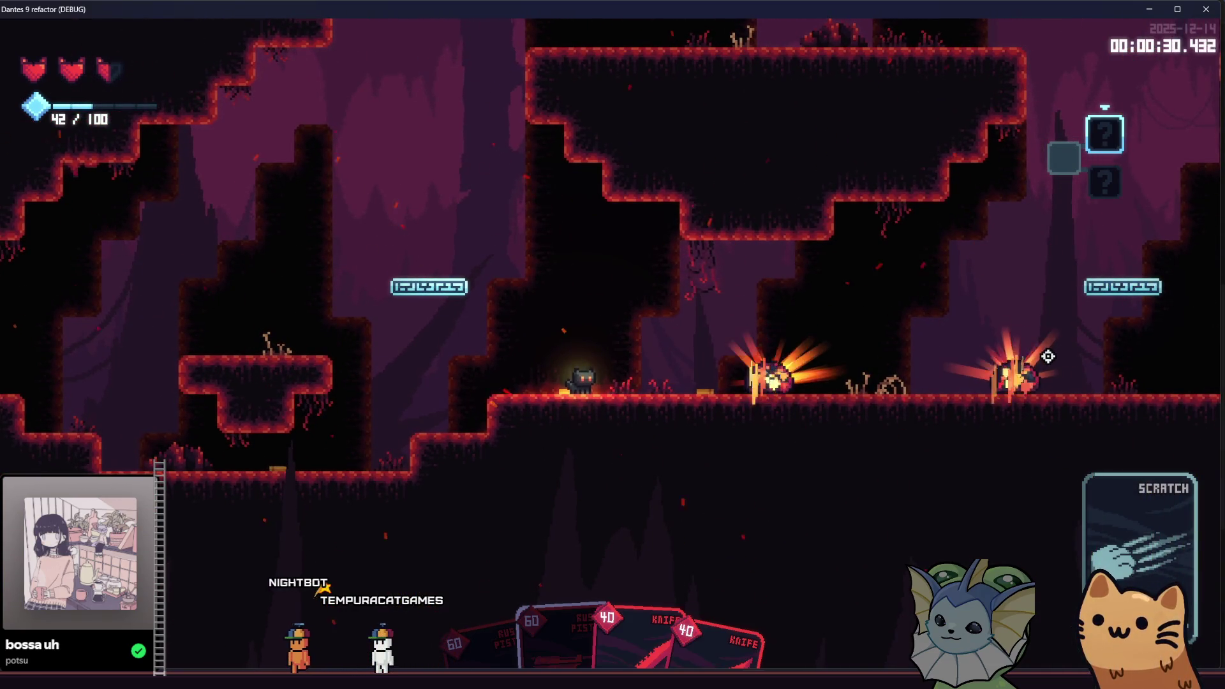
Finish the remaining enemies with the pistol, then open the chest for the Cursed Skull.
key("d")
left_click(1044, 355)
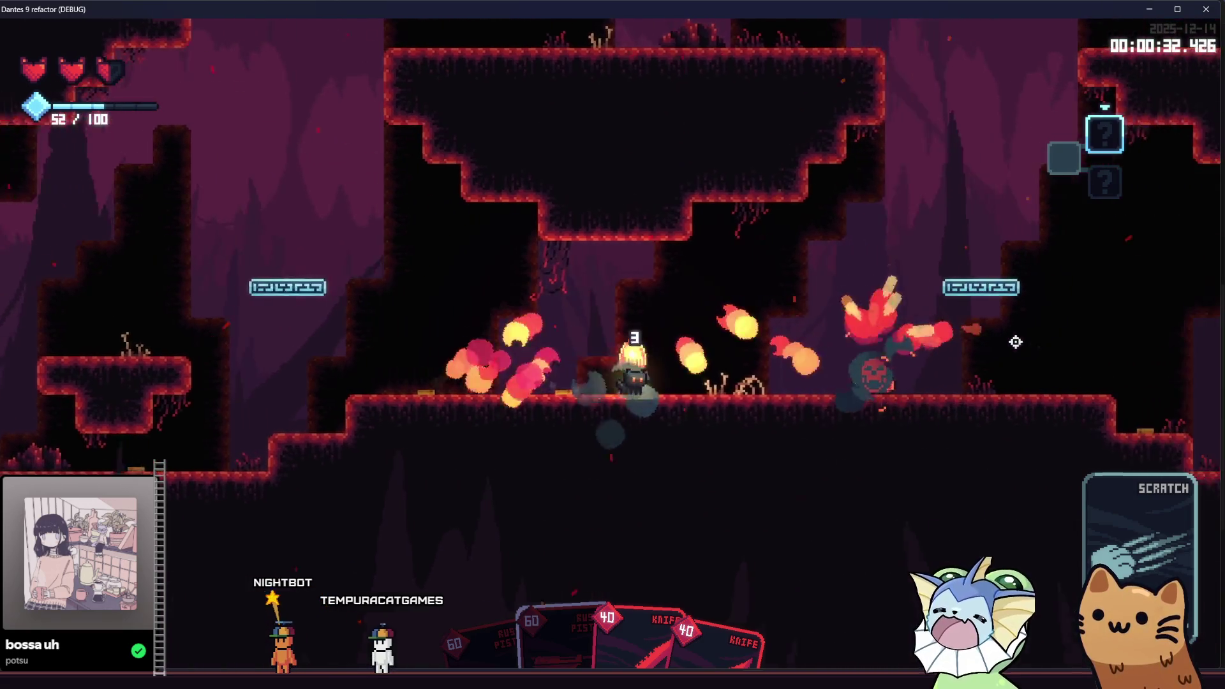
key("d")
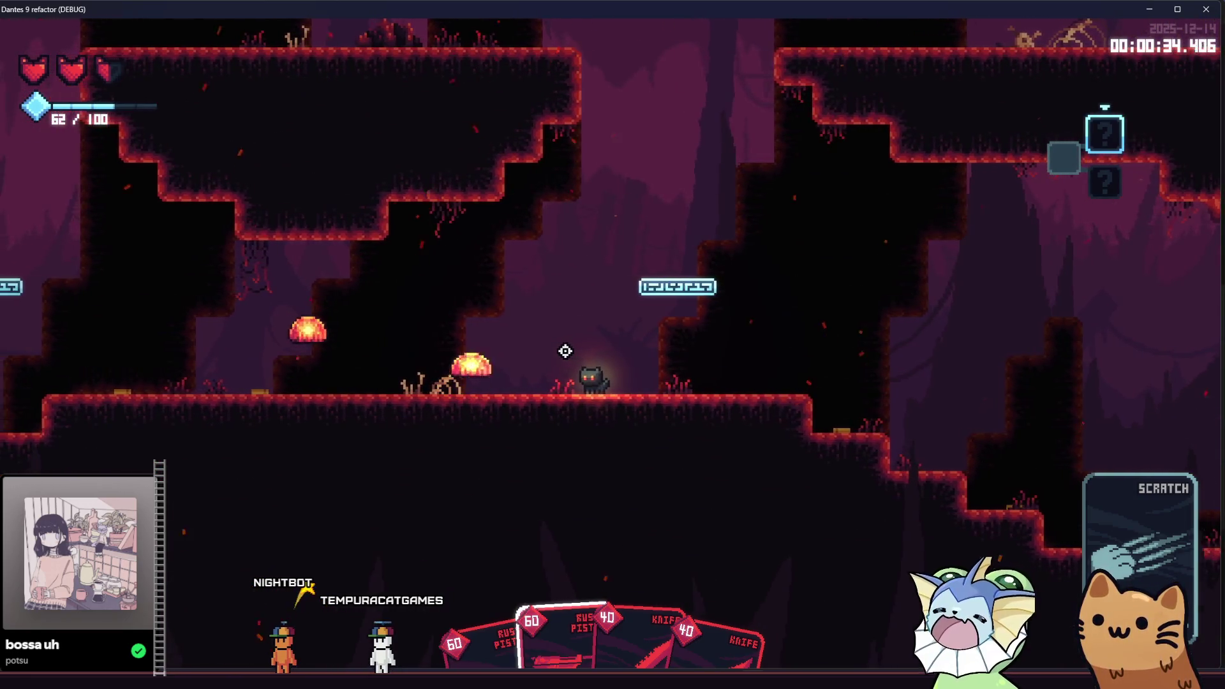
left_click(503, 350)
left_click(453, 355)
key("d")
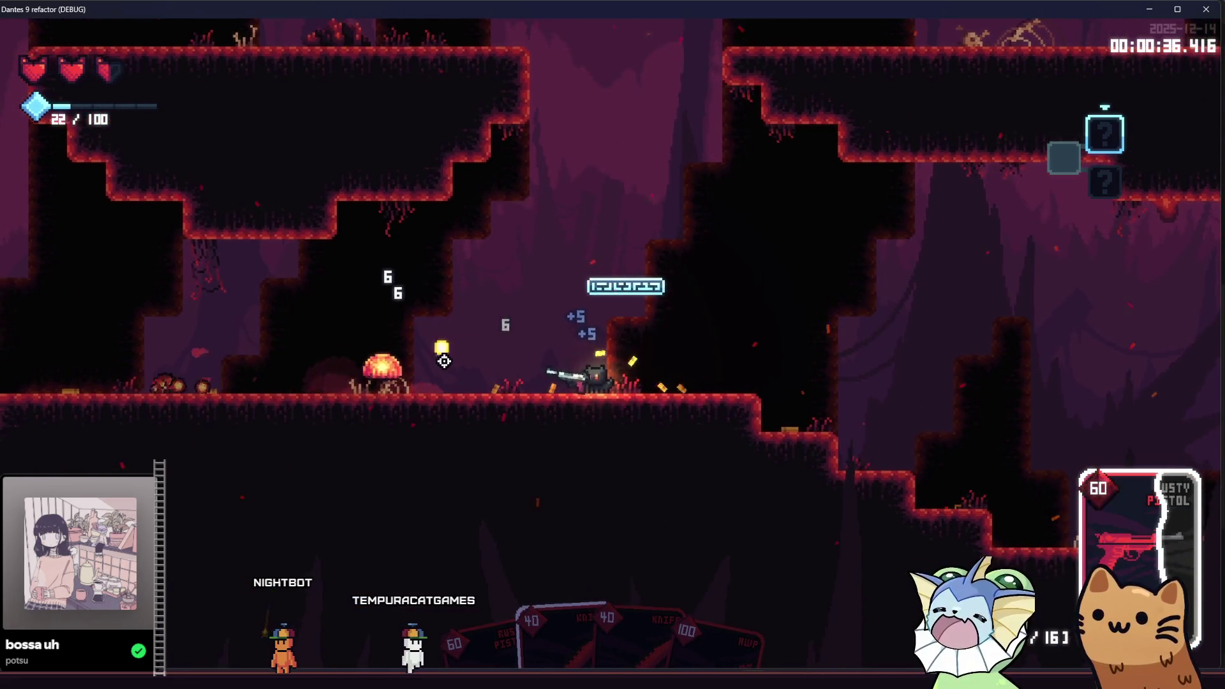
key("a")
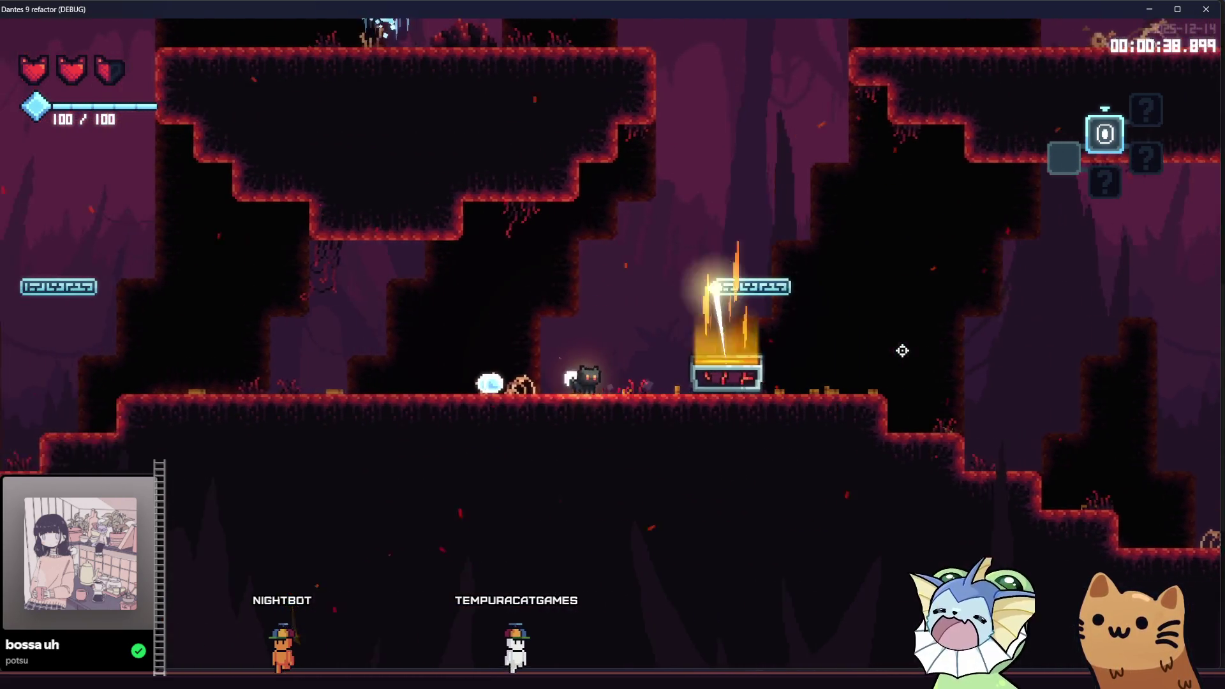
key("d")
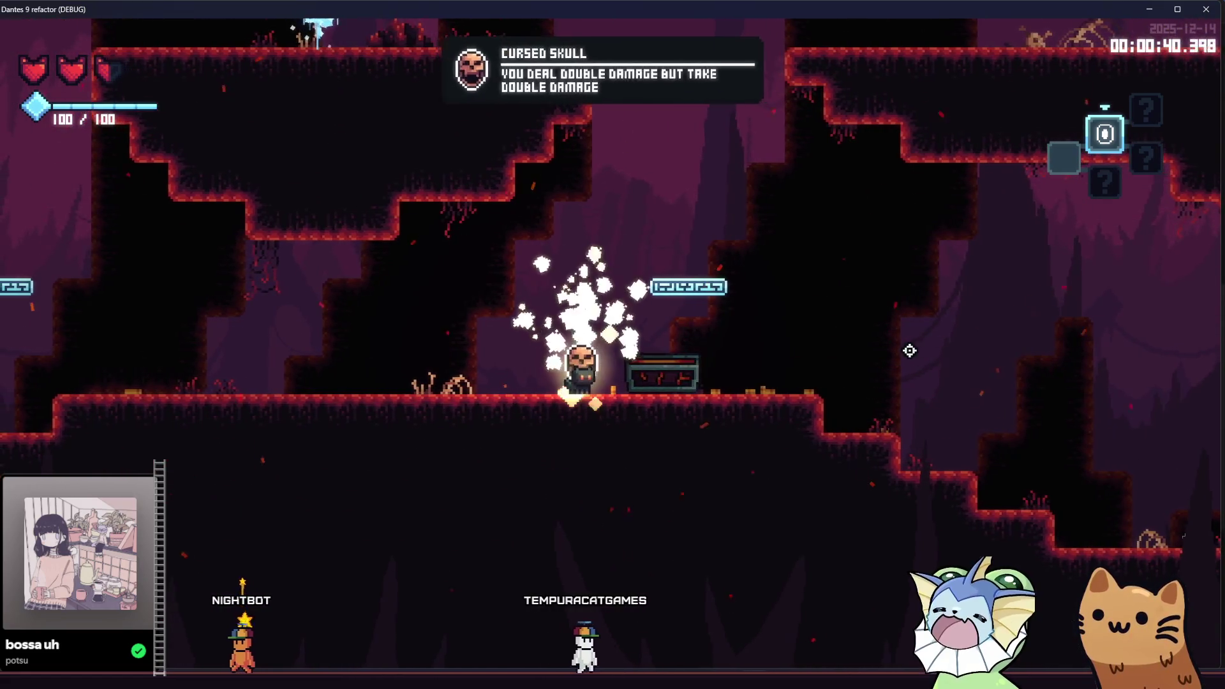
Enter the next room, activate the AWP, and fire its shots at the enemy.
key("d")
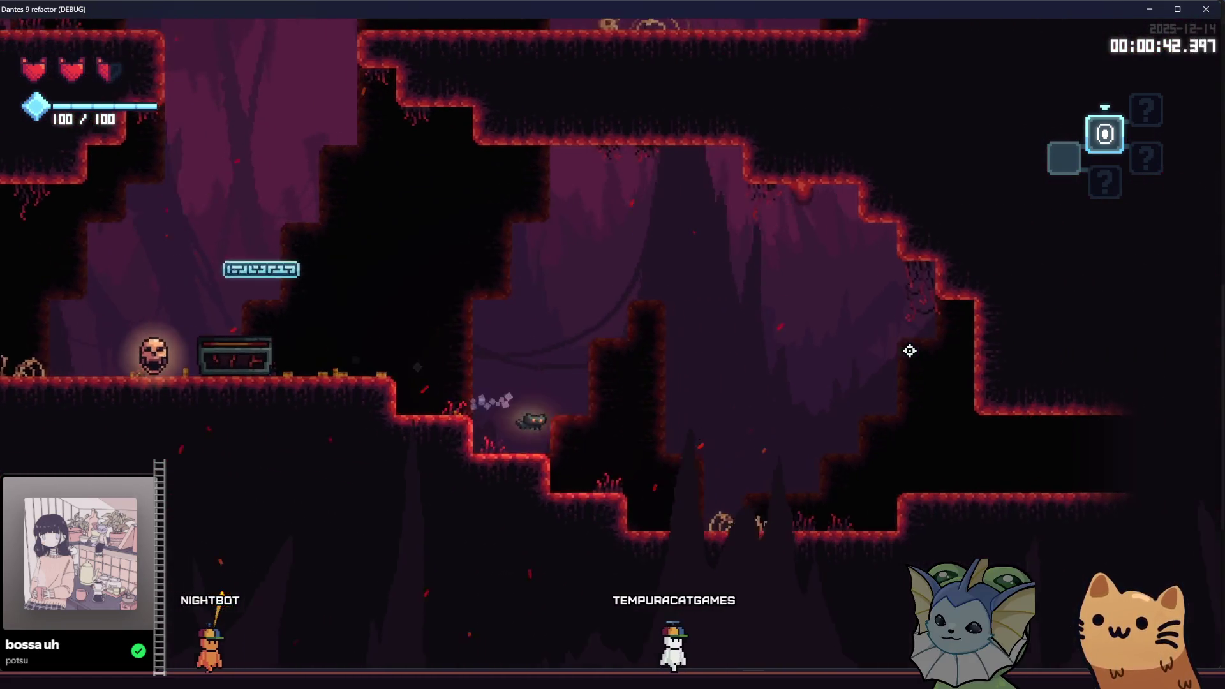
key("d")
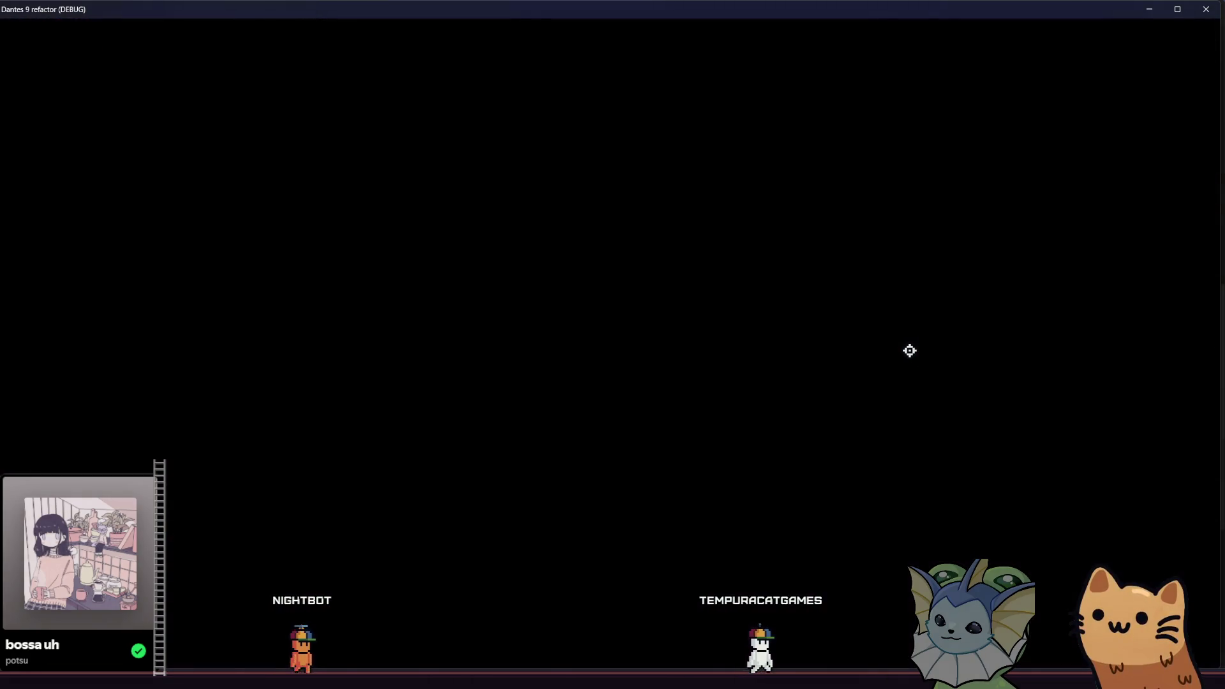
key("d")
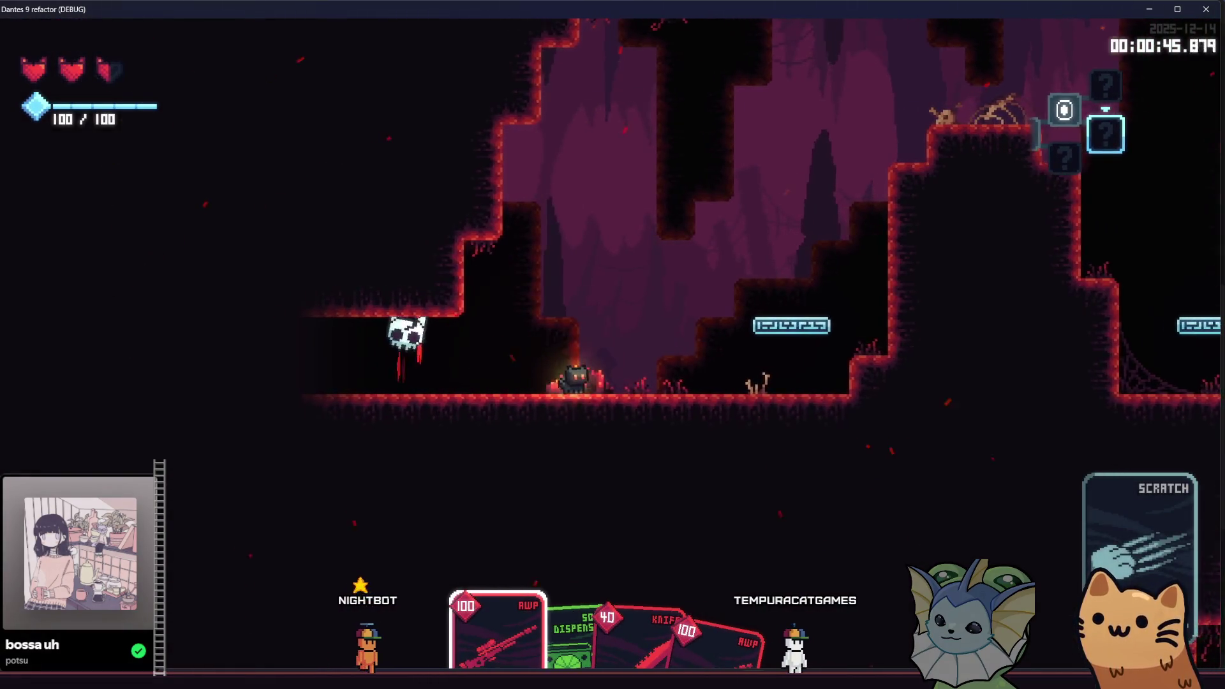
left_click(902, 285)
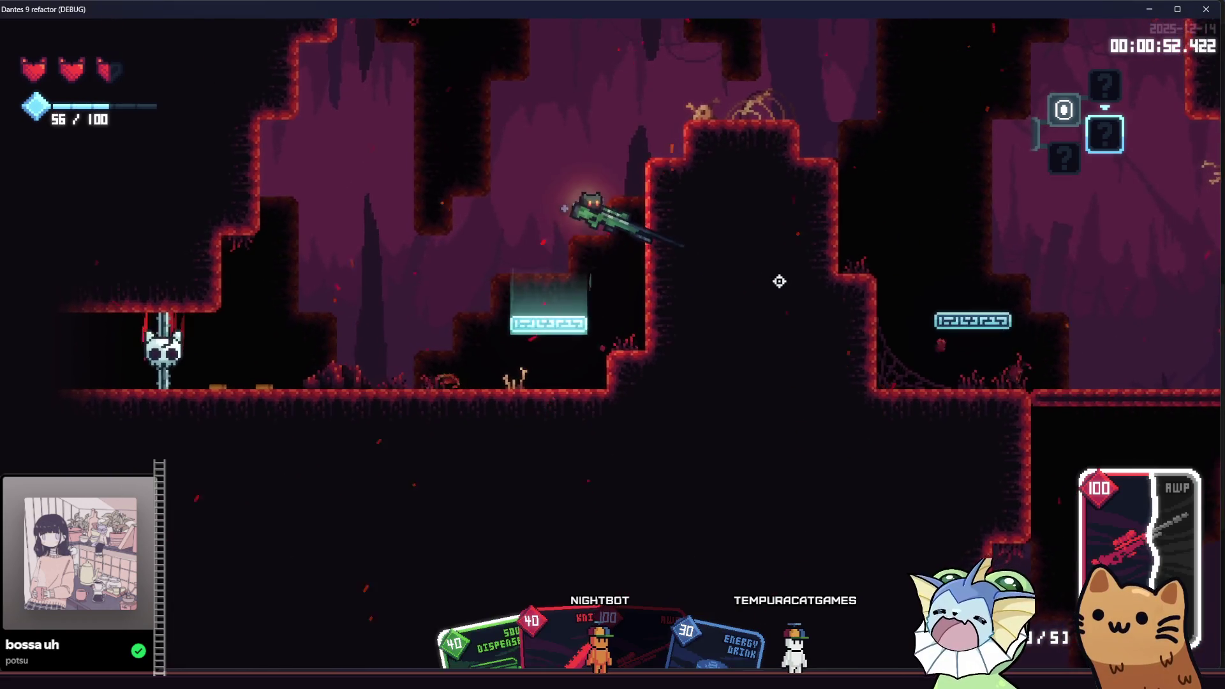
key("space")
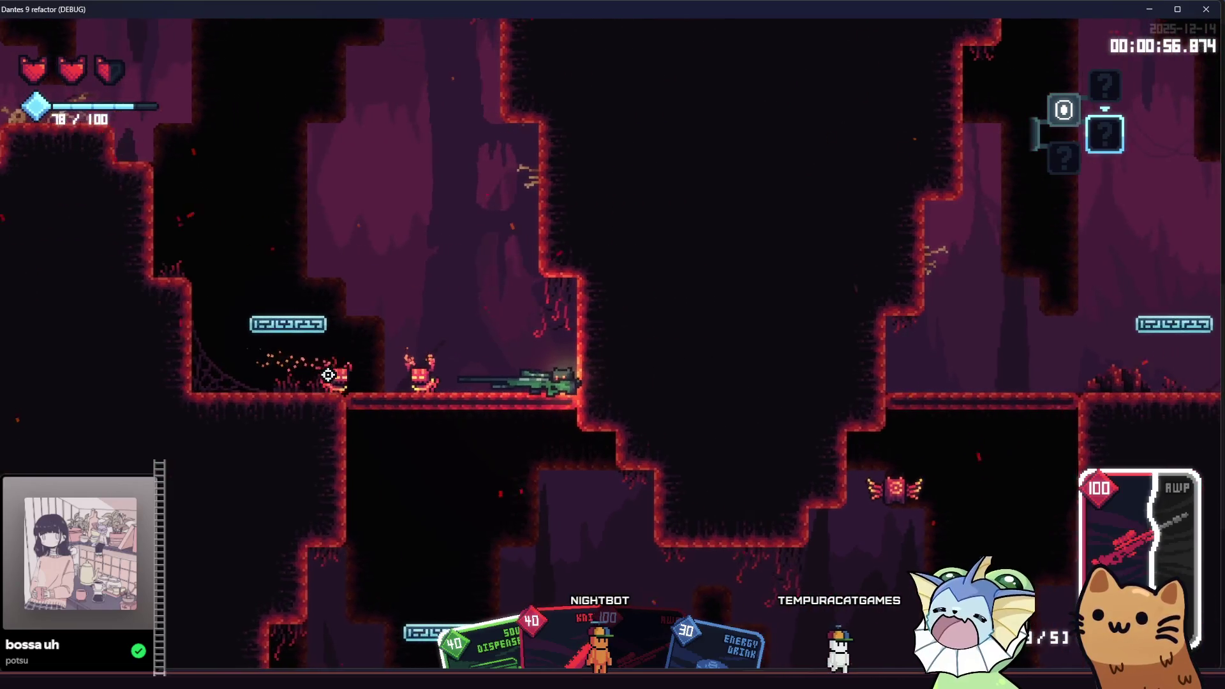
left_click(497, 395)
key("space")
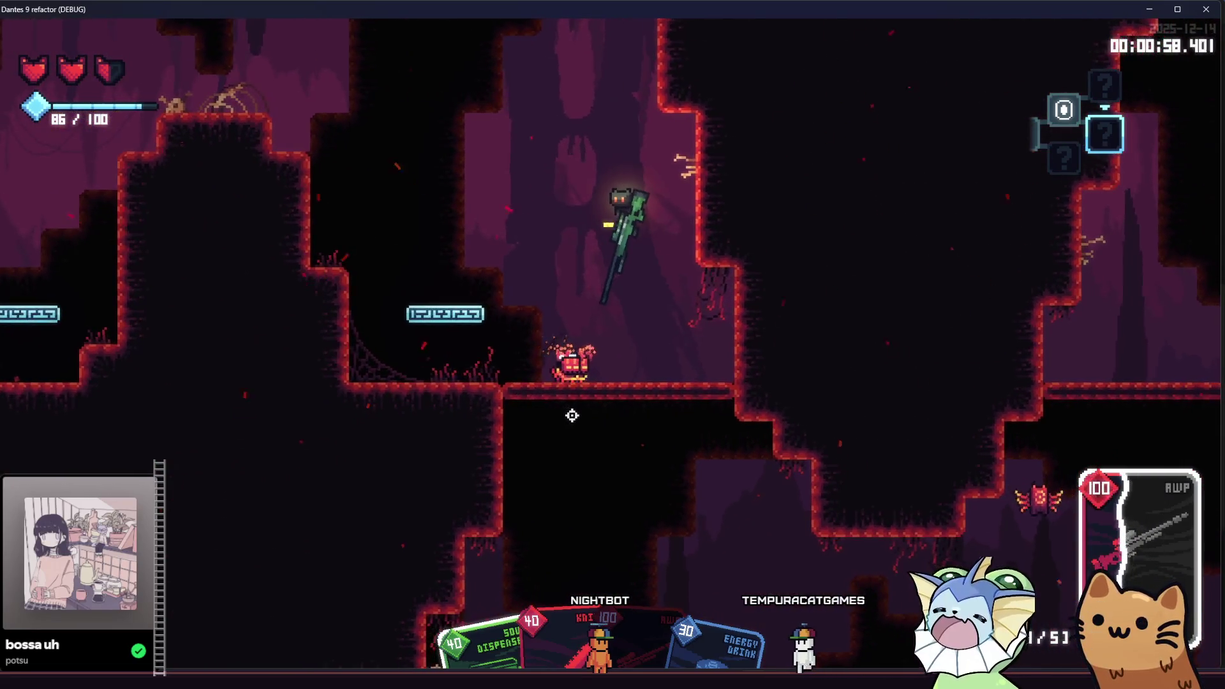
left_click(594, 415)
left_click(979, 398)
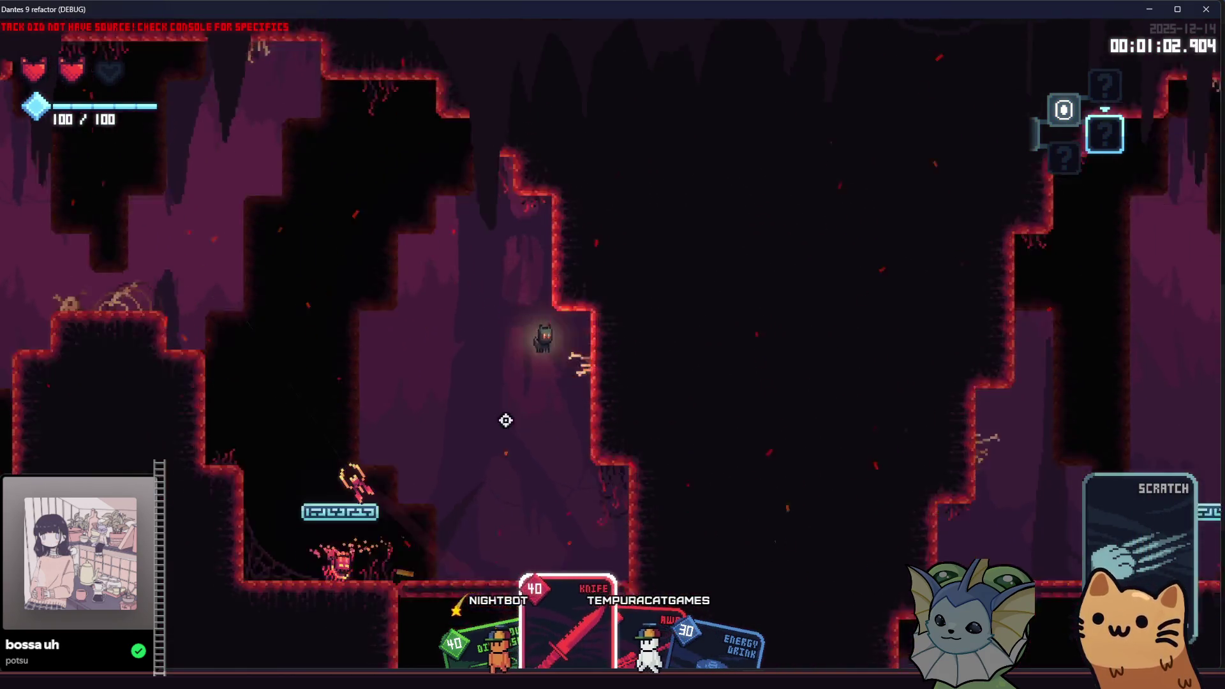
left_click(449, 391)
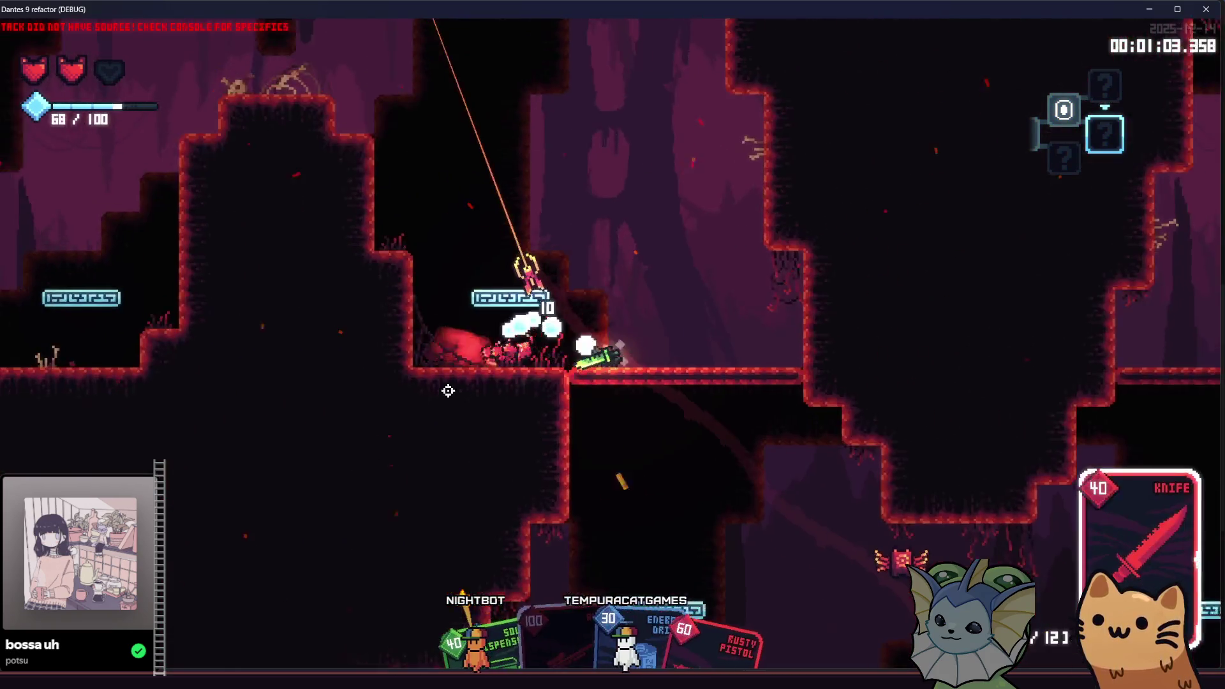
In the following room, snipe across with the AWP, then attack with the Rusty Pistol.
key("d")
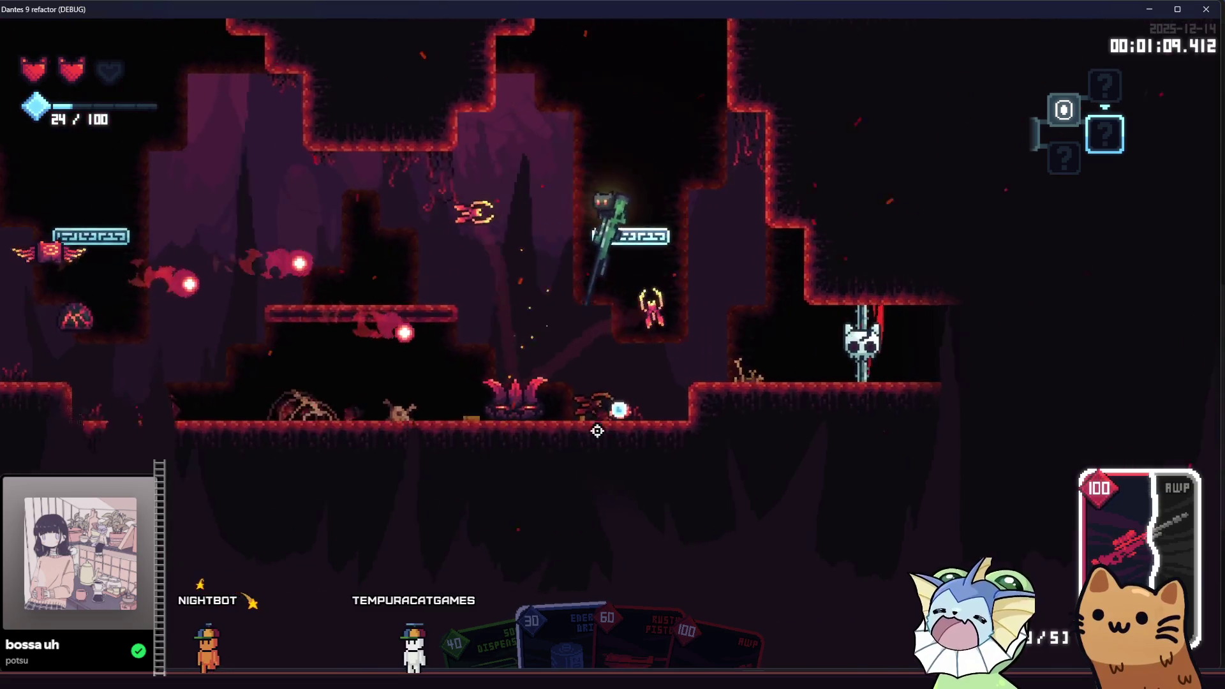
key("d")
left_click(1194, 331)
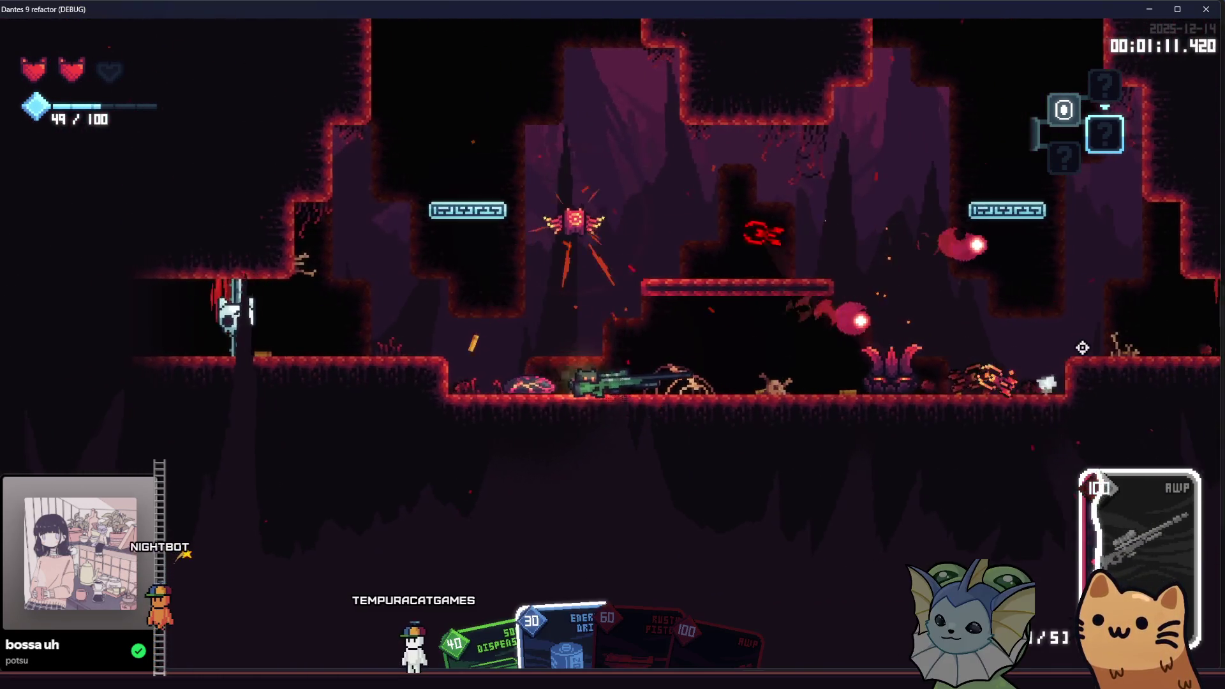
key("d")
left_click(1093, 346)
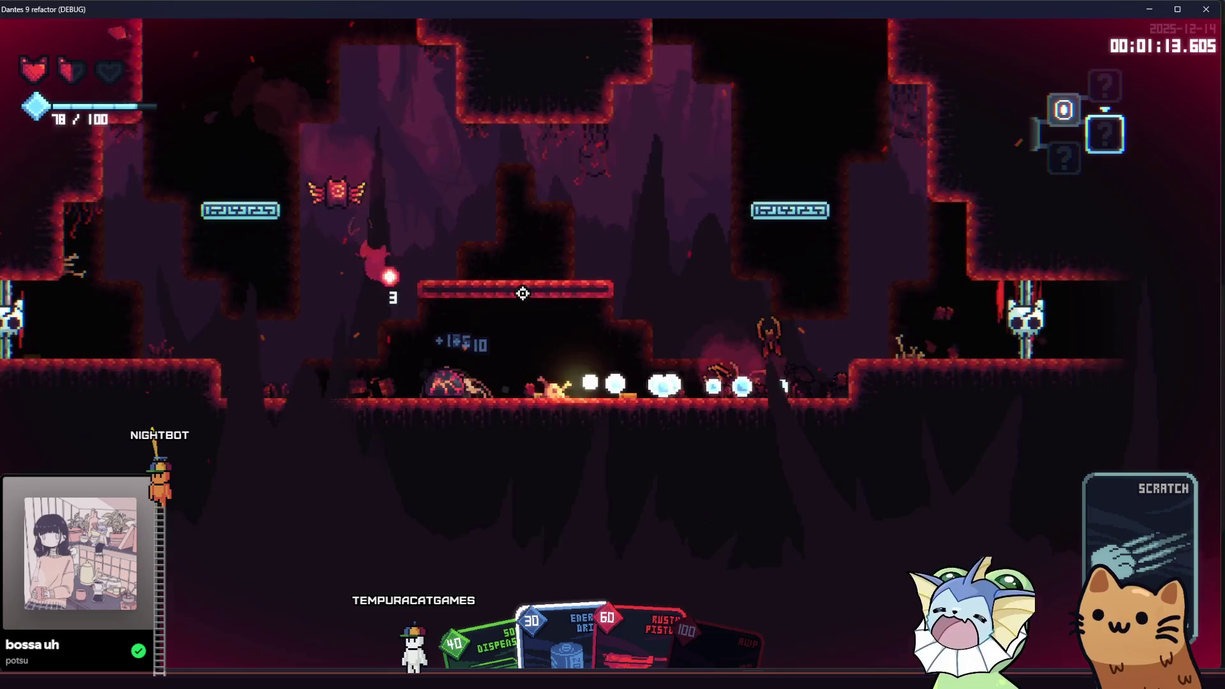
key("d")
left_click(273, 227)
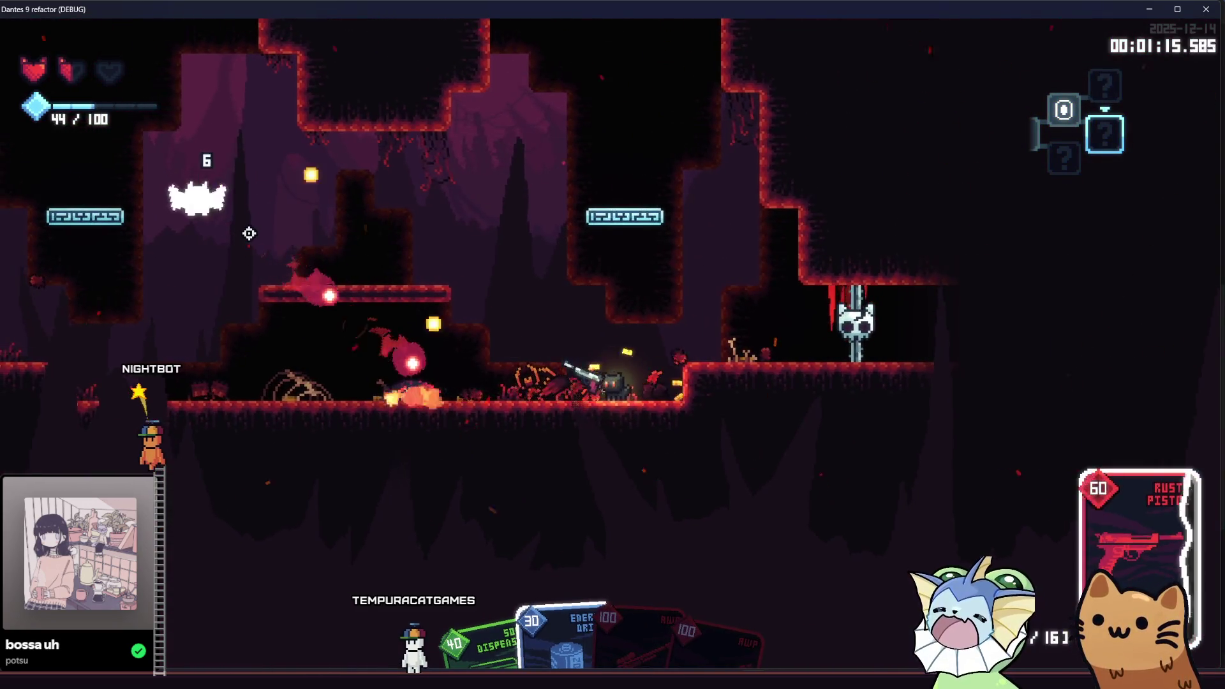
left_click(497, 339)
Push right clearing enemies, including the fireball enemy, and finish with an AWP sniper shot.
key("a")
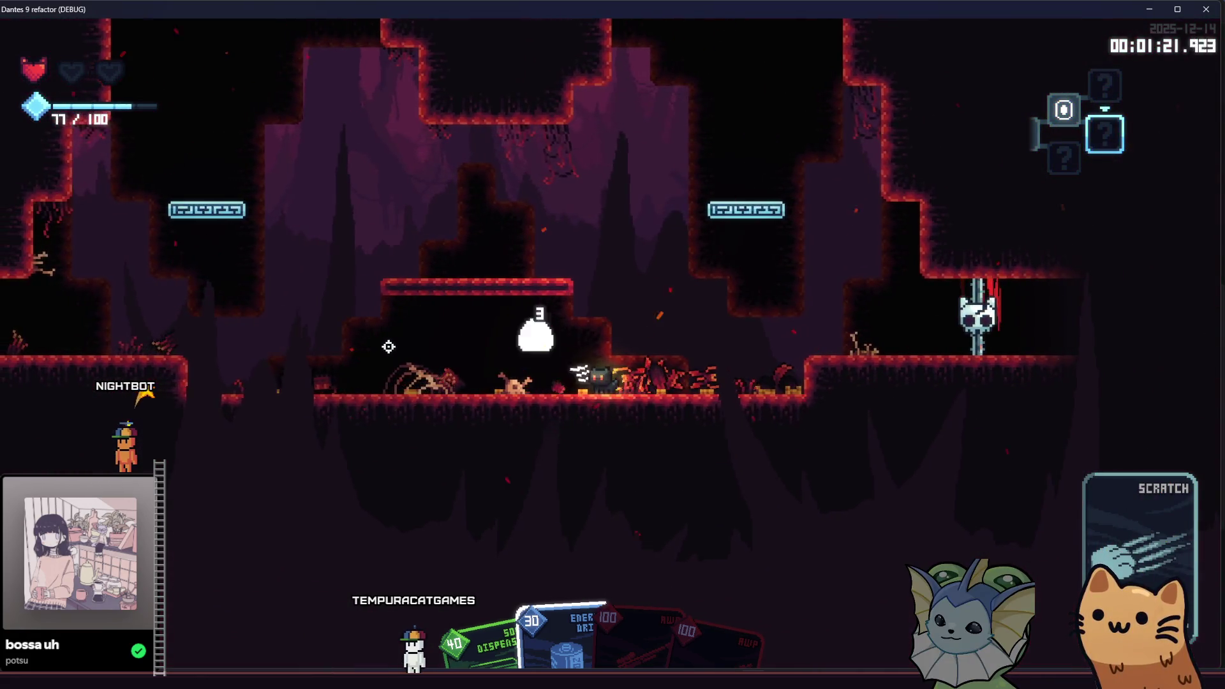
key("d")
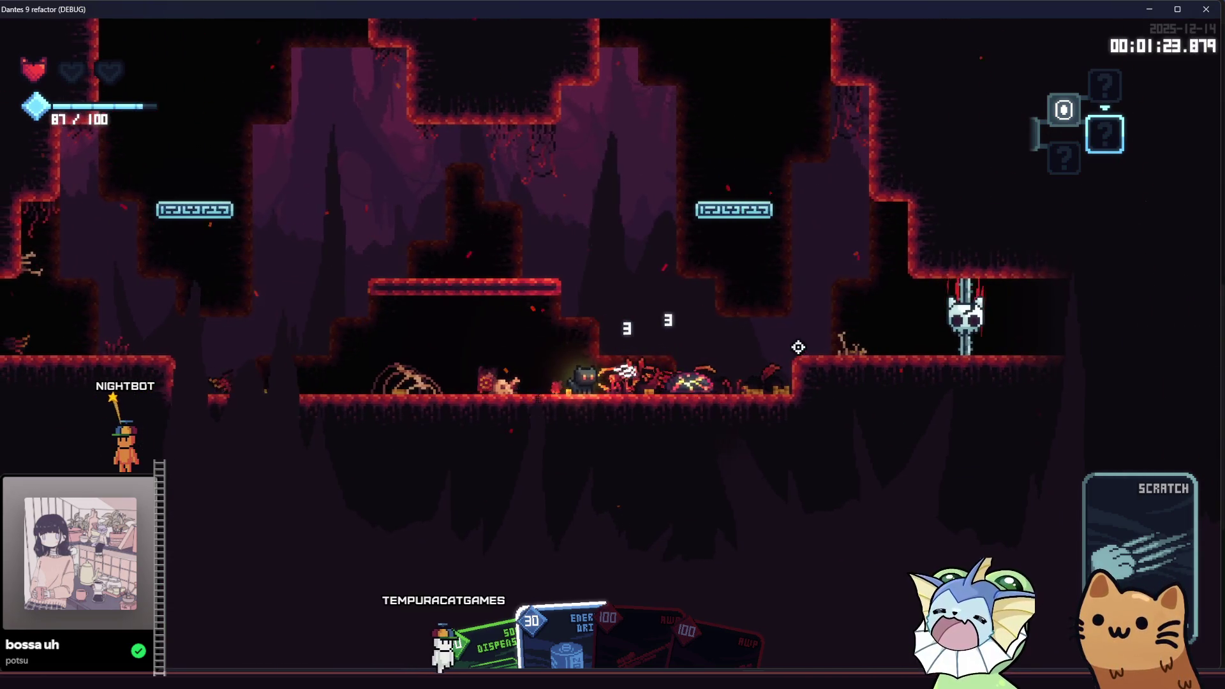
key("d")
left_click(579, 333)
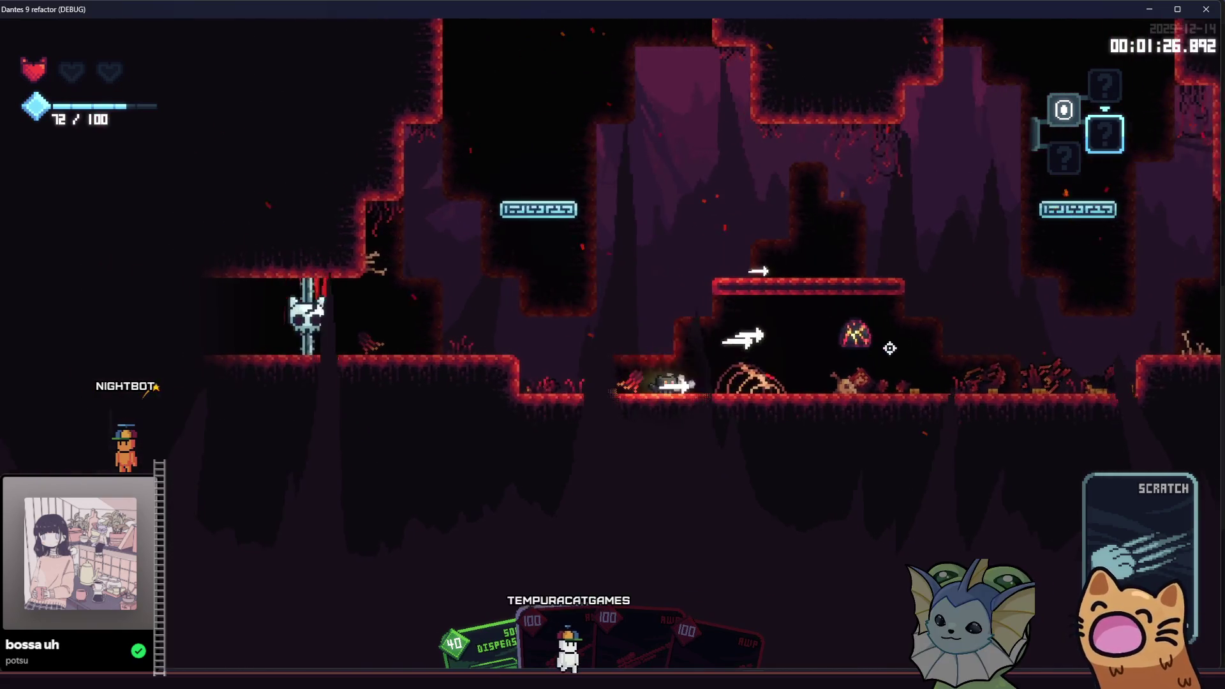
key("d")
left_click(880, 314)
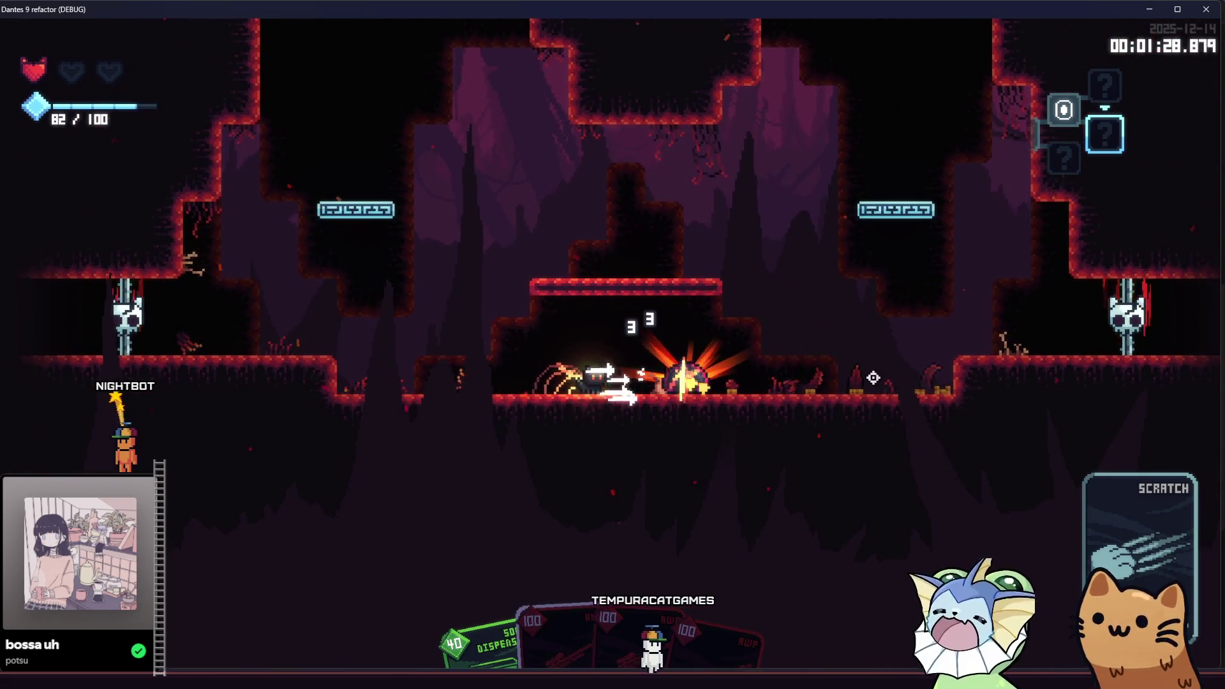
key("d")
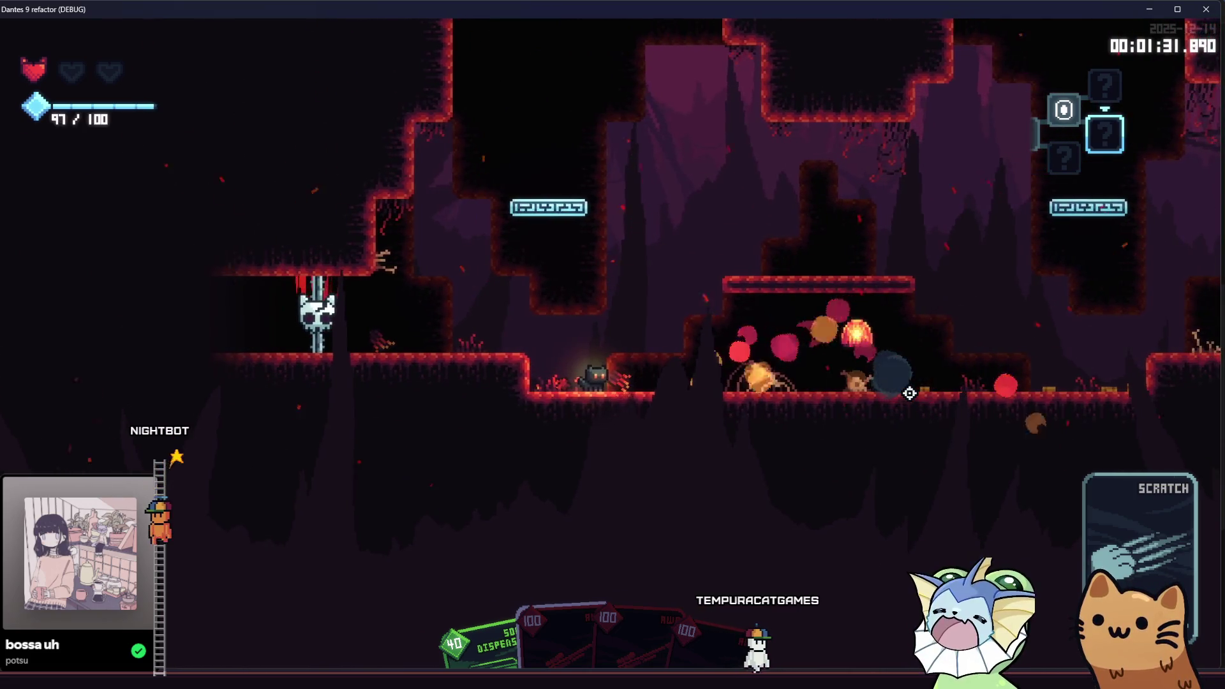
left_click(848, 344)
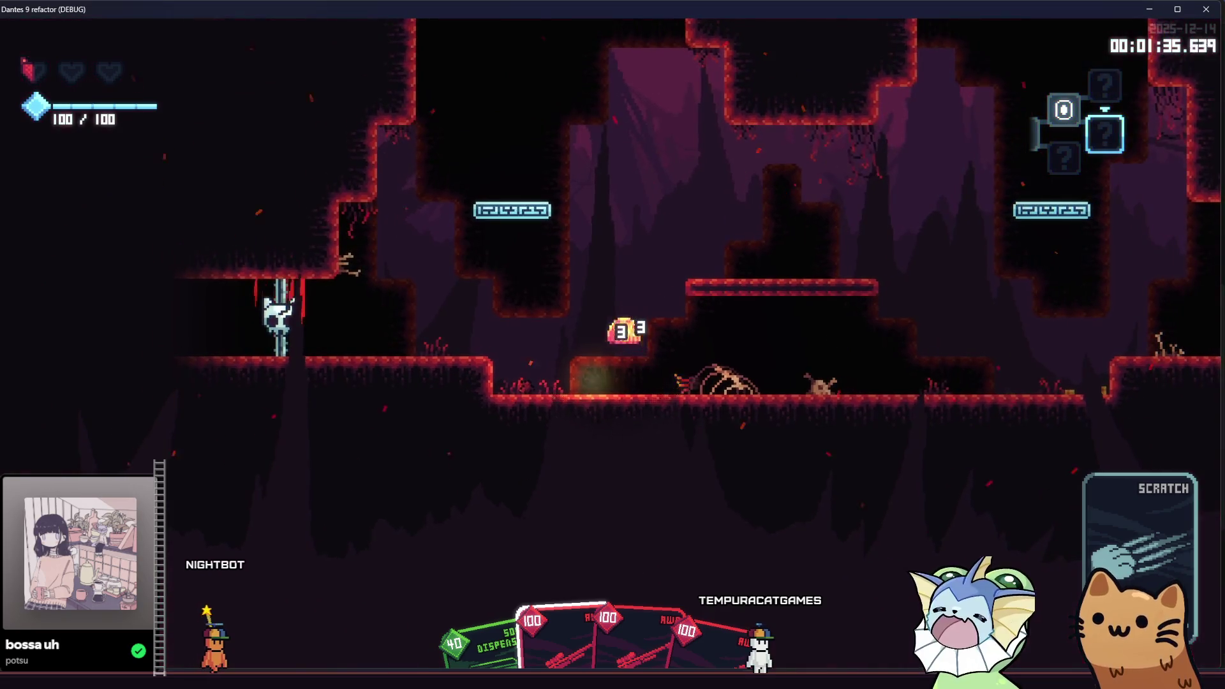
key("d")
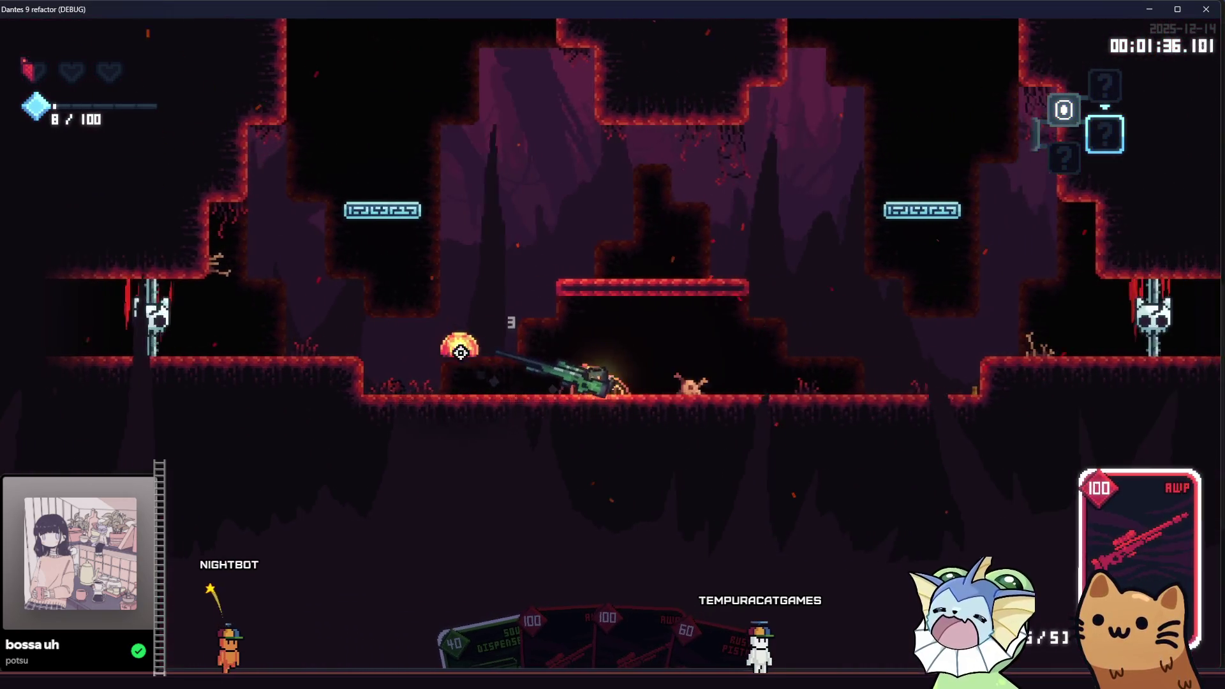
left_click(371, 352)
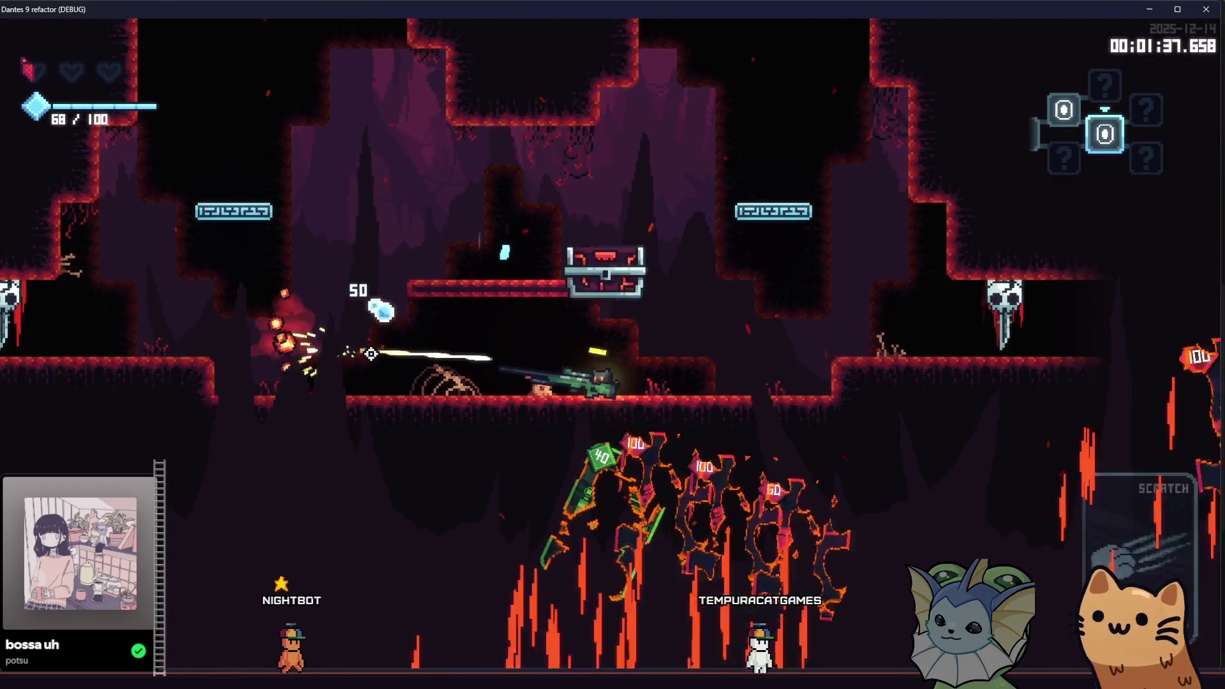
Open the chest and grab the soul potion, raising max mana to 150.
key("a")
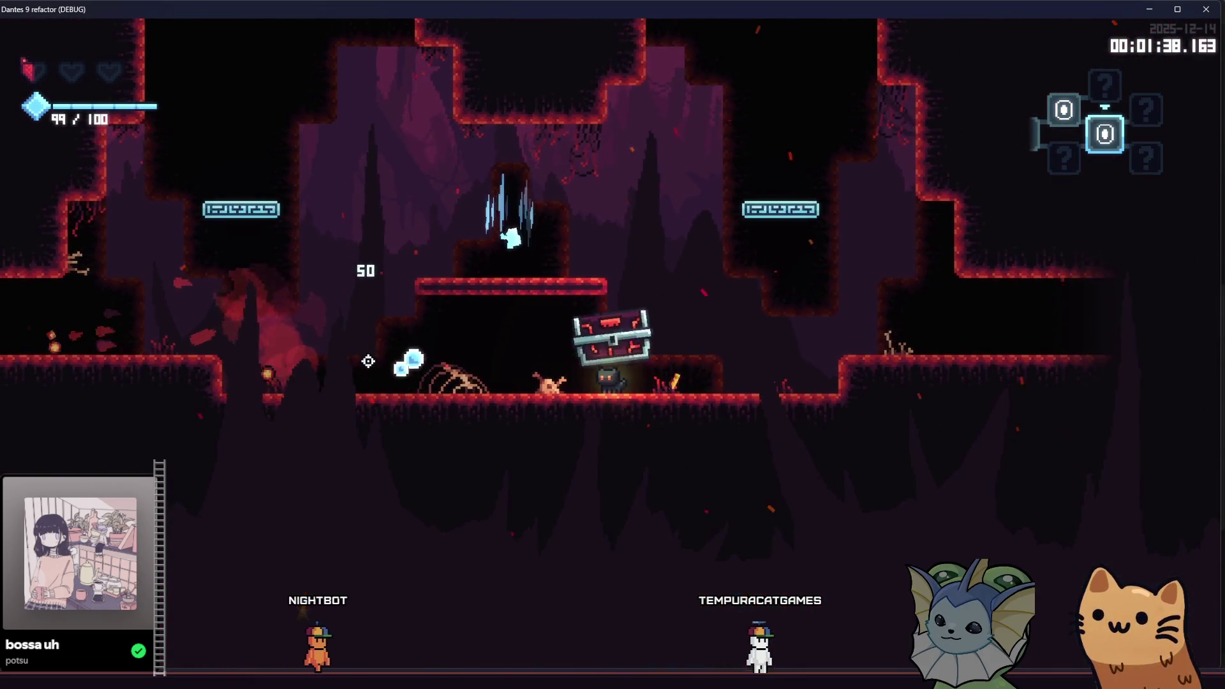
key("d")
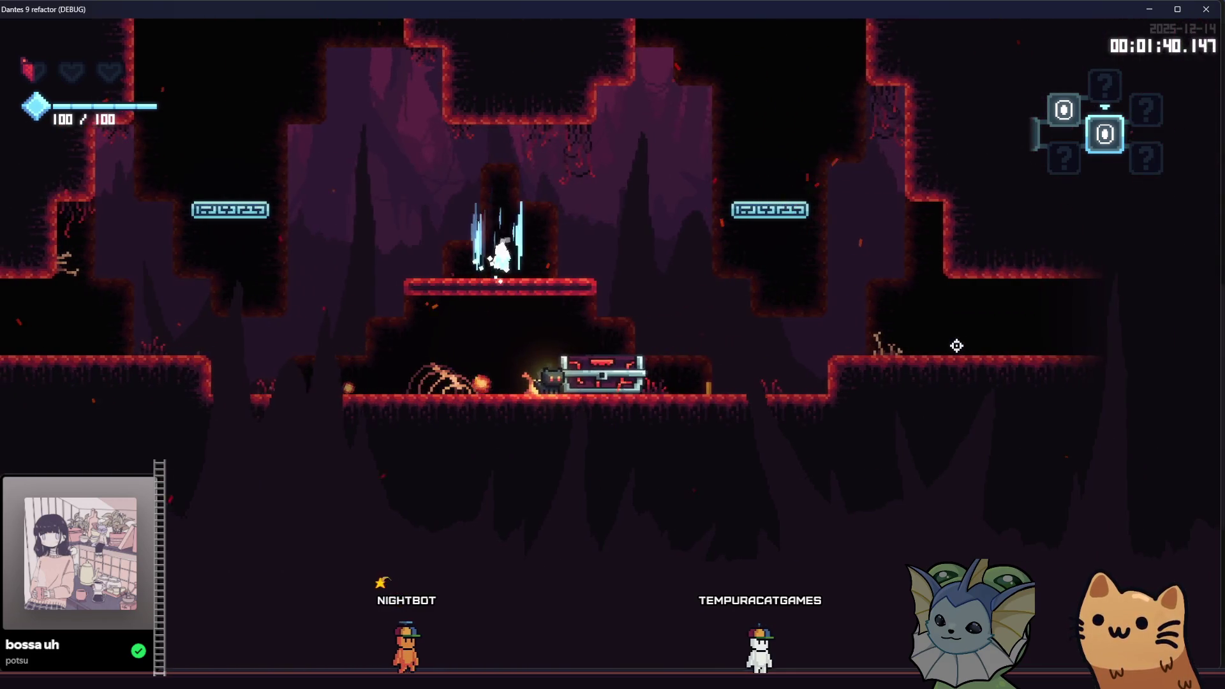
key("e")
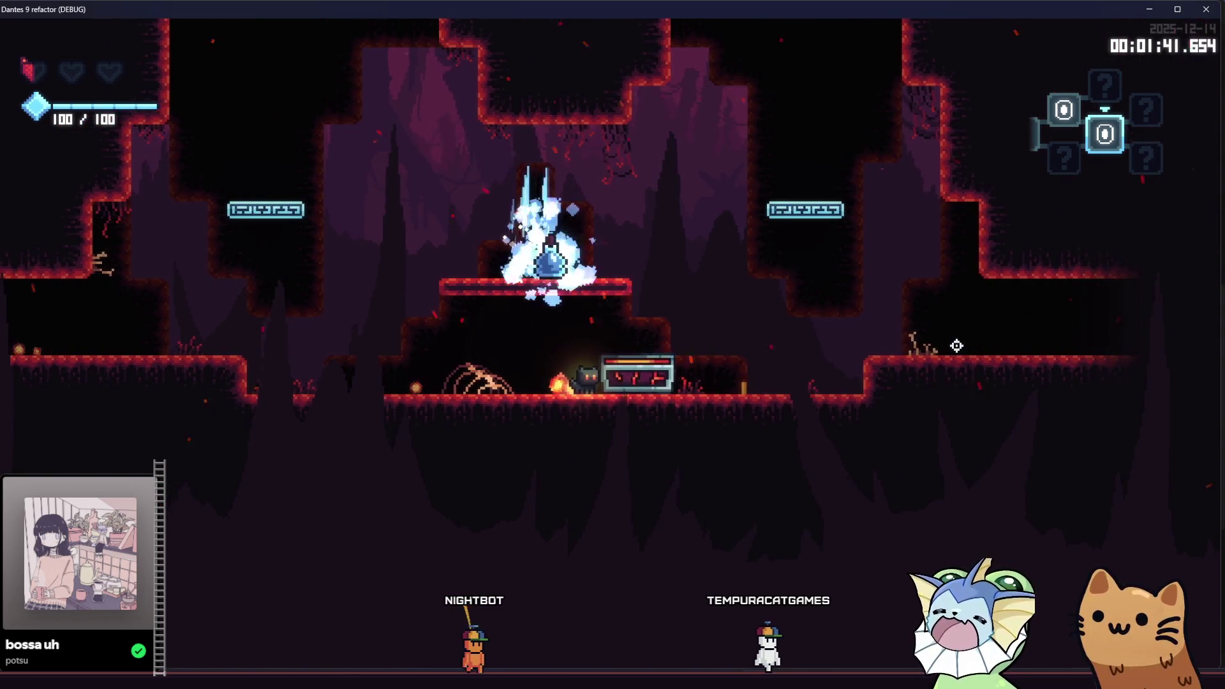
key("space")
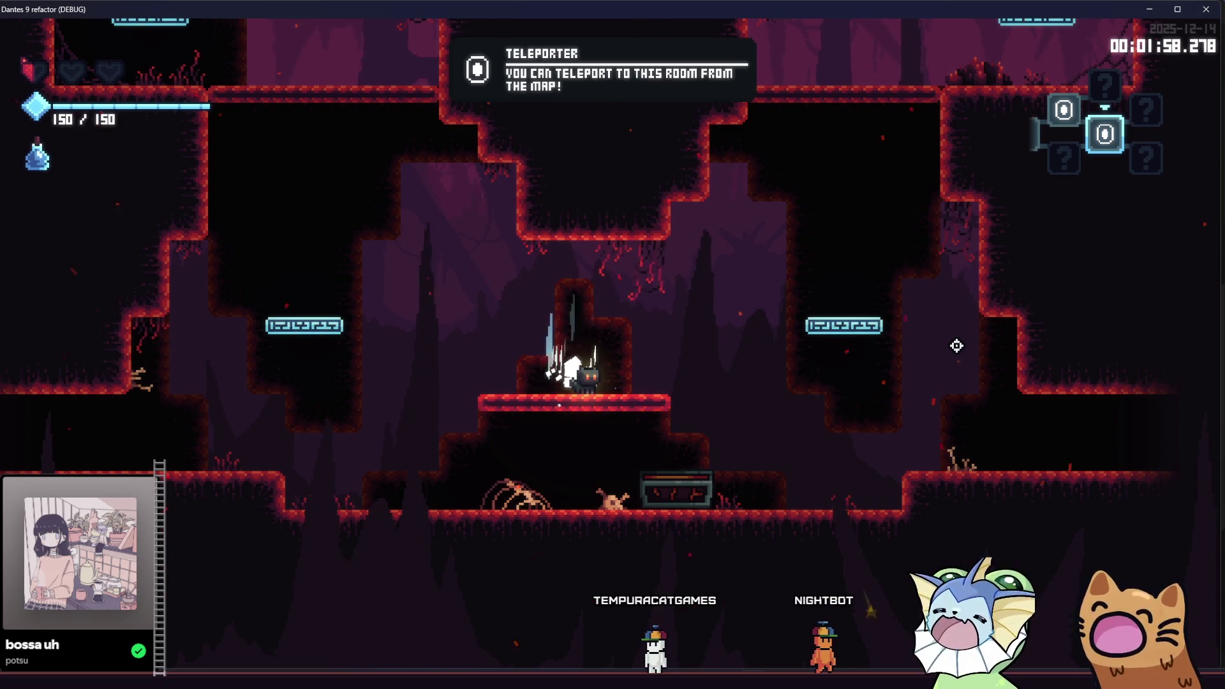
Toggle Accessible Font on and back off, then walk left out of the teleporter room.
key("Escape")
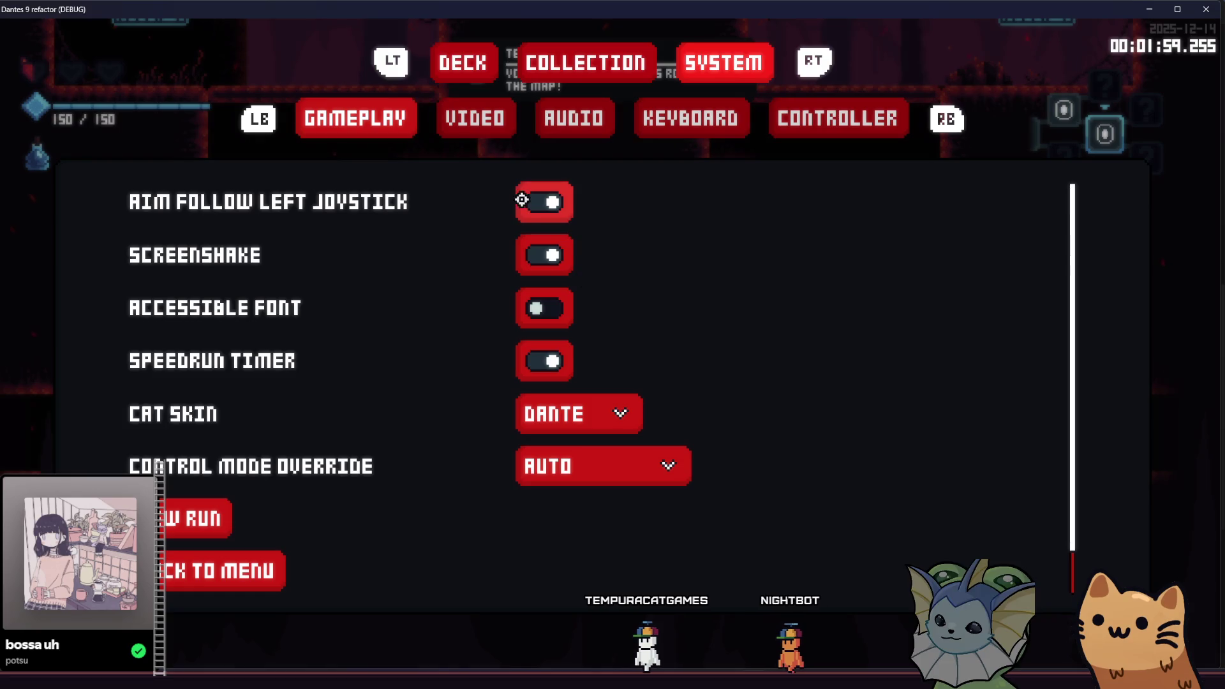
left_click(542, 314)
left_click(542, 313)
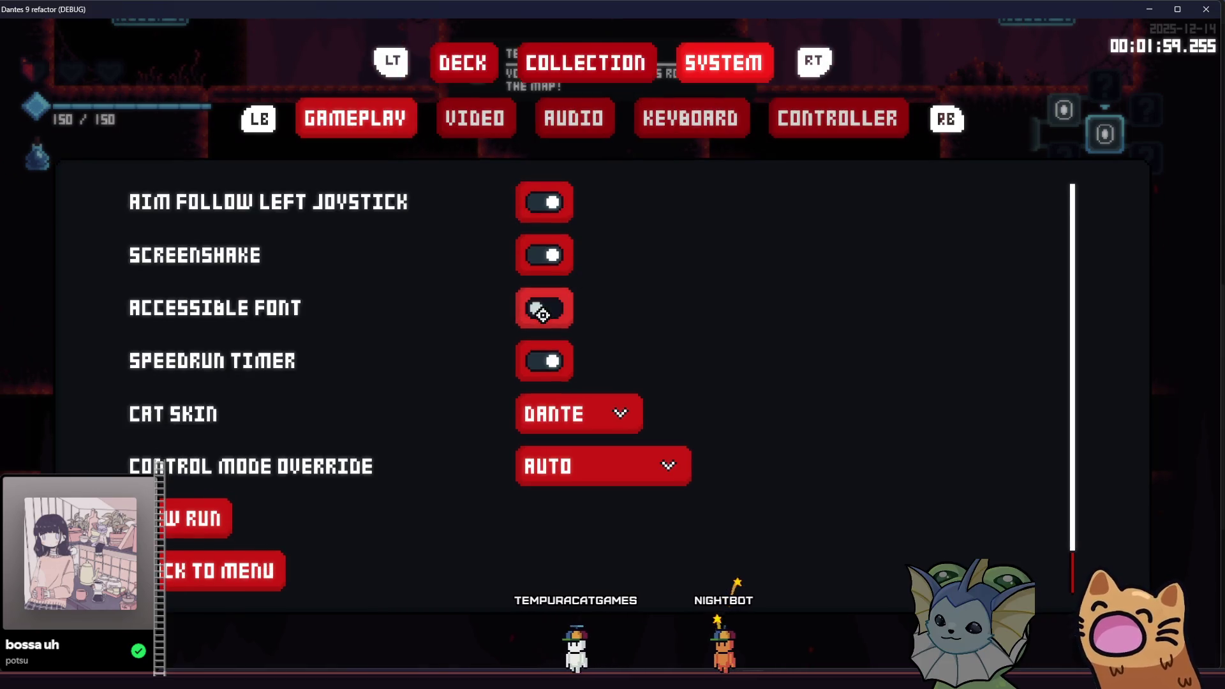
key("Escape")
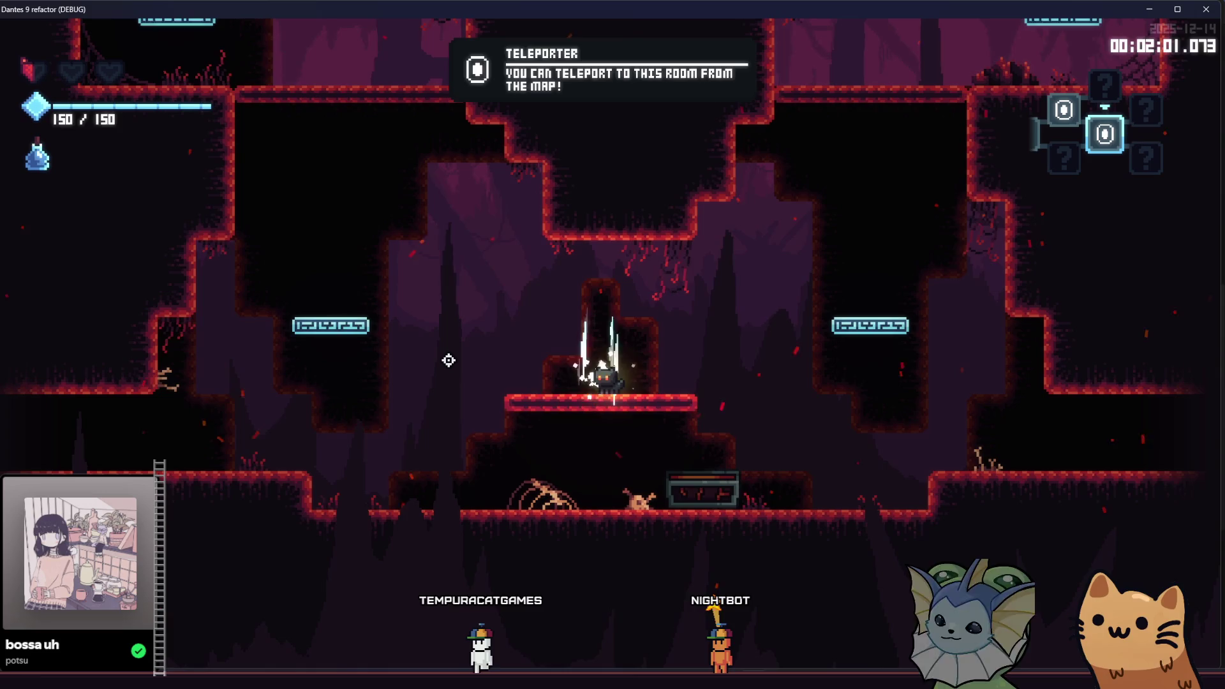
key("a")
key("a")
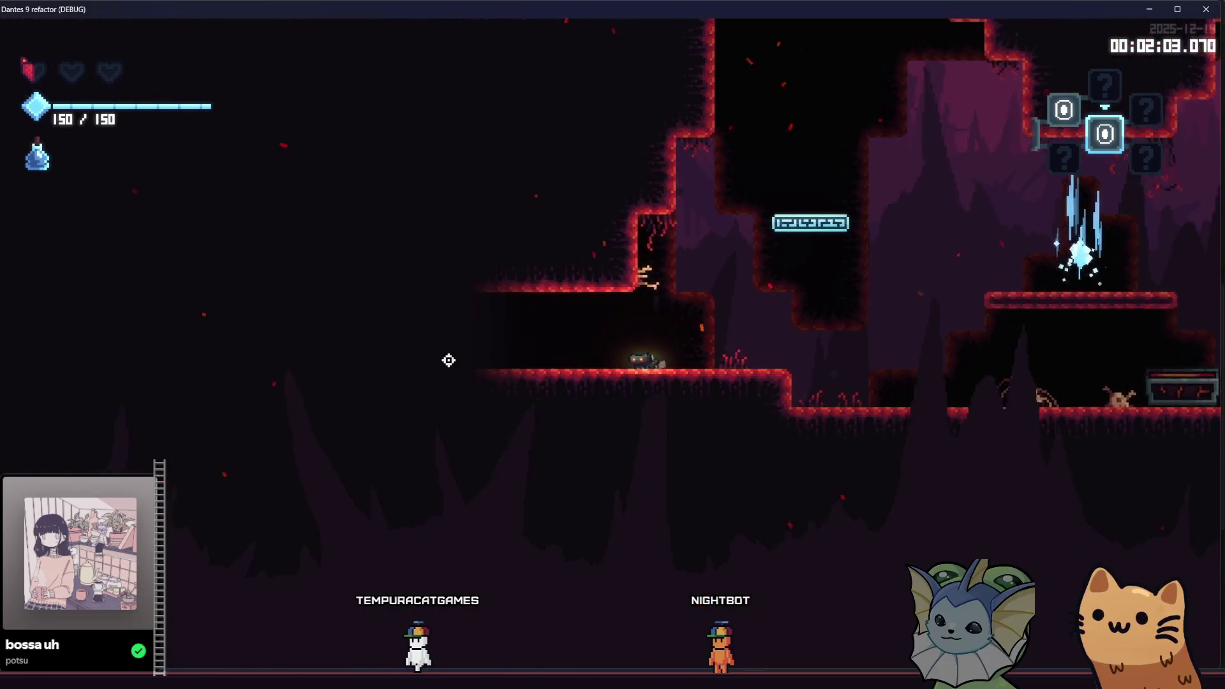
key("a")
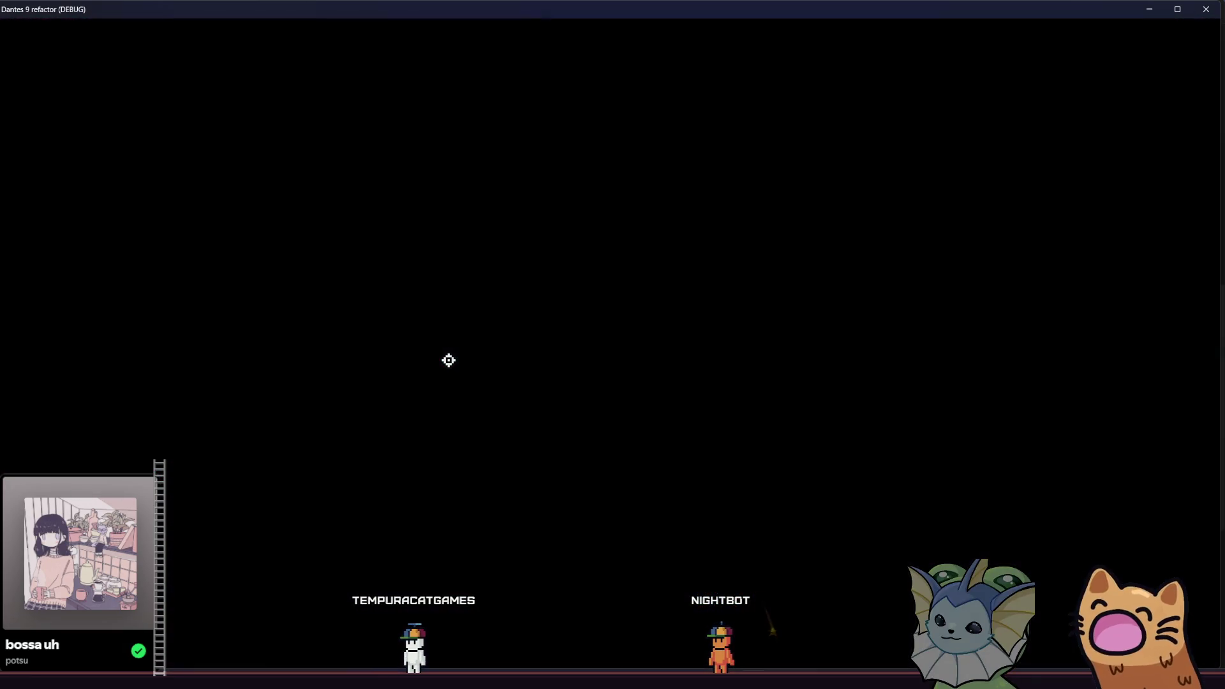
Play the AWP card, shoot the bat, and snipe the enemies below.
key("a")
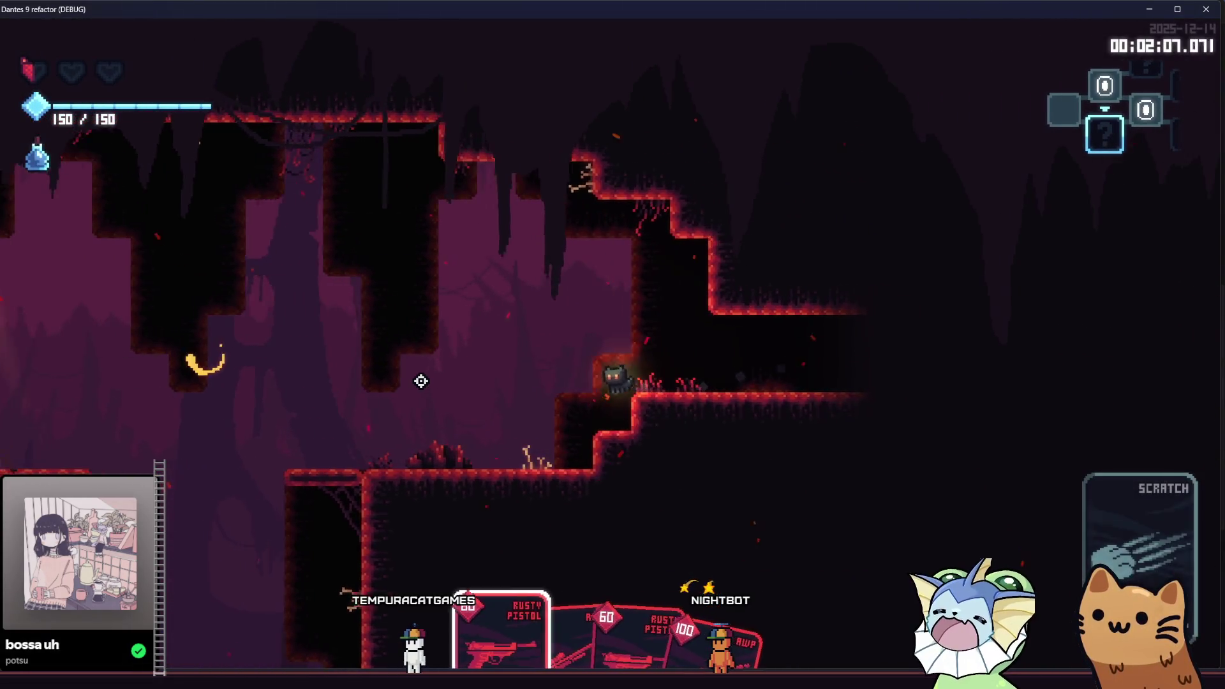
left_click(309, 327)
key("a")
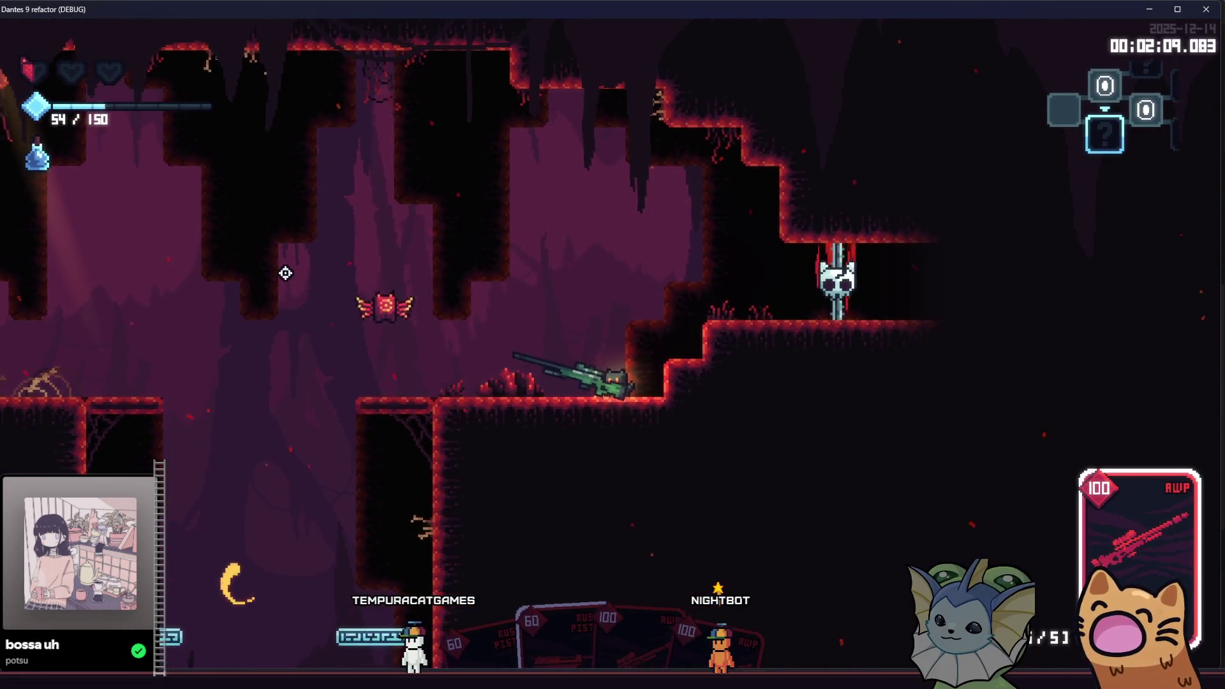
left_click(285, 270)
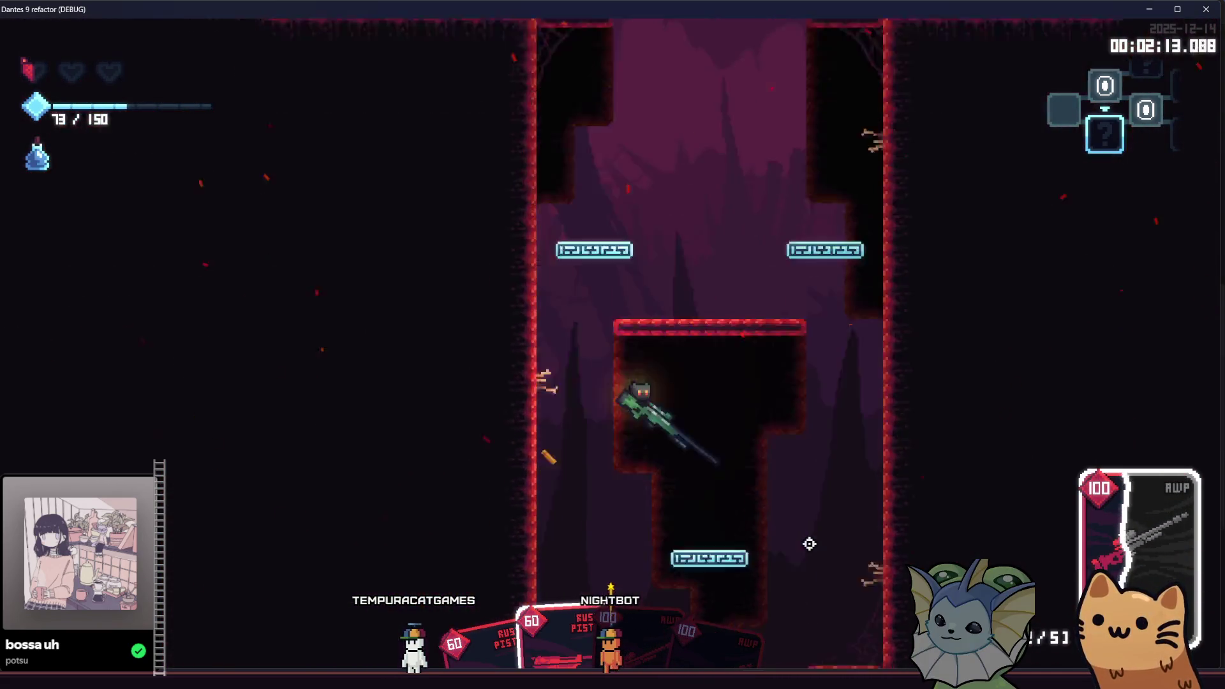
key("a")
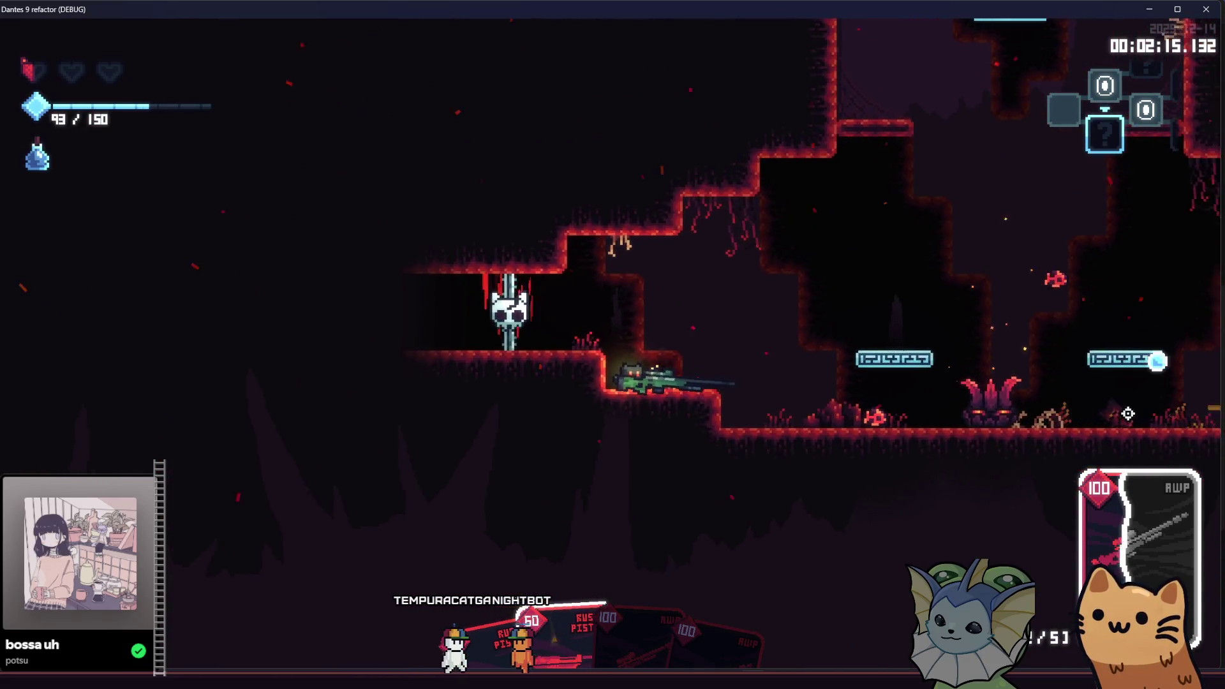
left_click(1073, 413)
Clear the room with the Rusty Pistol, open the chest, and take the Knife card.
key("d")
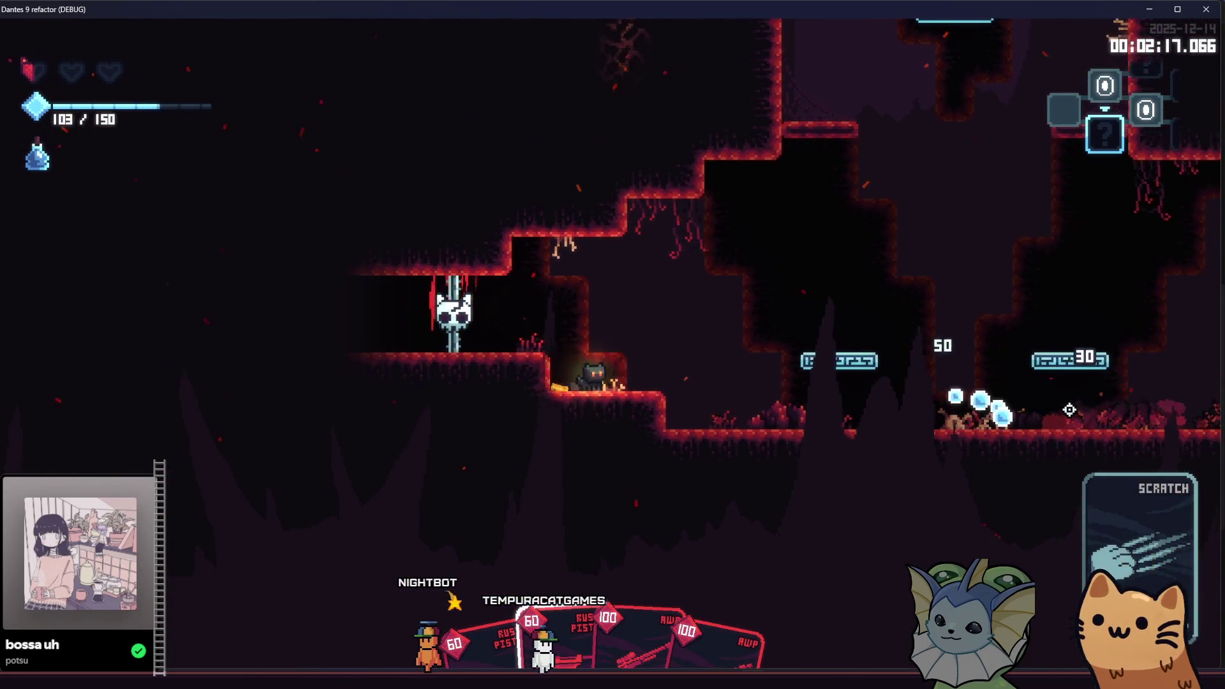
left_click(460, 373)
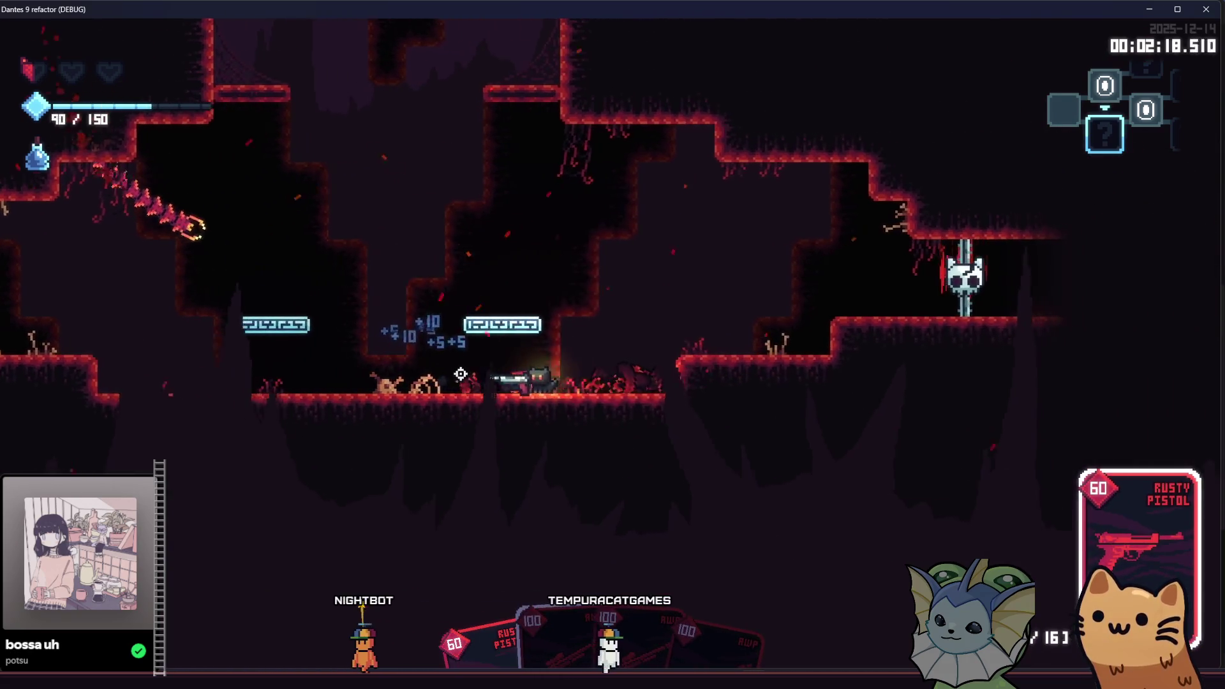
key("d")
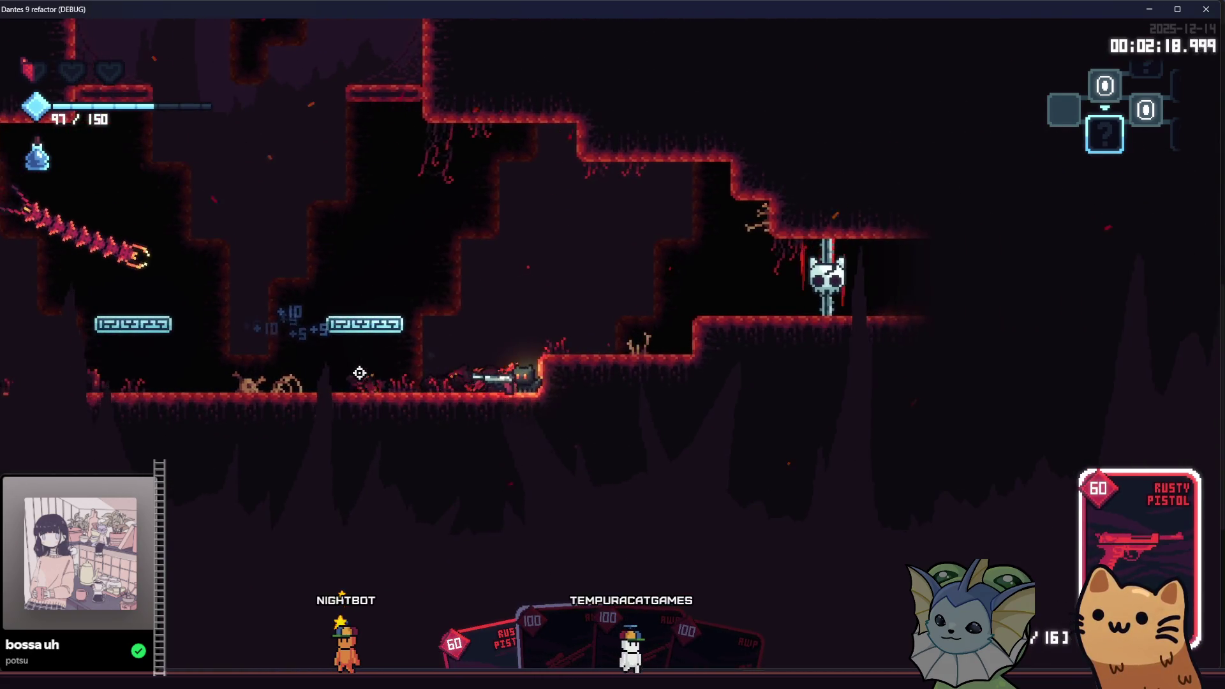
left_click(279, 309)
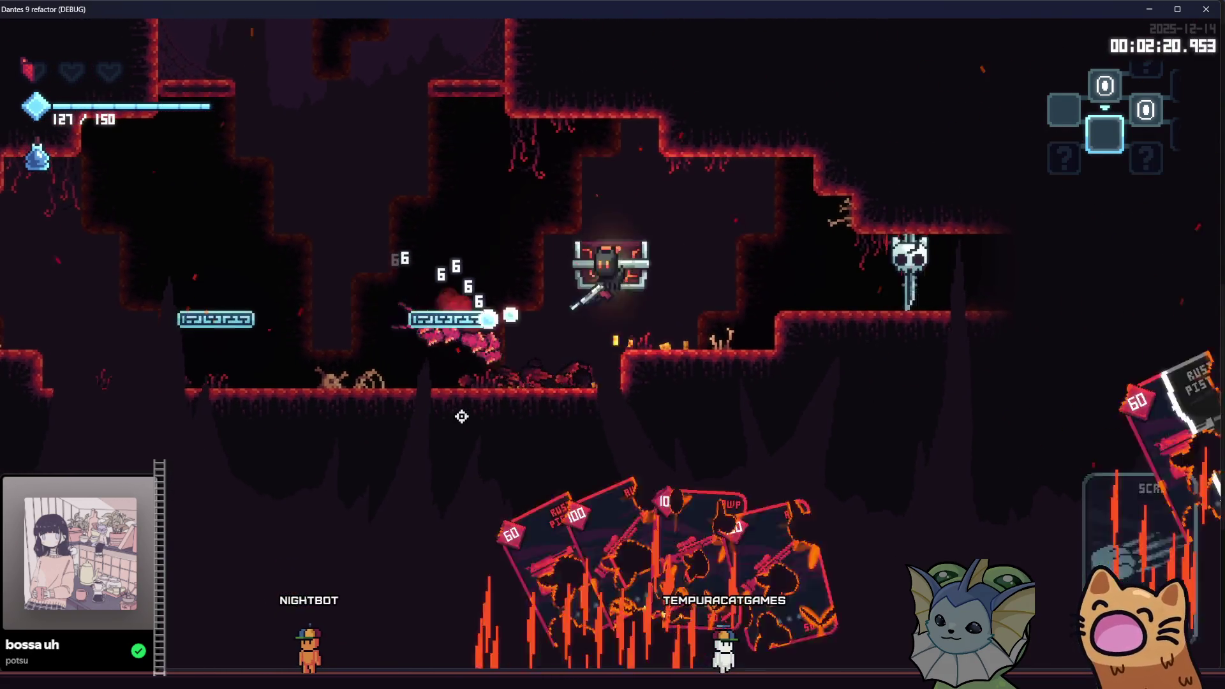
key("e")
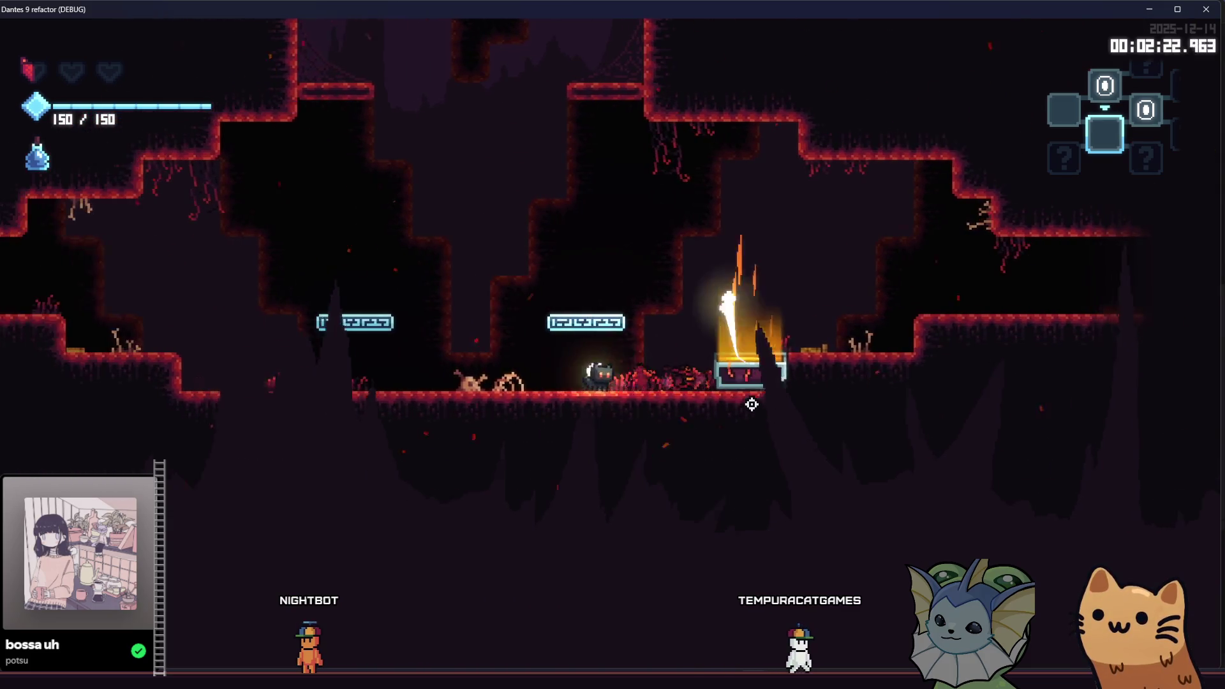
key("d")
key("e")
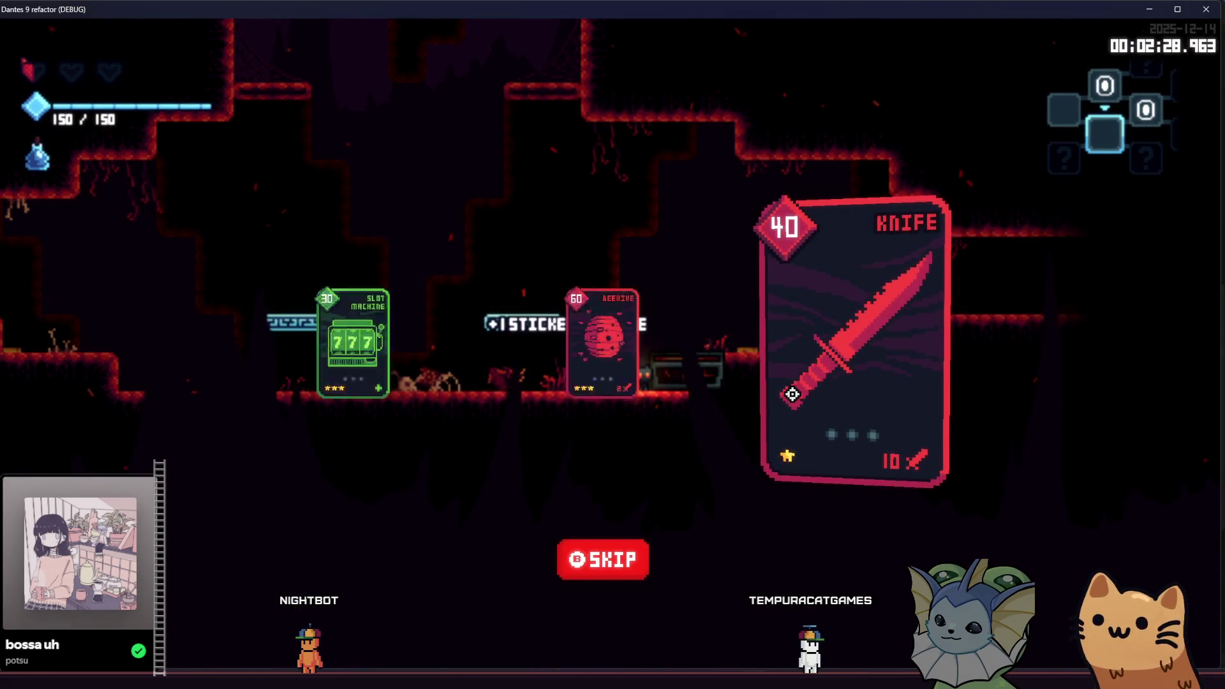
left_click(792, 394)
Leave the room to the left, play the AWP card and snipe the enemy below twice.
key("a")
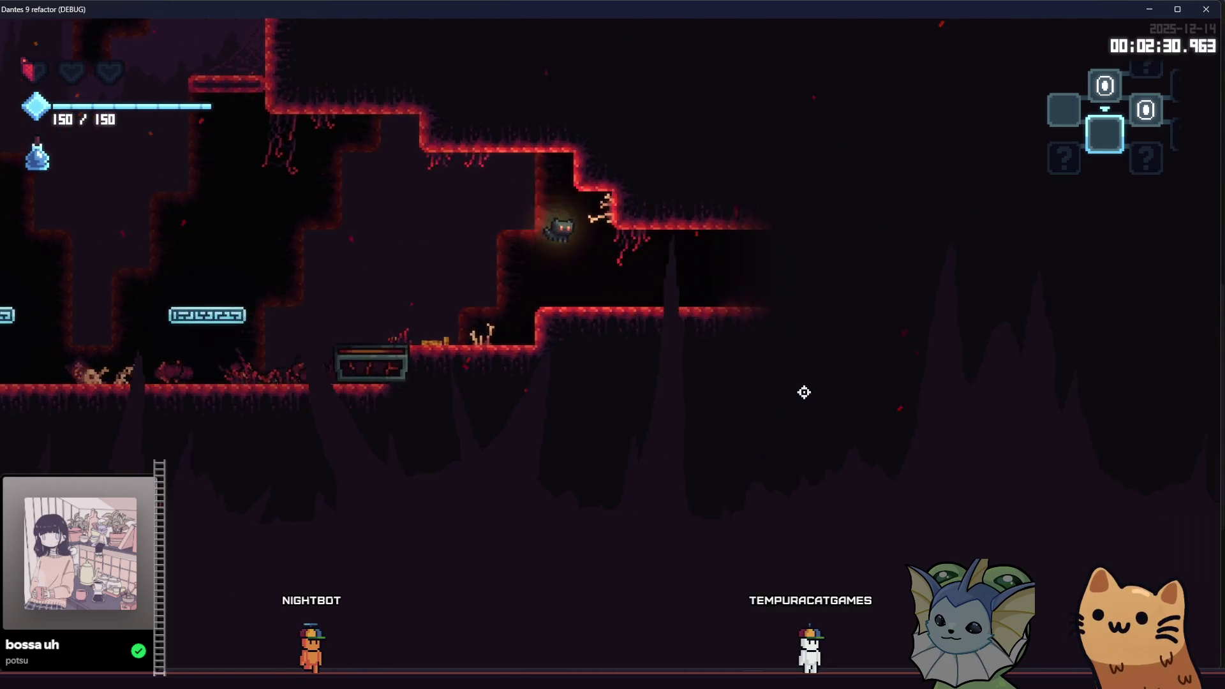
key("a")
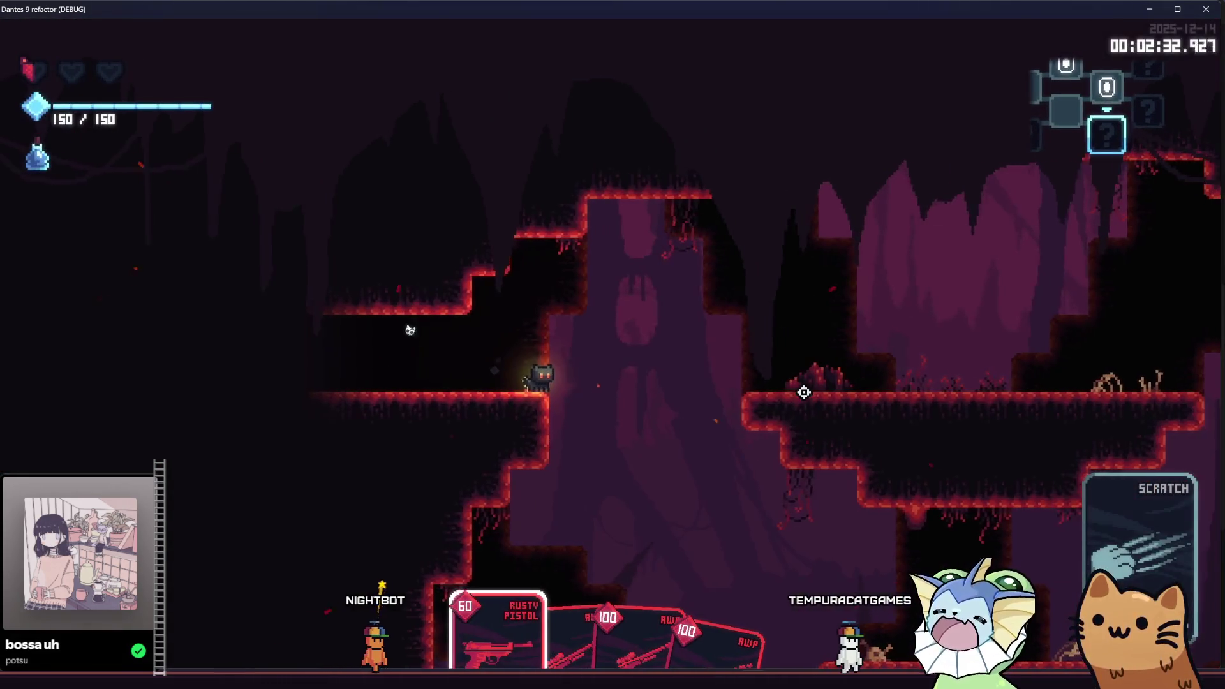
scroll(803, 392, "down", 1)
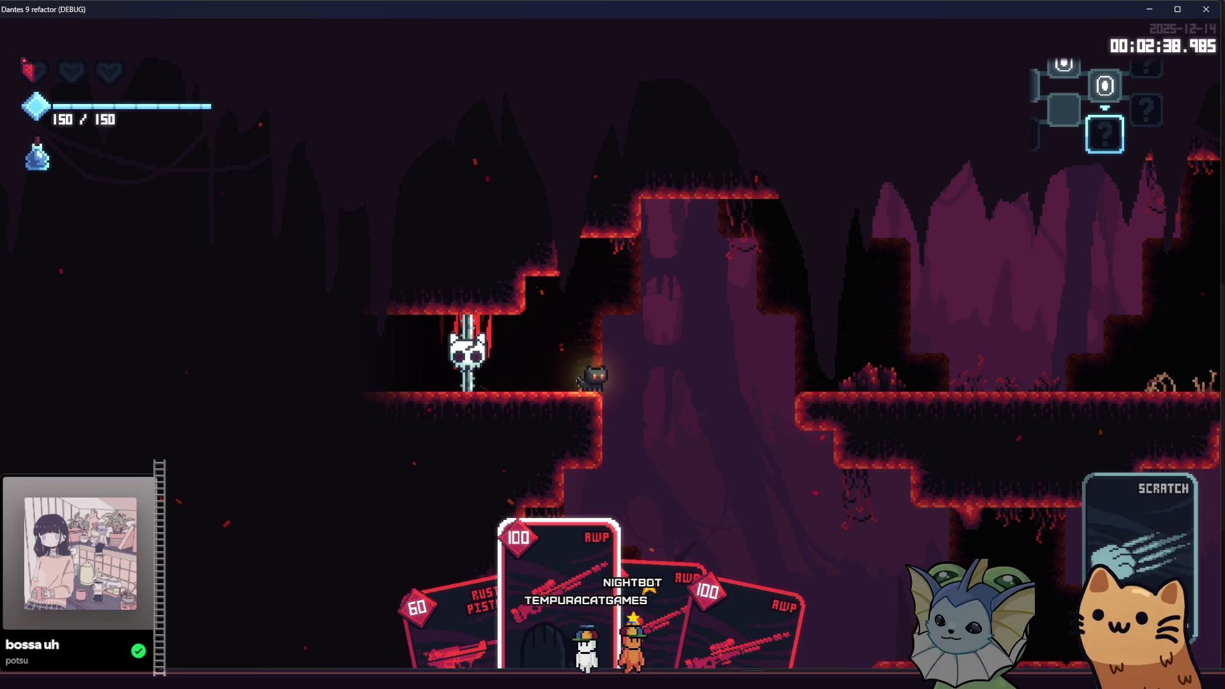
left_click(818, 424)
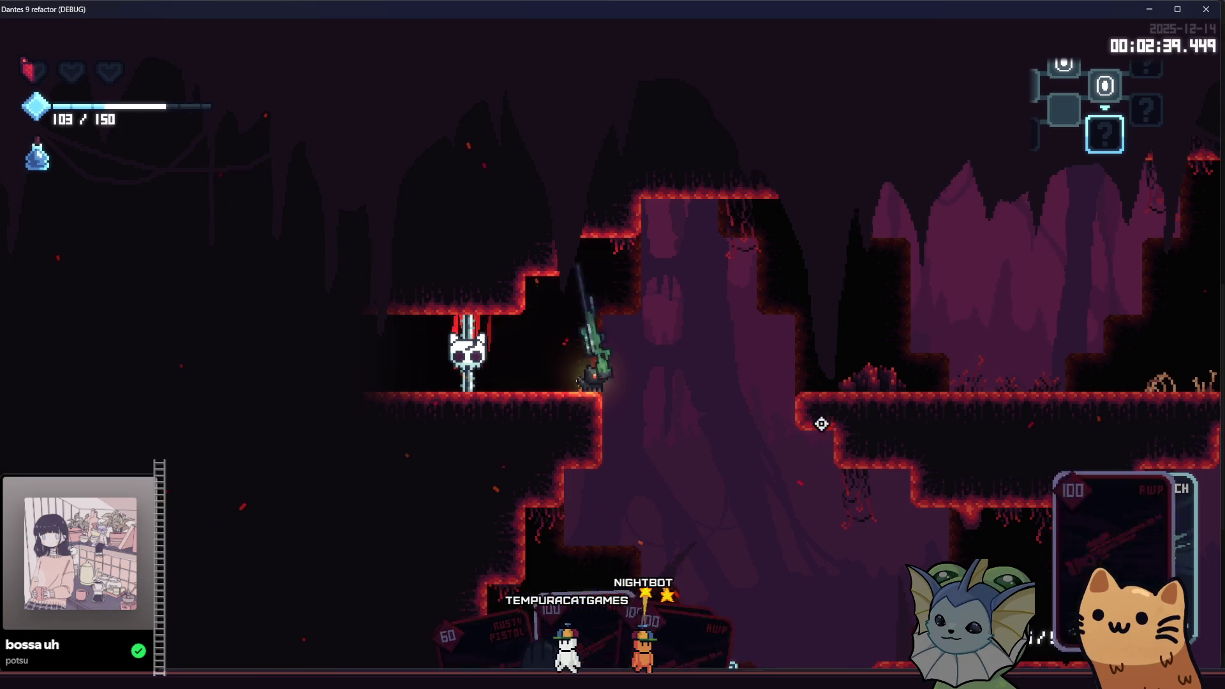
left_click(877, 570)
left_click(840, 567)
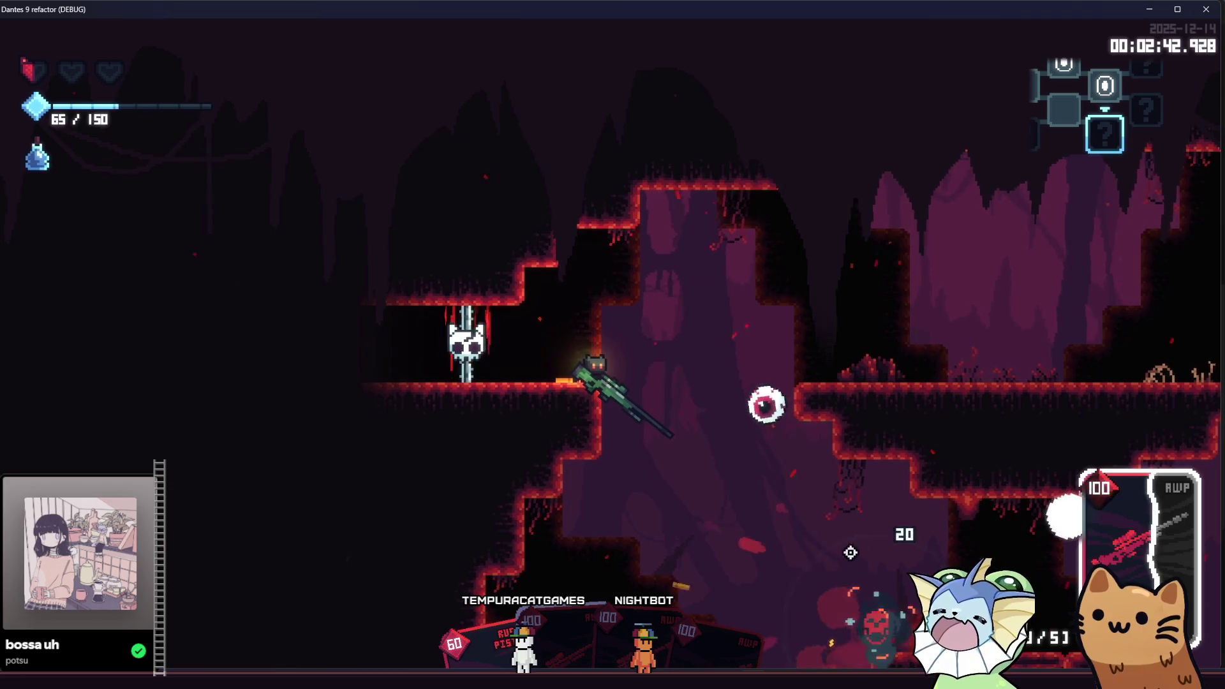
Jump the gap, run right into the pit and shoot down the dome enemy.
key("space")
key("d")
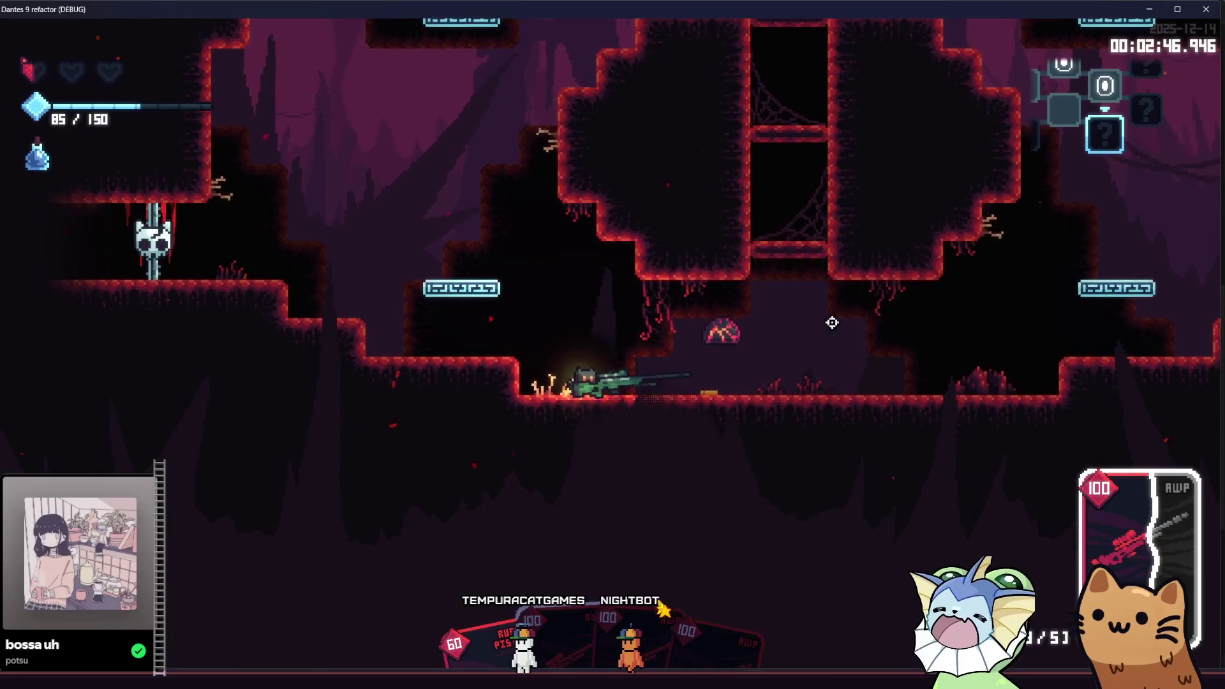
key("d")
left_click(832, 340)
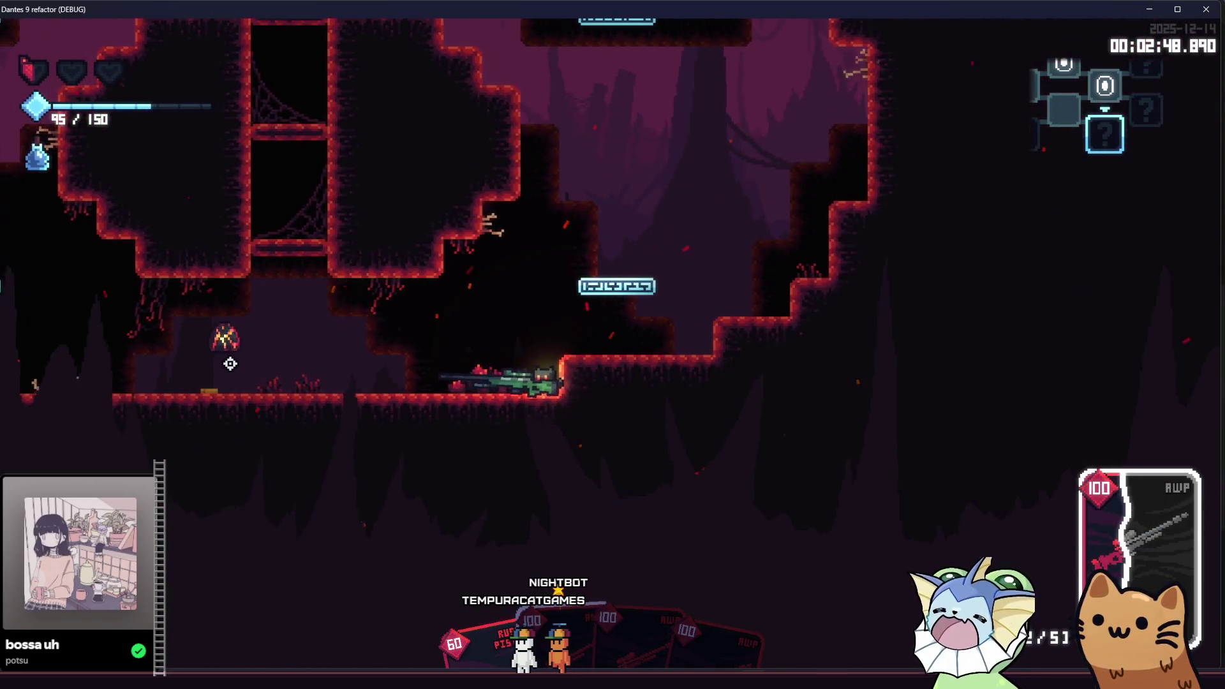
left_click(300, 347)
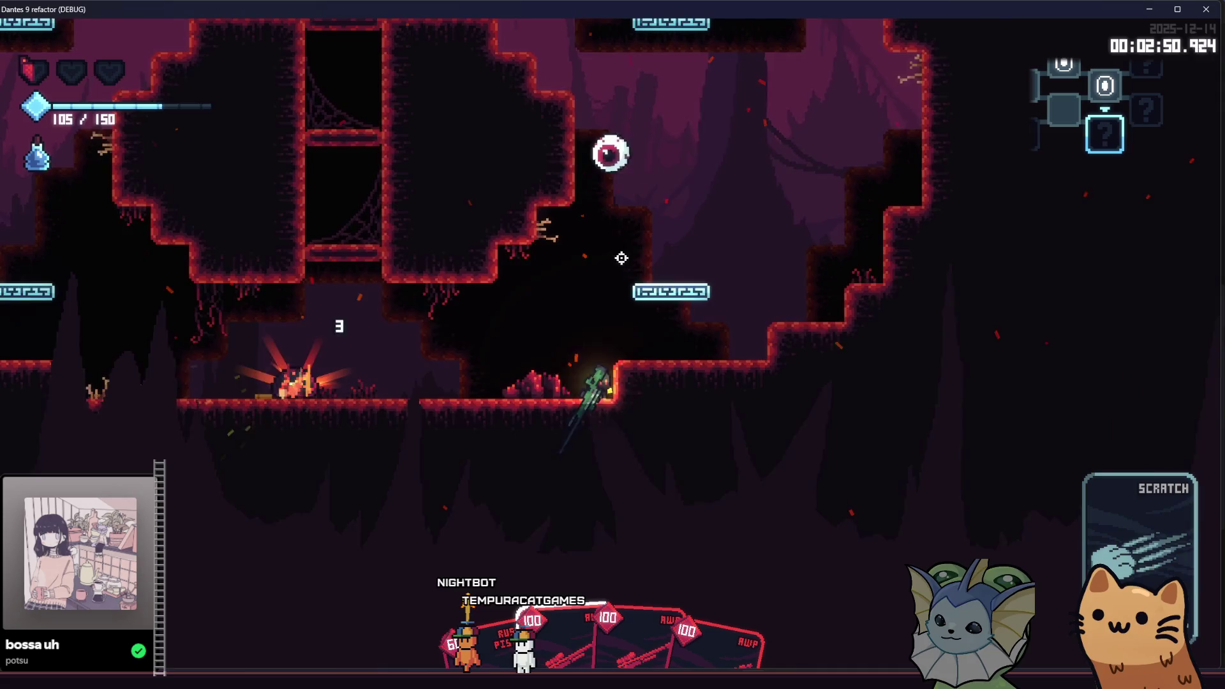
Climb the ledges, replay the AWP and snipe the last enemies to the right.
key("space")
left_click(574, 274)
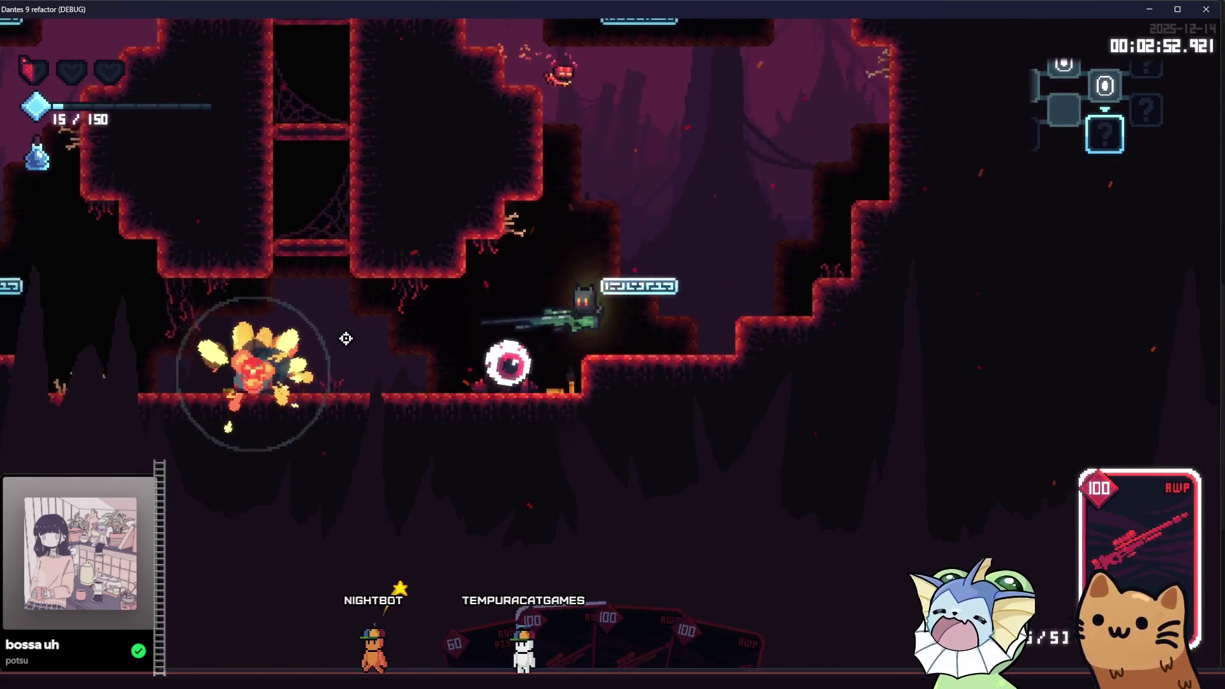
key("space")
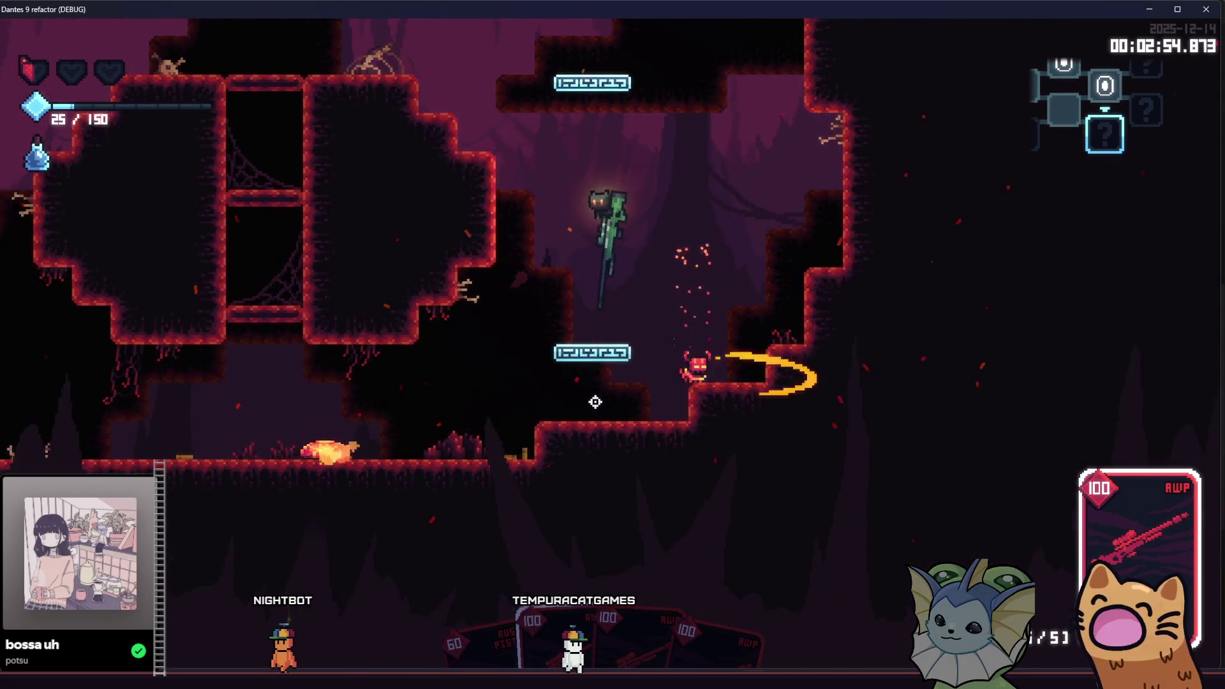
key("d")
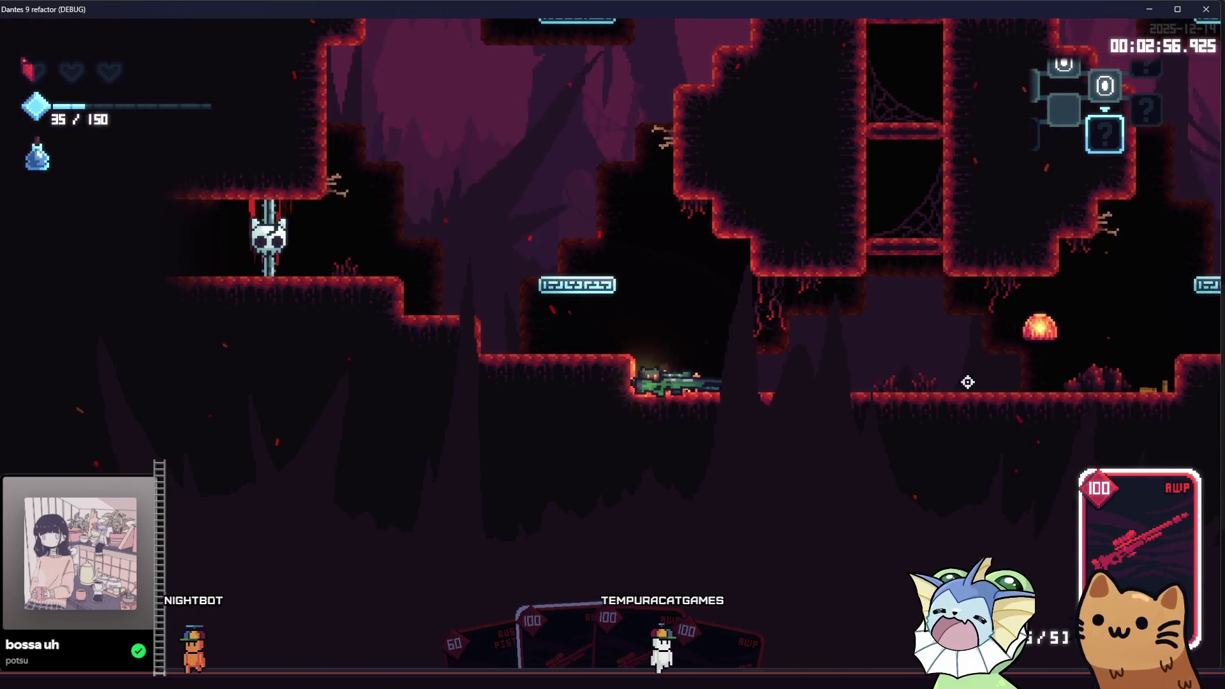
left_click(1054, 354)
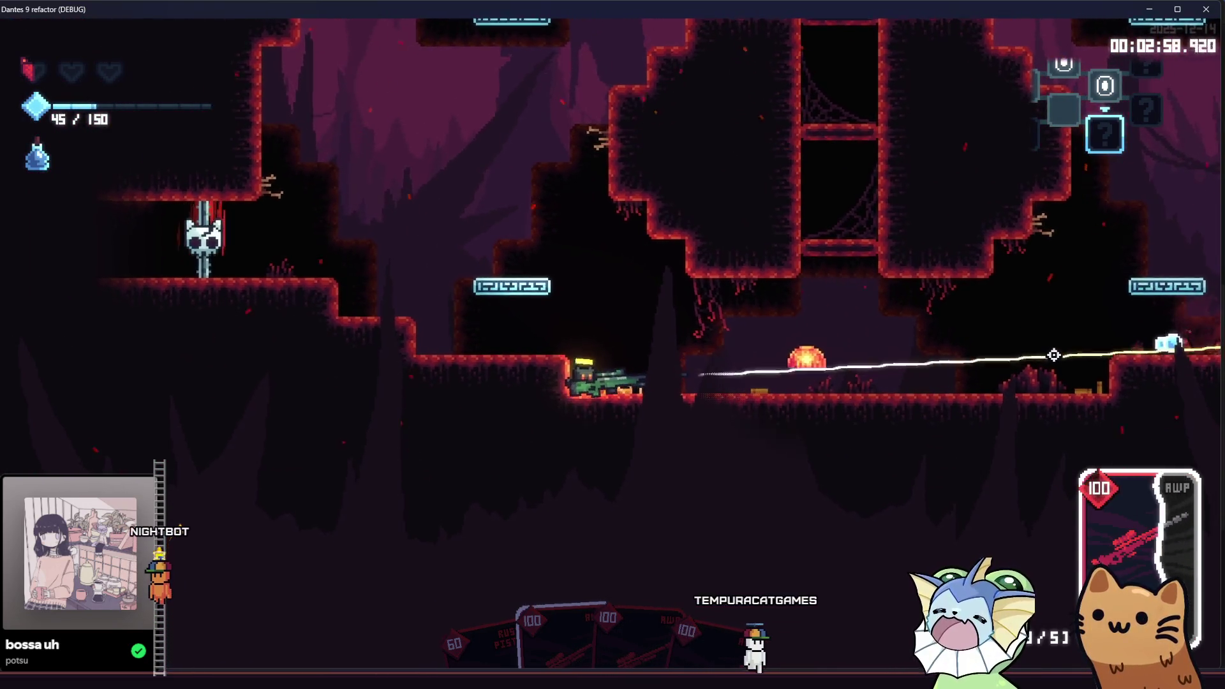
left_click(940, 292)
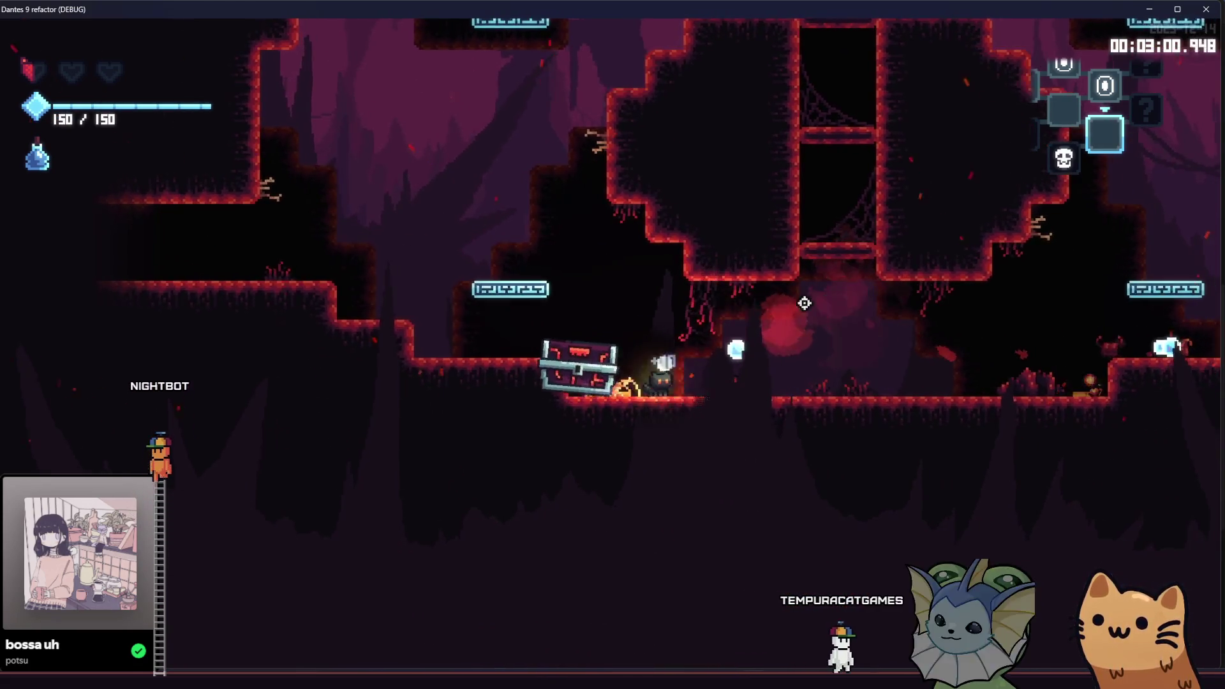
Open the reward chest, browse the card choices and take the Energy Drink card.
key("w")
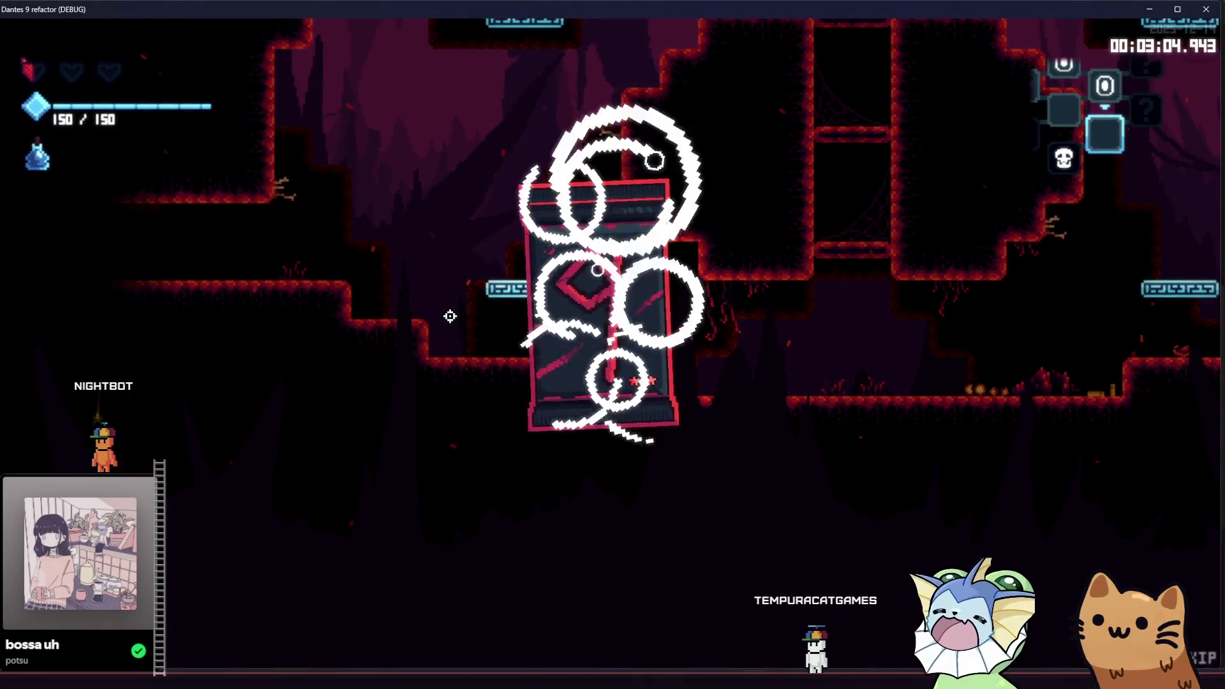
key("d")
key("a")
left_click(405, 260)
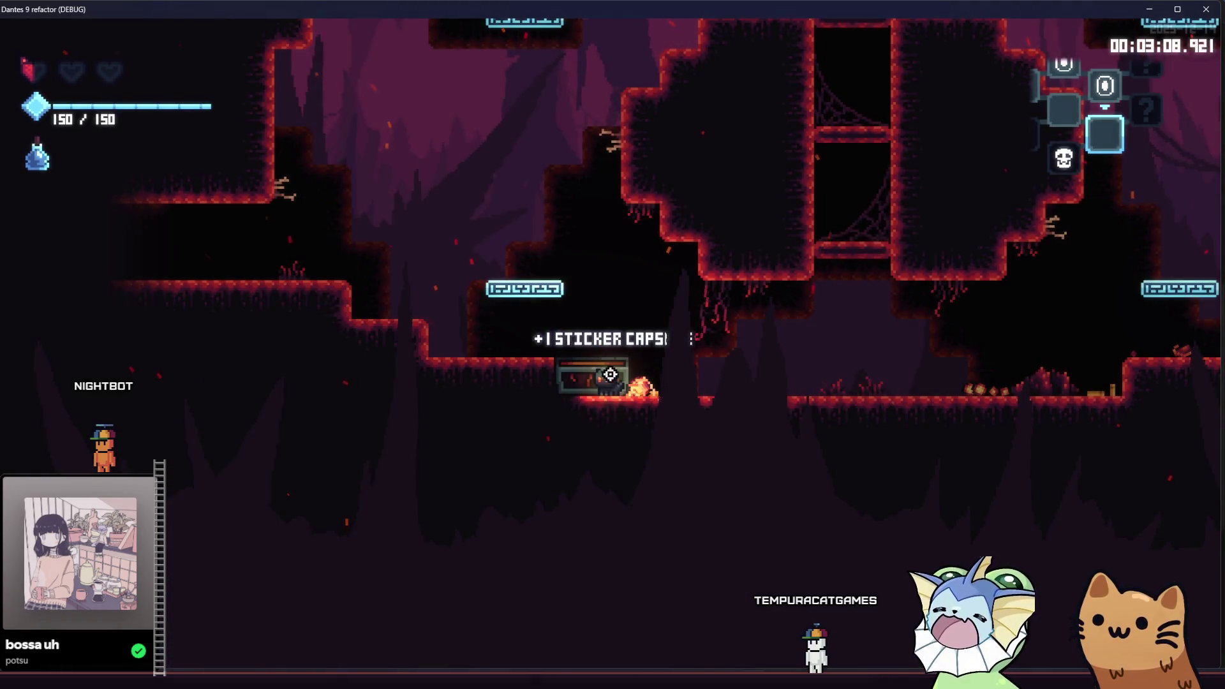
Run the cat right through the cave and glance at the dungeon map.
key("d")
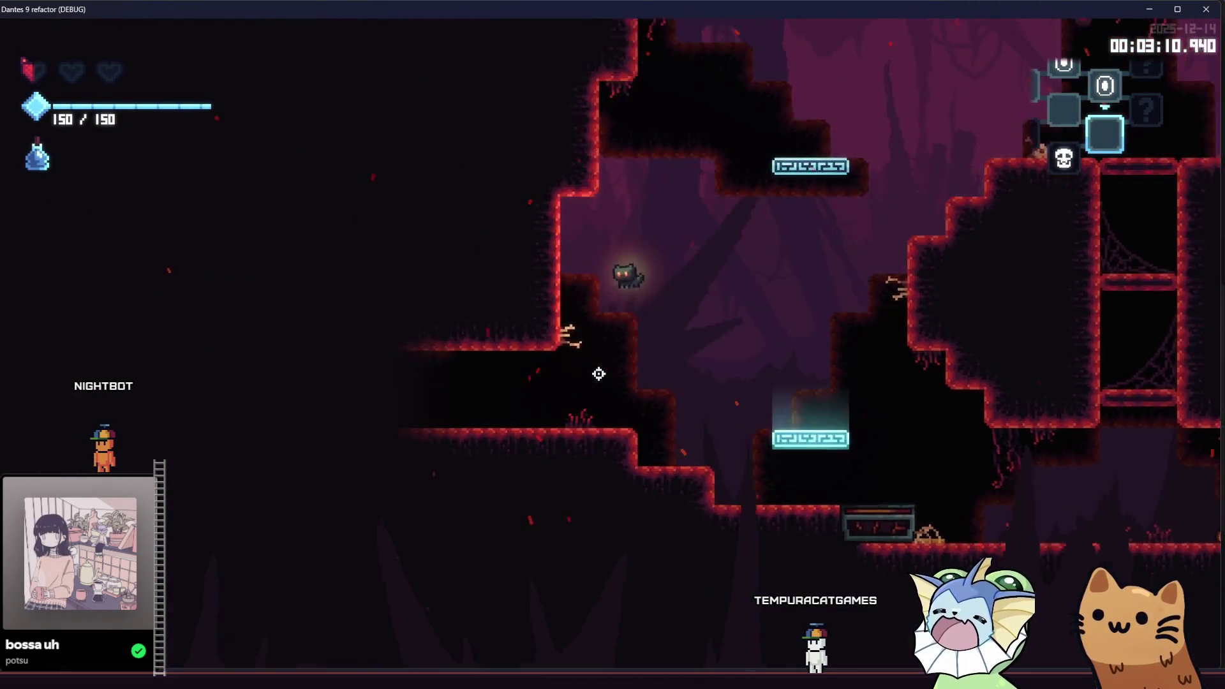
key("d")
key("Tab")
Enter the boss room and hit the worm boss with AWP shots and the Rusty Pistol.
key("d")
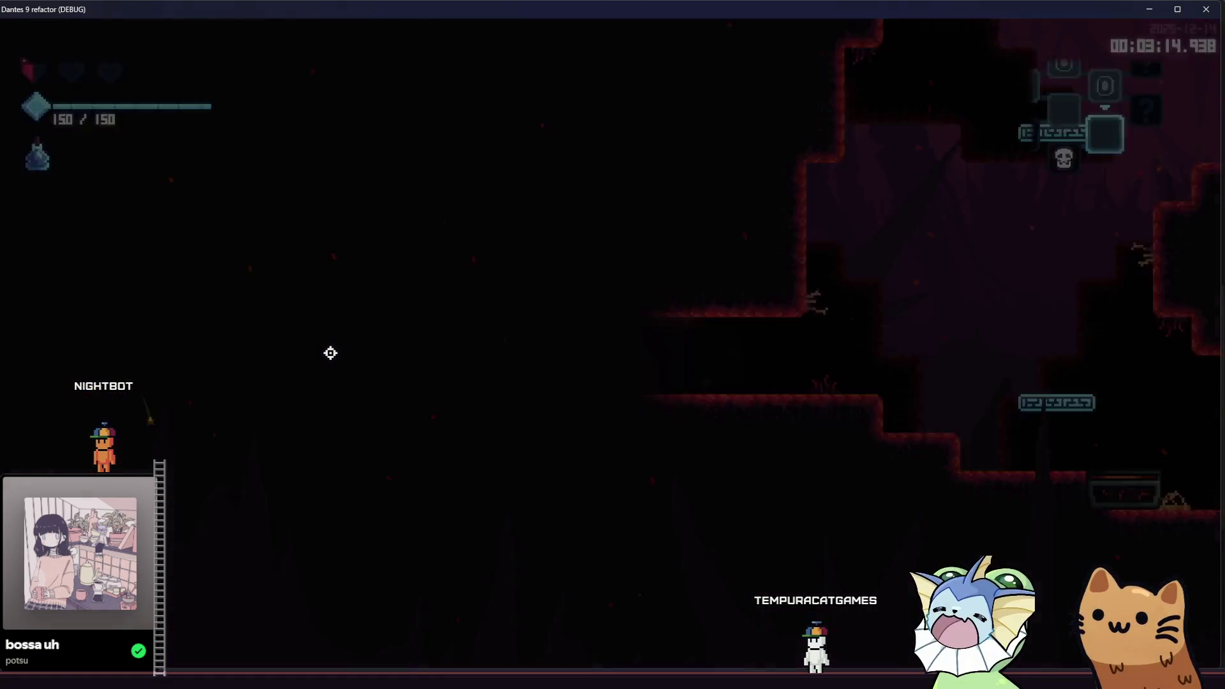
key("a")
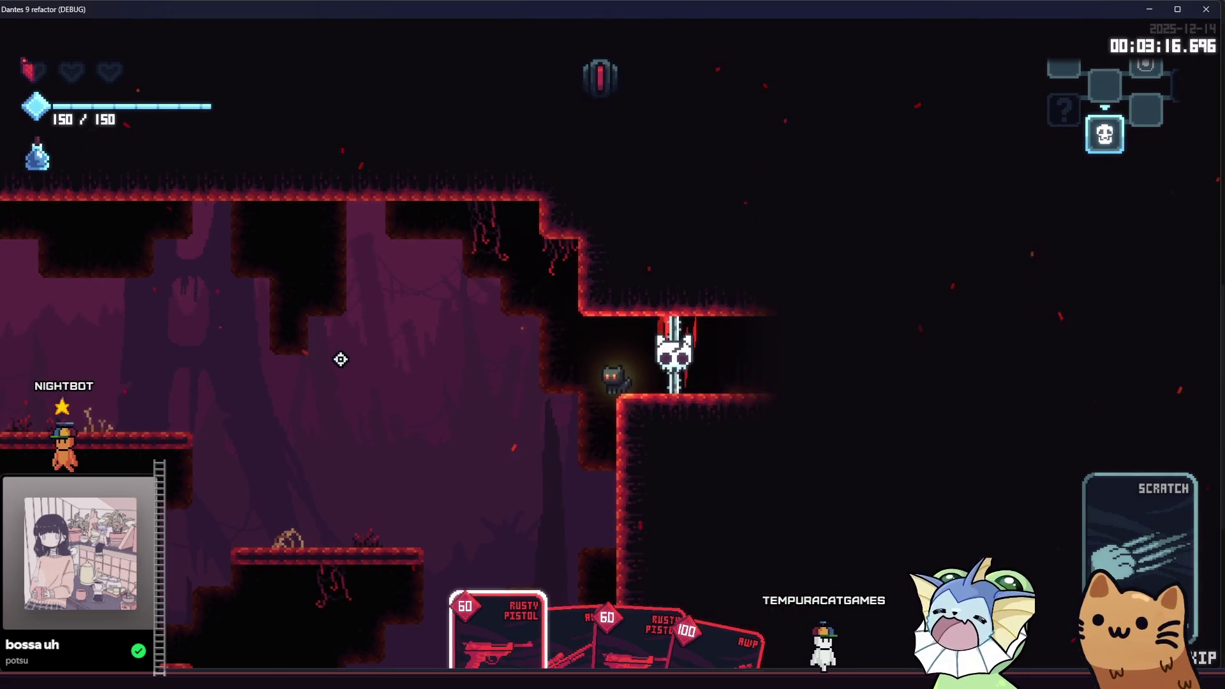
left_click(344, 354)
left_click(325, 114)
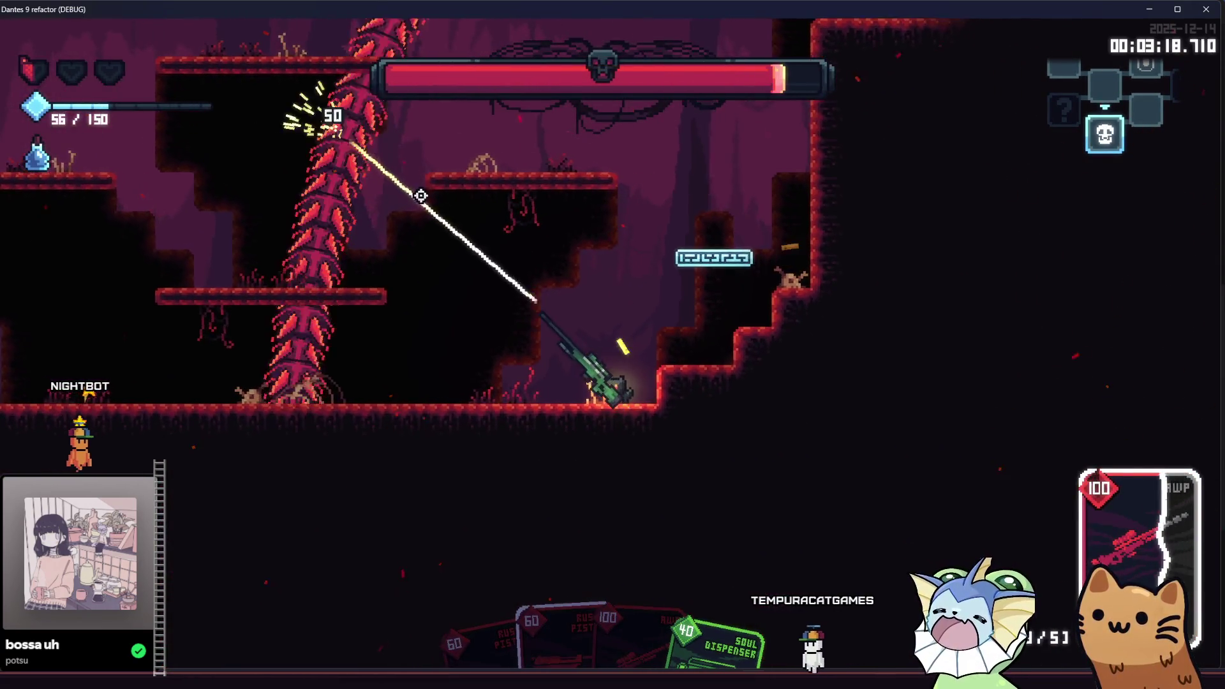
left_click(382, 123)
key("a")
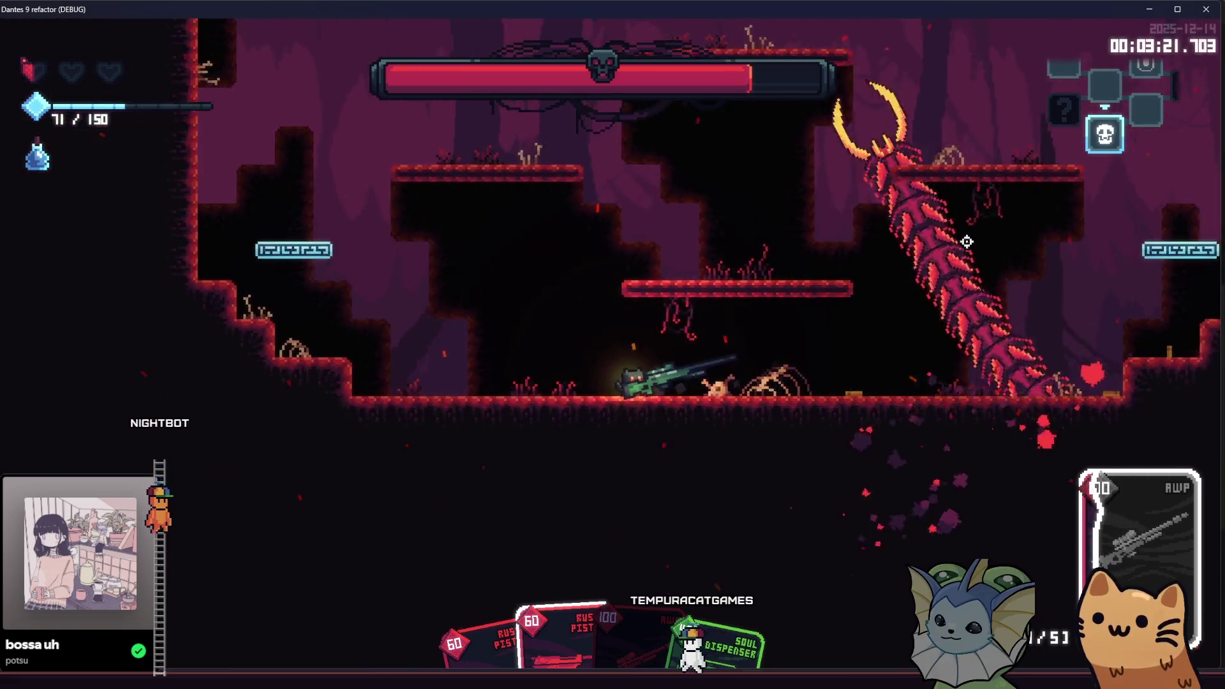
left_click(873, 229)
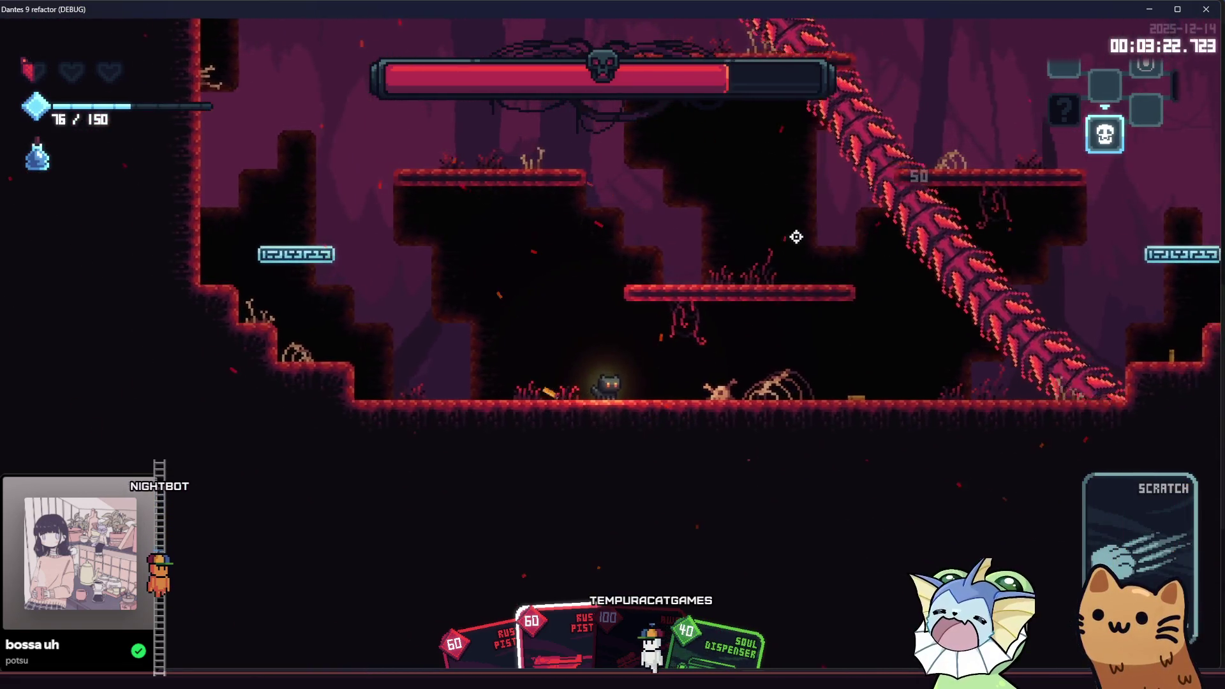
left_click(805, 254)
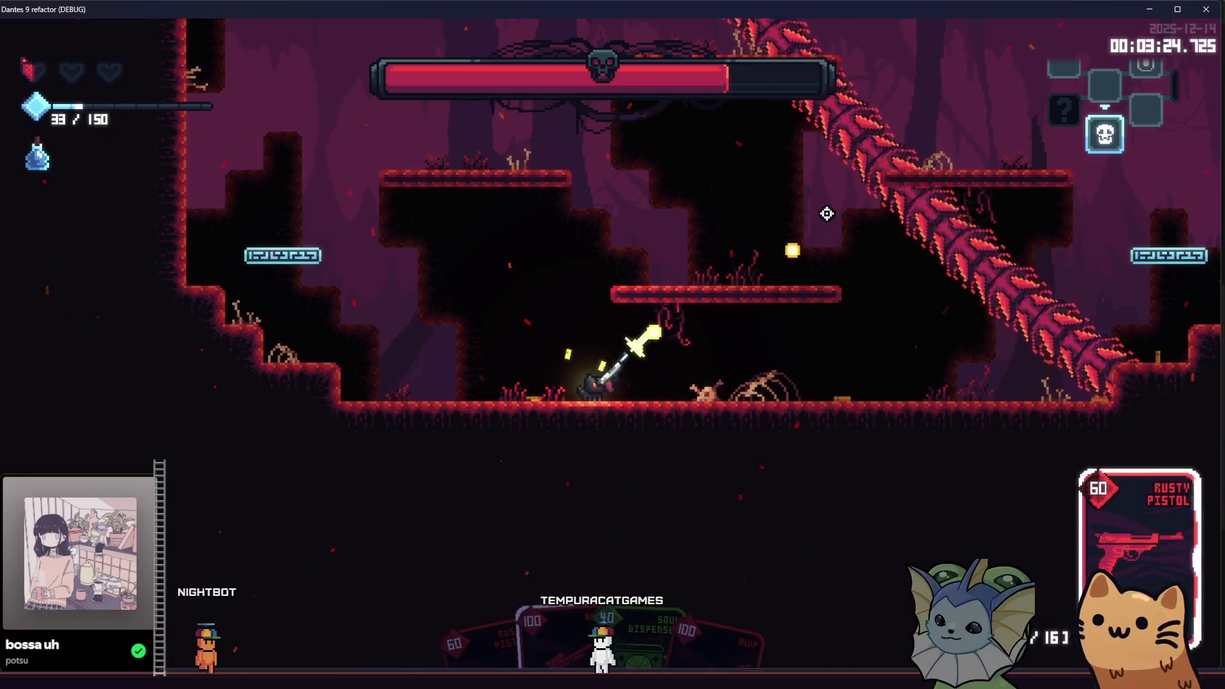
Reposition onto the middle platform and deploy the Soul Dispenser turret beside the cat.
key("d")
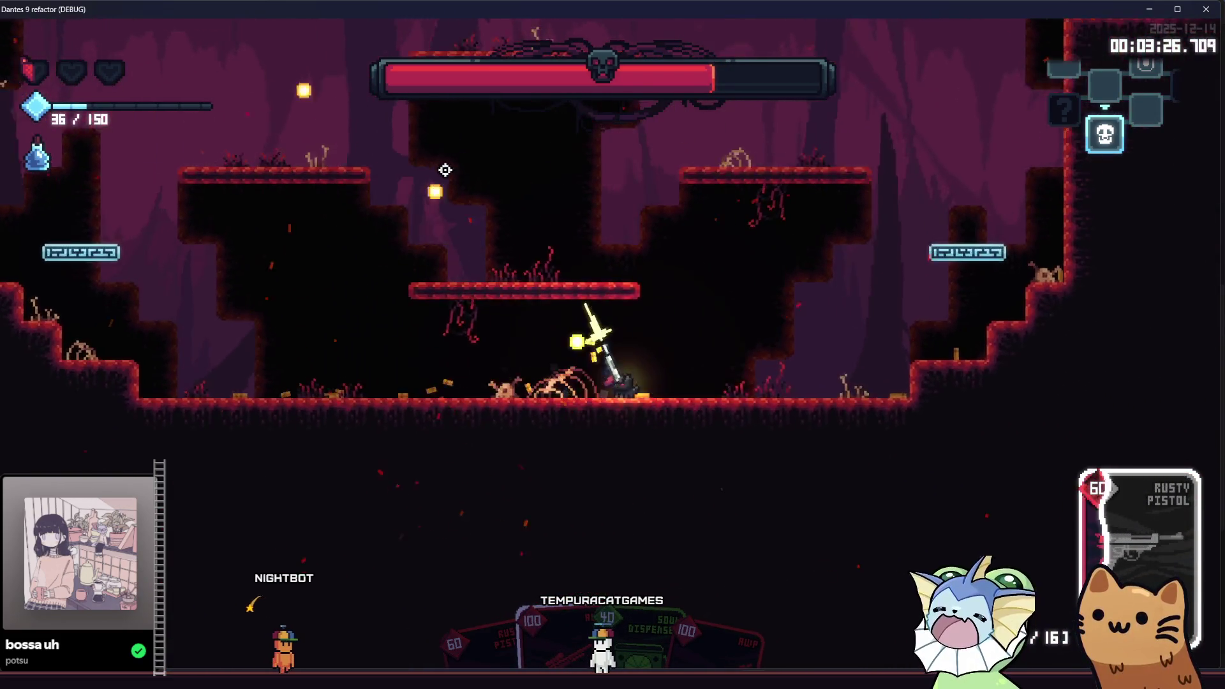
key("d")
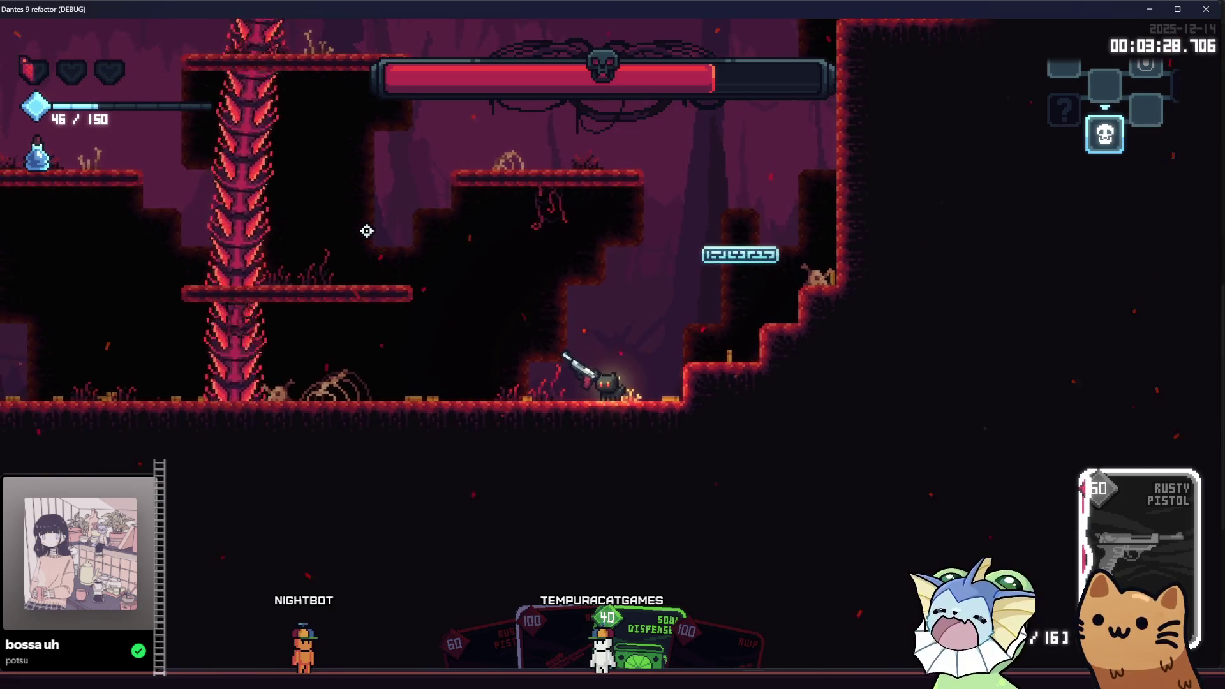
key("a")
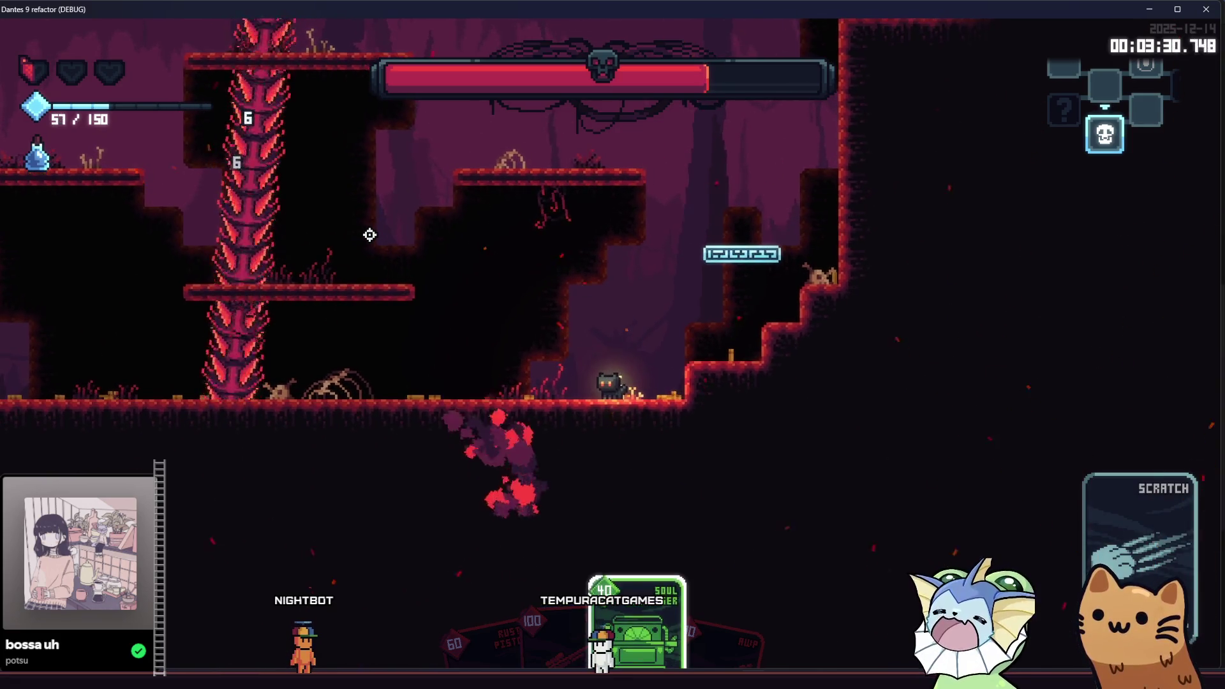
key("space")
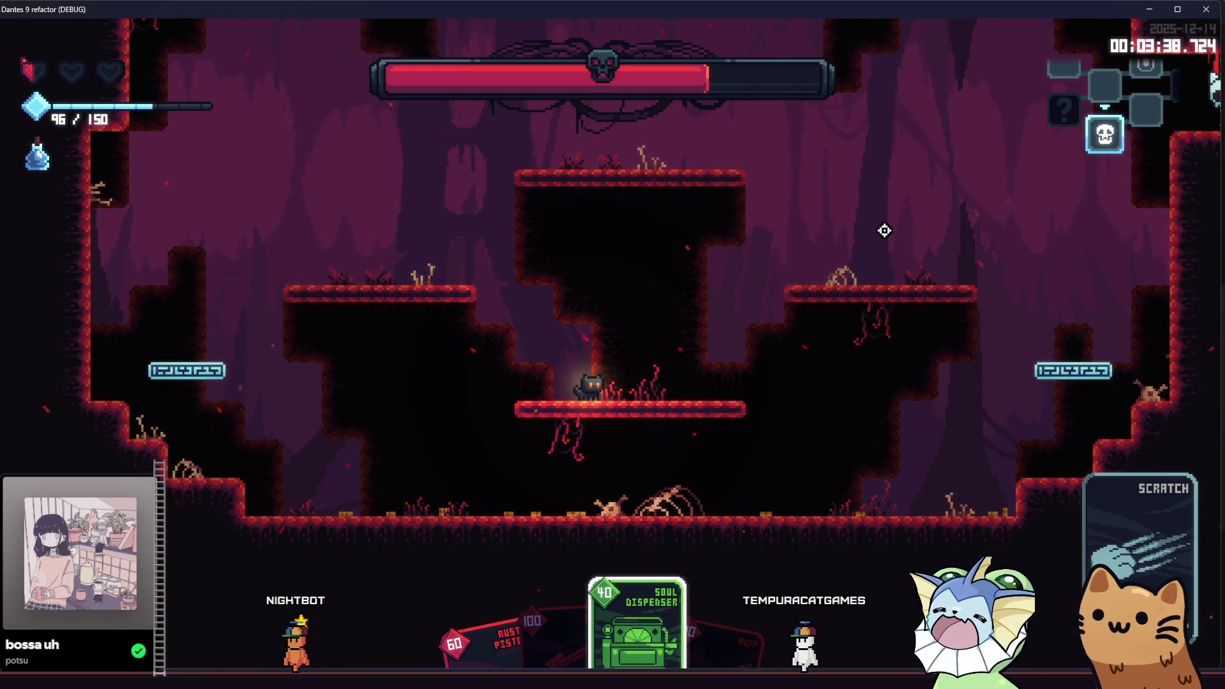
right_click(881, 230)
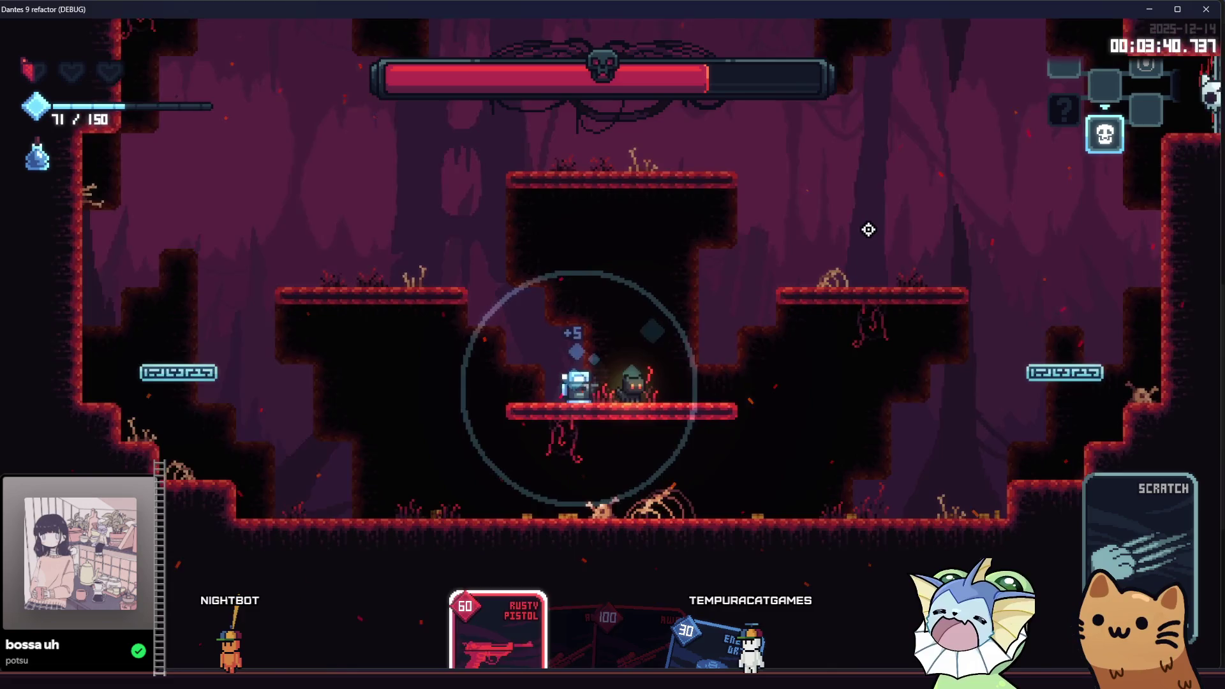
Hop to the upper-right platform, drop beside the turret and snipe the boss twice.
key("d")
key("space")
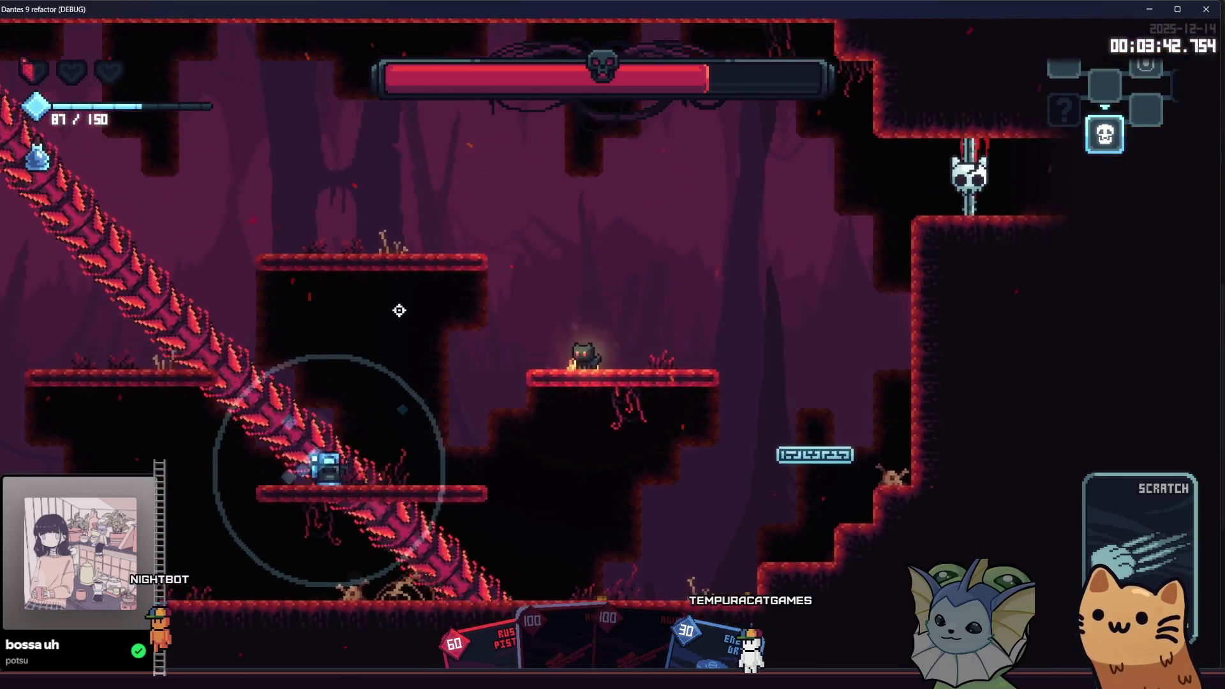
key("a")
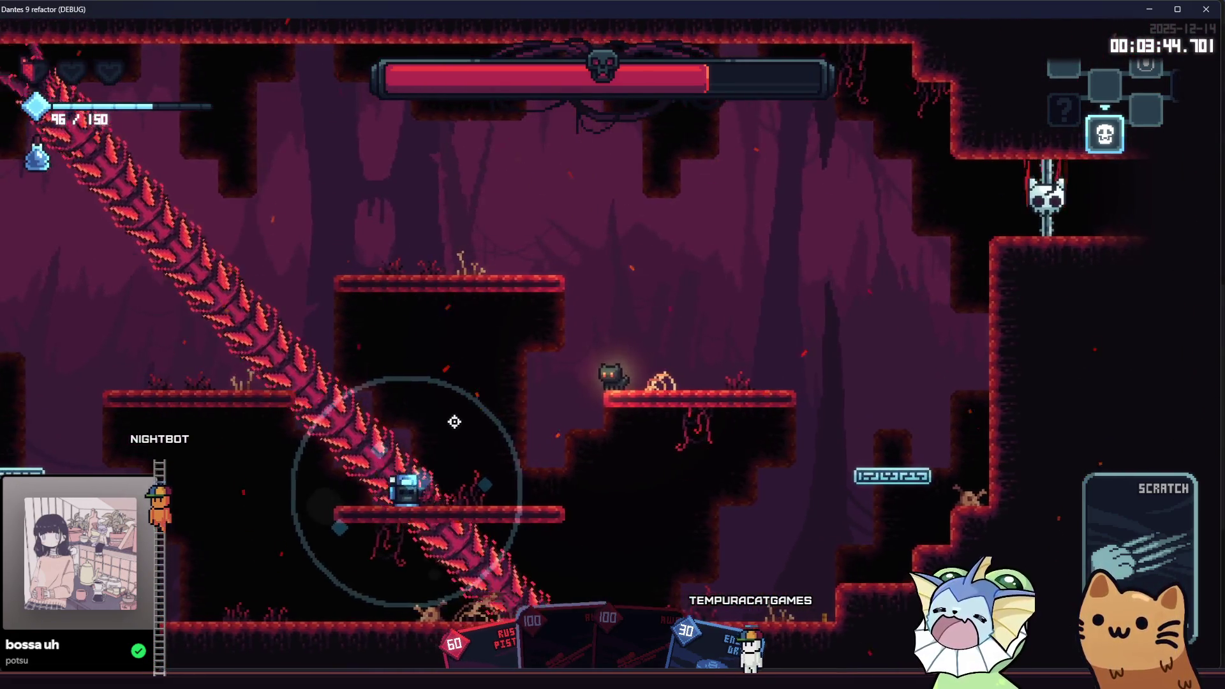
key("space")
key("a")
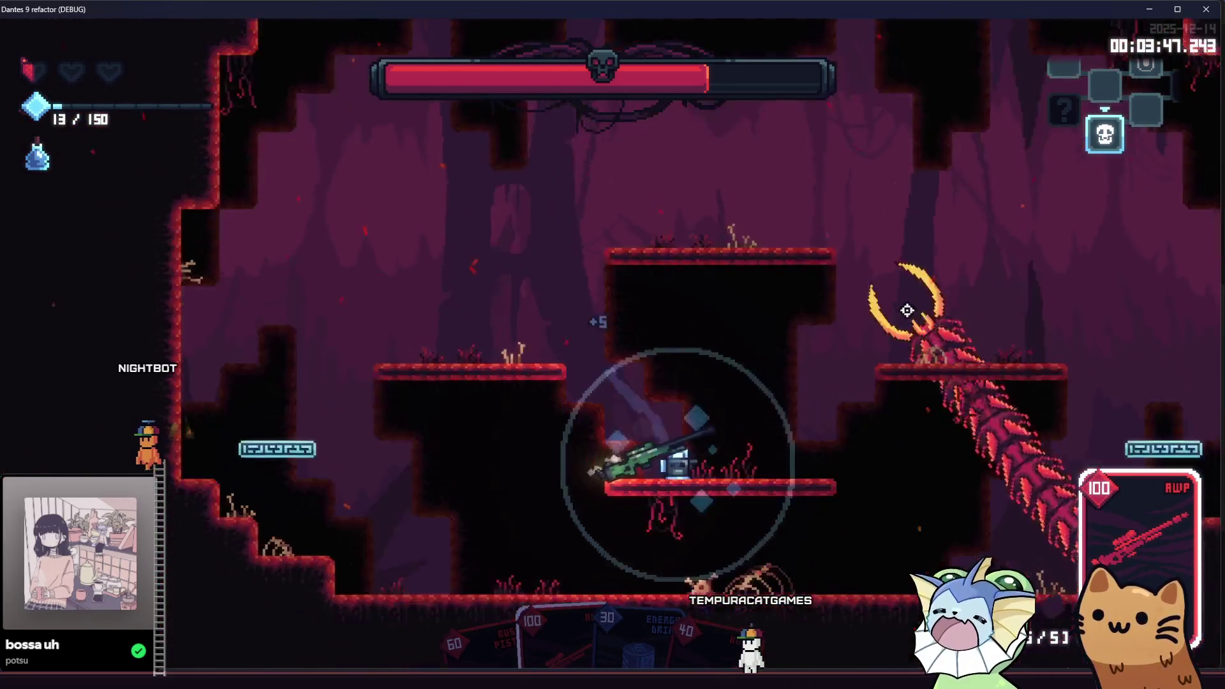
left_click(818, 246)
left_click(726, 218)
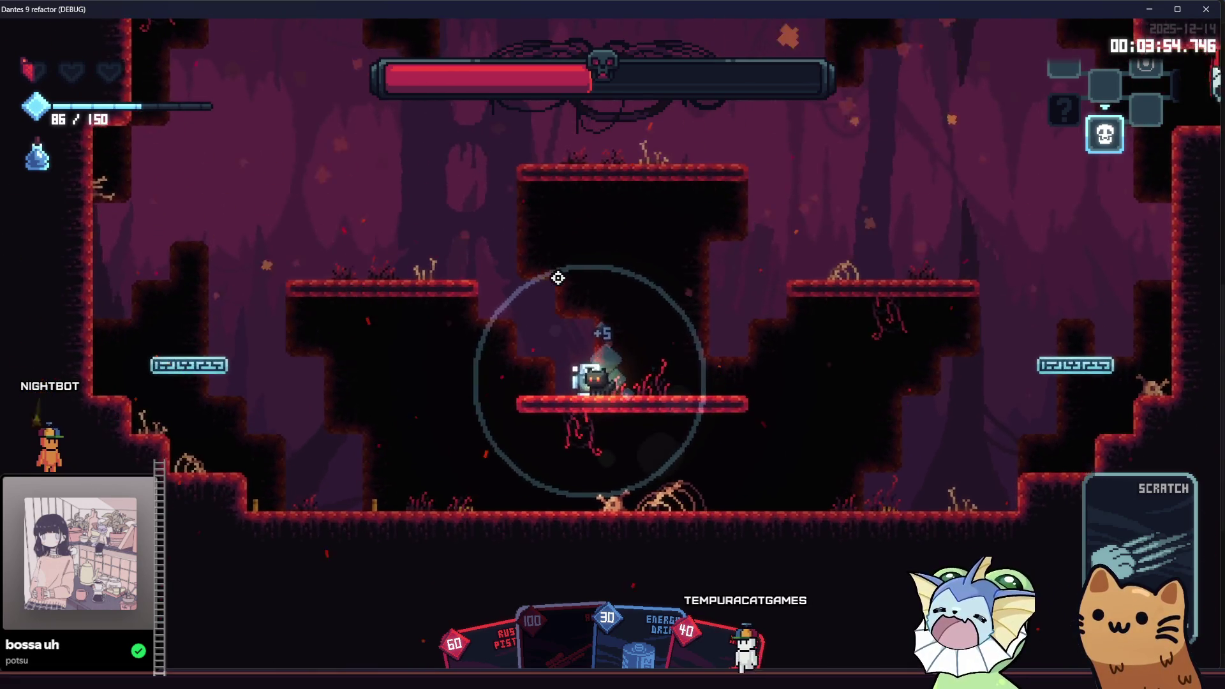
Cycle to the next card and fire streams of arrows at the boss while moving.
scroll(651, 309, "down", 1)
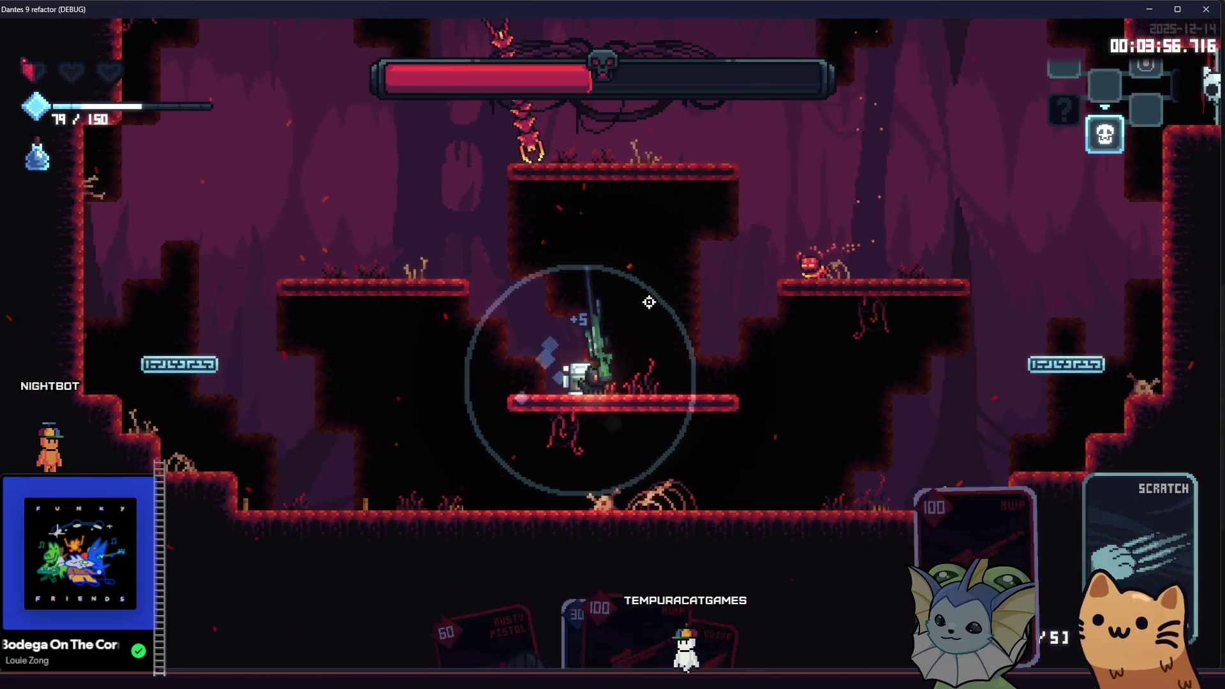
scroll(648, 301, "down", 1)
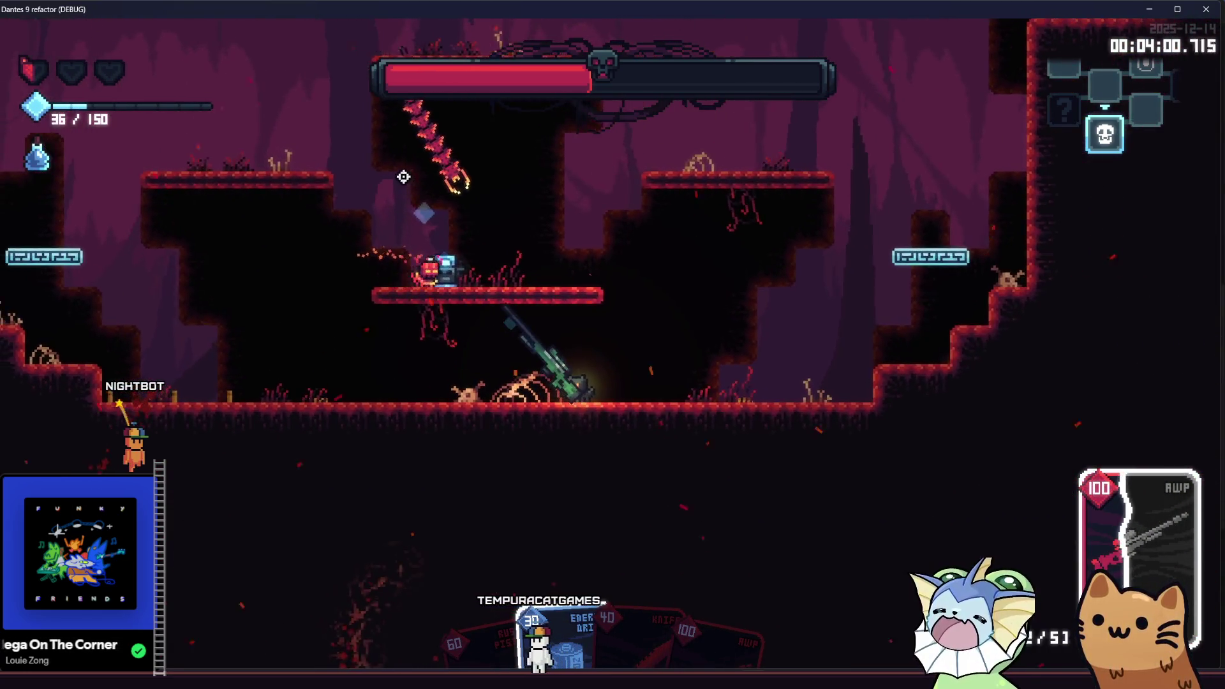
key("d")
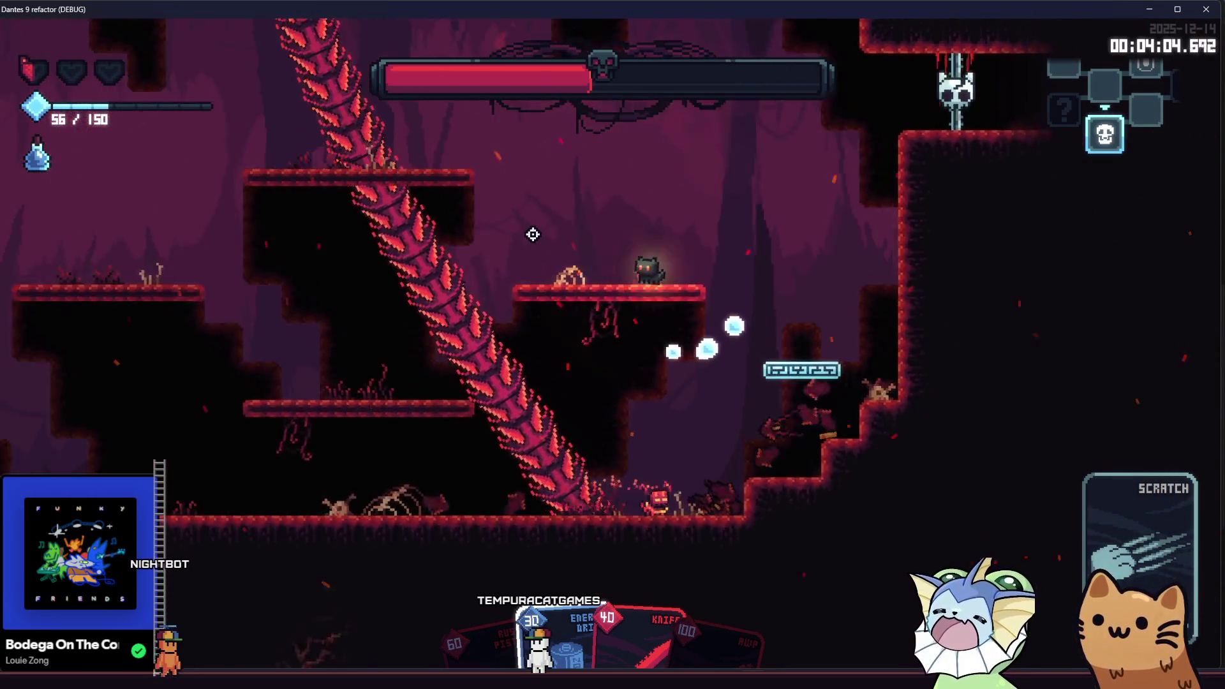
left_click(549, 254)
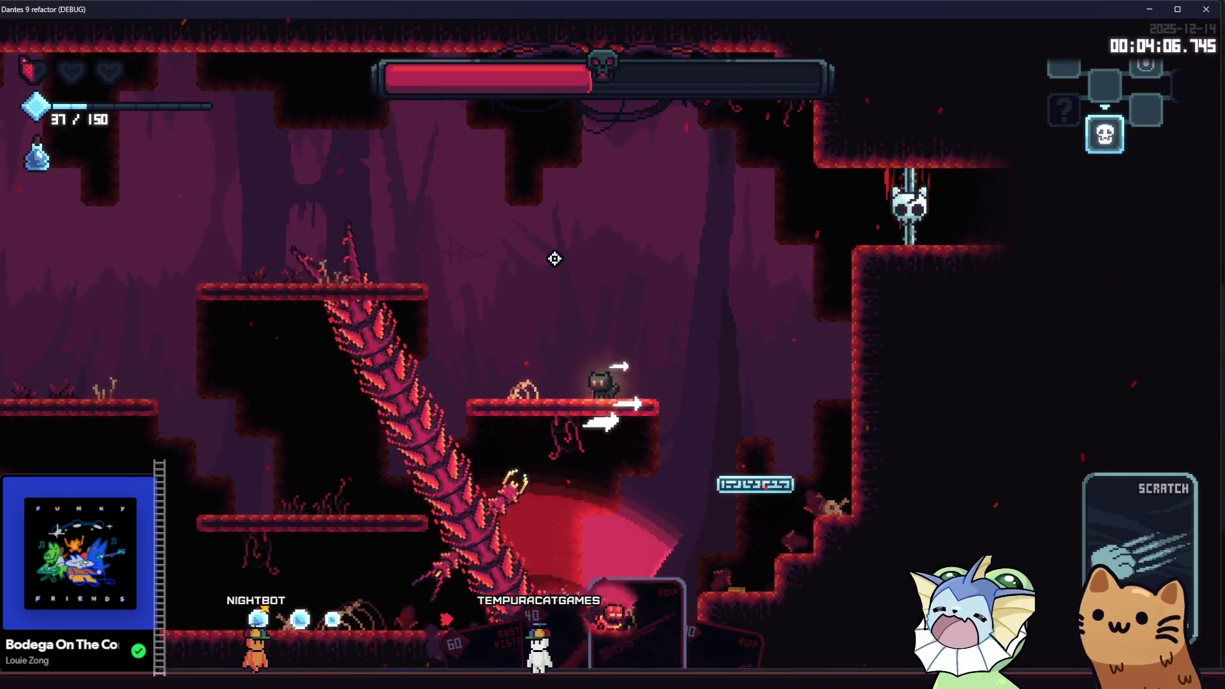
left_click(554, 258)
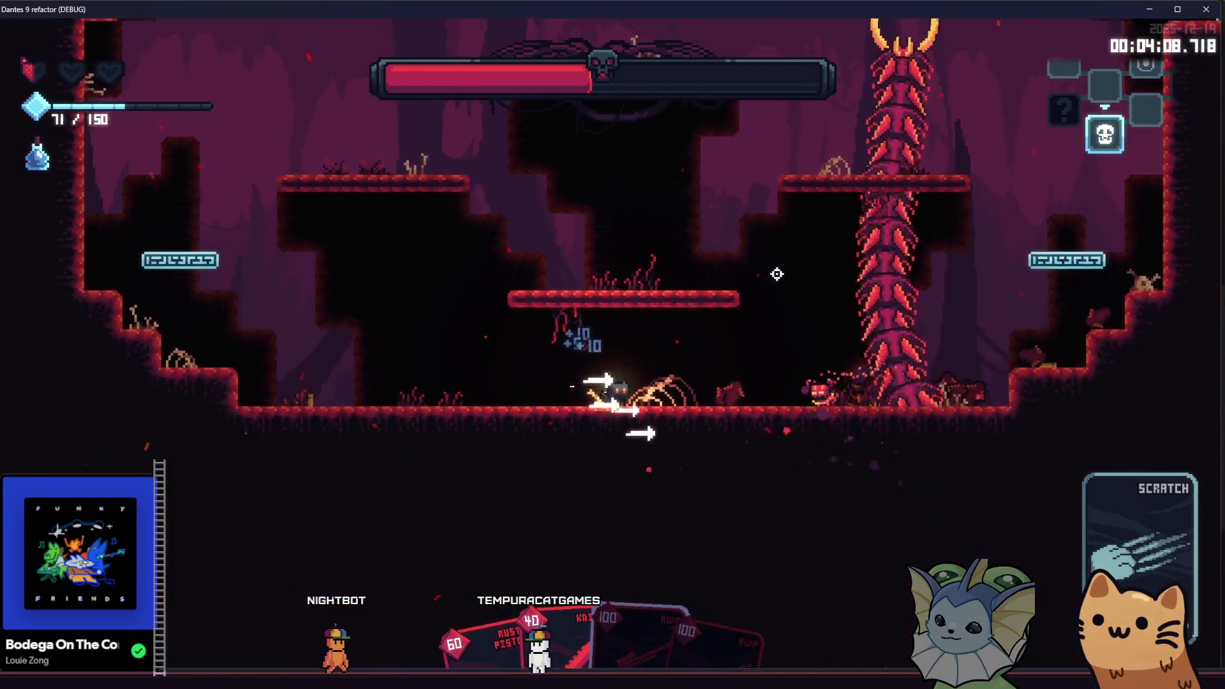
key("a")
key("d")
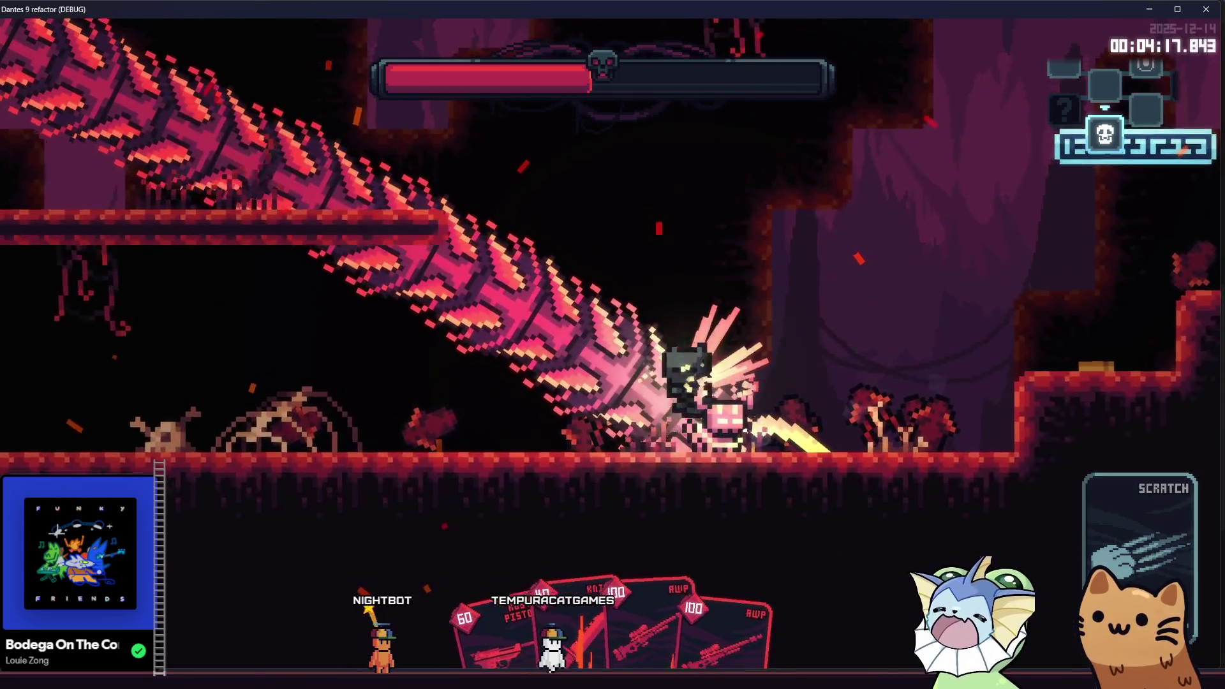
Run up and right past the worm until the cat dies, then close the game window.
key("d")
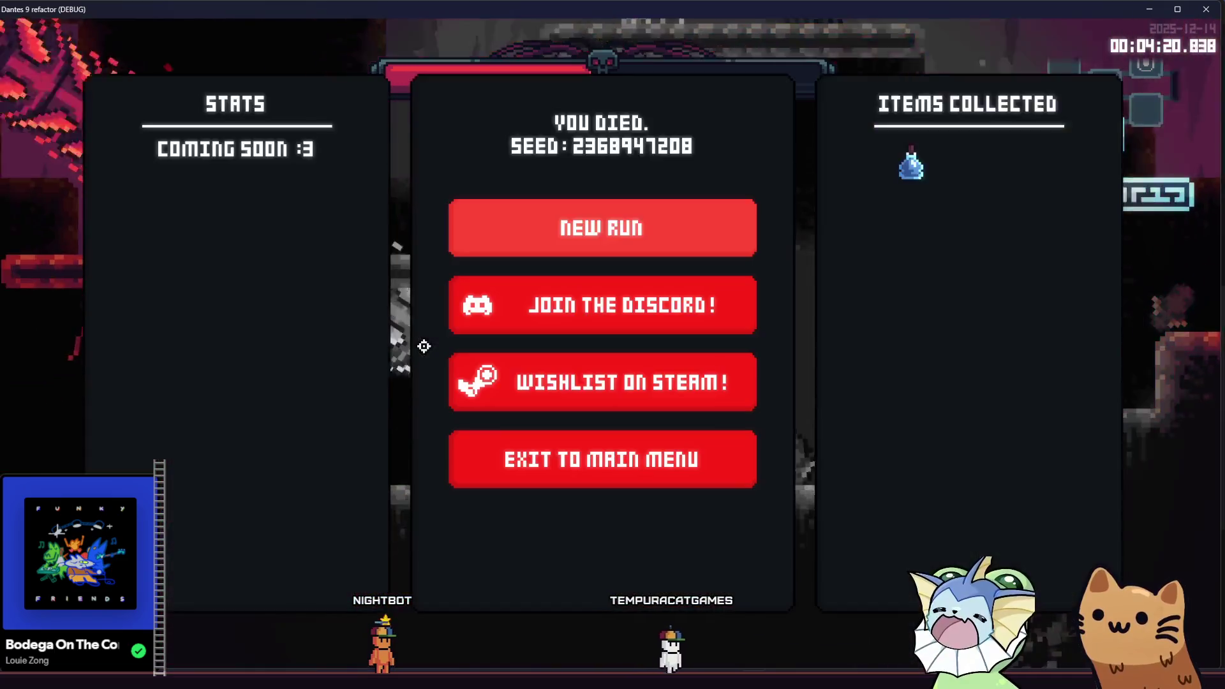
left_click(1194, 12)
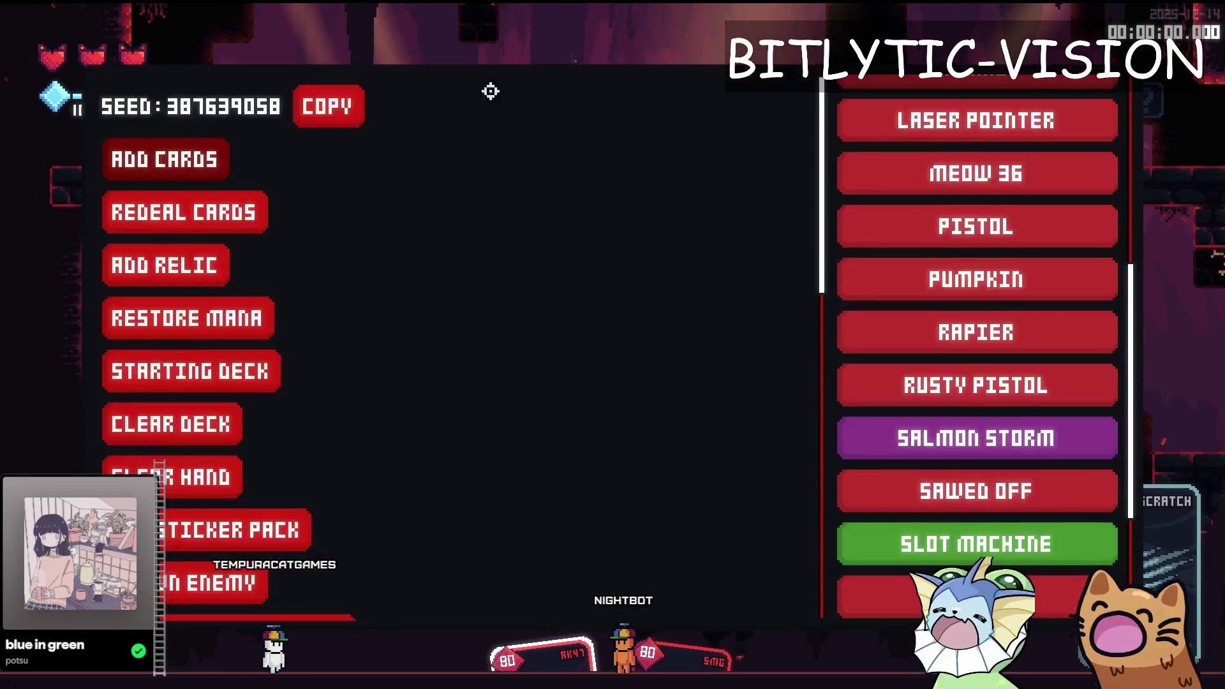
Dismiss the stopped debug game with Escape, back in the Godot editor.
key("Escape")
Fire the SMG continuously at the training dummy to rack up damage.
key("Escape")
left_click(477, 108)
left_click(583, 108)
key("Escape")
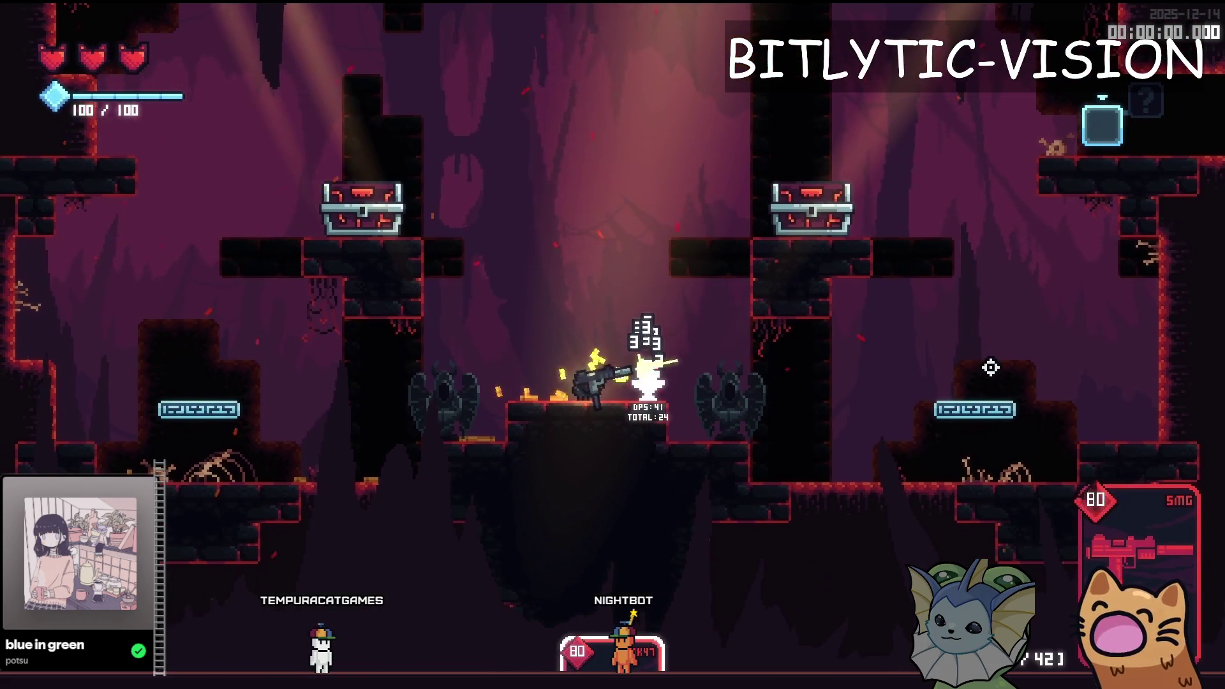
left_click_drag(990, 367, 1008, 387)
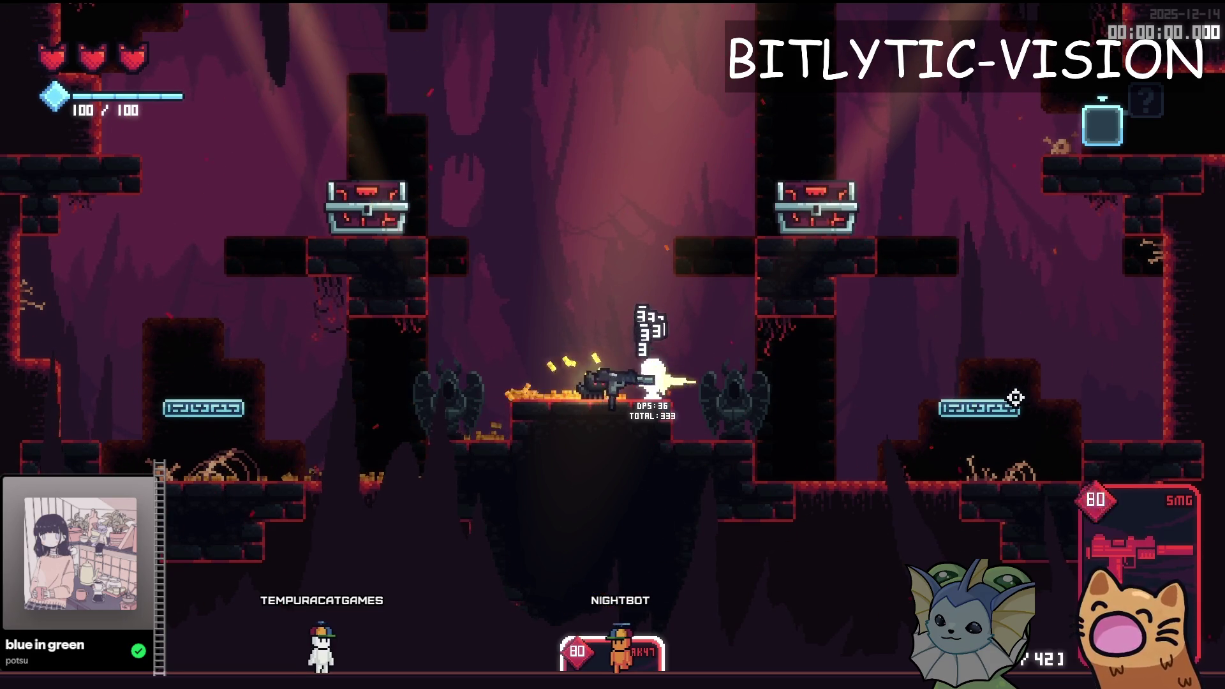
left_click_drag(1014, 398, 1014, 399)
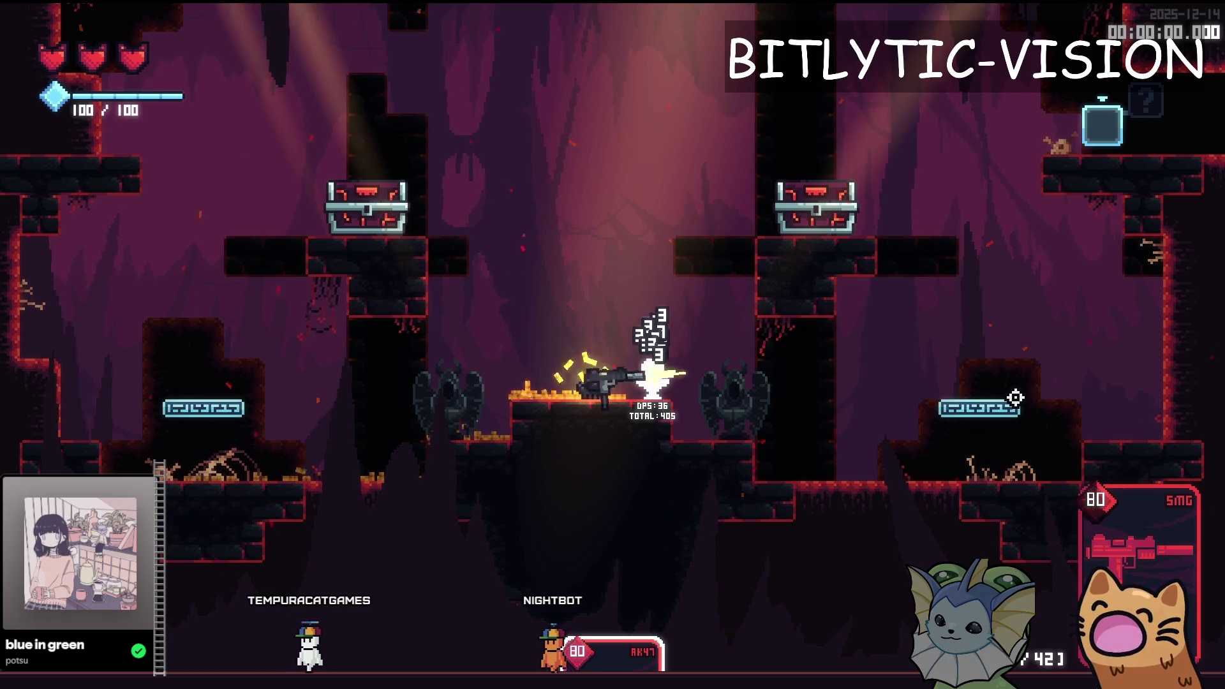
Equip the AWP from the debug cheat menu's weapon list, then return to the editor.
key("grave")
scroll(982, 268, "up", 5)
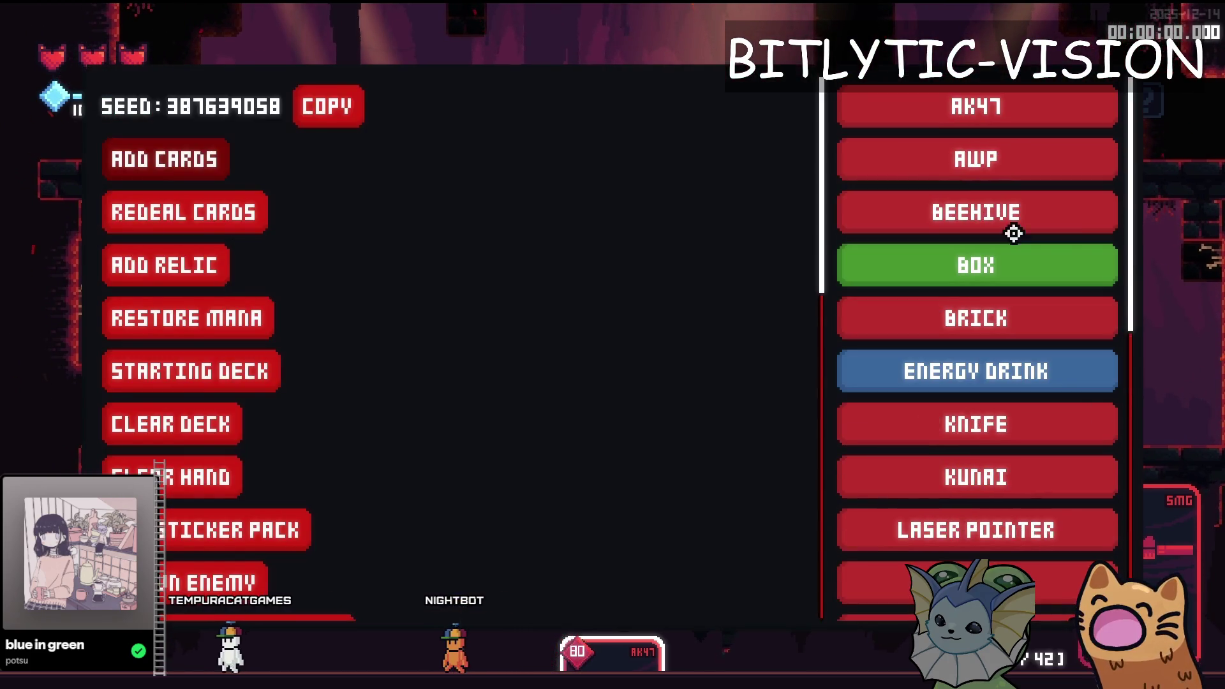
left_click(1006, 170)
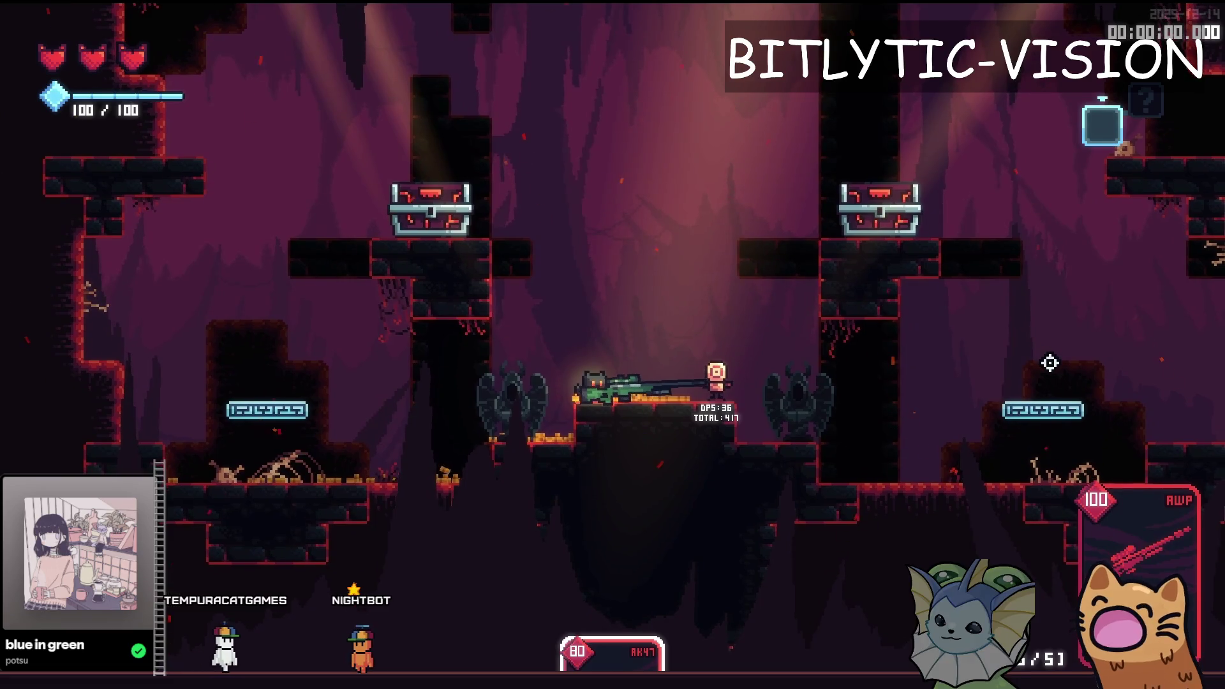
key("alt+Tab")
key("alt+Tab")
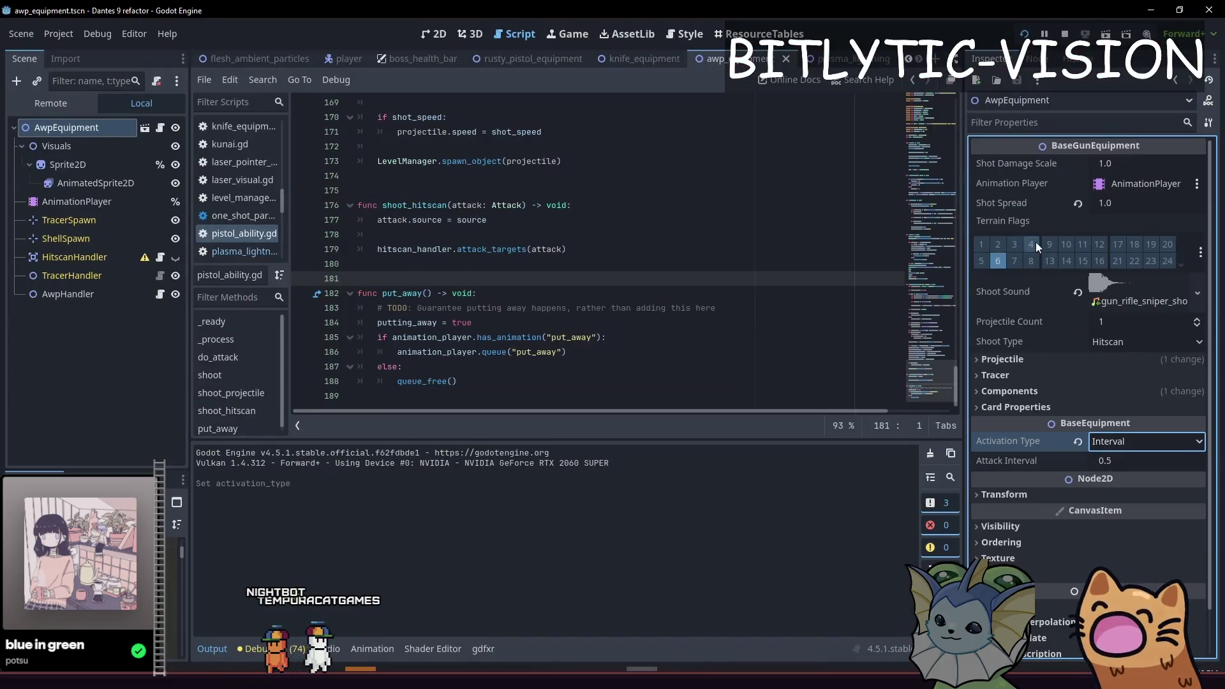
Save awp_equipment.tscn with Single activation and switch the editor to the 2D view.
key("ctrl+s")
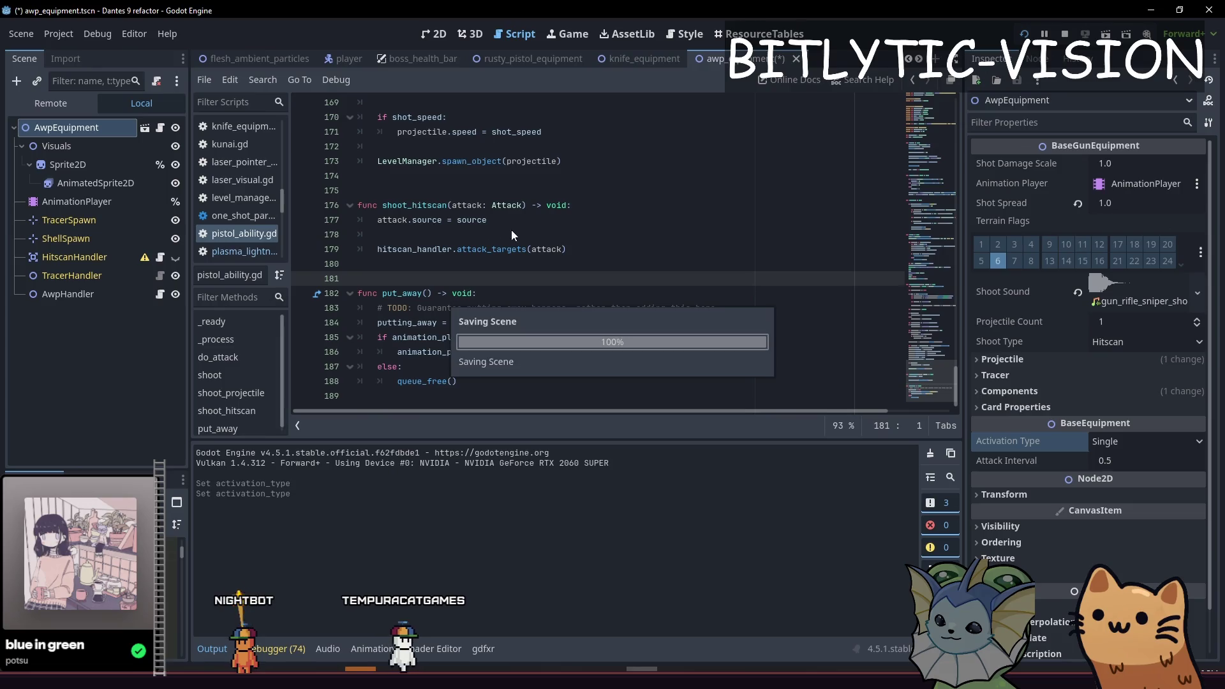
key("ctrl+F1")
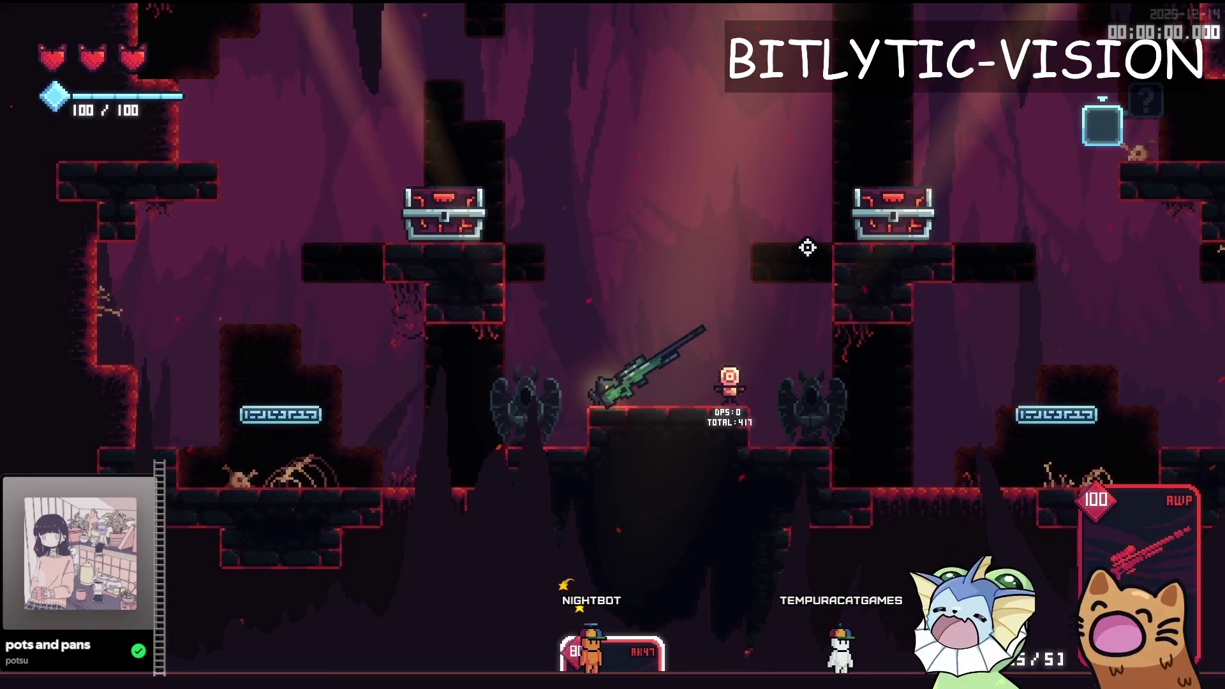
Run and jump the cat back and forth between the debug room's chests.
key("space")
key("d")
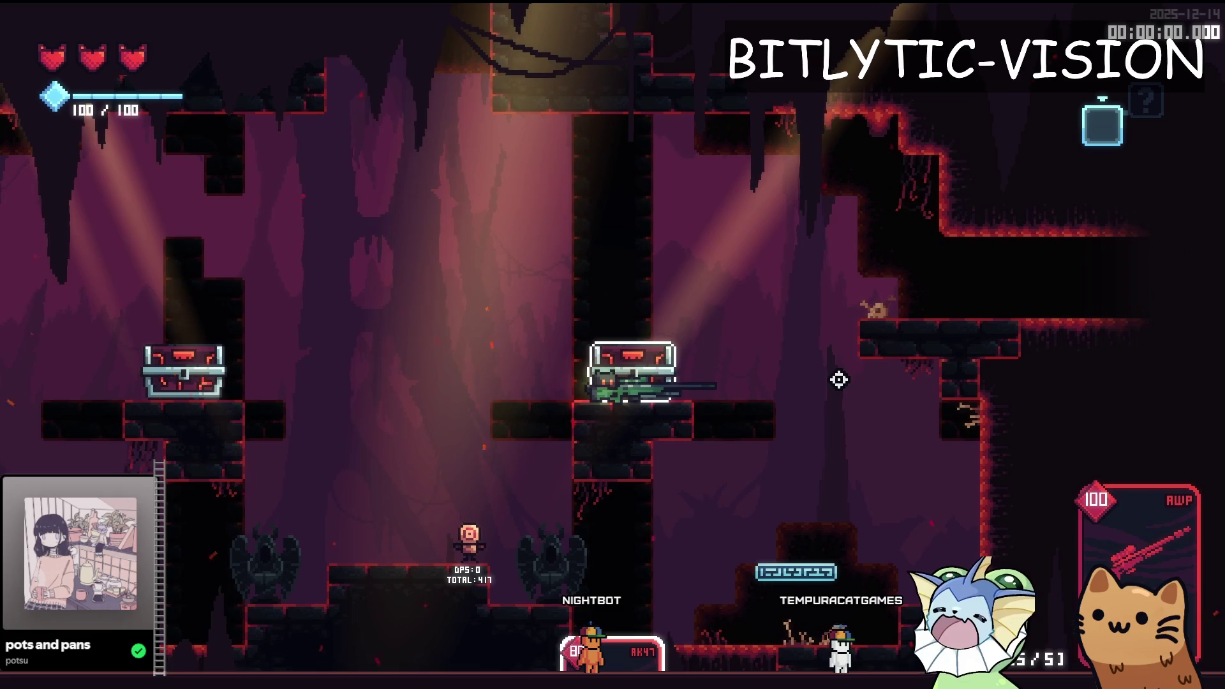
key("q")
key("a")
key("space")
key("a")
key("q")
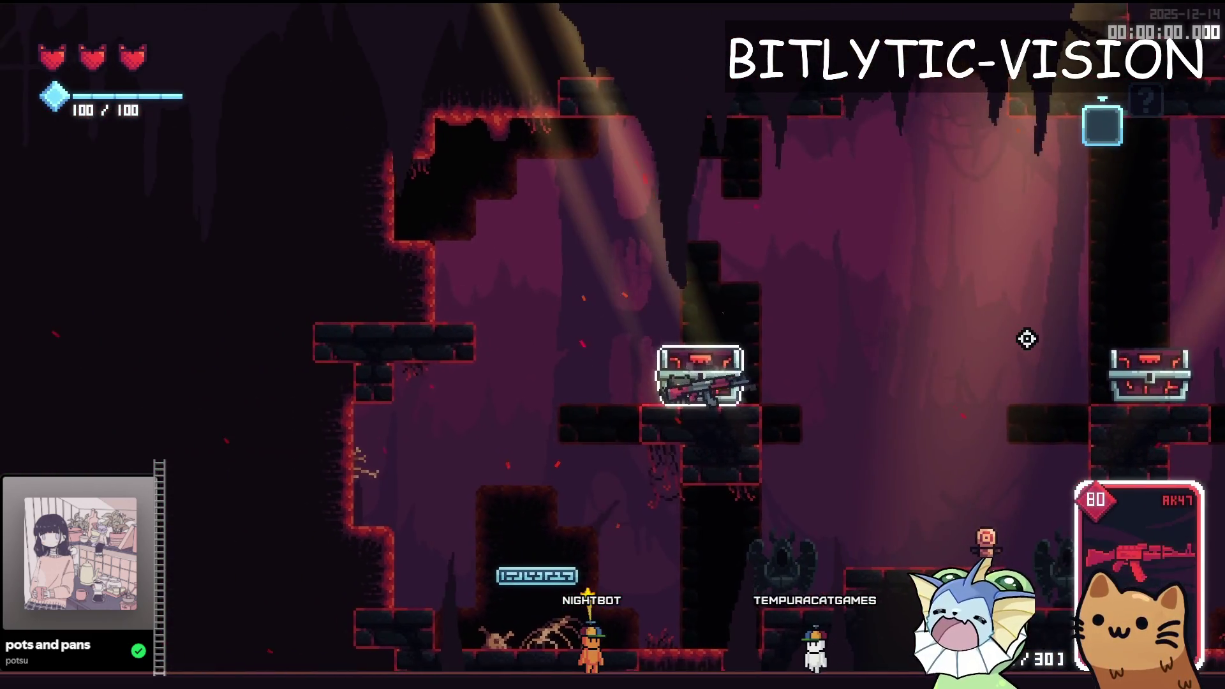
key("d")
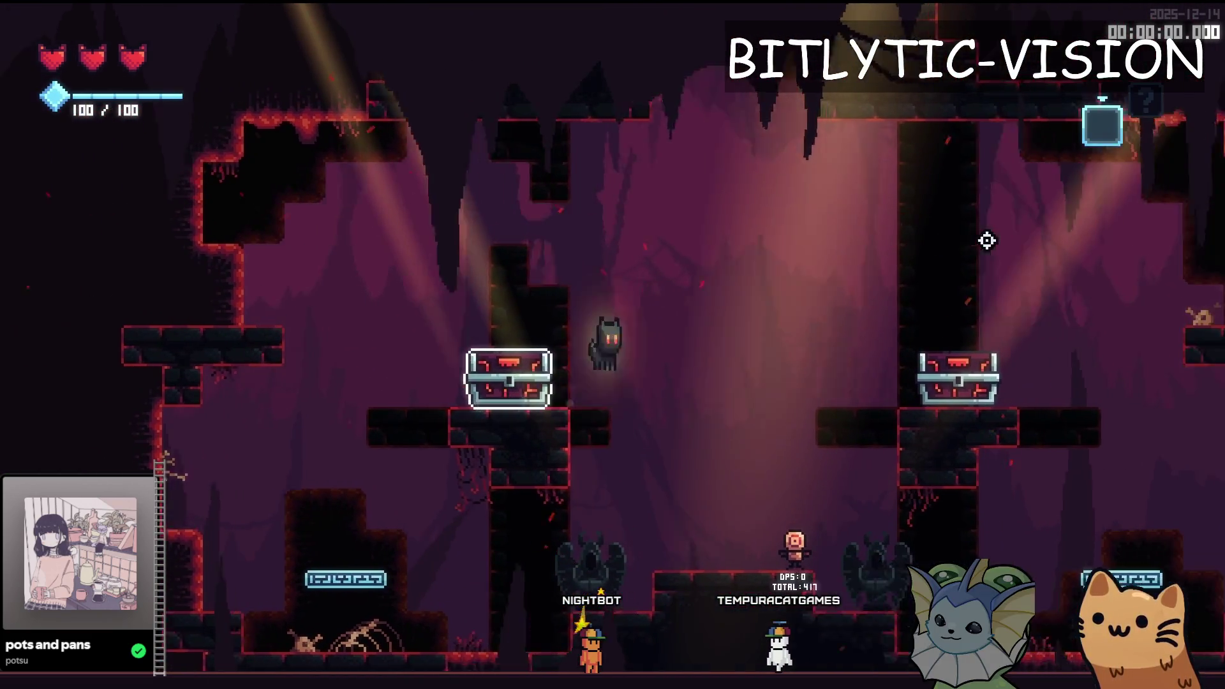
key("space")
key("d")
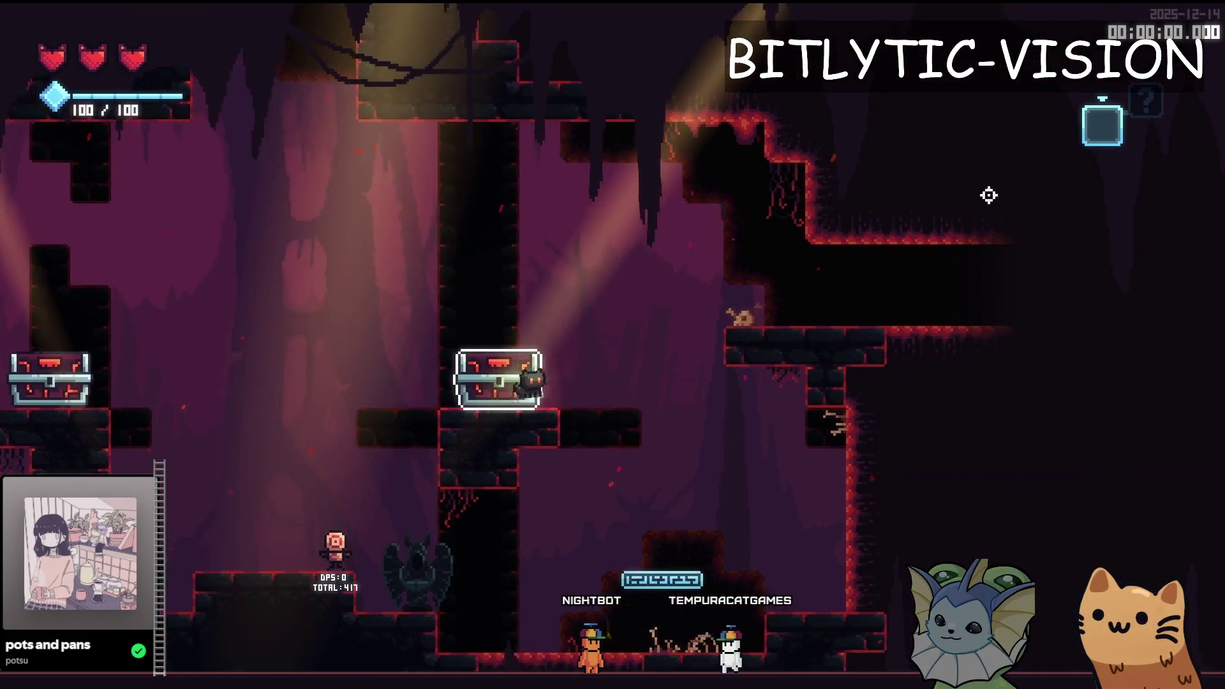
key("a")
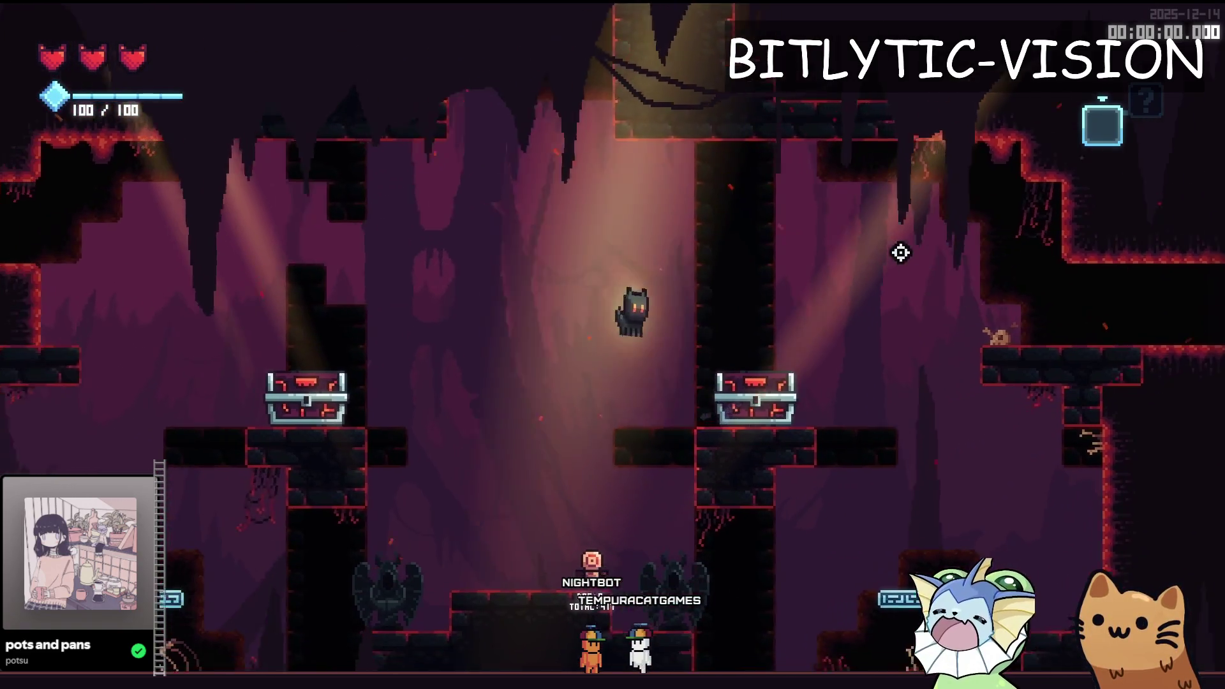
key("space")
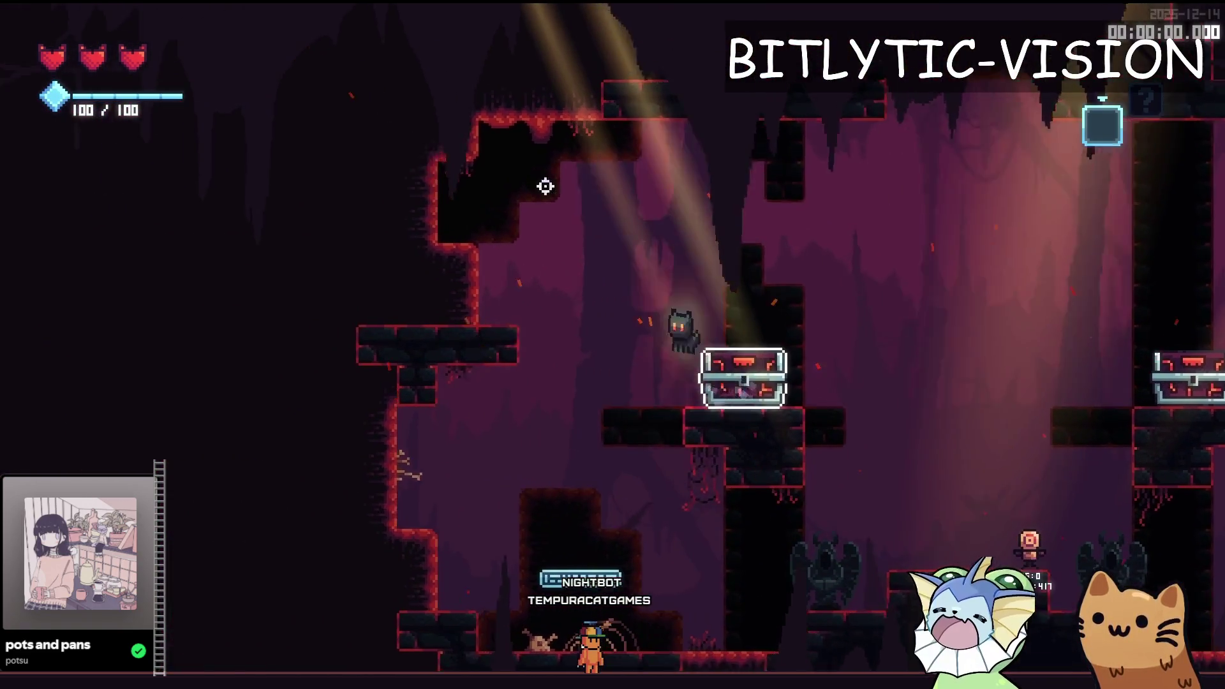
key("a")
key("space")
key("d")
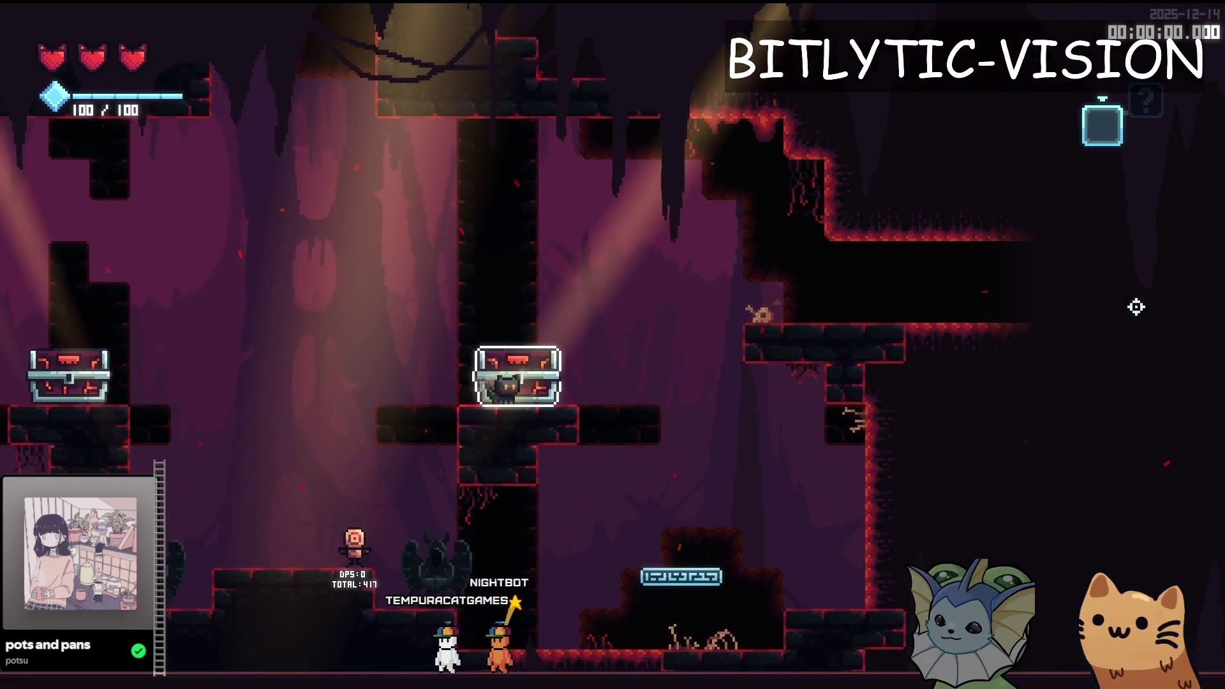
Give the player the Laser Pointer card, fire it at the target dummy, and quit to the editor.
key("F8")
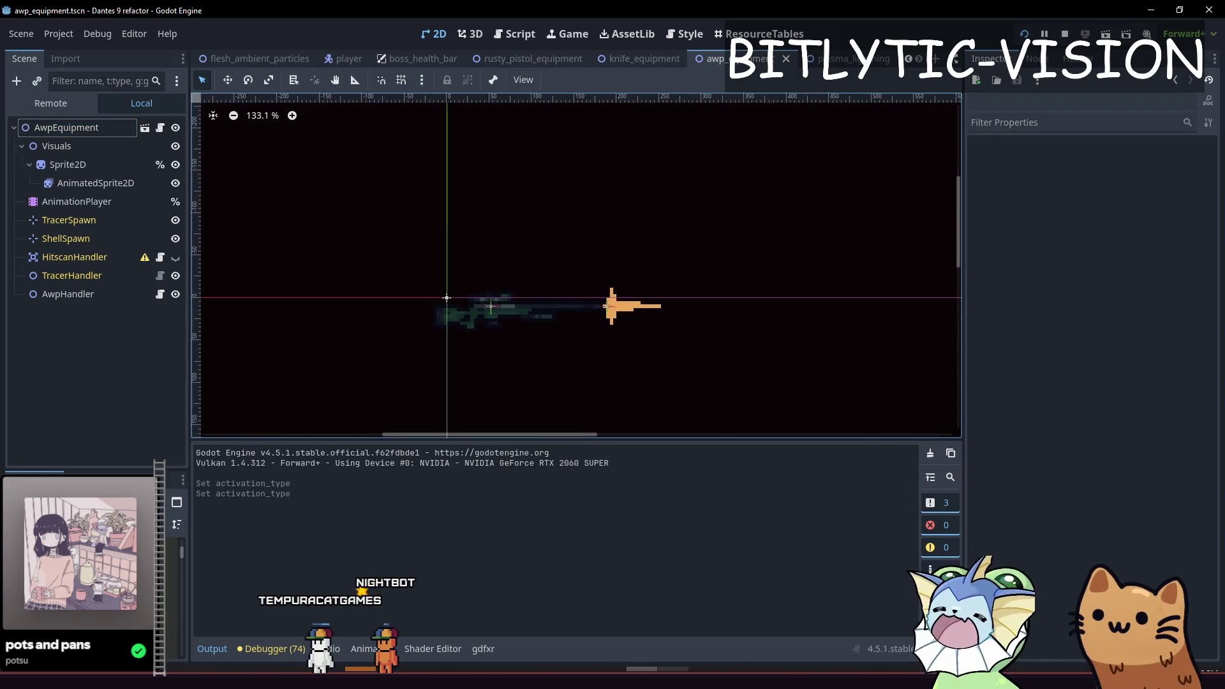
key("F5")
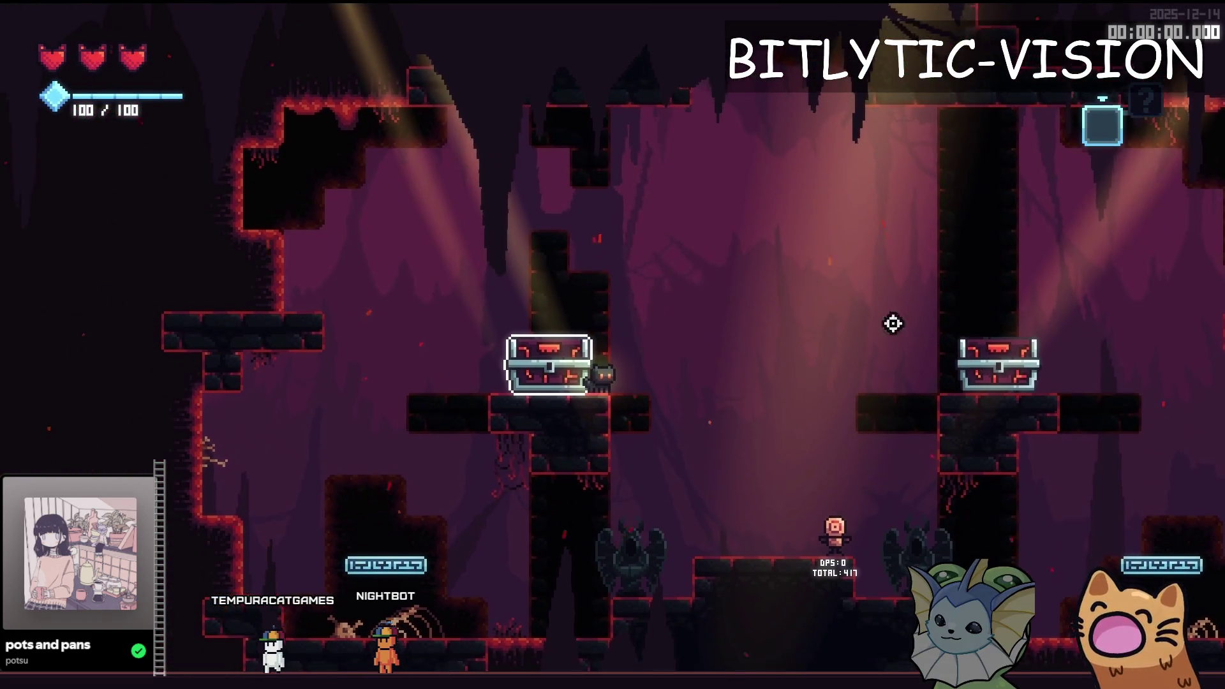
key("Escape")
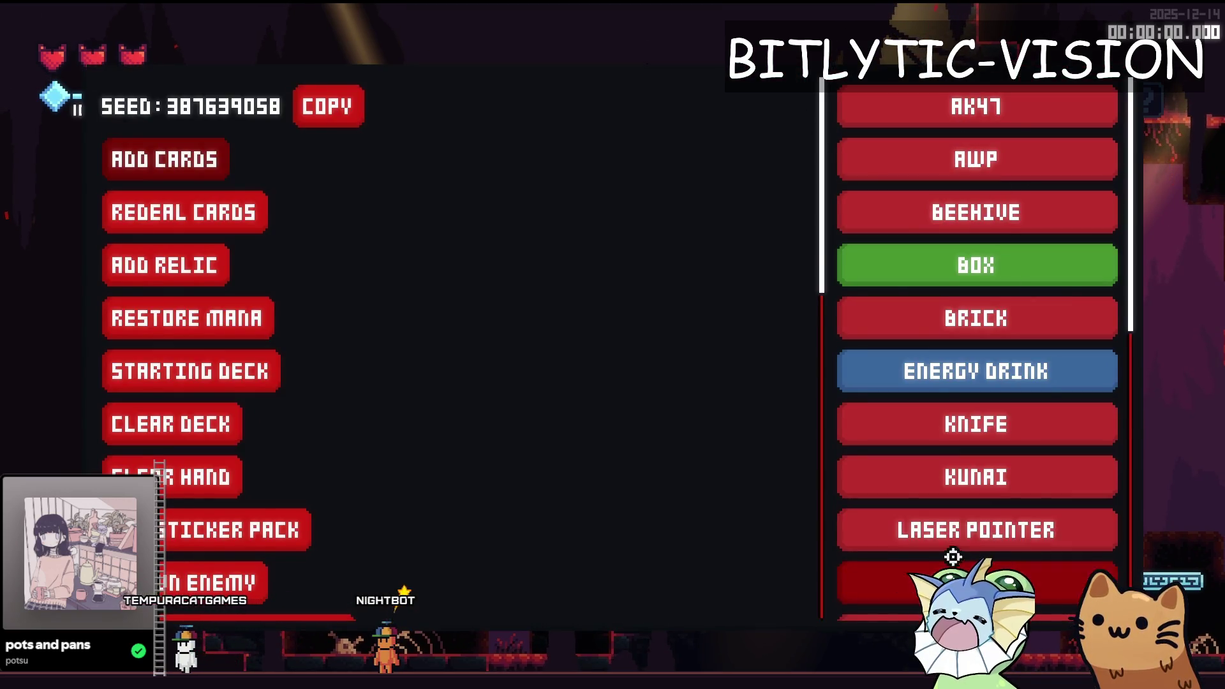
left_click(951, 529)
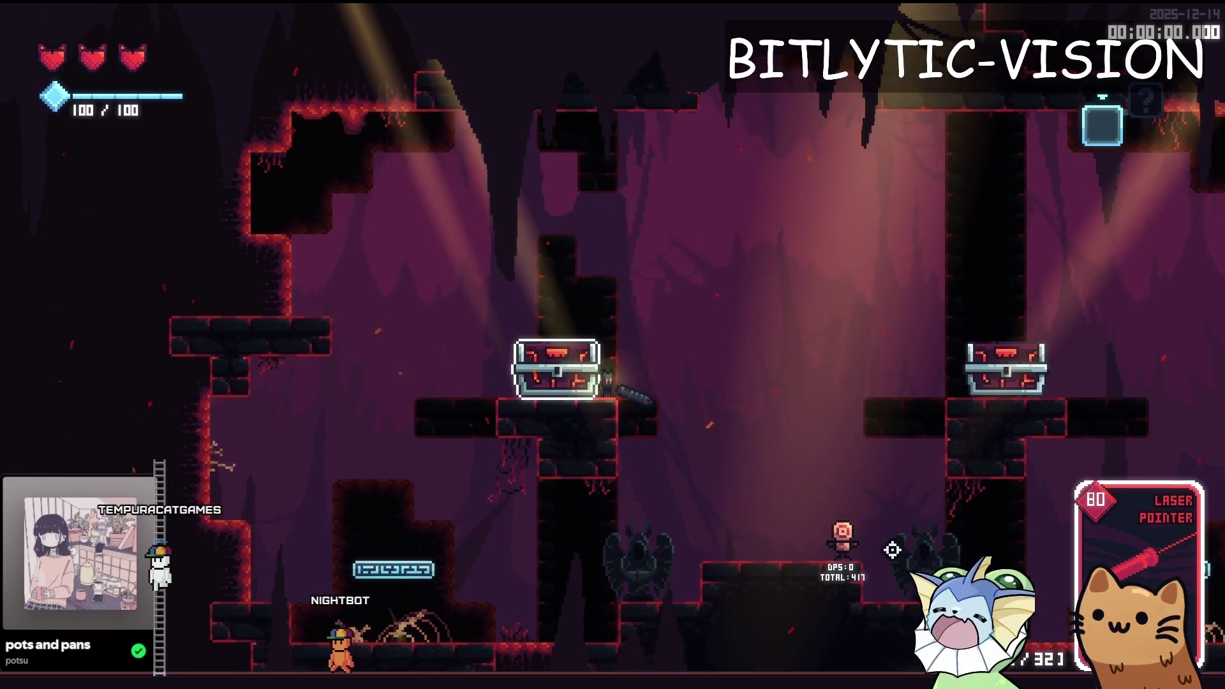
left_click(582, 525)
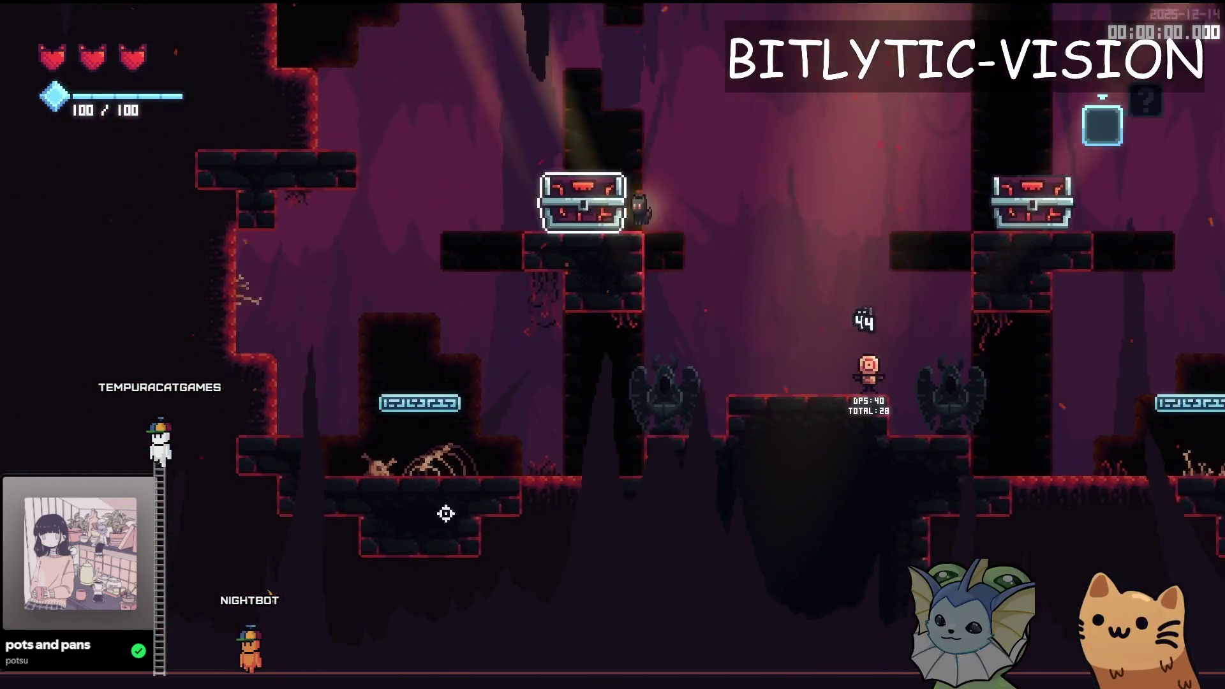
key("Escape")
key("F8")
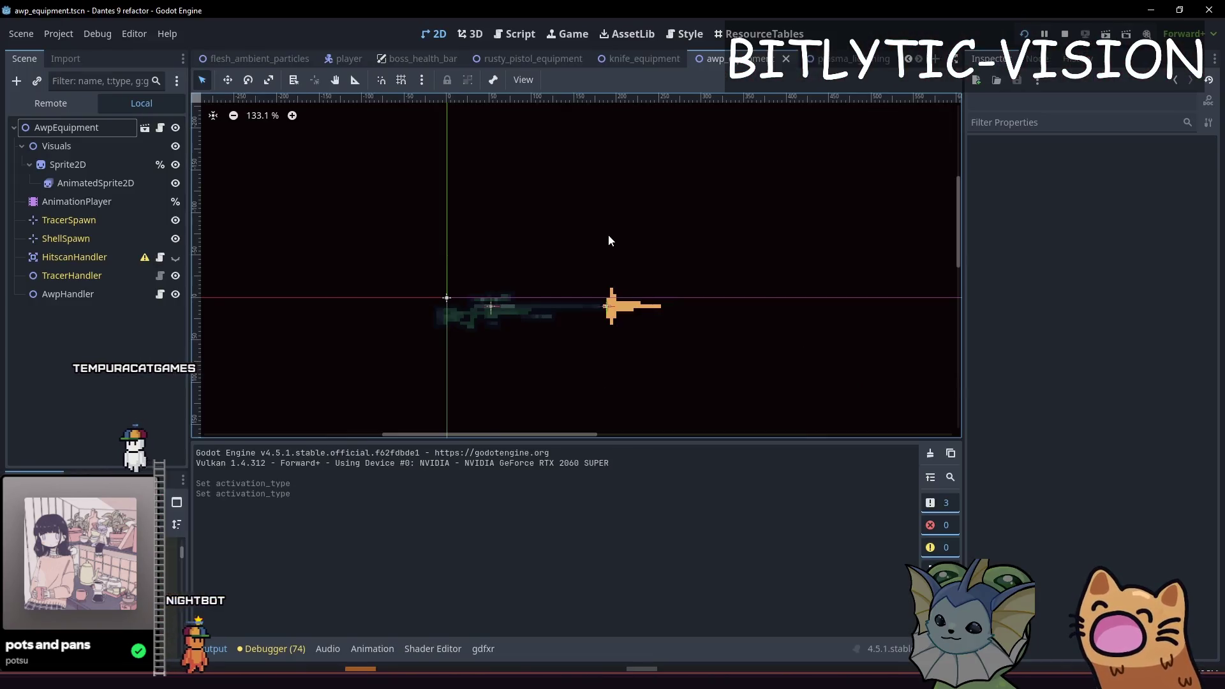
Pan and zoom the 2D canvas around the AWP sprite in awp_equipment.tscn.
mouse_move(637, 199)
left_mouse_down()
mouse_move(917, 424)
mouse_move(626, 347)
mouse_move(851, 114)
mouse_move(806, 235)
mouse_move(636, 155)
mouse_move(208, 306)
mouse_move(839, 297)
mouse_move(866, 323)
left_mouse_up()
mouse_move(920, 145)
left_mouse_down()
mouse_move(623, 102)
mouse_move(910, 227)
mouse_move(773, 265)
mouse_move(791, 227)
mouse_move(678, 376)
left_mouse_up()
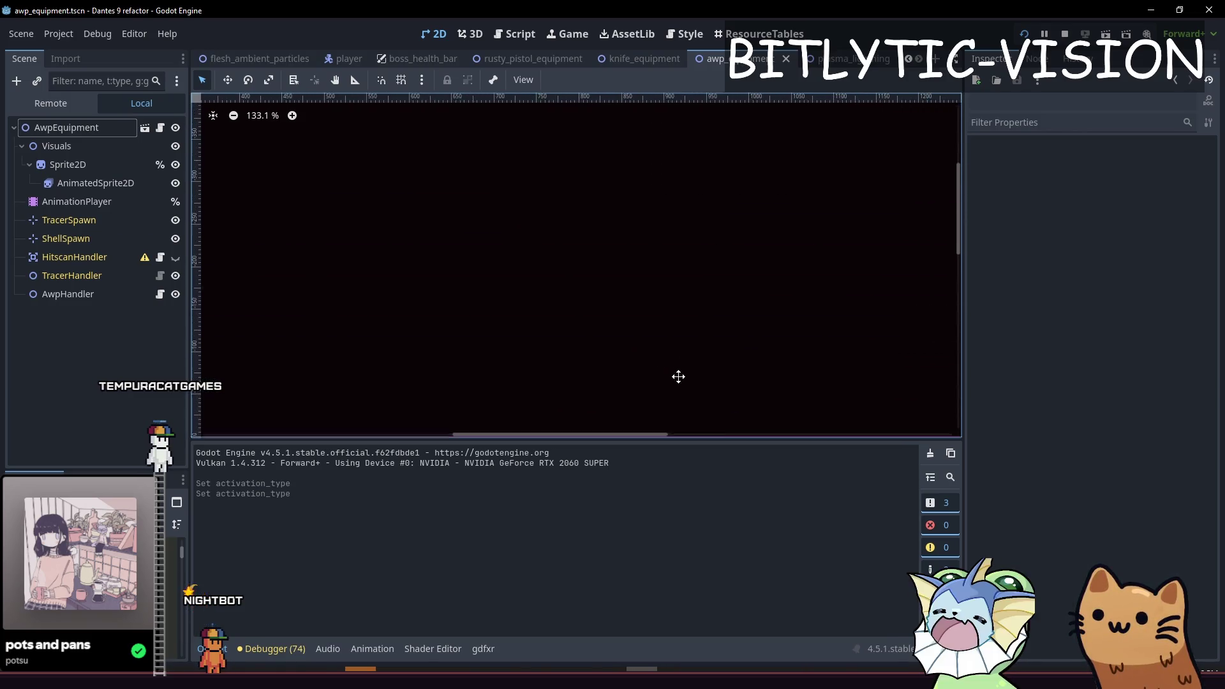
mouse_move(346, 414)
left_mouse_down()
mouse_move(334, 156)
mouse_move(220, 291)
left_mouse_up()
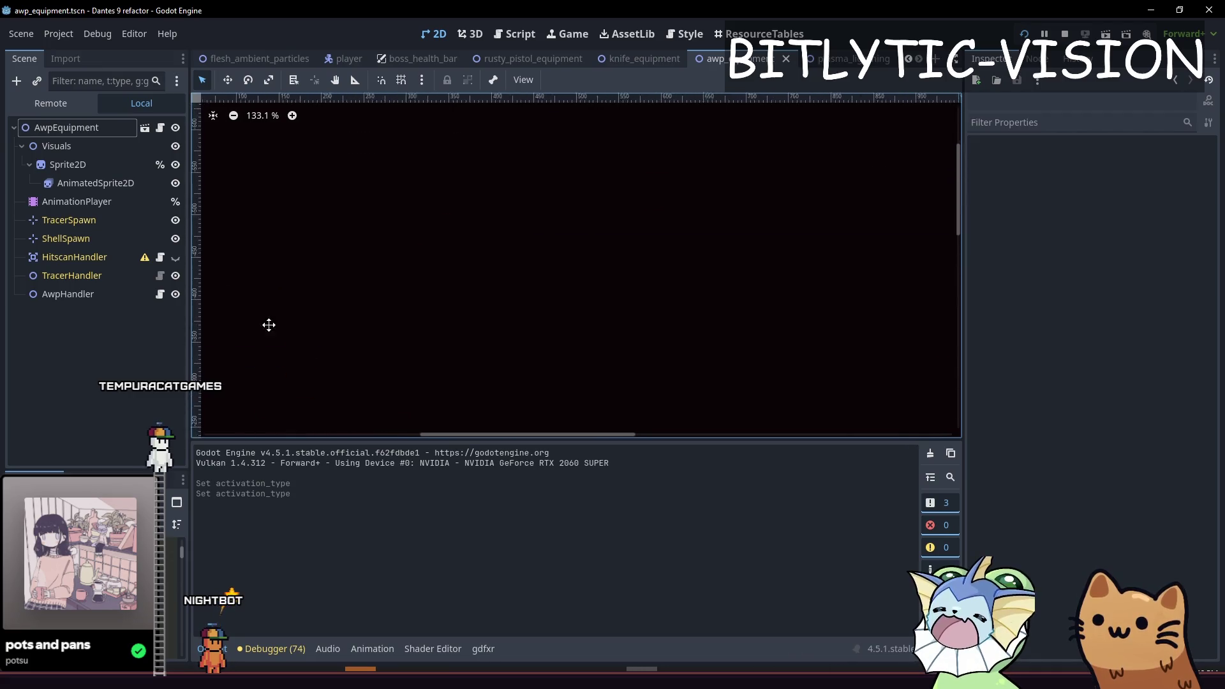
mouse_move(393, 170)
left_mouse_down()
mouse_move(383, 189)
mouse_move(614, 430)
mouse_move(768, 224)
mouse_move(679, 423)
mouse_move(304, 174)
mouse_move(200, 188)
mouse_move(377, 112)
mouse_move(916, 303)
mouse_move(818, 83)
left_mouse_up()
scroll(916, 303, "up", 1)
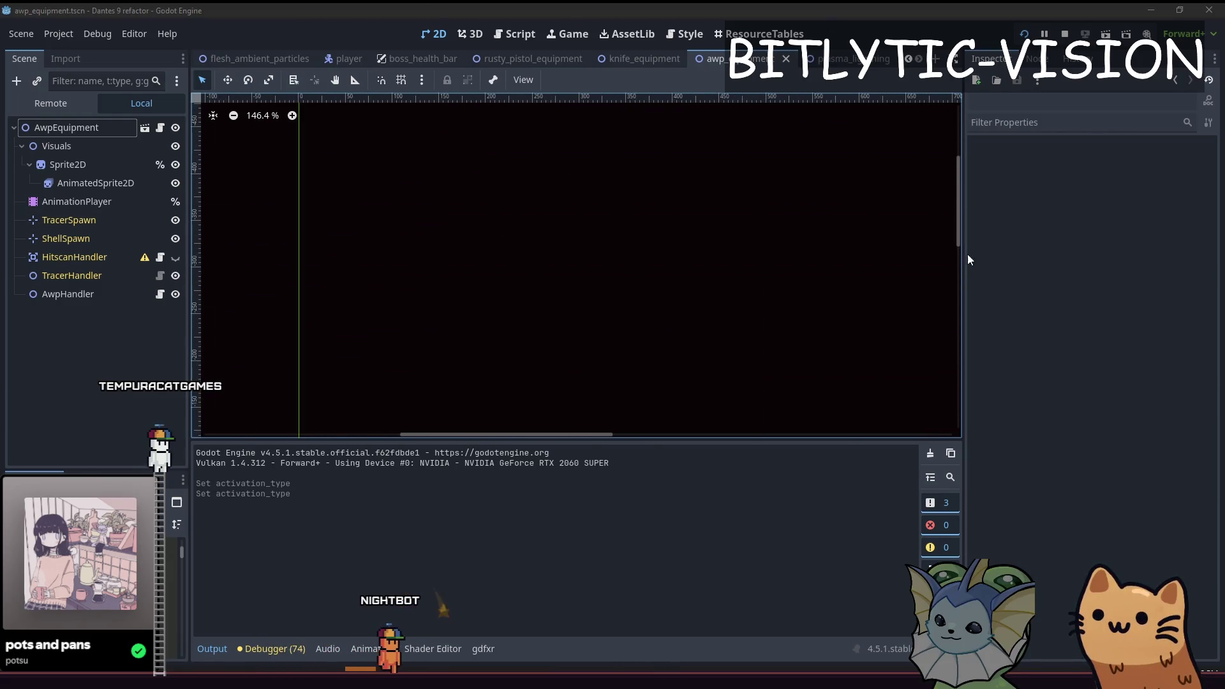
Switch to the Obsidian note and place the caret after the Relics count 7.
key("alt+Tab")
left_click_drag(702, 260, 580, 280)
left_click(582, 359)
key("shift+Up")
key("shift+Up")
key("shift+Up")
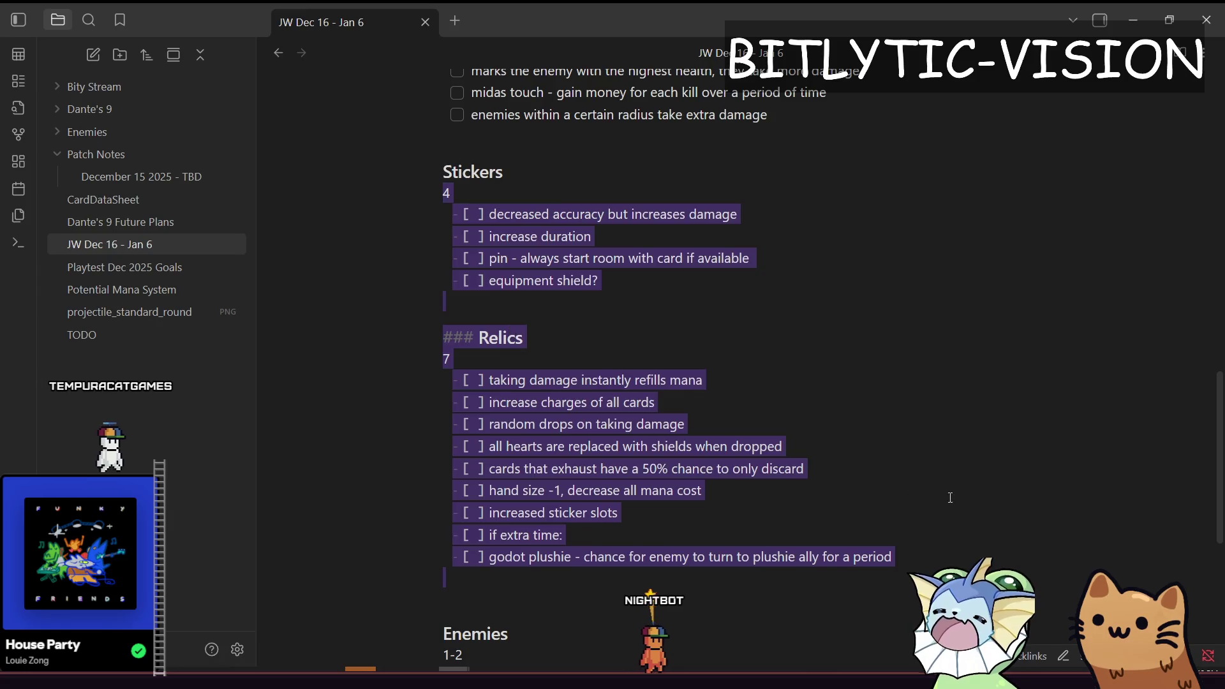
key("shift+Down")
key("shift+Down")
key("shift+Down")
key("shift+Up")
key("shift+Up")
key("shift+Up")
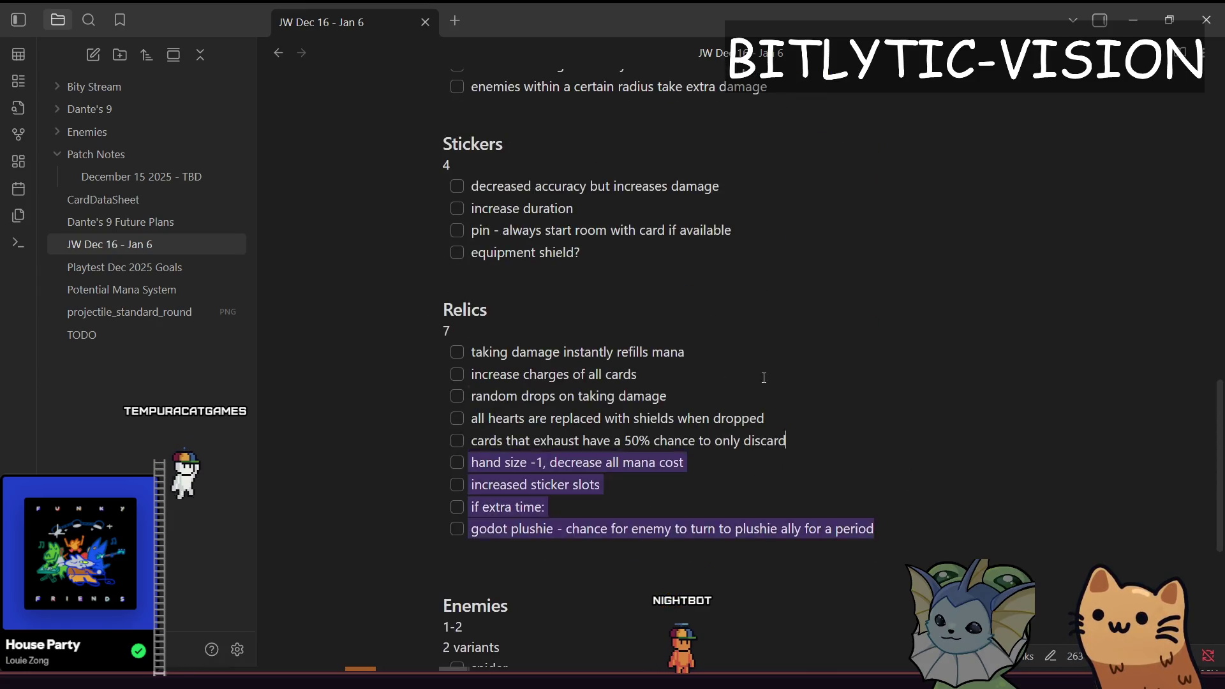
mouse_move(884, 491)
left_mouse_down()
mouse_move(501, 230)
mouse_move(826, 553)
mouse_move(883, 556)
left_mouse_up()
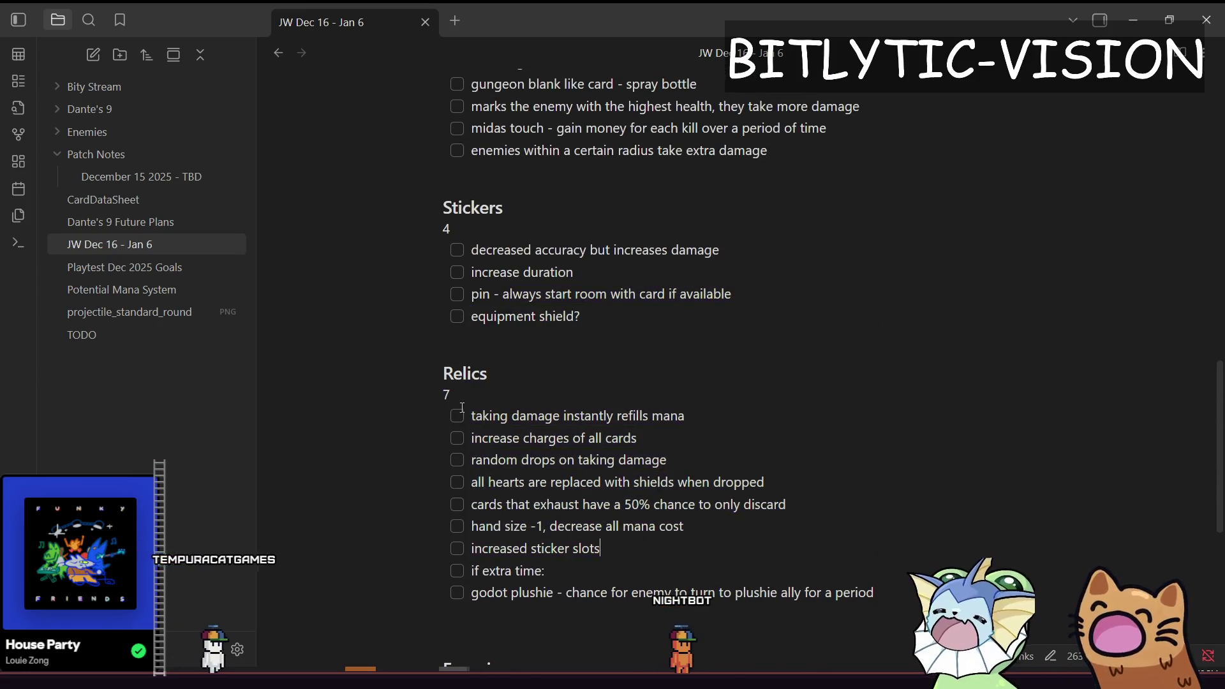
key("shift+Up")
key("shift+Up")
key("shift+Up")
left_click(750, 519)
scroll(778, 409, "up", 5)
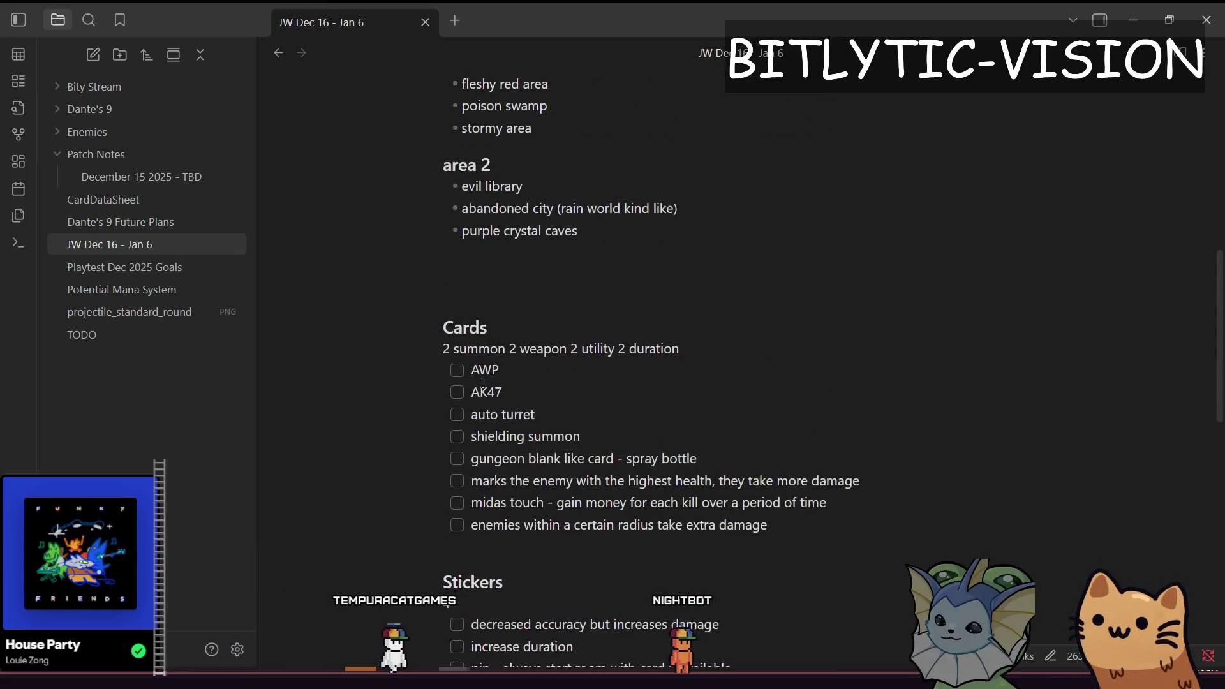
left_click_drag(447, 293, 716, 504)
left_click(881, 501)
mouse_move(881, 500)
left_mouse_down()
mouse_move(447, 271)
mouse_move(465, 424)
mouse_move(801, 461)
mouse_move(827, 429)
left_mouse_up()
scroll(730, 342, "down", 5)
mouse_move(491, 375)
left_mouse_down()
mouse_move(447, 250)
mouse_move(353, 113)
left_mouse_up()
left_click(491, 375)
mouse_move(447, 229)
left_mouse_down()
mouse_move(574, 440)
mouse_move(765, 483)
left_mouse_up()
left_click(791, 504)
mouse_move(871, 551)
left_mouse_down()
mouse_move(497, 207)
mouse_move(893, 594)
left_mouse_up()
left_click_drag(972, 483, 791, 571)
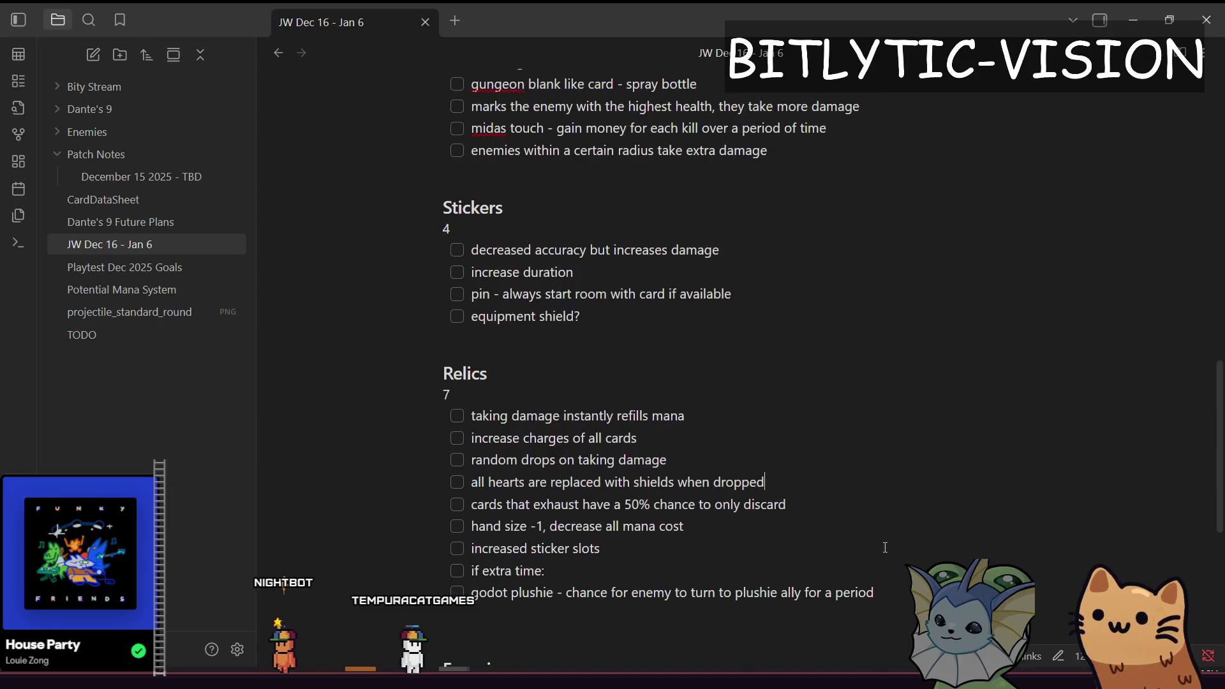
left_click_drag(893, 594, 456, 84)
left_click(873, 593)
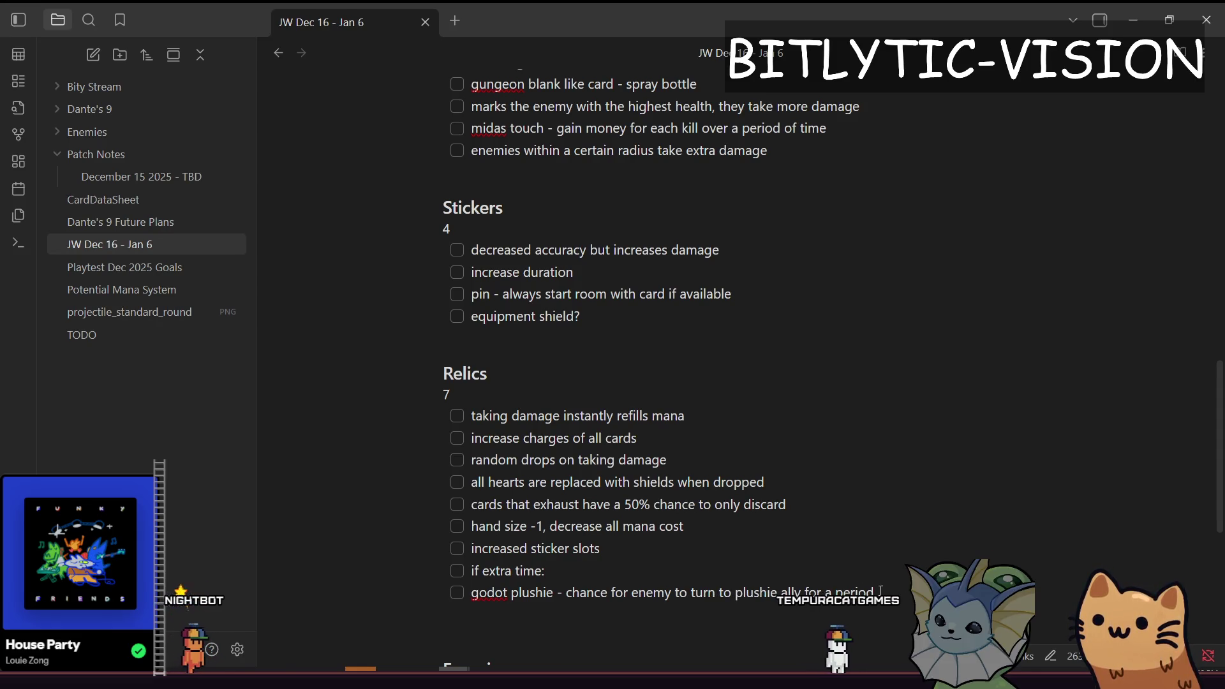
left_click(858, 492)
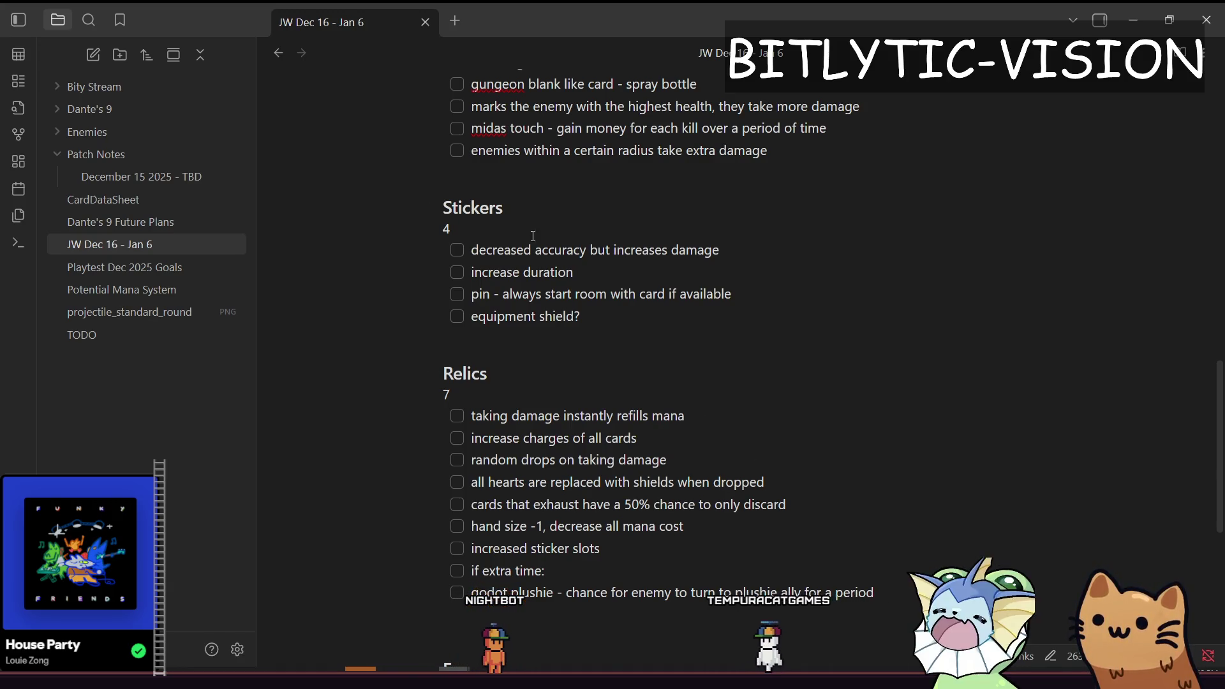
left_click_drag(476, 416, 746, 426)
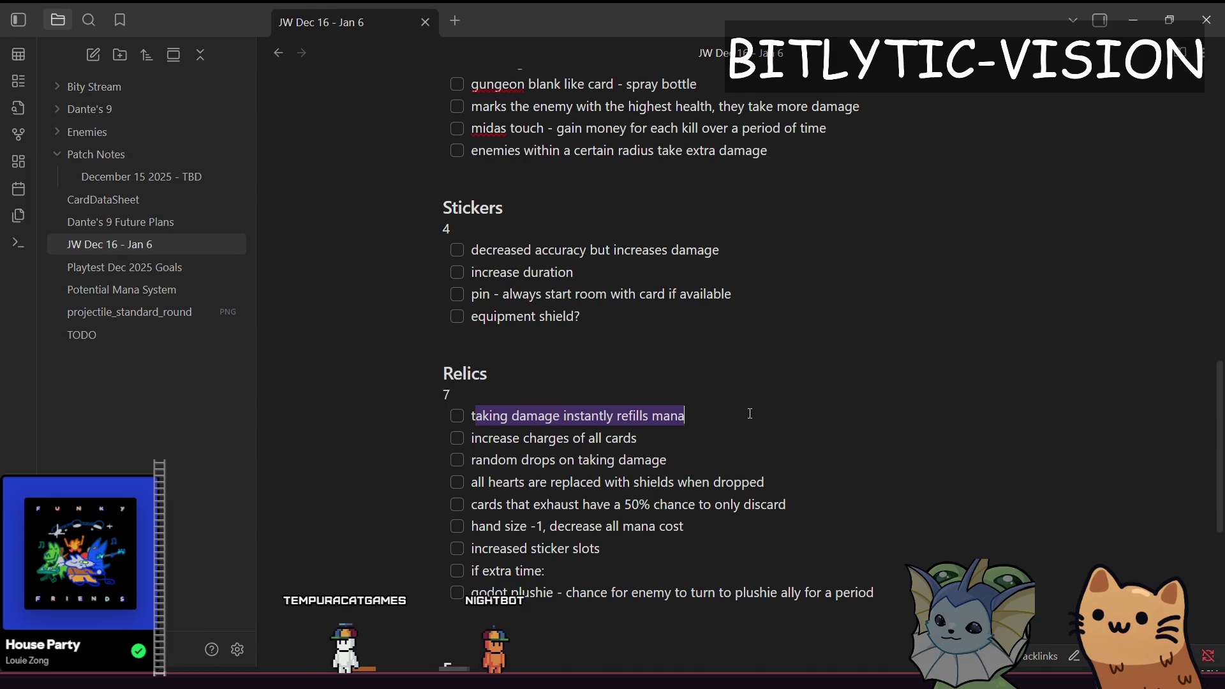
scroll(750, 413, "down", 1)
left_click(654, 368)
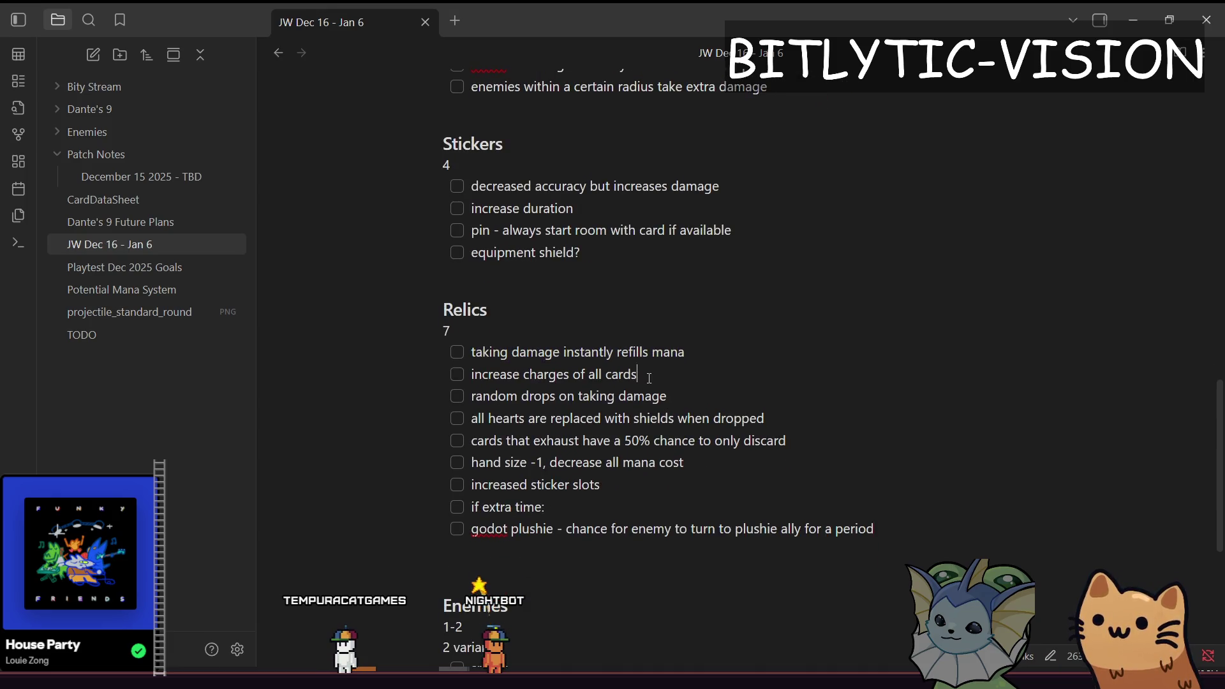
mouse_move(667, 396)
left_mouse_down()
mouse_move(419, 410)
mouse_move(523, 389)
mouse_move(769, 406)
left_mouse_up()
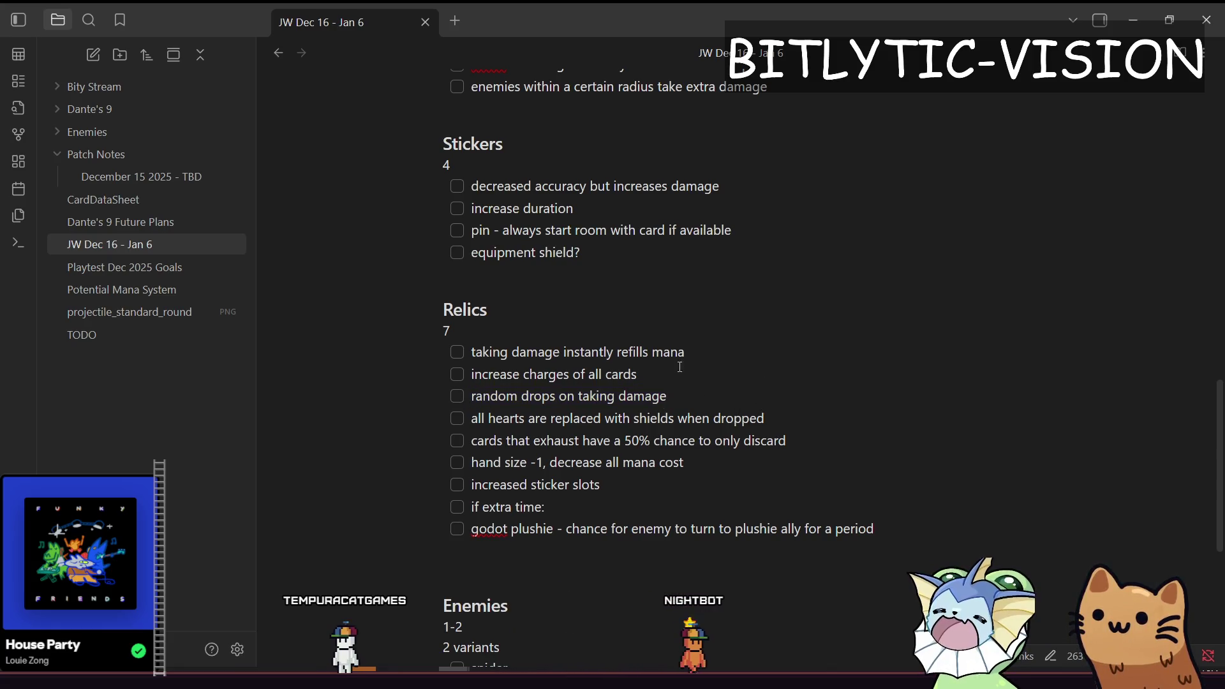
scroll(725, 368, "up", 5)
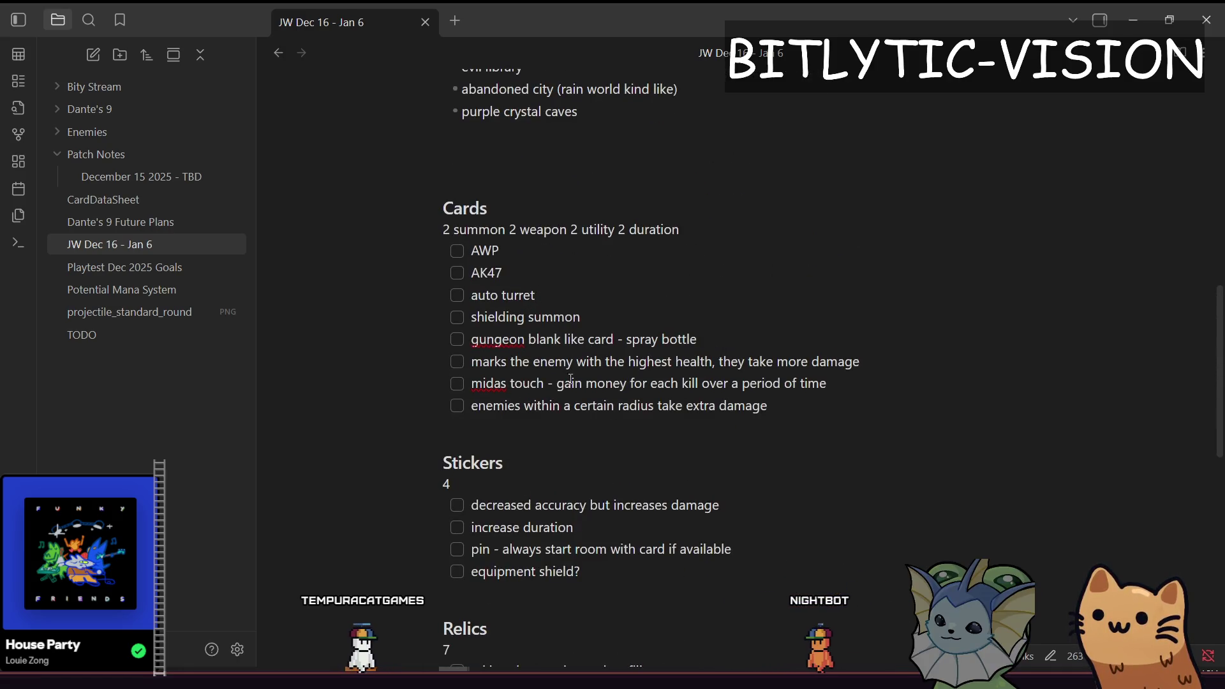
scroll(571, 379, "up", 5)
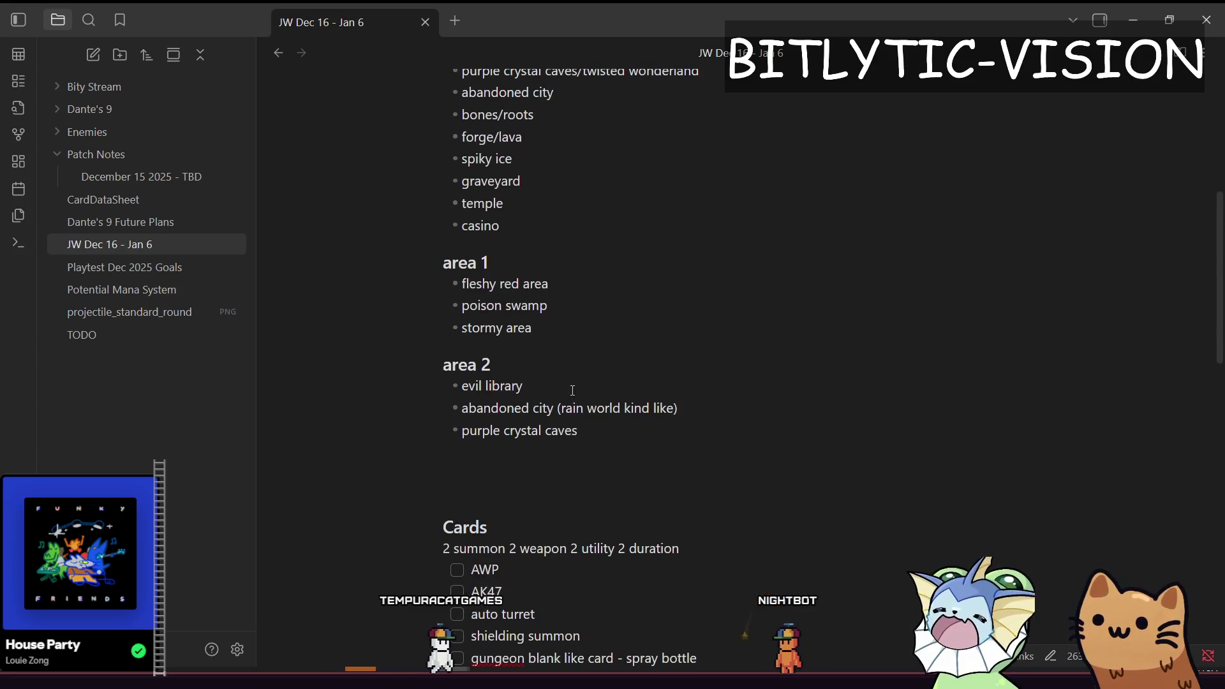
scroll(572, 390, "down", 12)
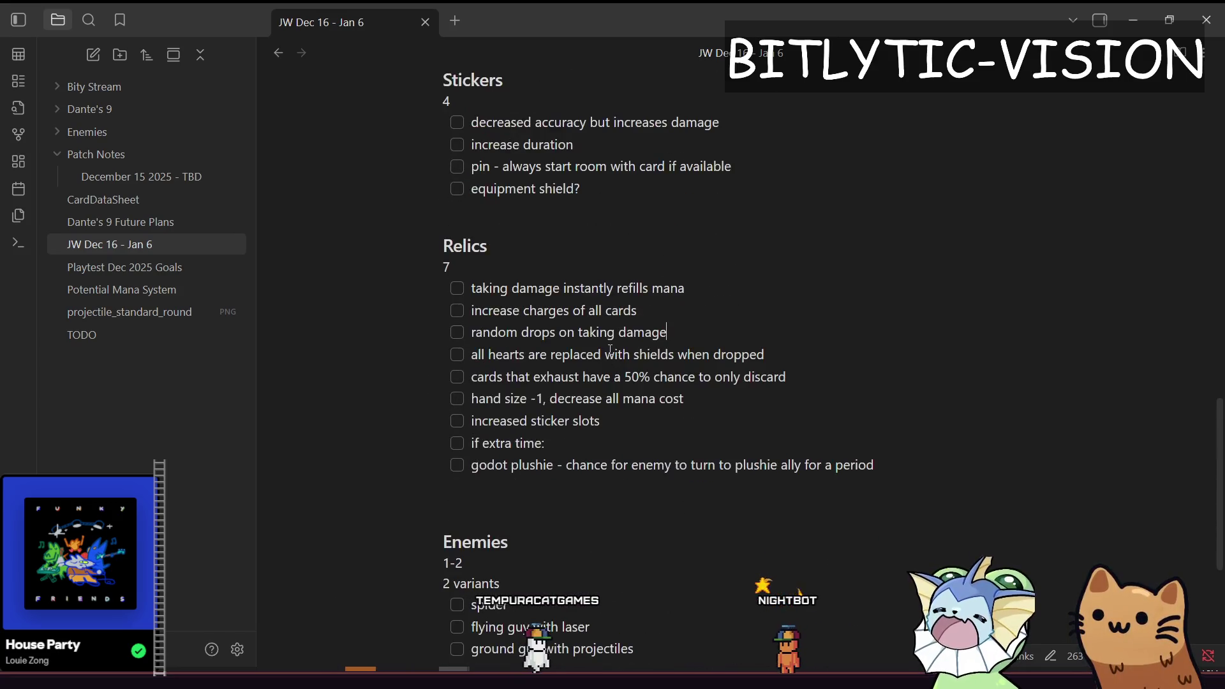
scroll(610, 349, "down", 4)
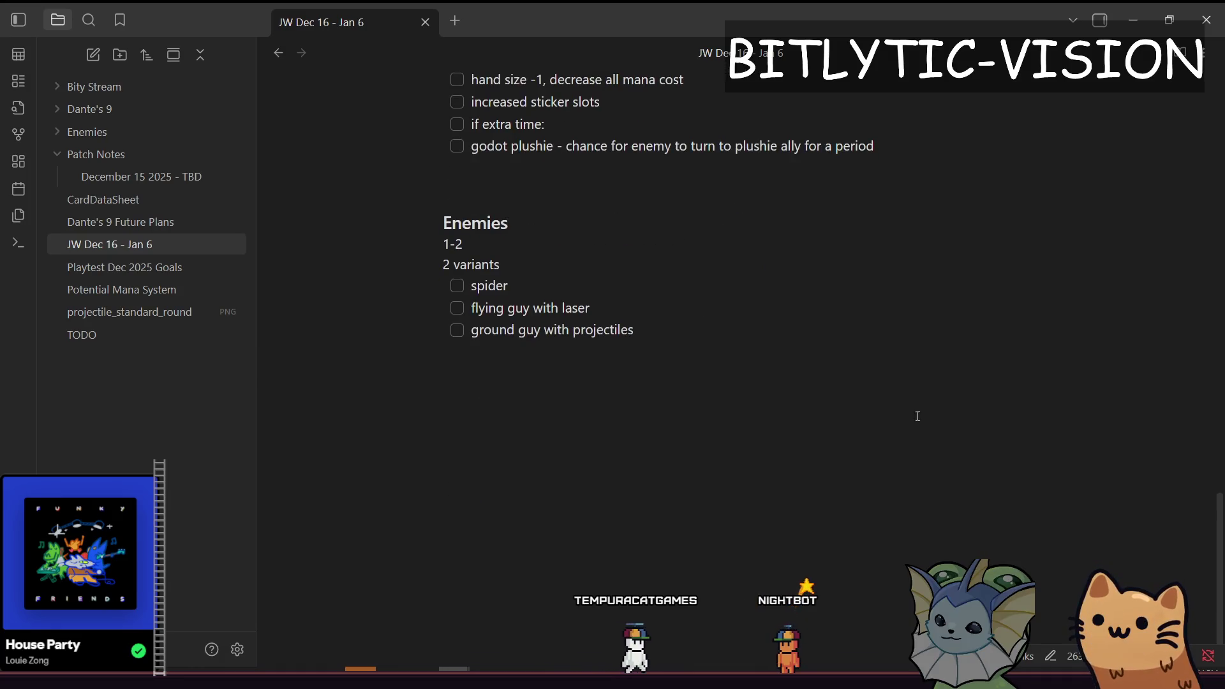